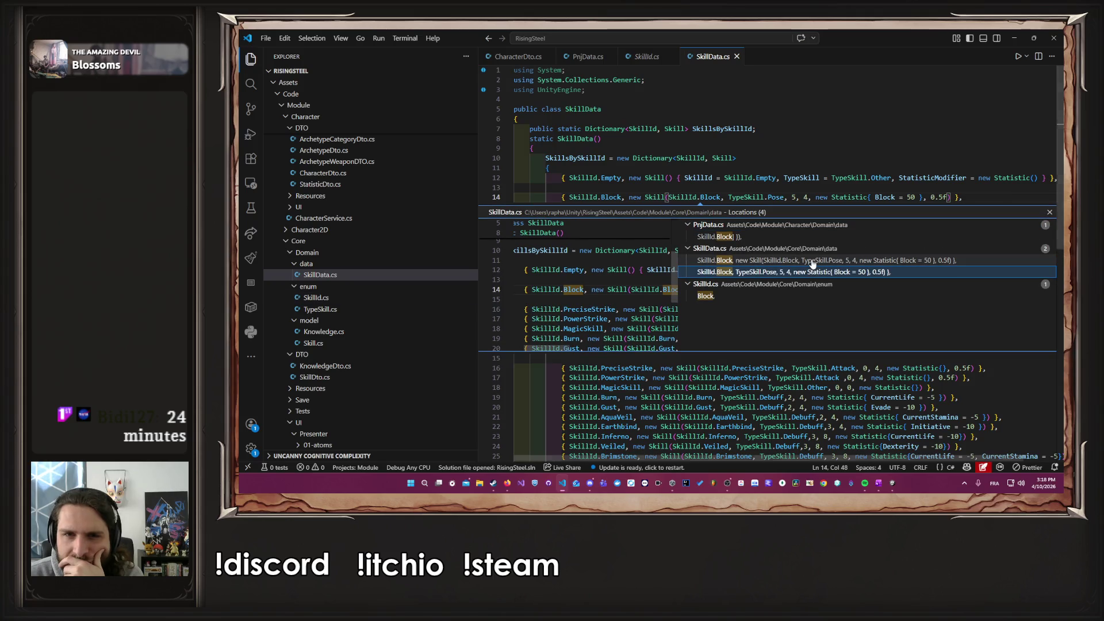
# Step: Comment out the Block skill entry in SkillData.cs and save the file
pyautogui.click(867, 197)
pyautogui.hotkey('ctrl', '/')
pyautogui.hotkey('ctrl', 's')
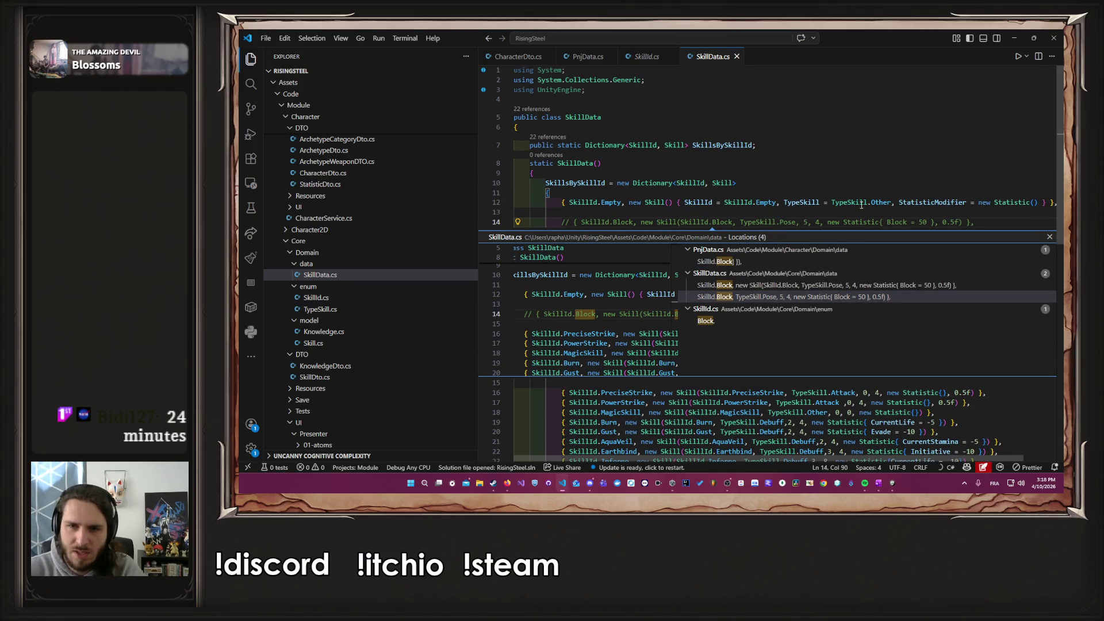
# Step: Review Block's references, then comment out Block in the SkillId enum and save SkillId.cs
pyautogui.click(750, 286)
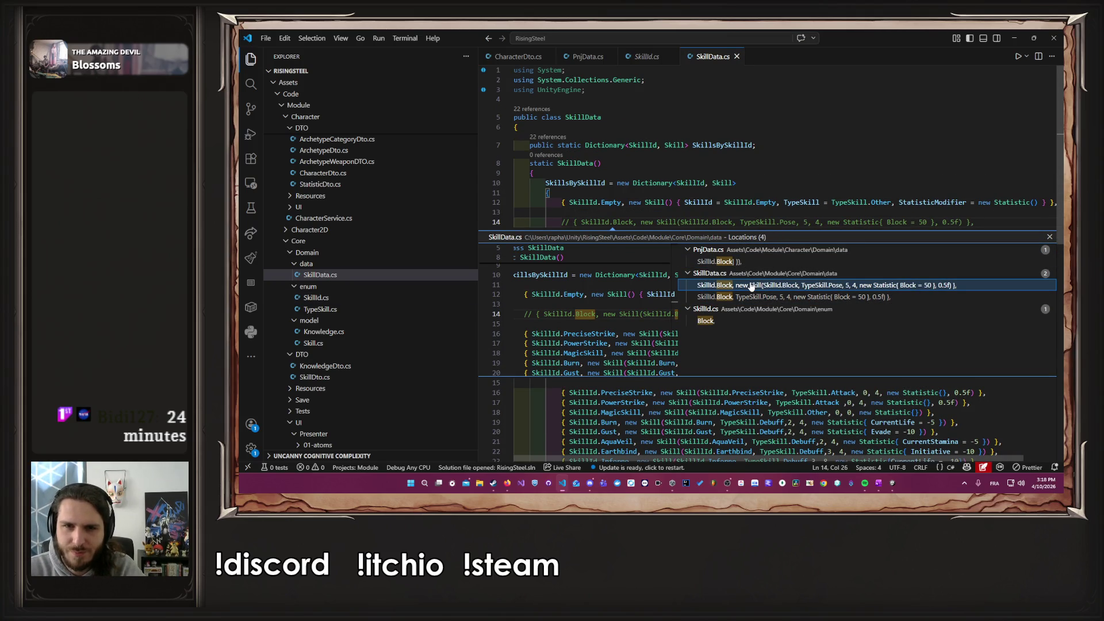
pyautogui.doubleClick(719, 262)
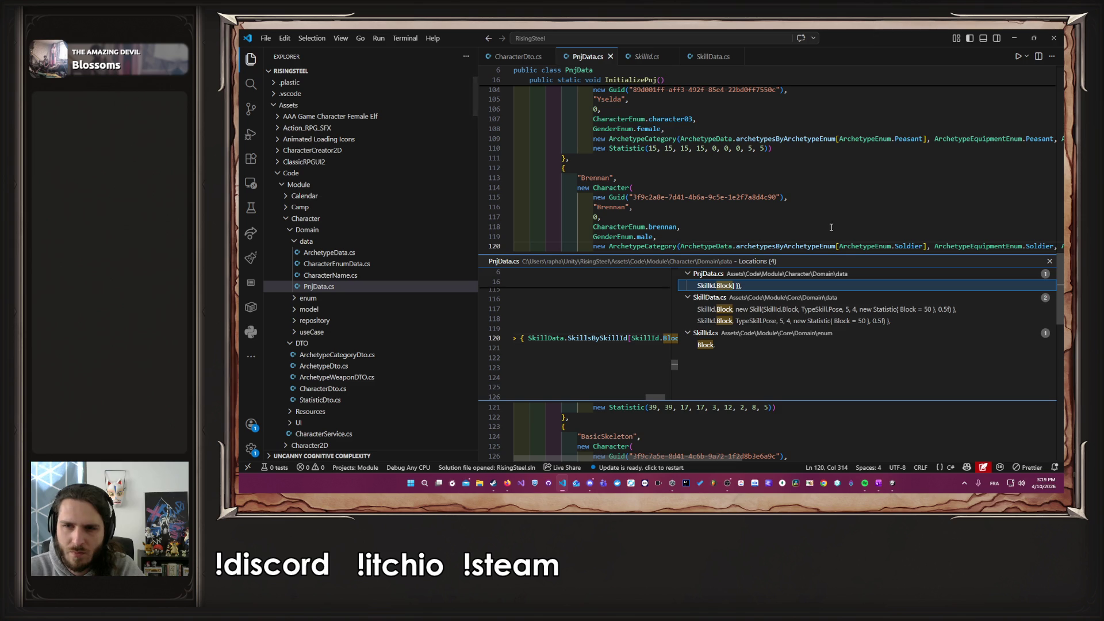
pyautogui.click(1049, 261)
pyautogui.moveTo(701, 461); pyautogui.dragTo(1029, 434)
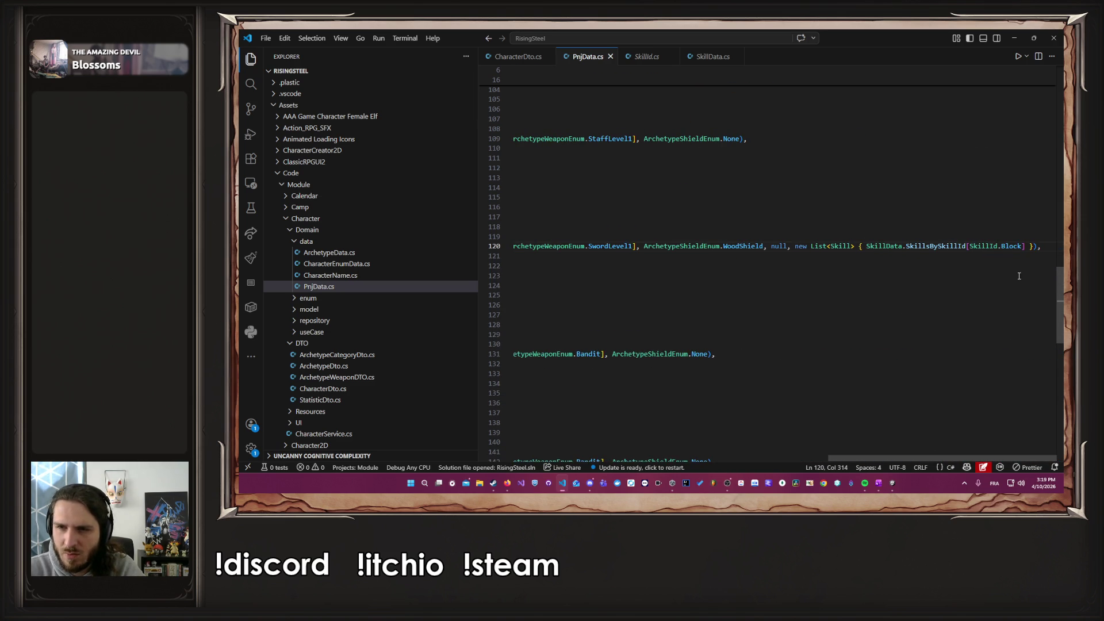
pyautogui.keyDown('ctrl'); pyautogui.click(1012, 246); pyautogui.keyUp('ctrl')
pyautogui.hotkey('ctrl', '/')
pyautogui.hotkey('ctrl', 's')
# Step: Replace the new List<Skill>{...} on PnjData.cs line 120 with null and save
pyautogui.click(587, 56)
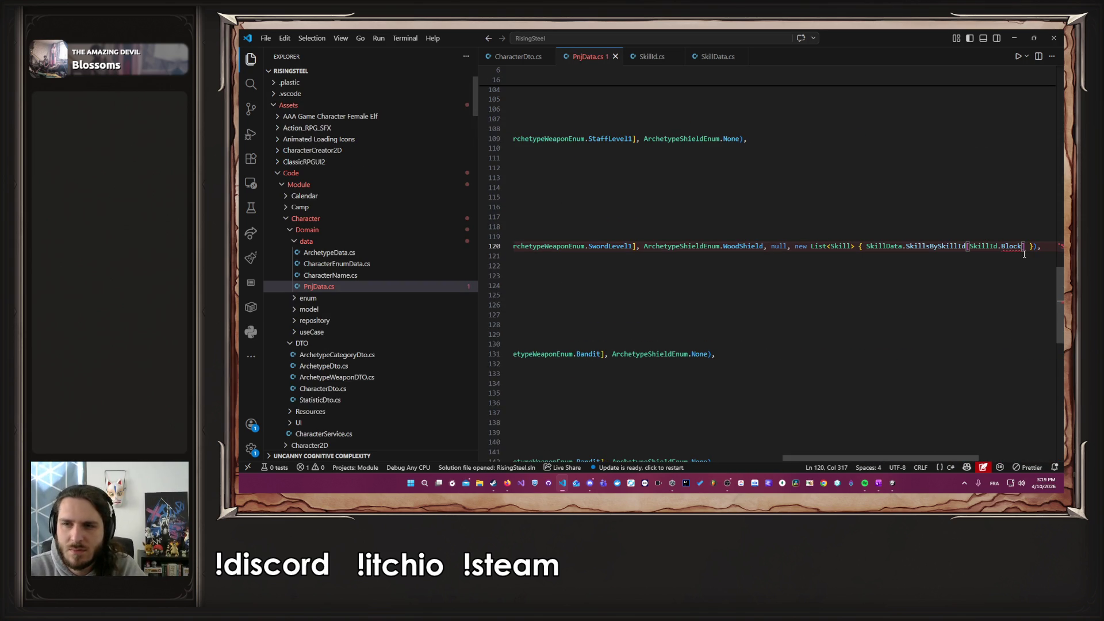
pyautogui.hotkey('ctrl', 'shift', 'Left')
pyautogui.hotkey('ctrl', 'shift', 'Left')
pyautogui.hotkey('ctrl', 'shift', 'Left')
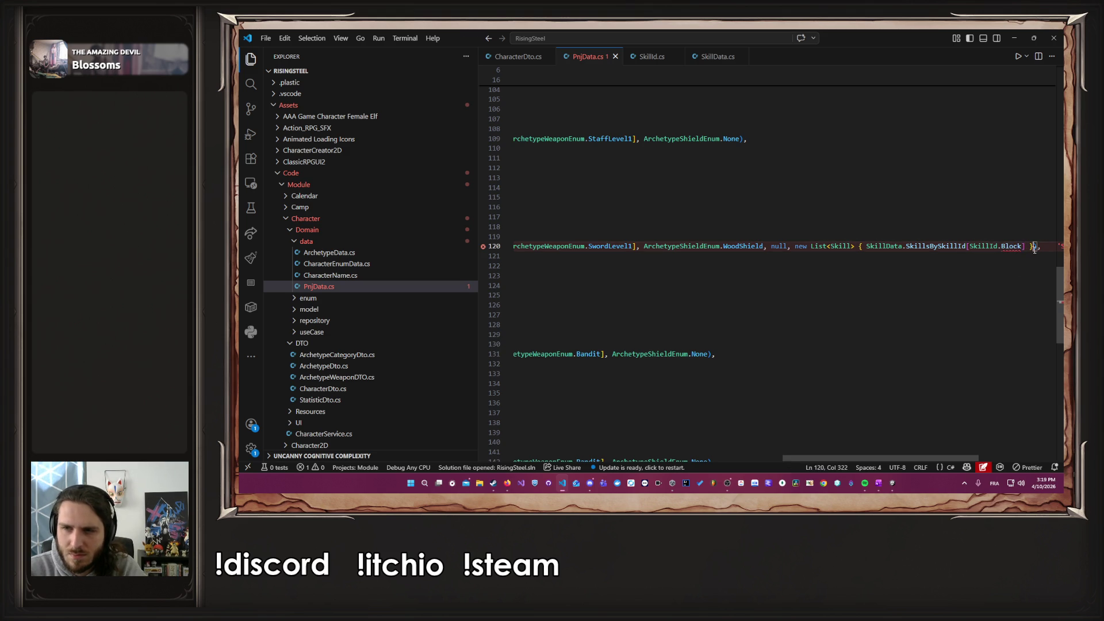
pyautogui.hscroll(5, 1015, 251)
pyautogui.keyDown('shift'); pyautogui.click(1015, 246); pyautogui.keyUp('shift')
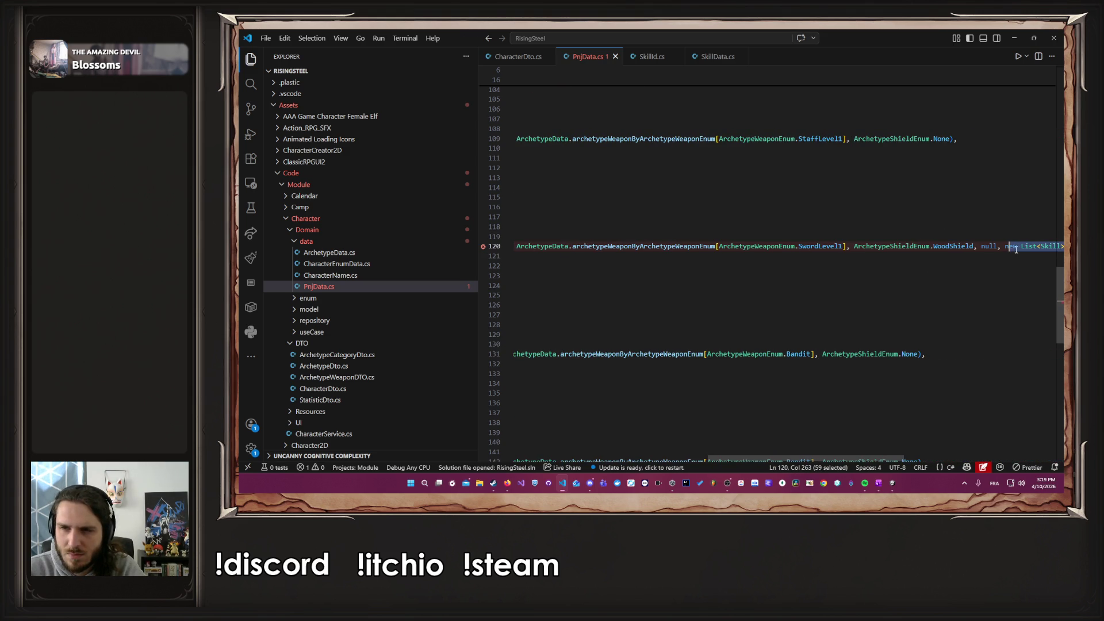
pyautogui.hscroll(5, 909, 443)
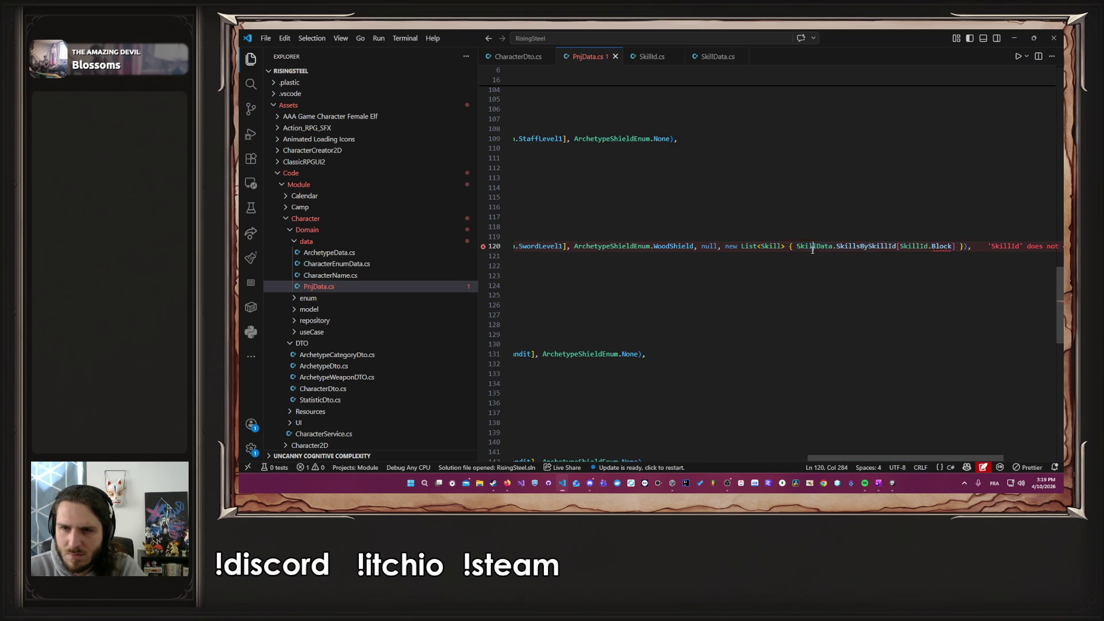
pyautogui.keyDown('ctrl'); pyautogui.click(861, 246); pyautogui.keyUp('ctrl')
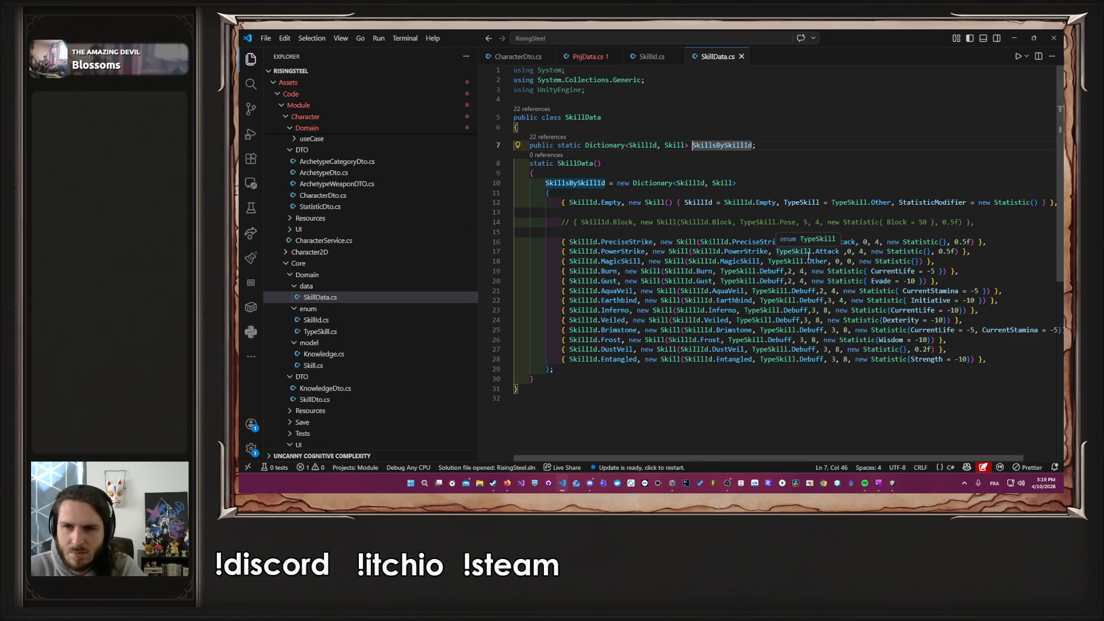
pyautogui.hotkey('alt', 'Left')
pyautogui.press('Right')
pyautogui.press('Right')
pyautogui.hotkey('ctrl', 'shift', 'Left')
pyautogui.hotkey('ctrl', 'shift', 'Left')
pyautogui.hotkey('ctrl', 'shift', 'Left')
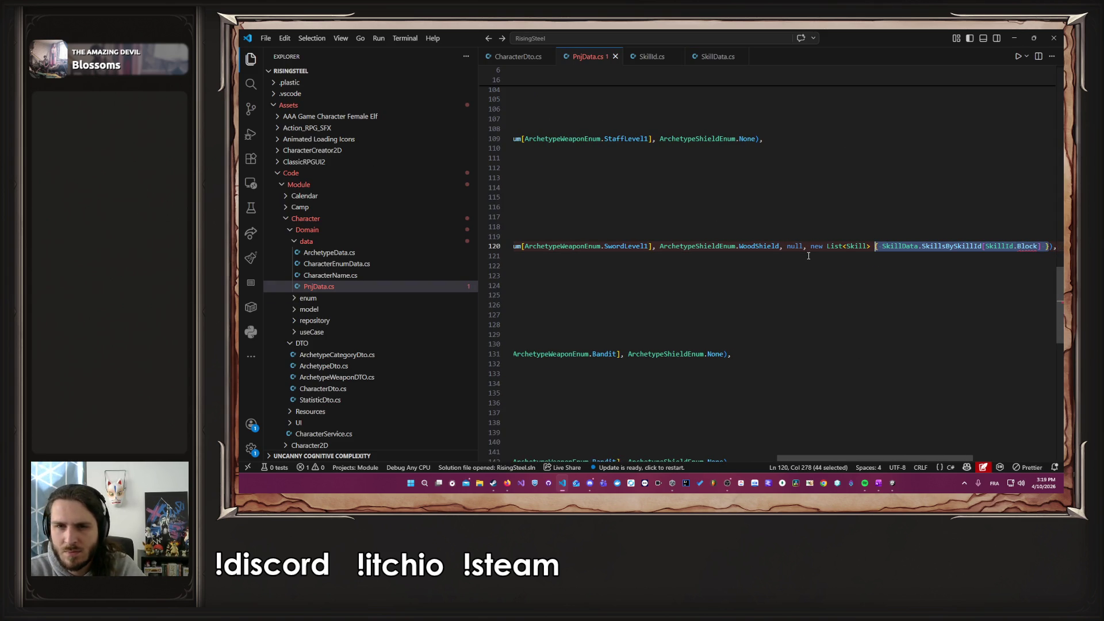
pyautogui.write('null')
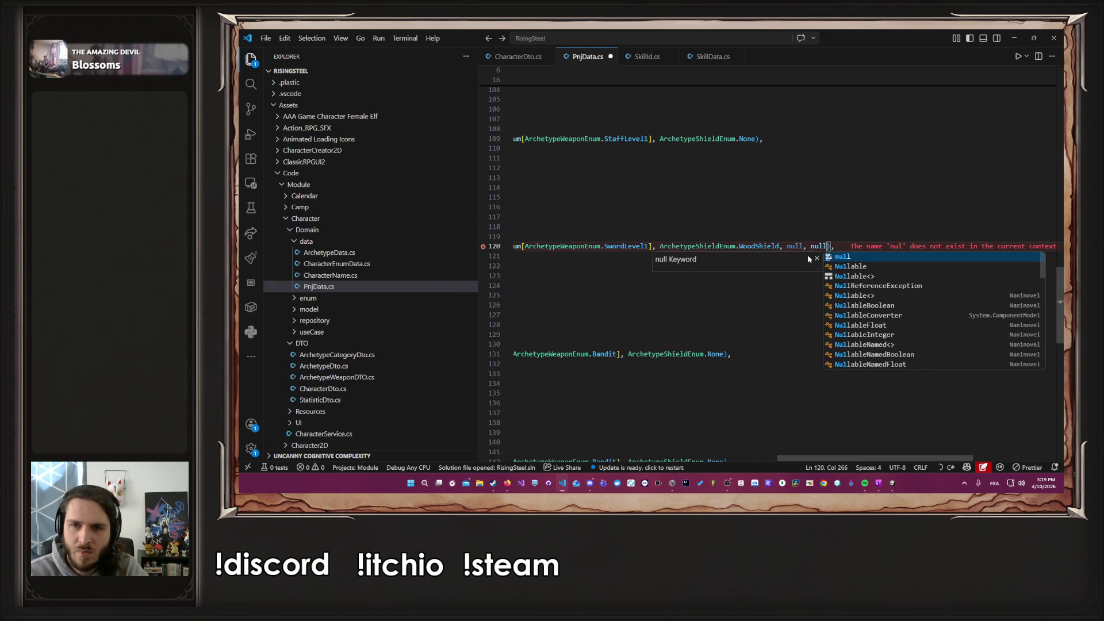
pyautogui.hotkey('ctrl', 's')
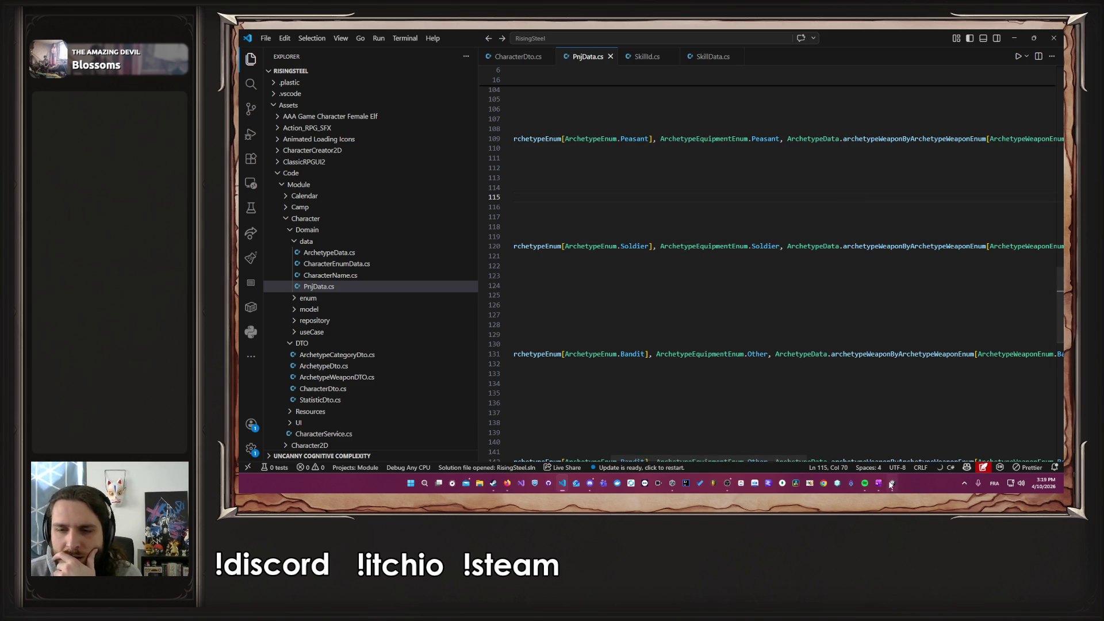
pyautogui.click(892, 483)
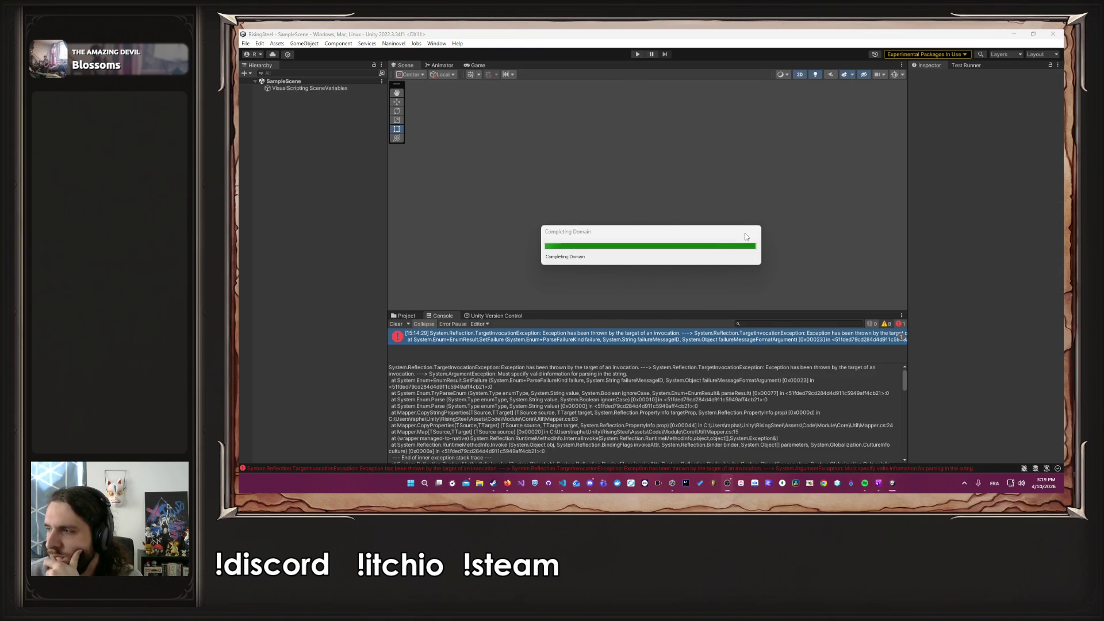
# Step: Run the game, try Continue on the title screen, then stop Play mode
pyautogui.click(637, 54)
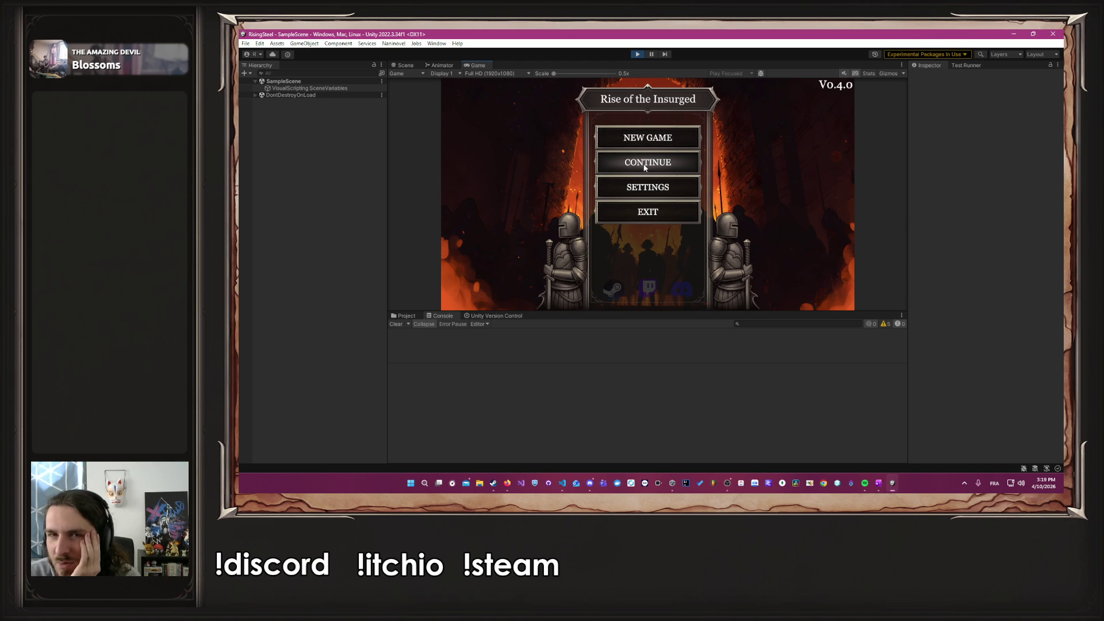
pyautogui.click(645, 165)
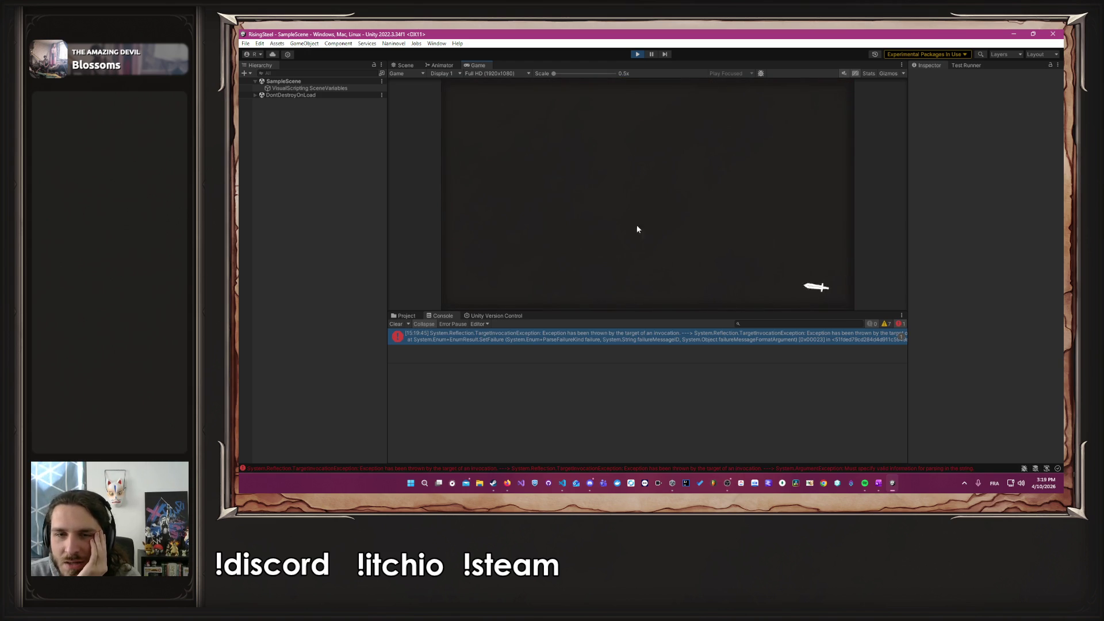
pyautogui.click(635, 54)
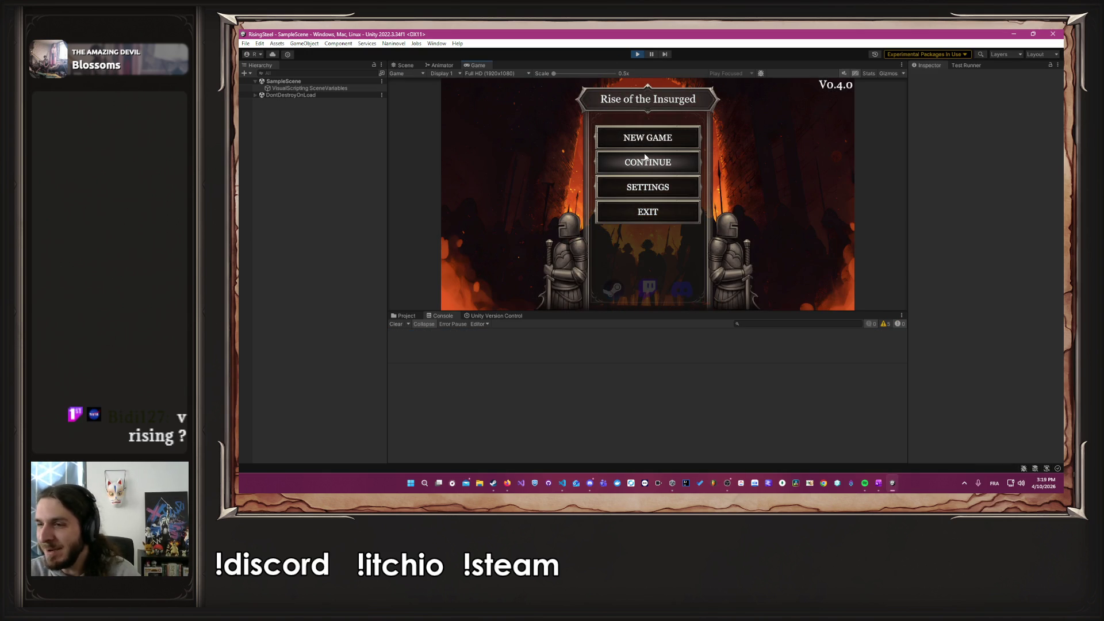
# Step: Start a new game with the right-hand character, save it, return to the title, and continue
pyautogui.click(669, 132)
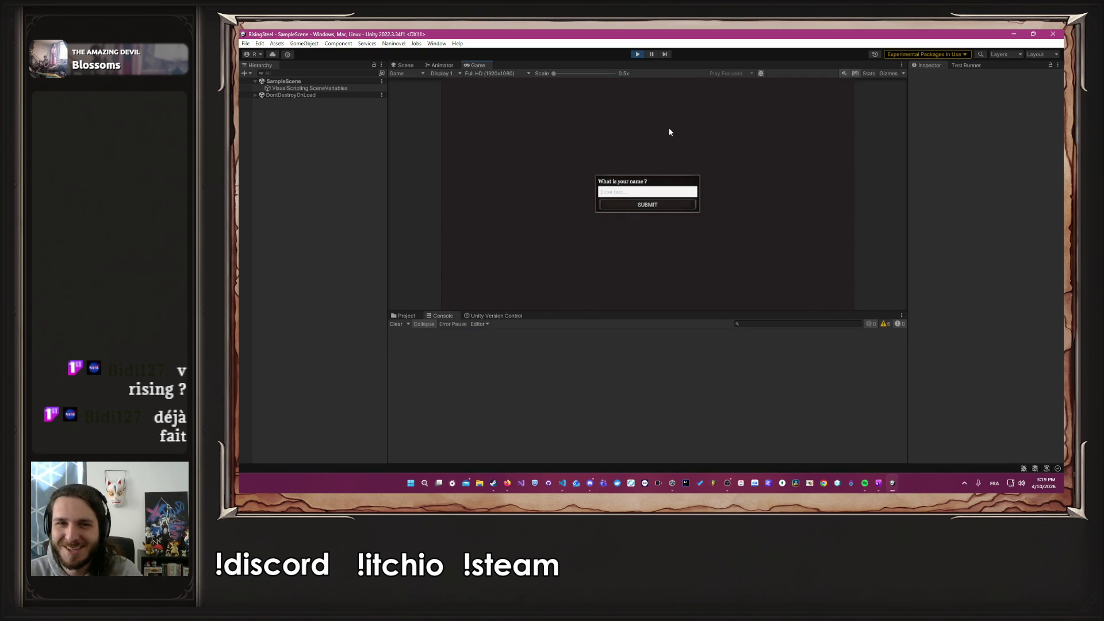
pyautogui.press('Return')
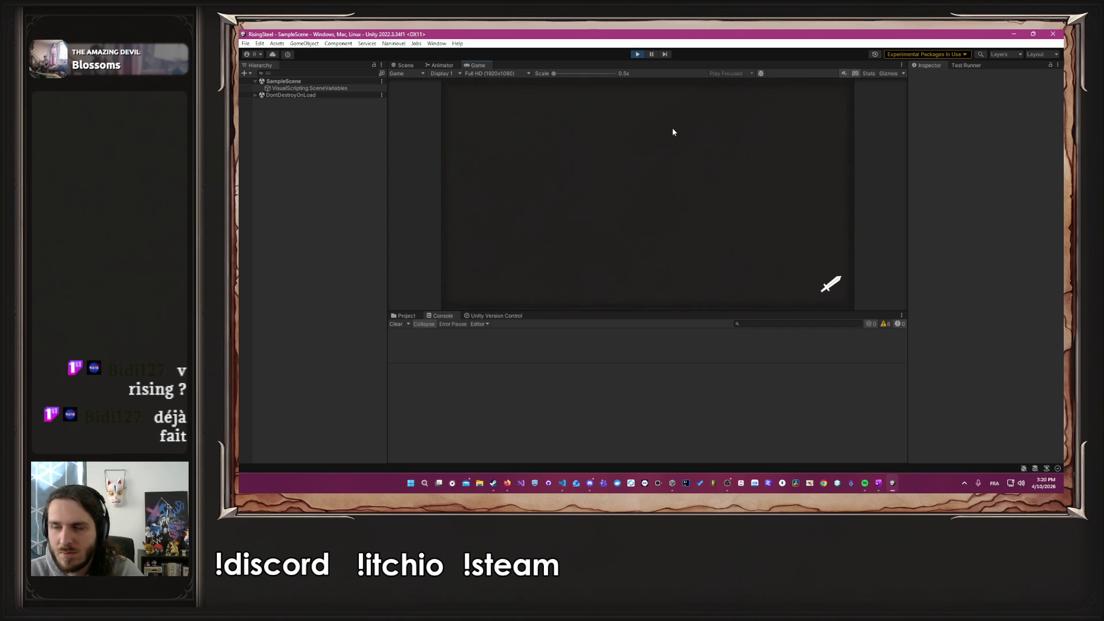
pyautogui.click(747, 150)
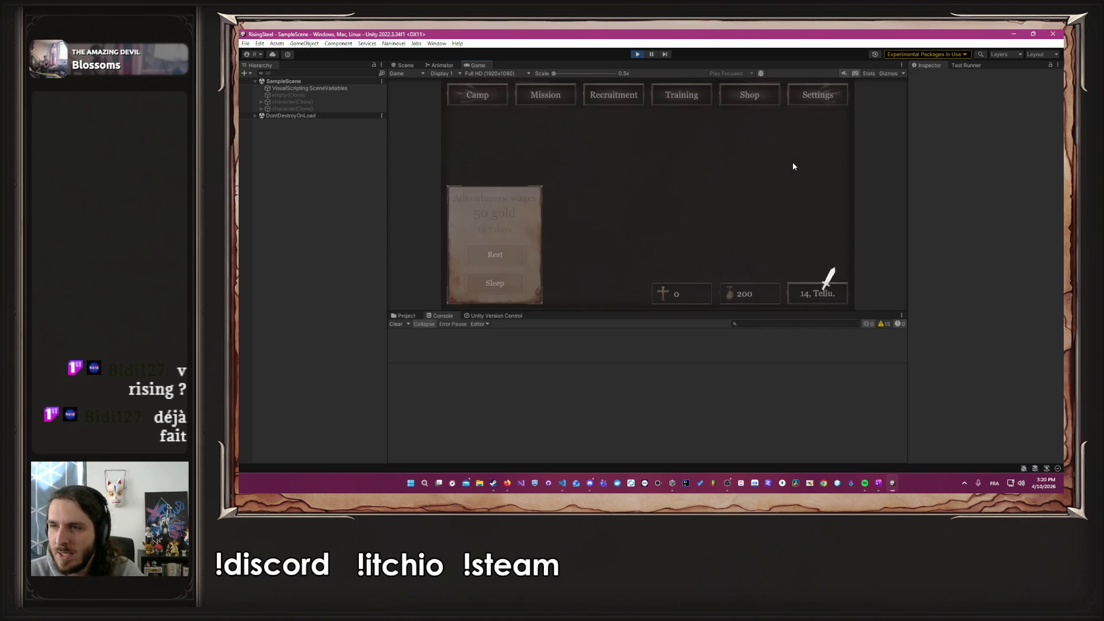
pyautogui.click(816, 95)
pyautogui.click(646, 162)
pyautogui.click(674, 188)
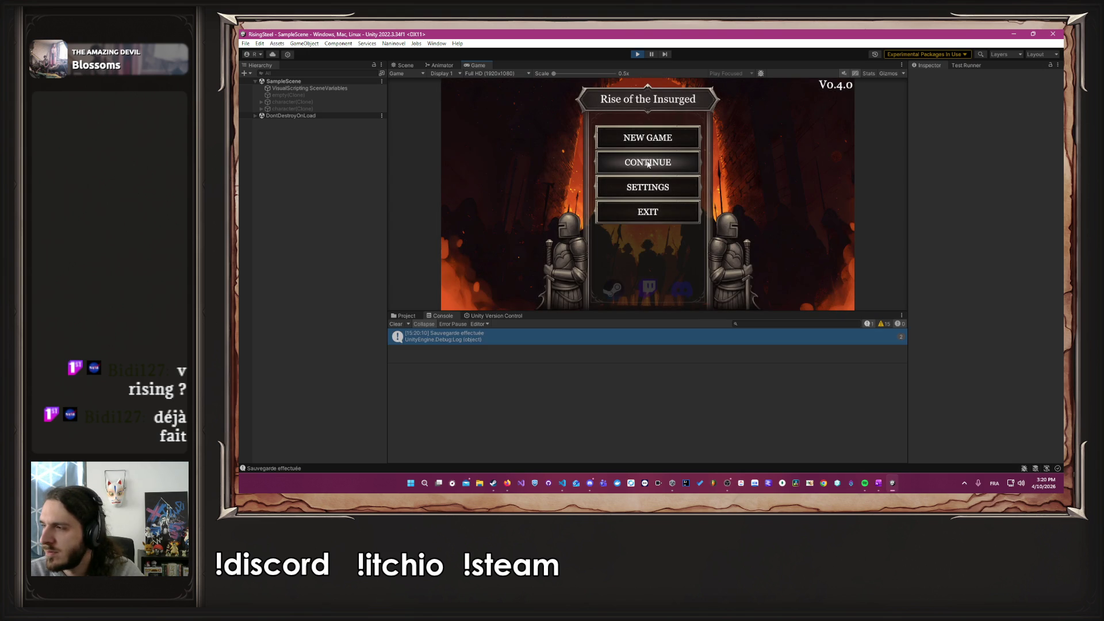
pyautogui.click(647, 163)
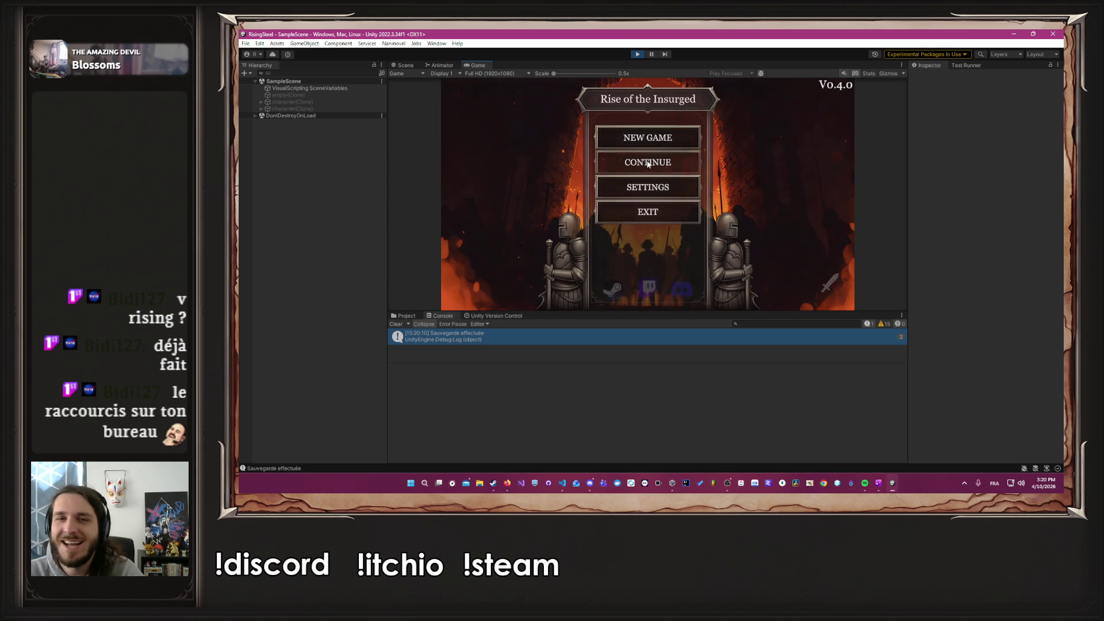
# Step: Show the TargetInvocationException's full stack trace in the Console and select all of it
pyautogui.click(603, 355)
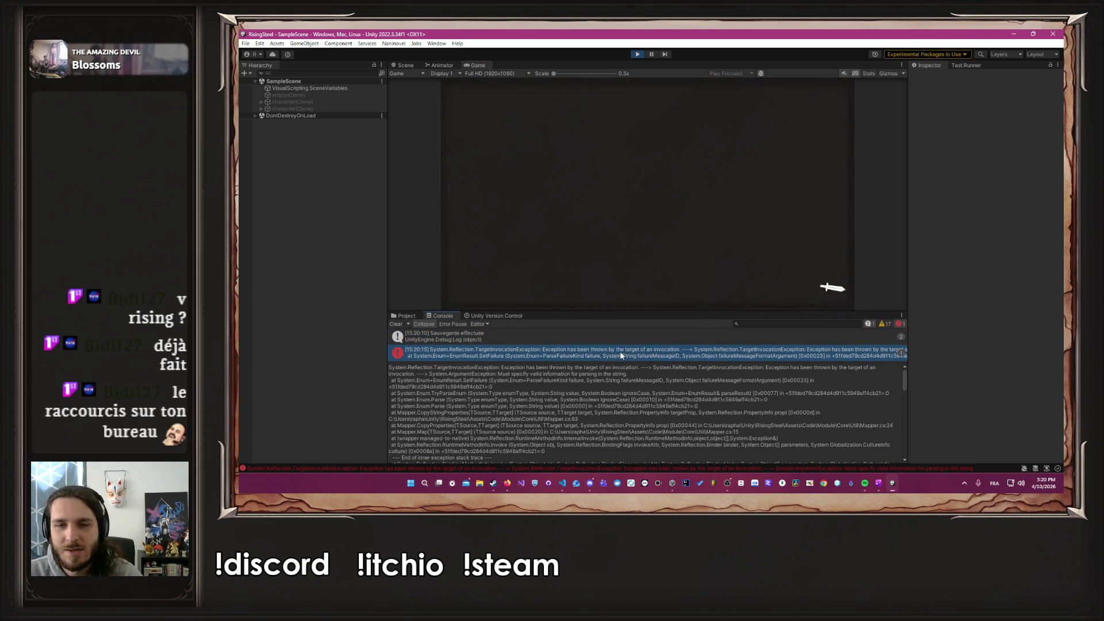
pyautogui.moveTo(686, 312); pyautogui.dragTo(688, 175)
pyautogui.scroll(-5, 722, 322)
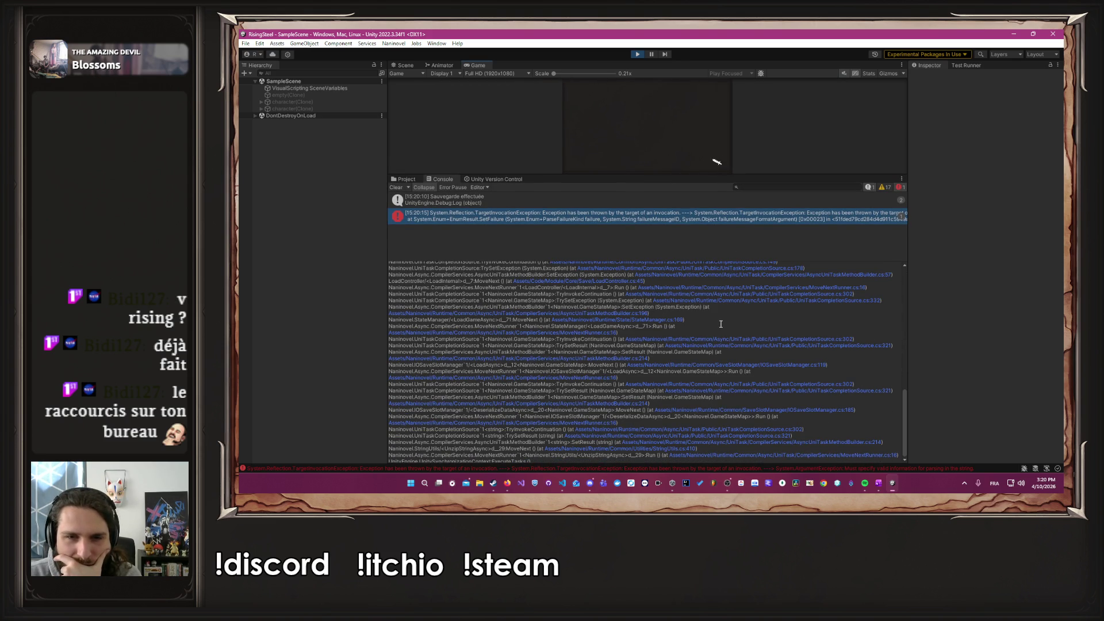
pyautogui.hotkey('ctrl', 'a')
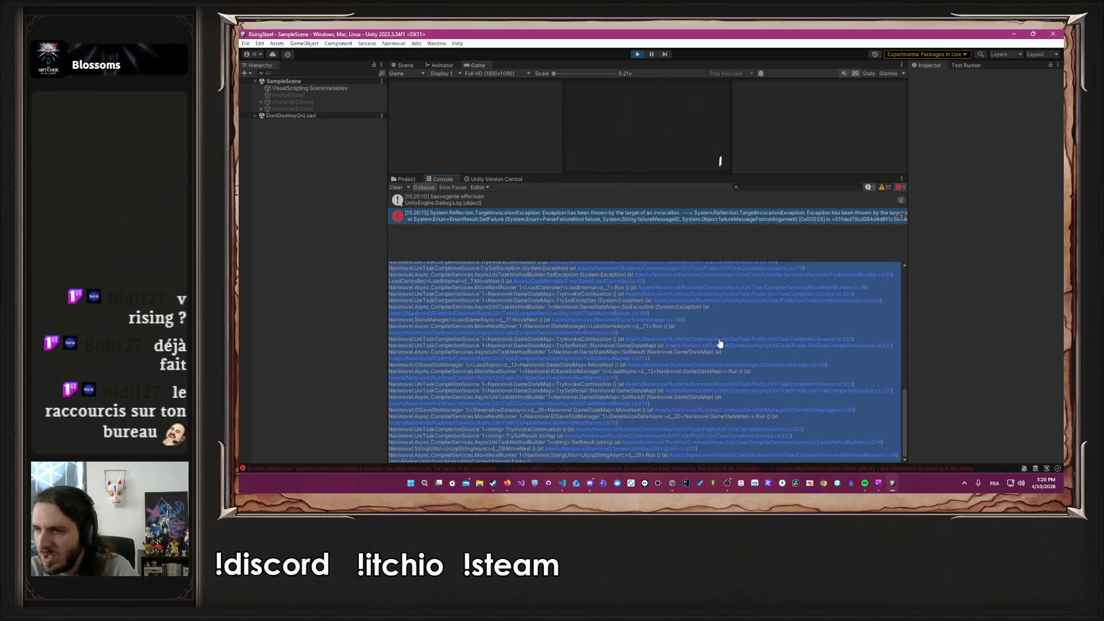
pyautogui.hotkey('alt', 'Tab')
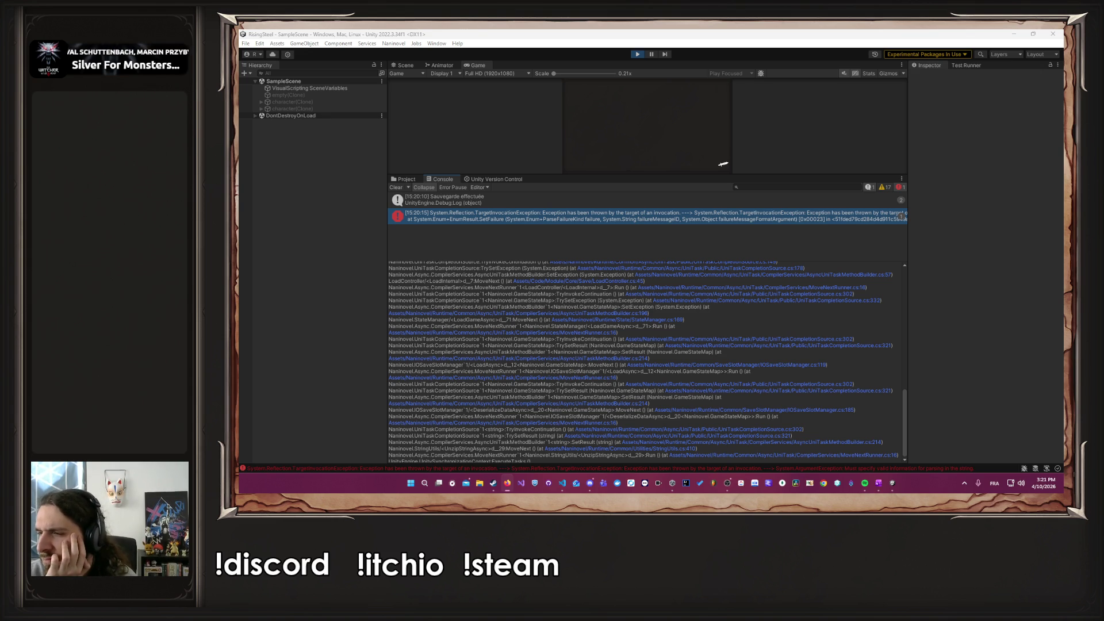
# Step: Exit Play mode and drag the Console splitter down to enlarge the Scene view
pyautogui.click(635, 56)
pyautogui.moveTo(766, 174); pyautogui.dragTo(766, 339)
# Step: Close the CharacterDto, PnjData, SkillId and SkillData tabs and collapse the Explorer folders
pyautogui.click(563, 491)
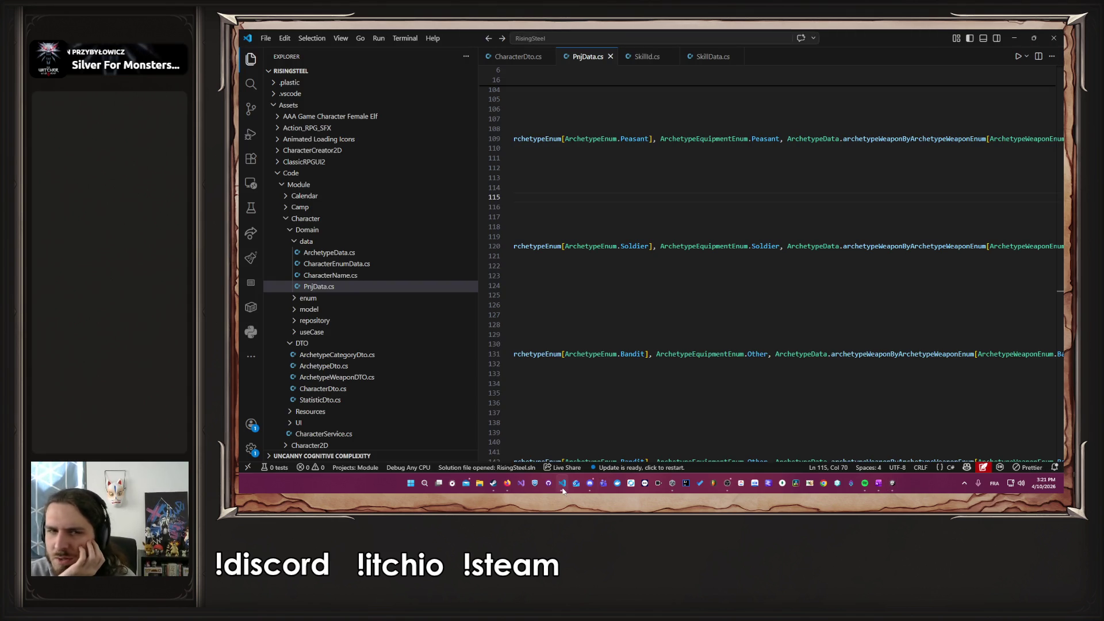
pyautogui.moveTo(717, 463); pyautogui.dragTo(618, 463)
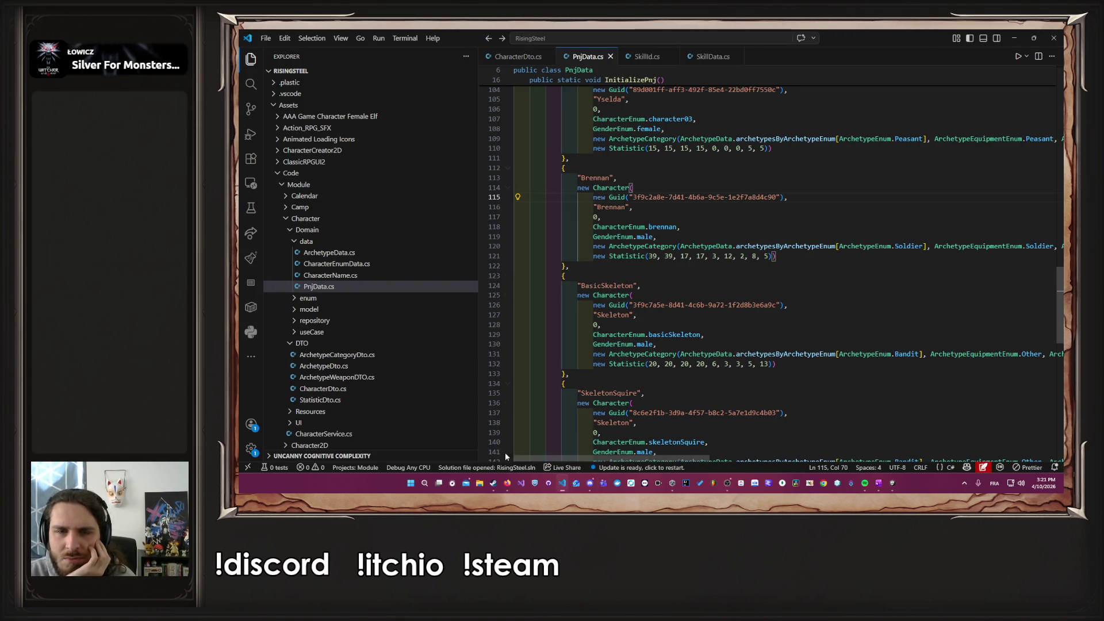
pyautogui.scroll(-5, 381, 315)
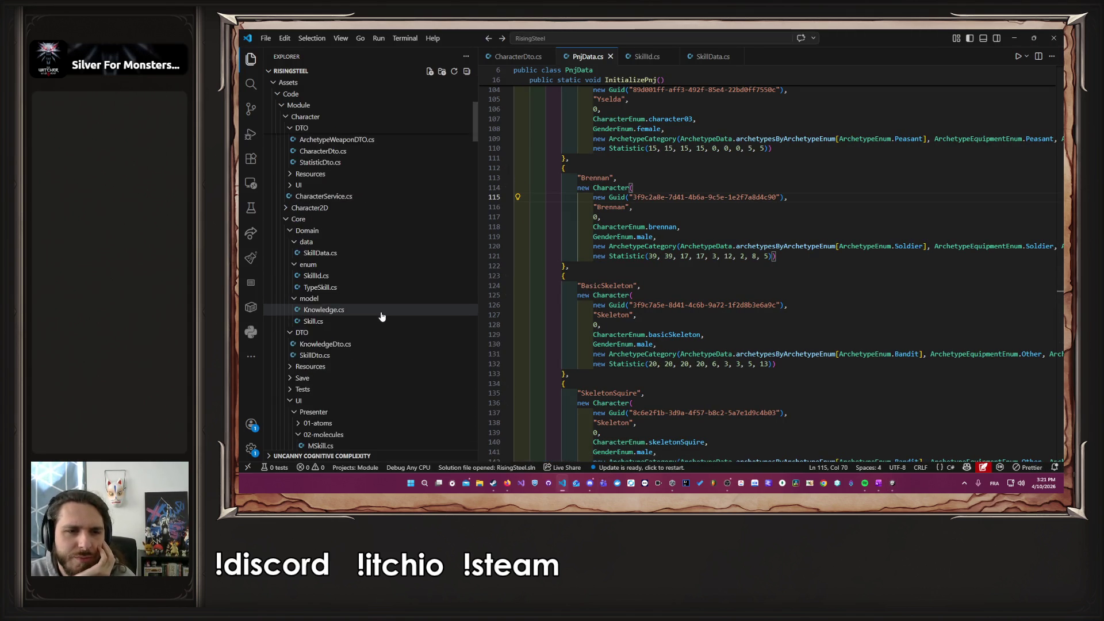
pyautogui.scroll(3, 380, 318)
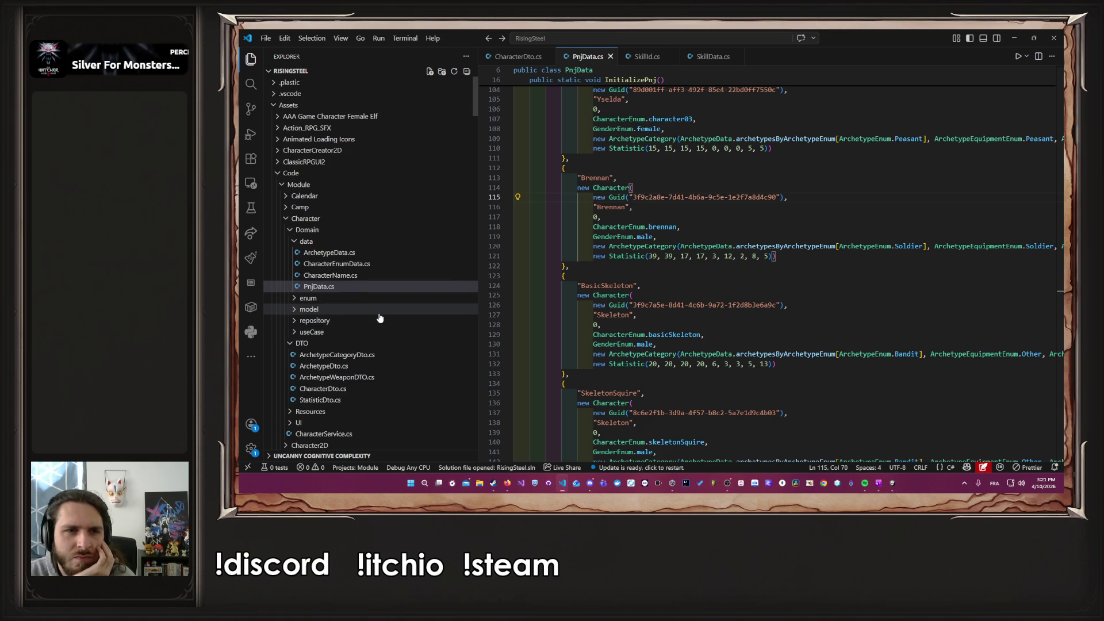
pyautogui.click(322, 219)
pyautogui.click(336, 230)
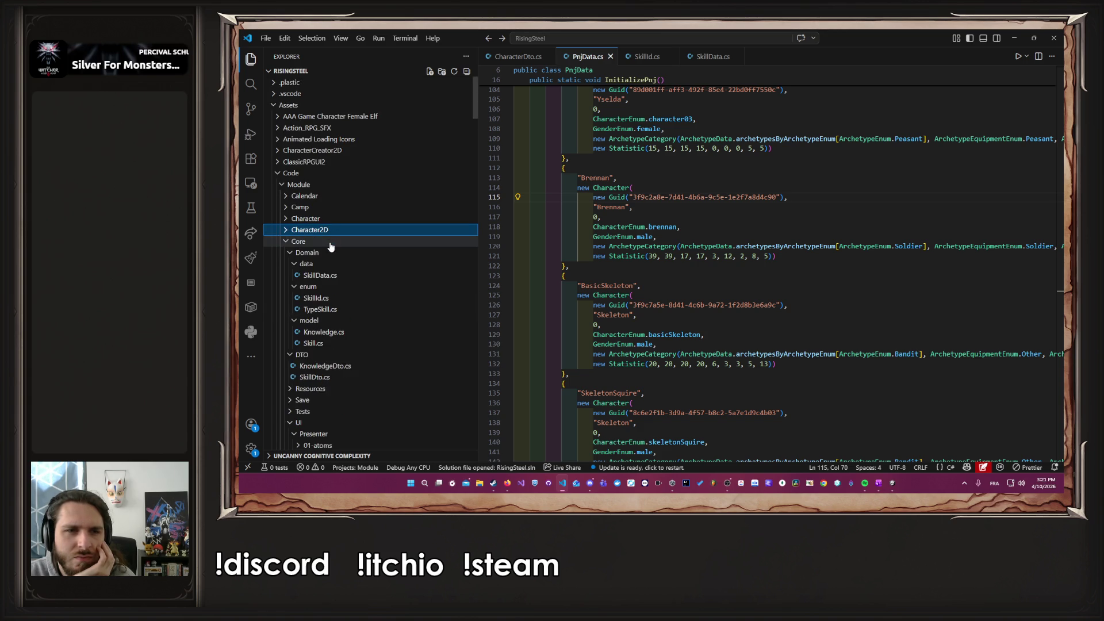
pyautogui.click(336, 230)
pyautogui.click(337, 241)
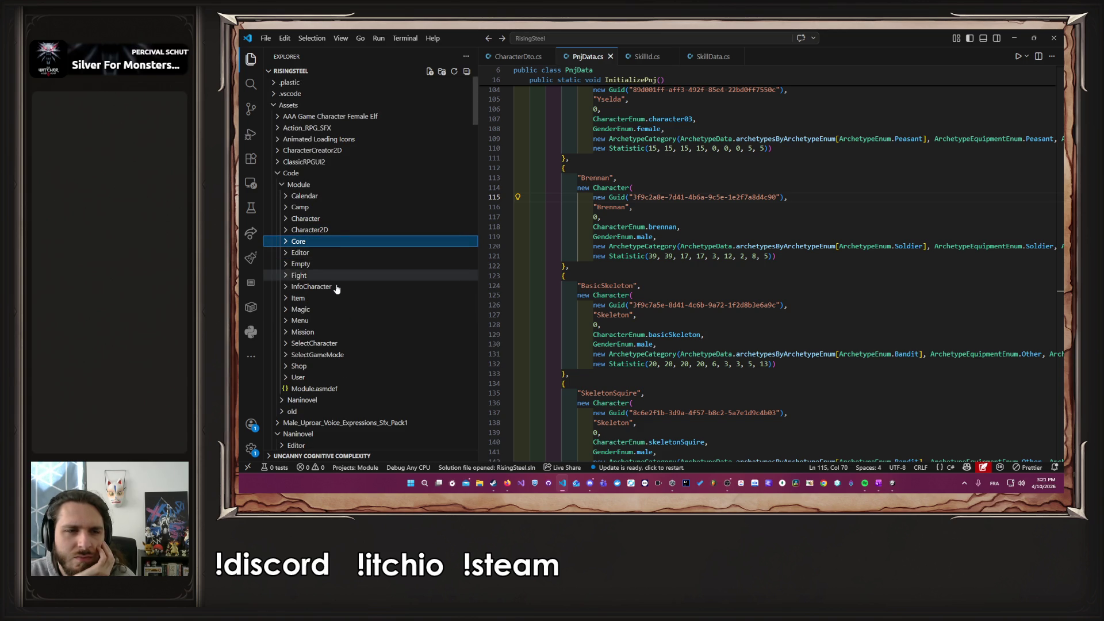
pyautogui.click(340, 331)
pyautogui.middleClick(526, 56)
pyautogui.middleClick(526, 56)
pyautogui.middleClick(527, 55)
pyautogui.middleClick(527, 56)
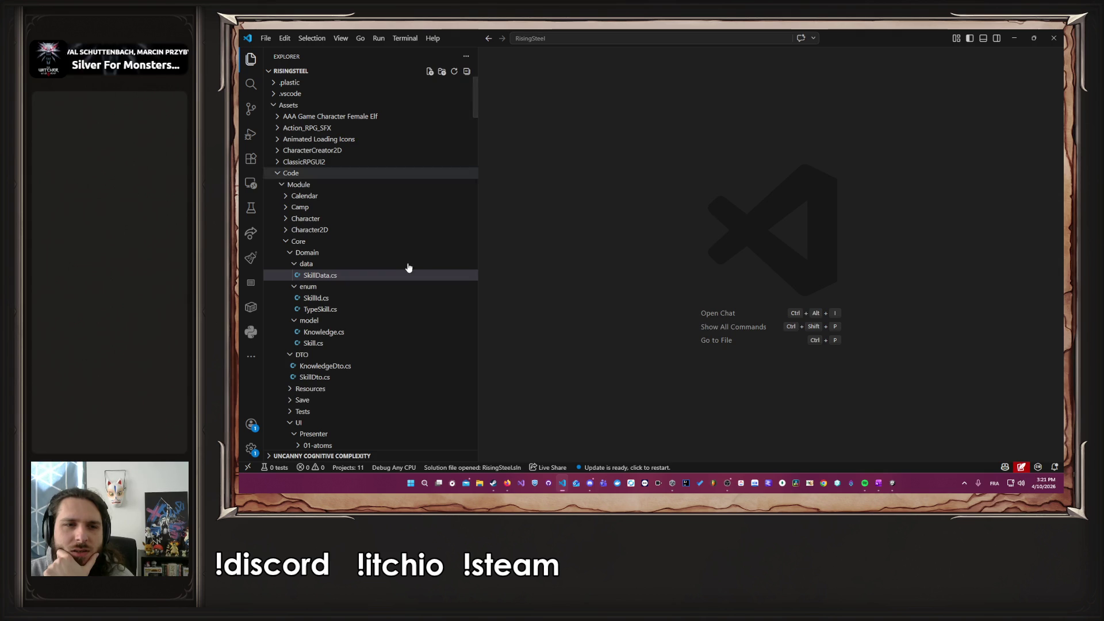
pyautogui.click(324, 242)
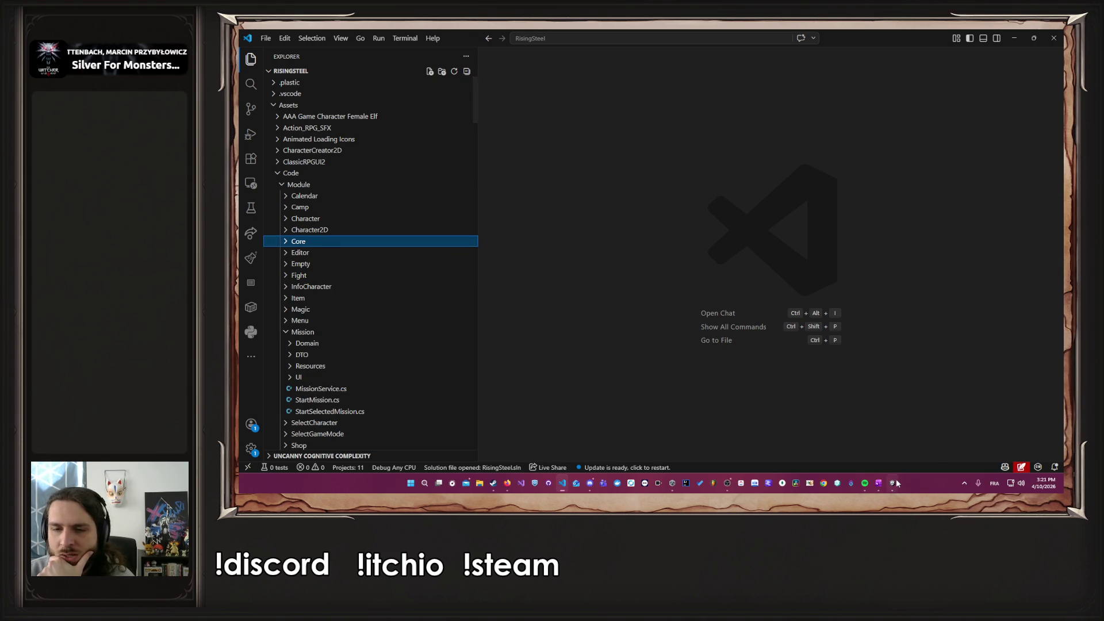
# Step: Expand Module > Core in the Explorer and open Save.cs
pyautogui.moveTo(894, 480)
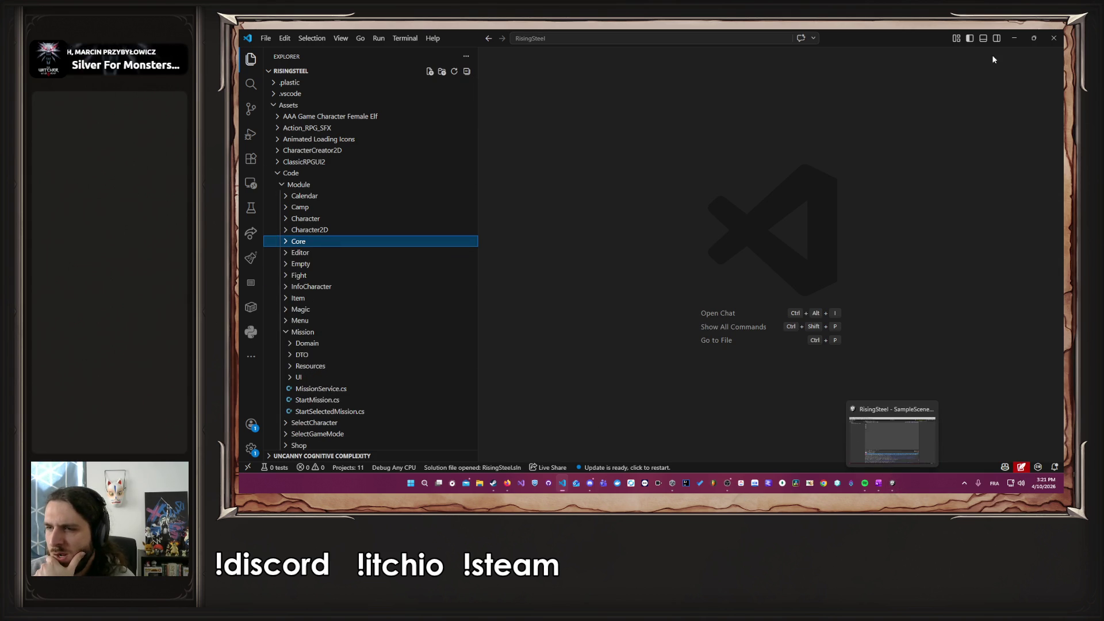
pyautogui.scroll(-3, 345, 324)
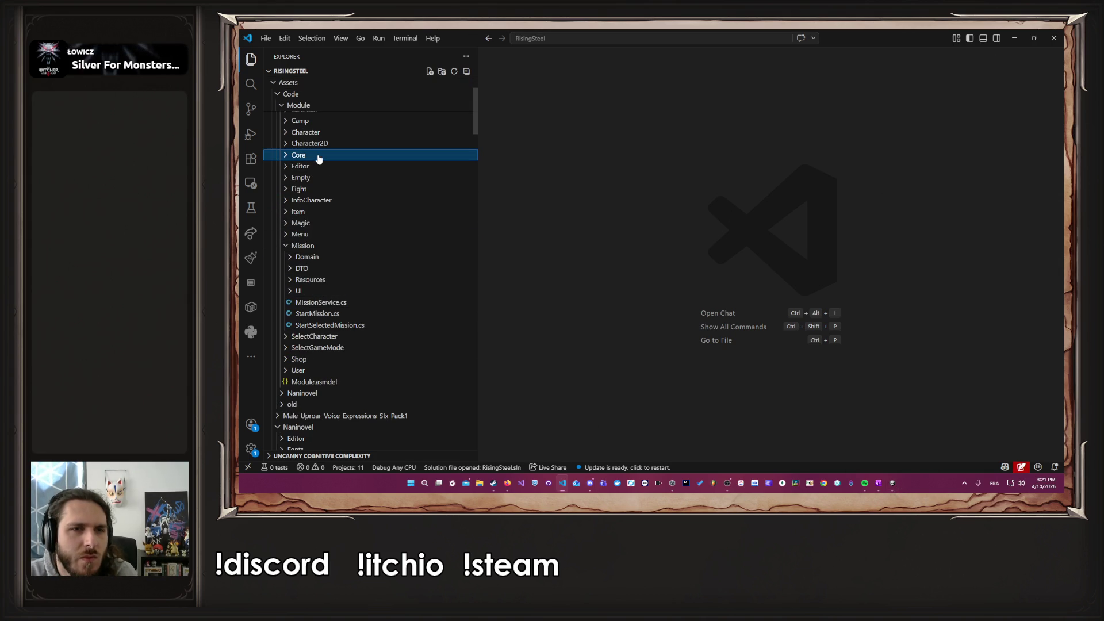
pyautogui.click(351, 156)
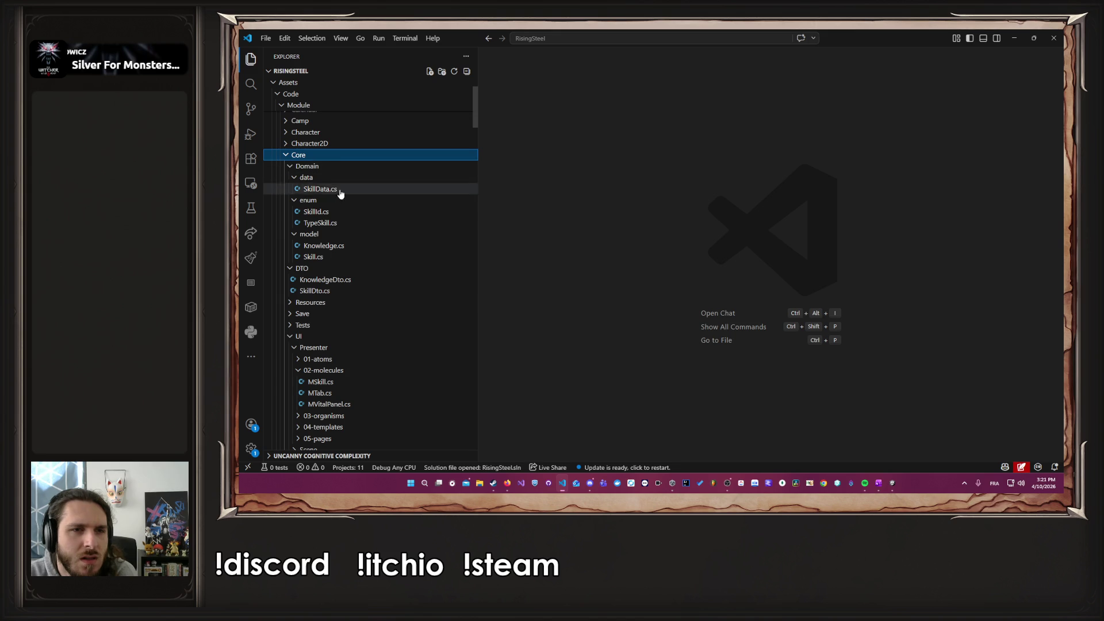
pyautogui.click(320, 167)
pyautogui.click(325, 179)
pyautogui.click(319, 224)
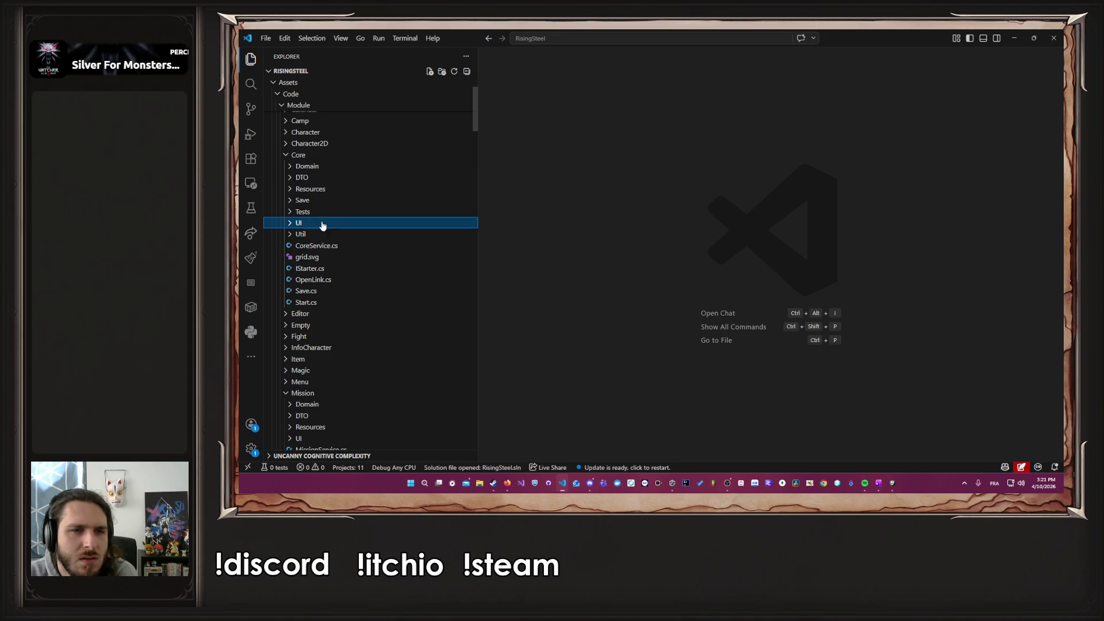
pyautogui.click(353, 291)
pyautogui.scroll(-13, 775, 298)
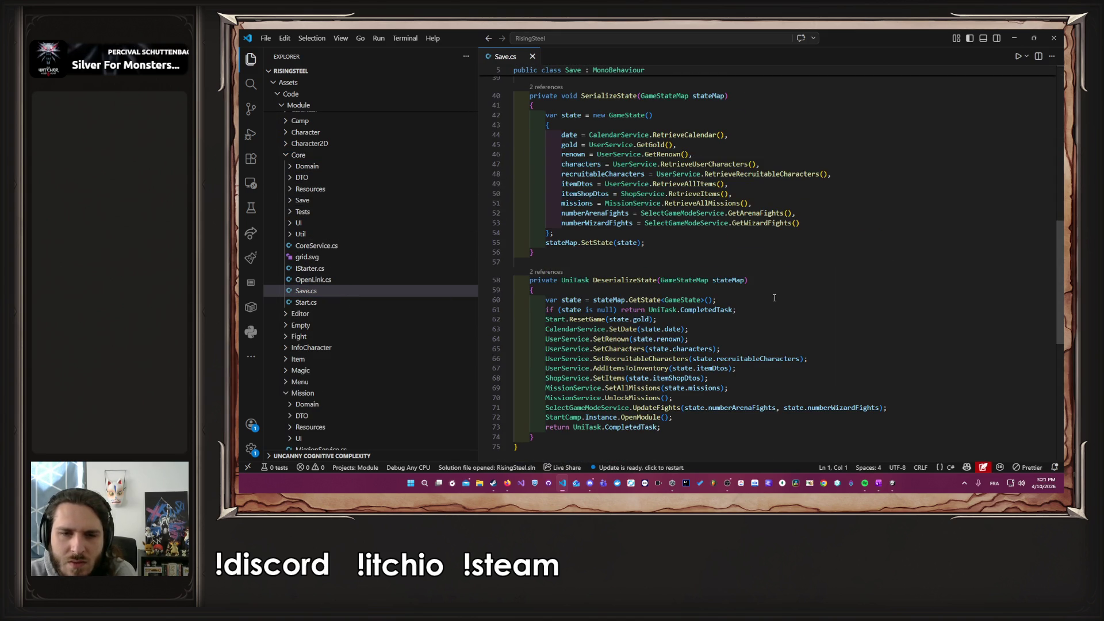
# Step: Comment out the SetAllMissions and UnlockMissions calls on Save.cs lines 69–70, then switch to Unity
pyautogui.scroll(-1, 774, 298)
pyautogui.click(771, 304)
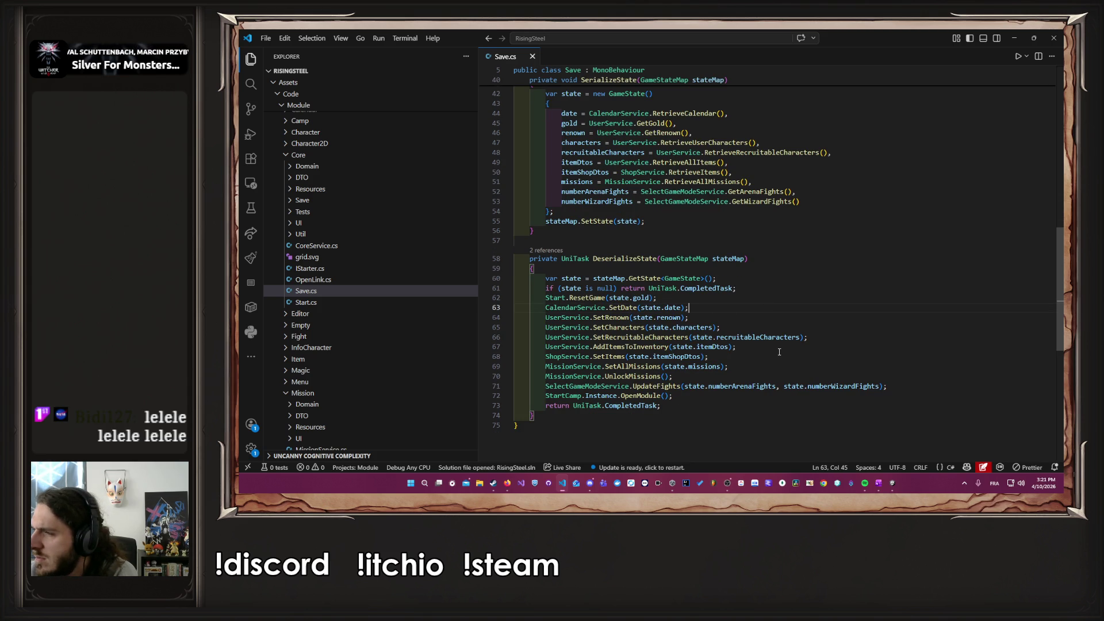
pyautogui.click(735, 386)
pyautogui.click(727, 379)
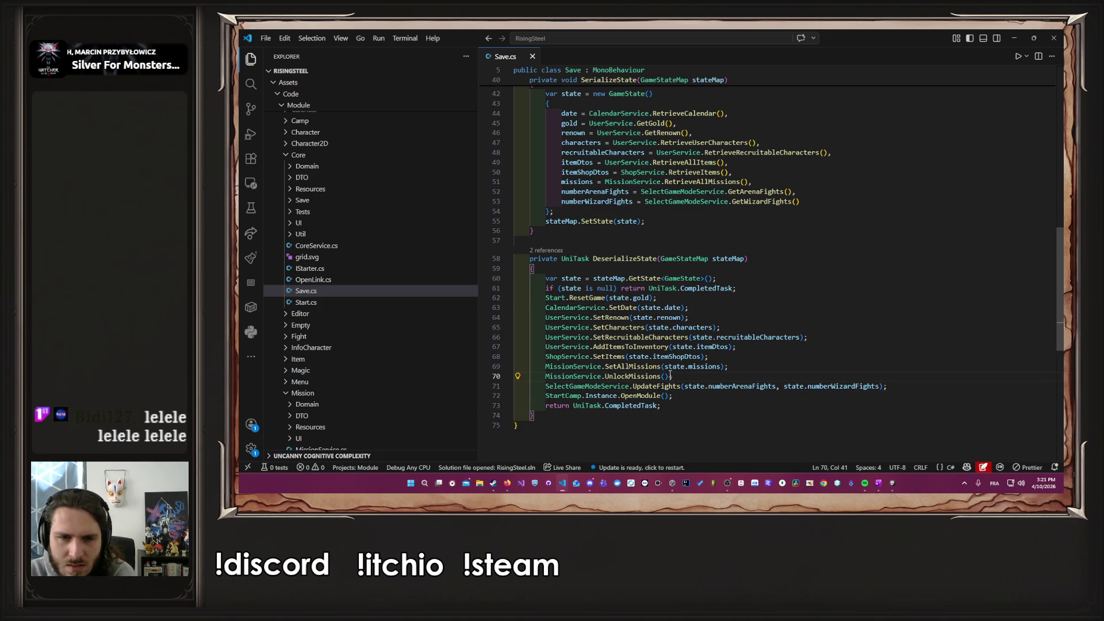
pyautogui.moveTo(712, 375); pyautogui.dragTo(574, 368)
pyautogui.hotkey('ctrl', 'k')
pyautogui.hotkey('ctrl', 'c')
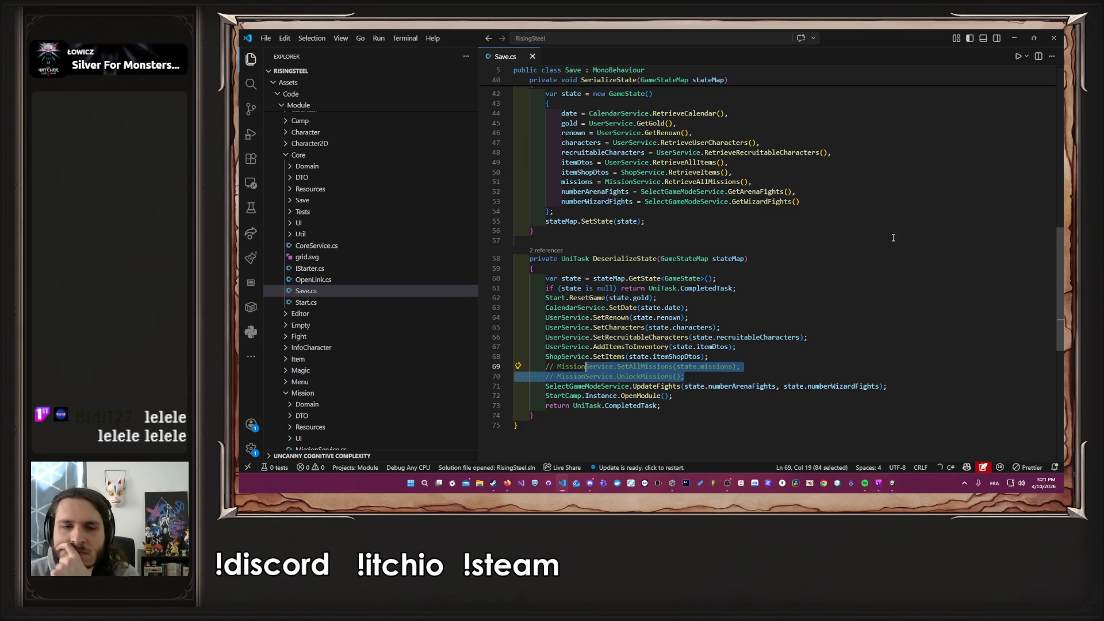
pyautogui.hotkey('alt', 'Tab')
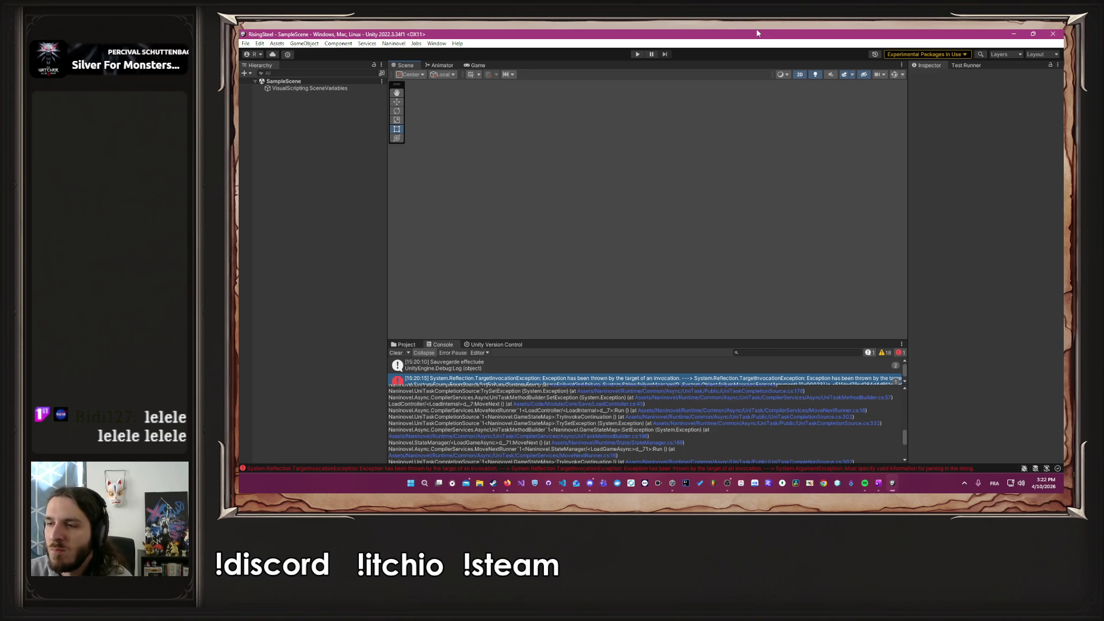
# Step: Play, continue the save into the camp, view the Mission screen, then stop and return to VS Code
pyautogui.click(637, 55)
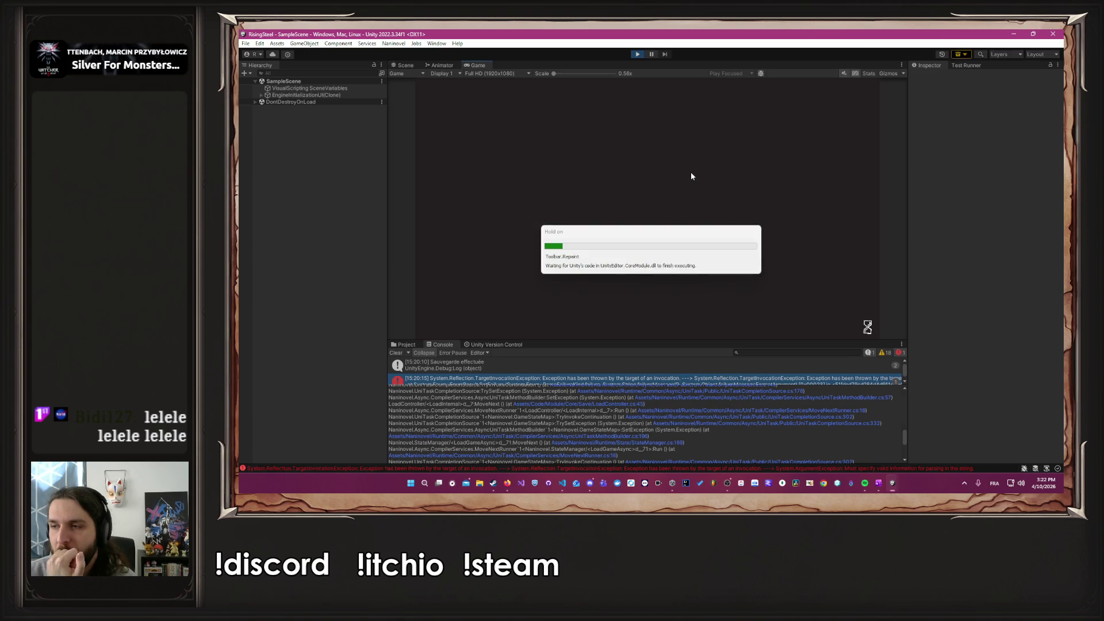
pyautogui.click(696, 176)
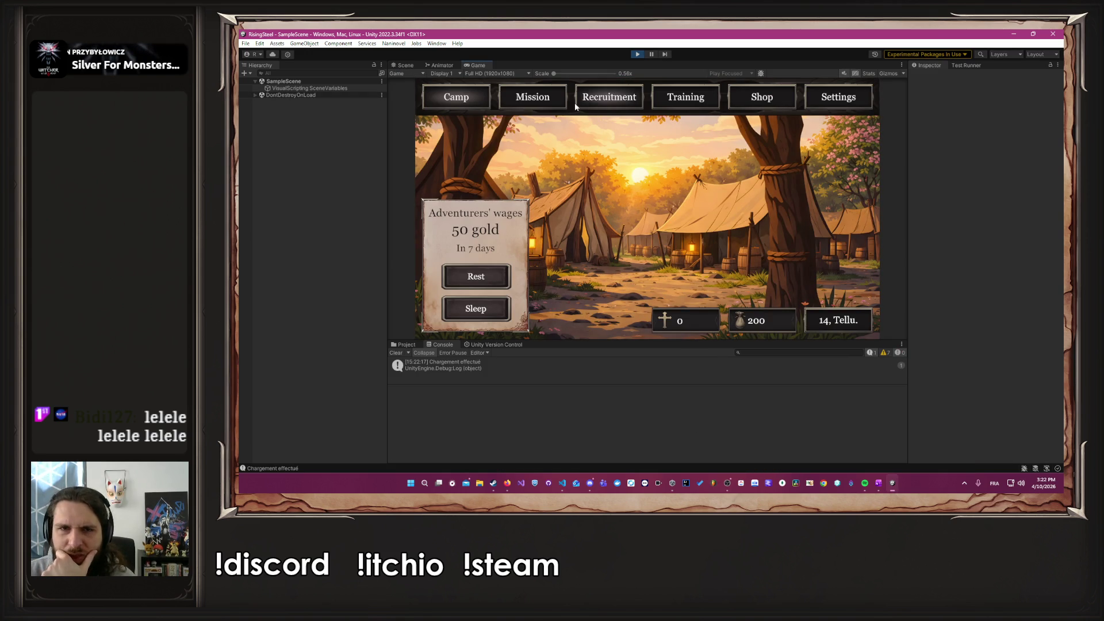
pyautogui.click(532, 97)
pyautogui.click(638, 54)
pyautogui.hotkey('alt', 'Tab')
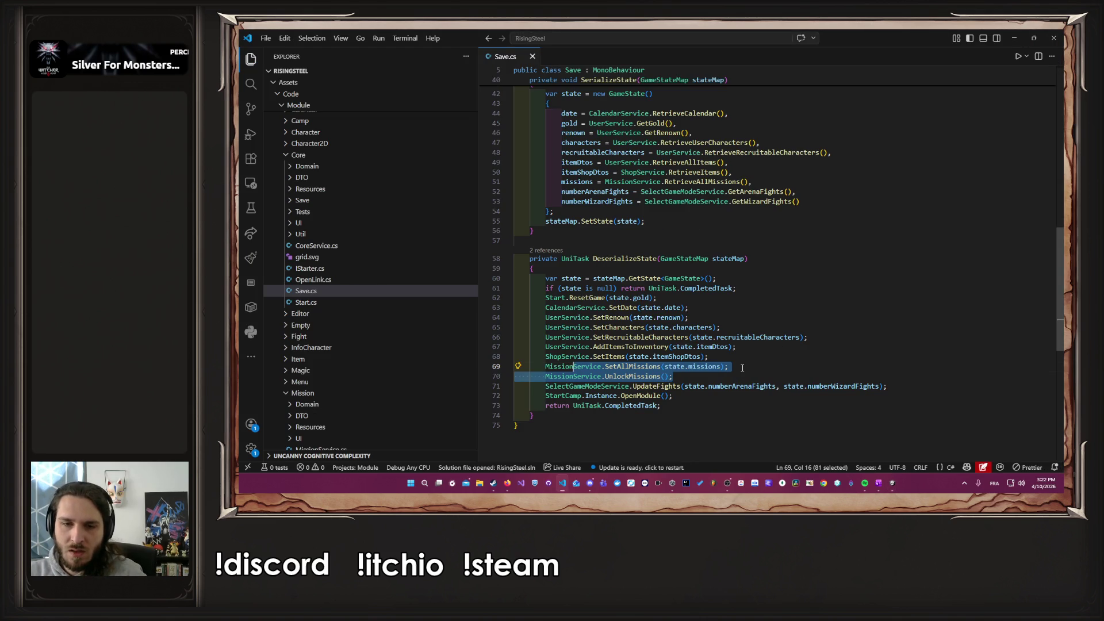
# Step: Uncomment Save.cs lines 69–70, peek at UnlockMissions' definition, and switch back to Unity
pyautogui.click(742, 367)
pyautogui.press('Down')
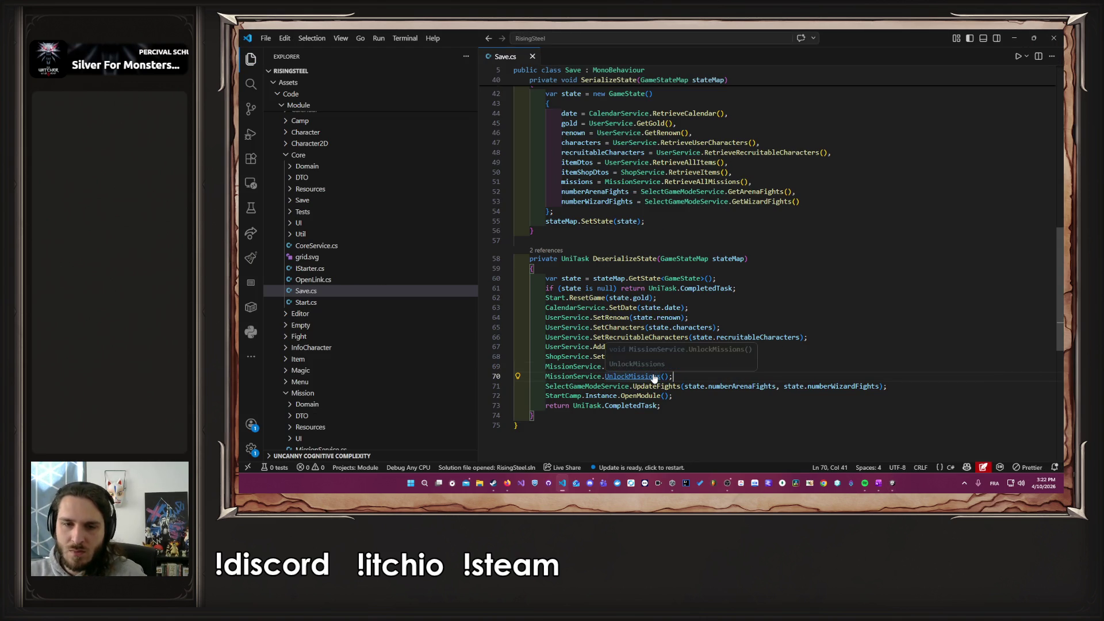
pyautogui.keyDown('ctrl'); pyautogui.click(654, 377); pyautogui.keyUp('ctrl')
pyautogui.hotkey('alt', 'Left')
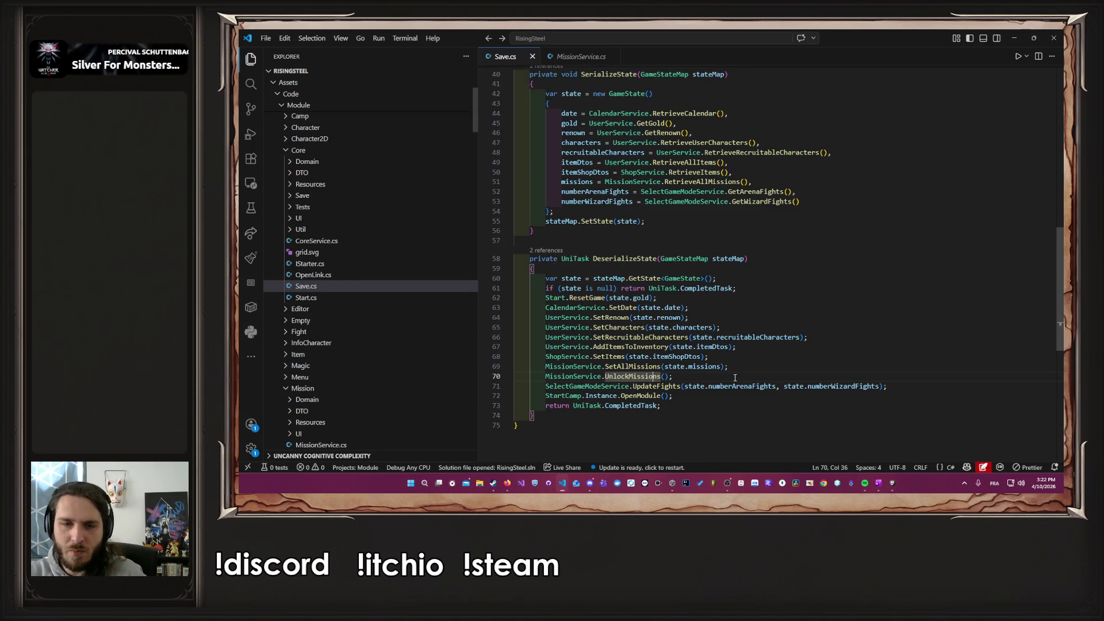
pyautogui.hotkey('alt', 'Tab')
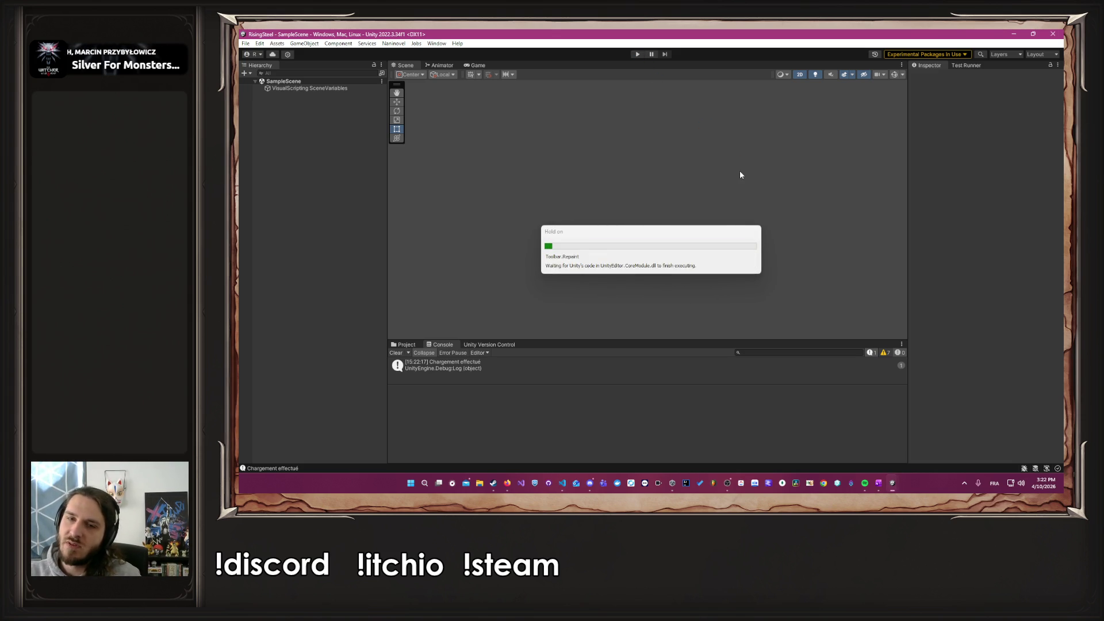
# Step: Run the game until the TargetInvocationException reappears, stop it, and jump to SetAllMissions in VS Code
pyautogui.click(638, 54)
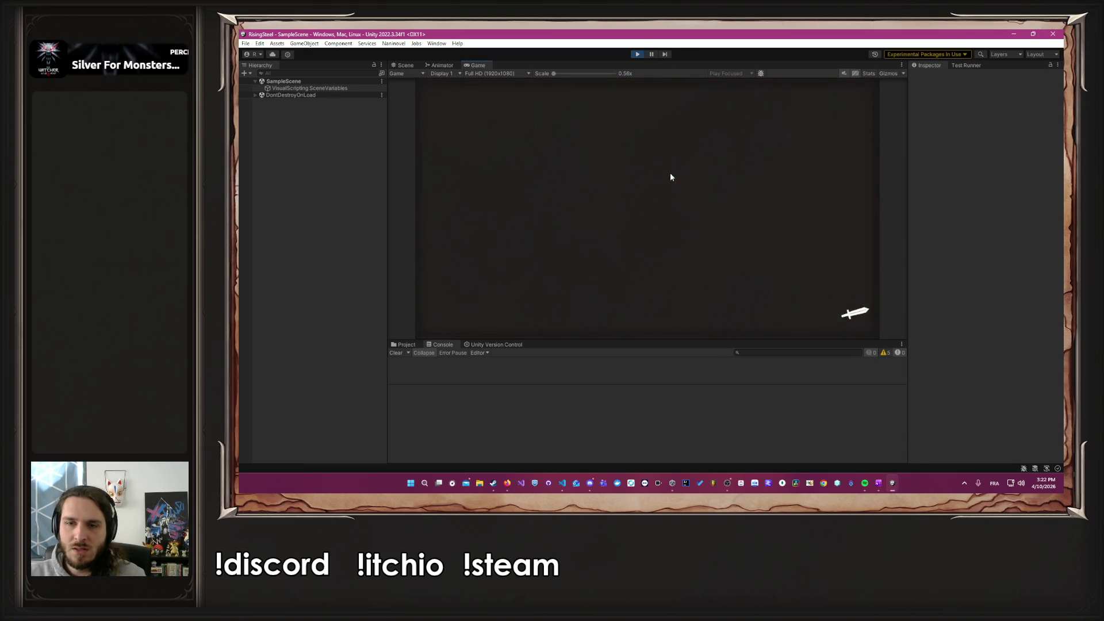
pyautogui.click(637, 54)
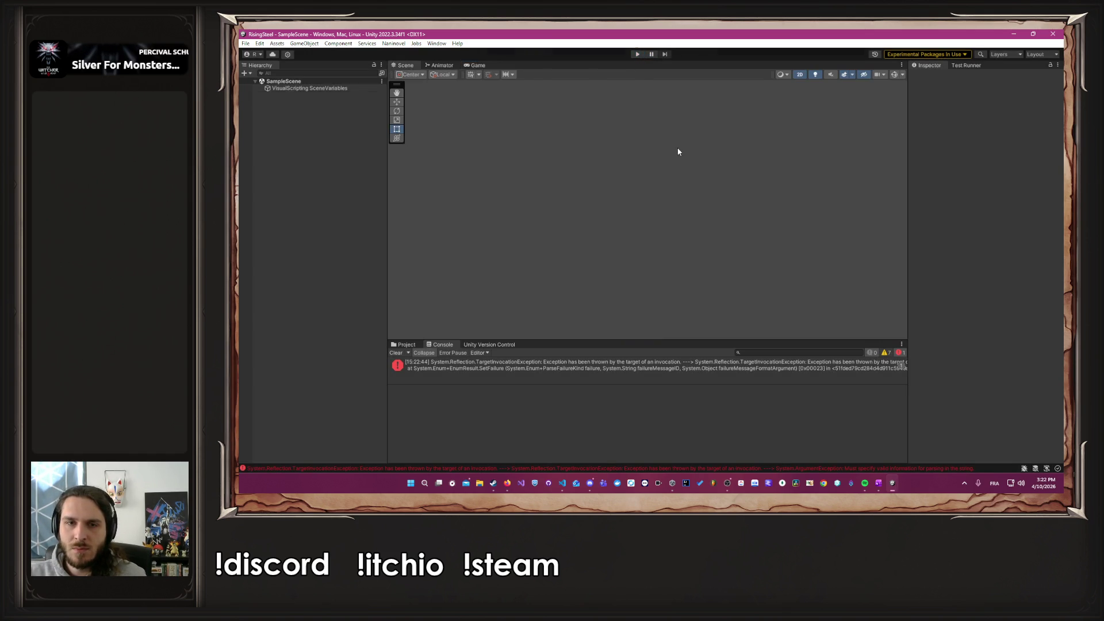
pyautogui.hotkey('alt', 'Tab')
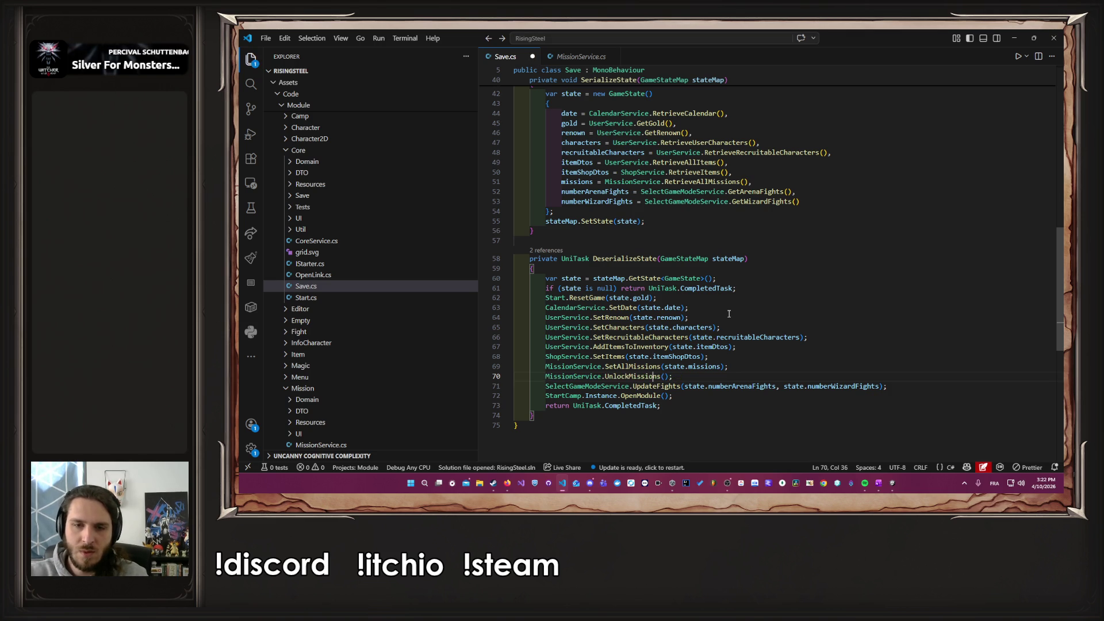
pyautogui.keyDown('ctrl'); pyautogui.click(651, 366); pyautogui.keyUp('ctrl')
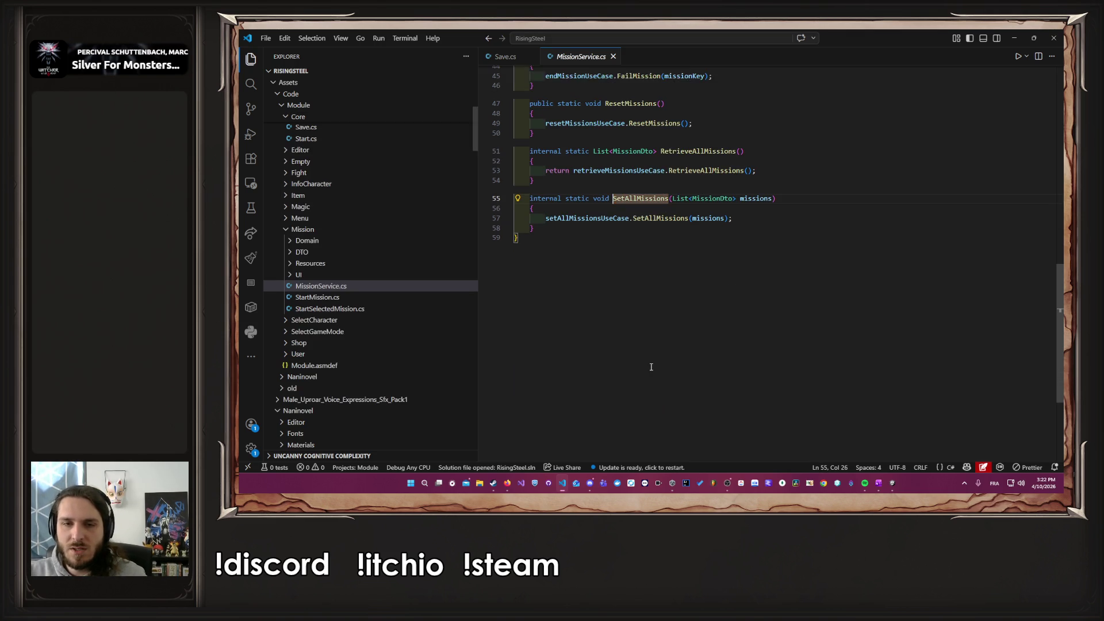
# Step: Open SetAllMissionsUseCase.cs and paste missionDto onto a new line above the mapping call
pyautogui.keyDown('ctrl'); pyautogui.click(661, 219); pyautogui.keyUp('ctrl')
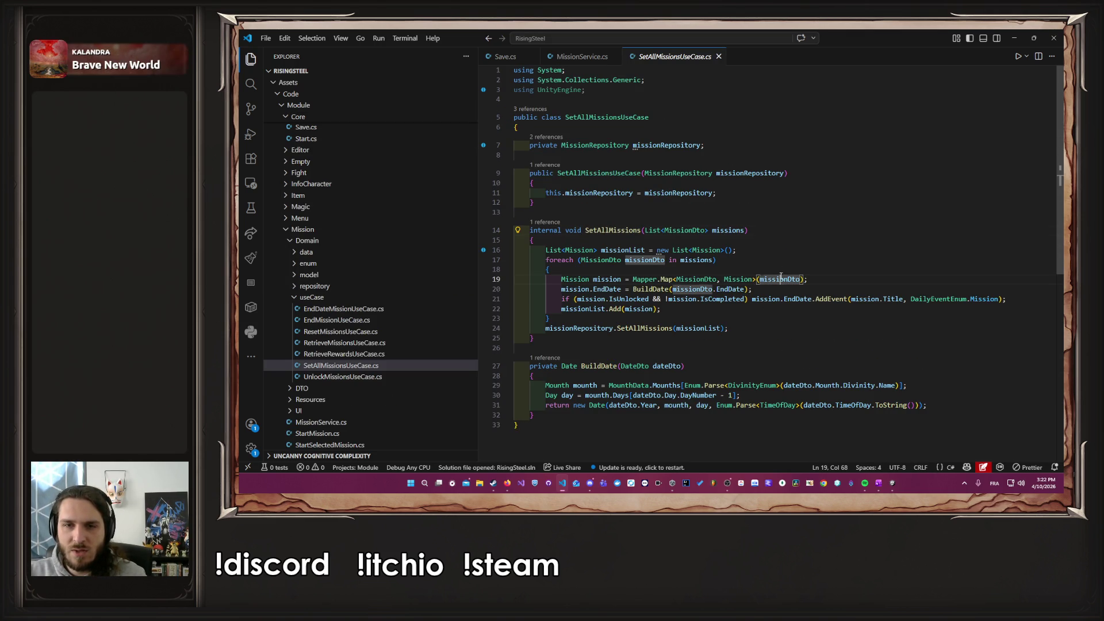
pyautogui.moveTo(700, 280); pyautogui.dragTo(819, 281)
pyautogui.click(821, 280)
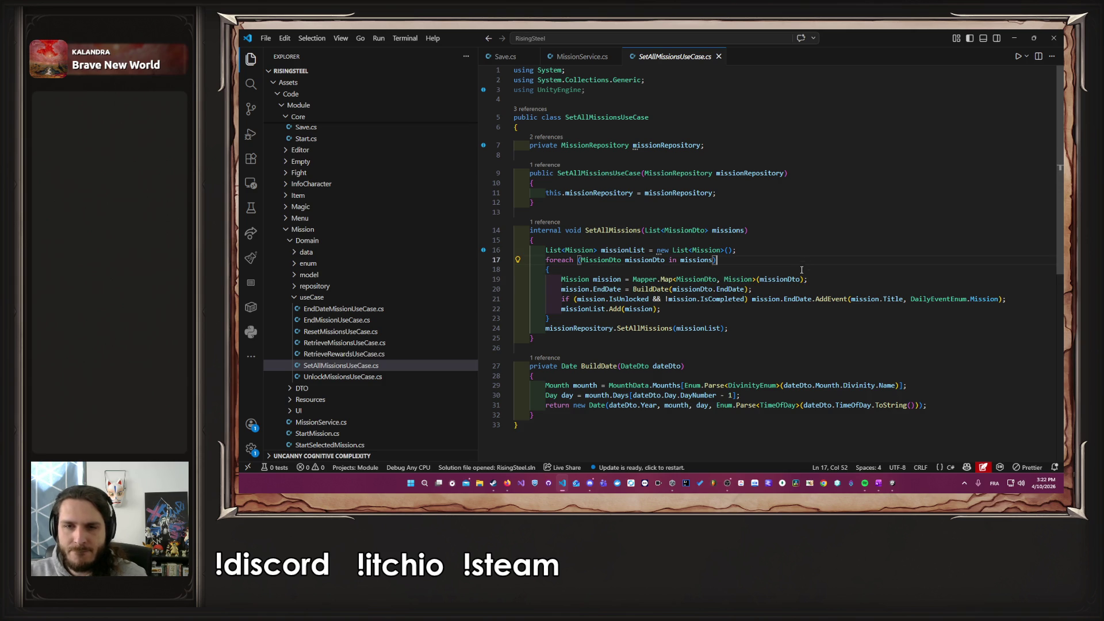
pyautogui.doubleClick(796, 279)
pyautogui.hotkey('ctrl', 'c')
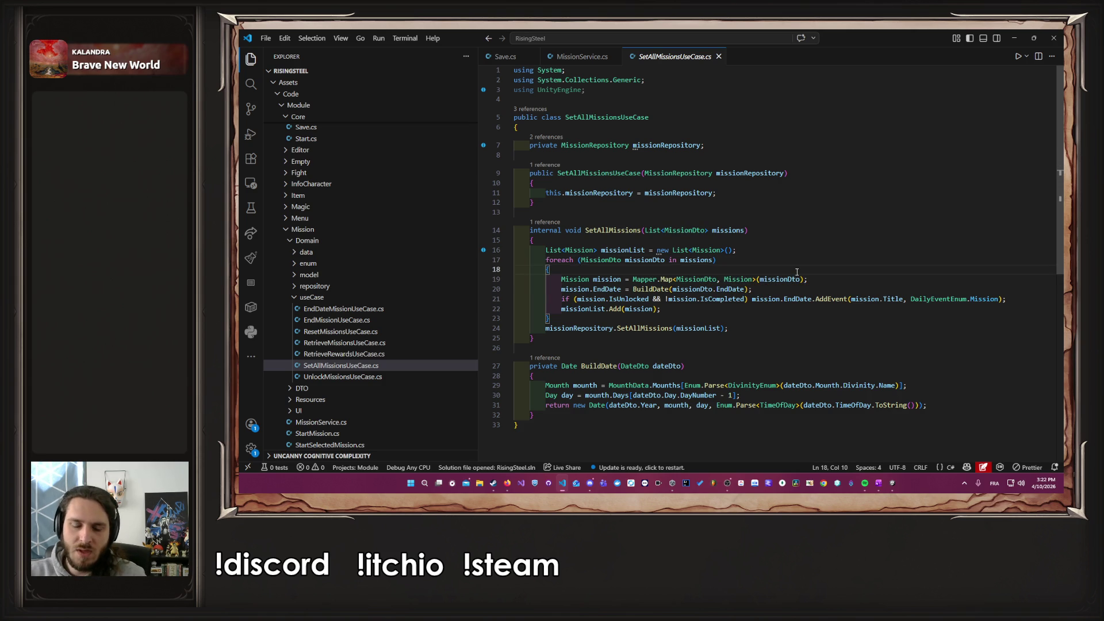
pyautogui.hotkey('ctrl', 'shift', 'Return')
pyautogui.hotkey('ctrl', 'v')
pyautogui.write('.')
pyautogui.press('BackSpace')
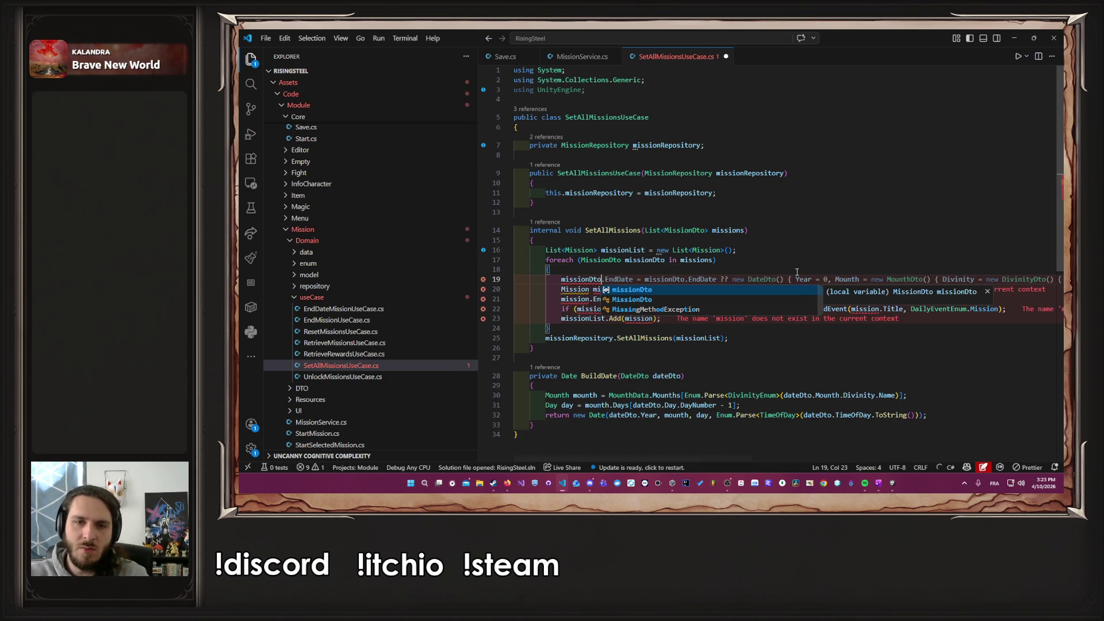
# Step: Check the Mission and IConditionUnlock definitions, undo the stray missionDto line, and add a blank loop line
pyautogui.keyDown('ctrl'); pyautogui.click(588, 250); pyautogui.keyUp('ctrl')
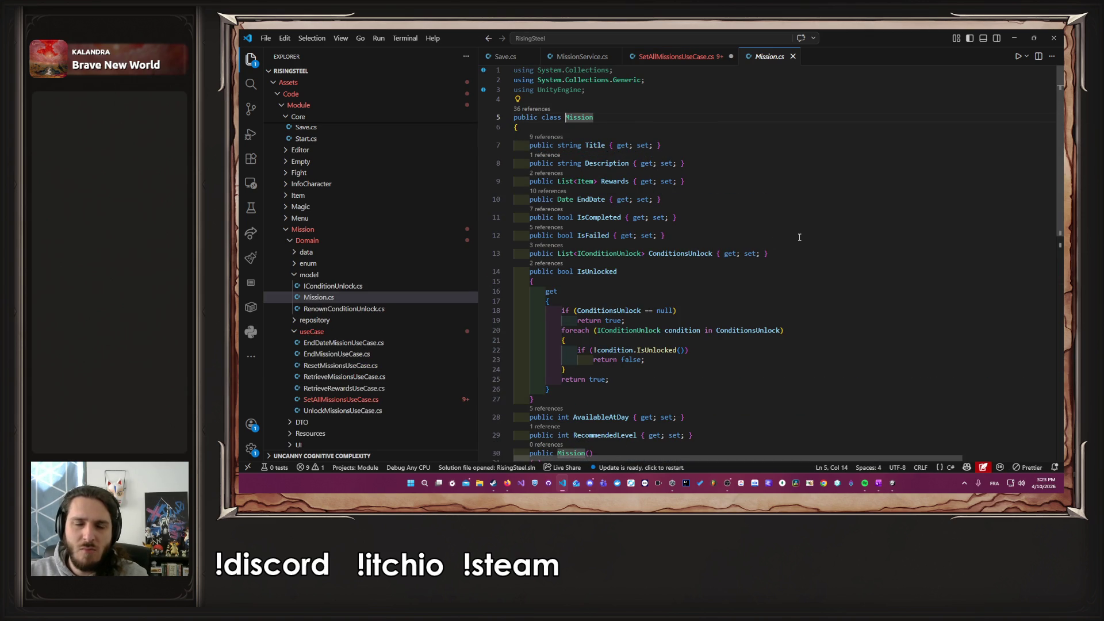
pyautogui.keyDown('ctrl'); pyautogui.click(612, 255); pyautogui.keyUp('ctrl')
pyautogui.hotkey('alt', 'Left')
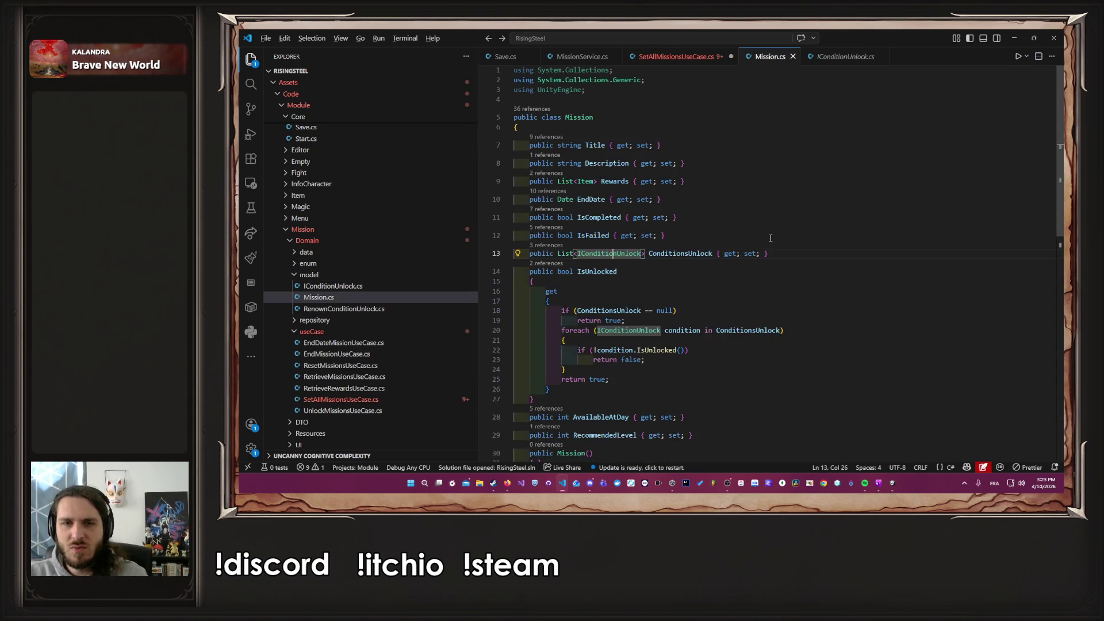
pyautogui.hotkey('alt', 'Left')
pyautogui.hotkey('ctrl', 'z')
pyautogui.hotkey('ctrl', 'z')
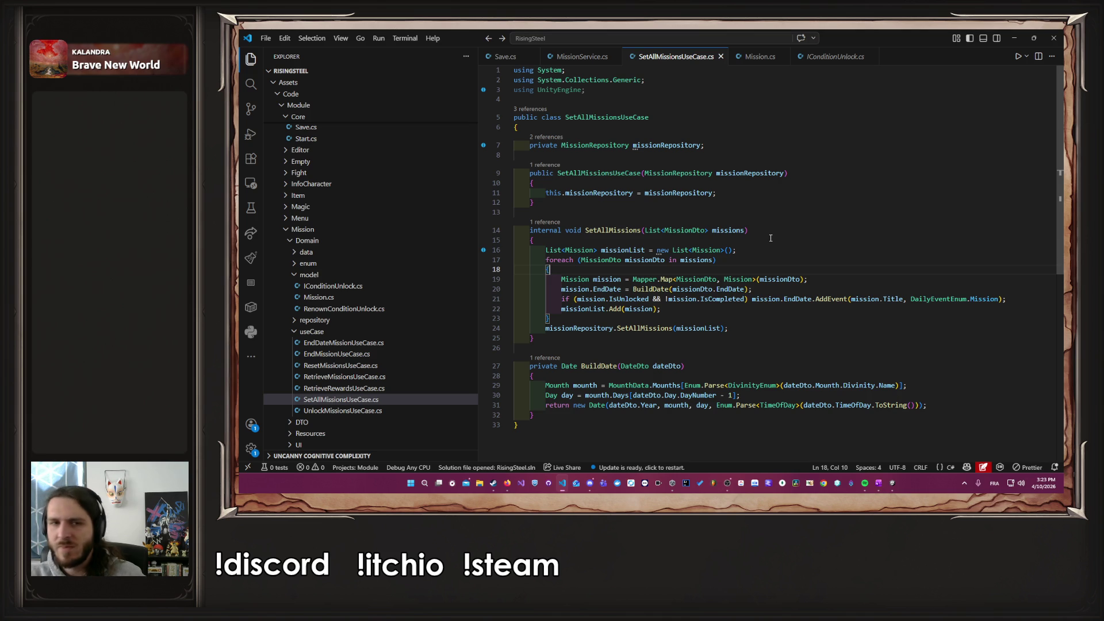
pyautogui.press('Return')
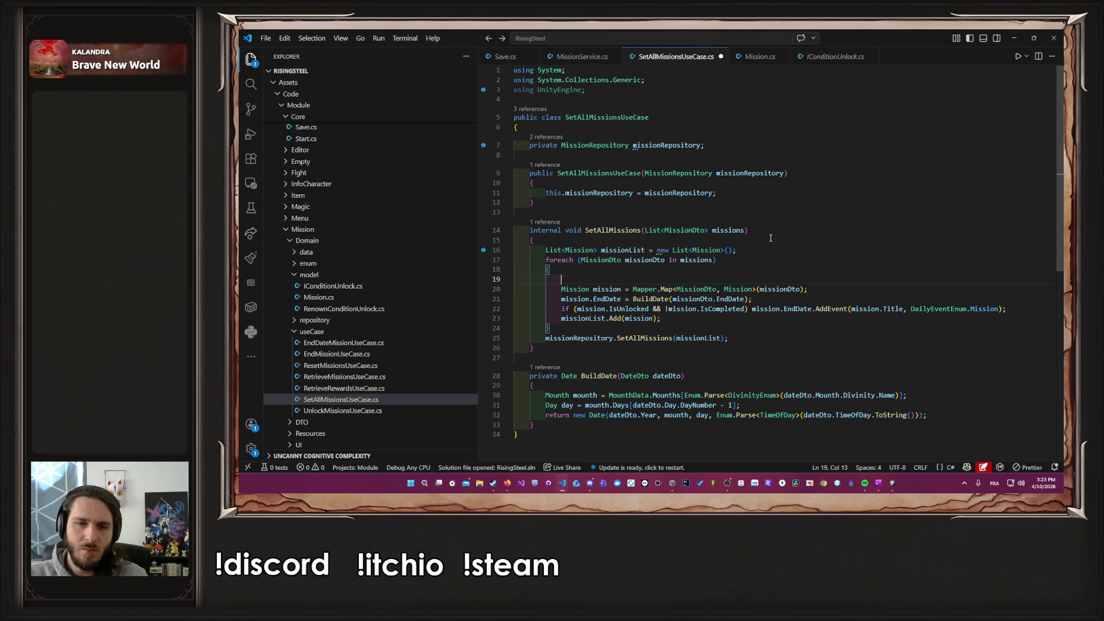
# Step: Insert a Debug.Log statement at the start of the foreach loop and save
pyautogui.write('Deb')
pyautogui.press('Tab')
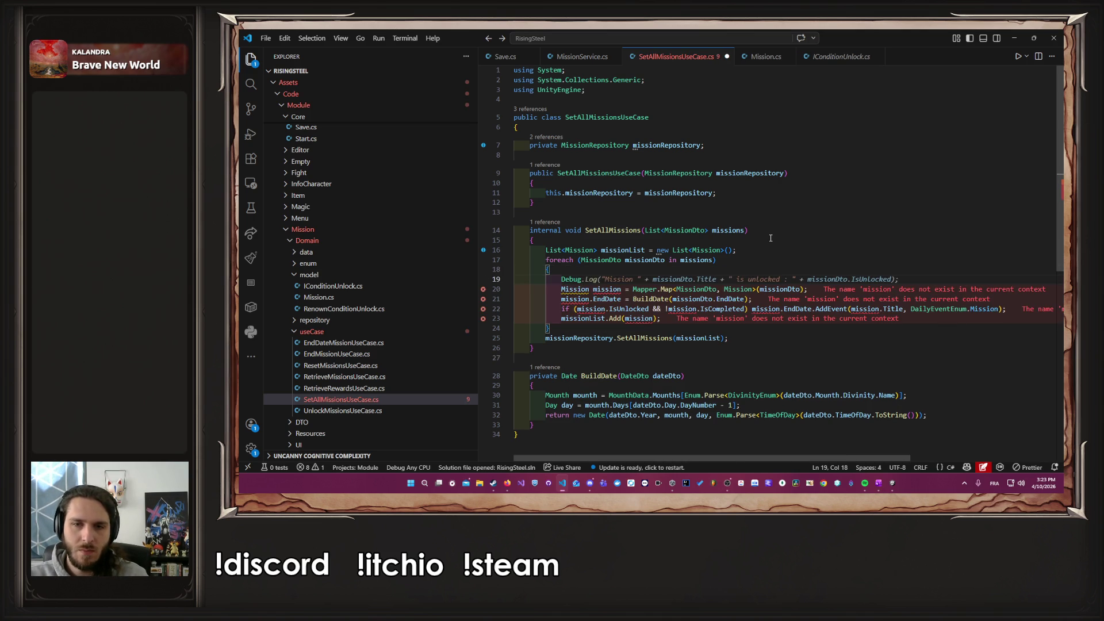
pyautogui.hotkey('ctrl', 's')
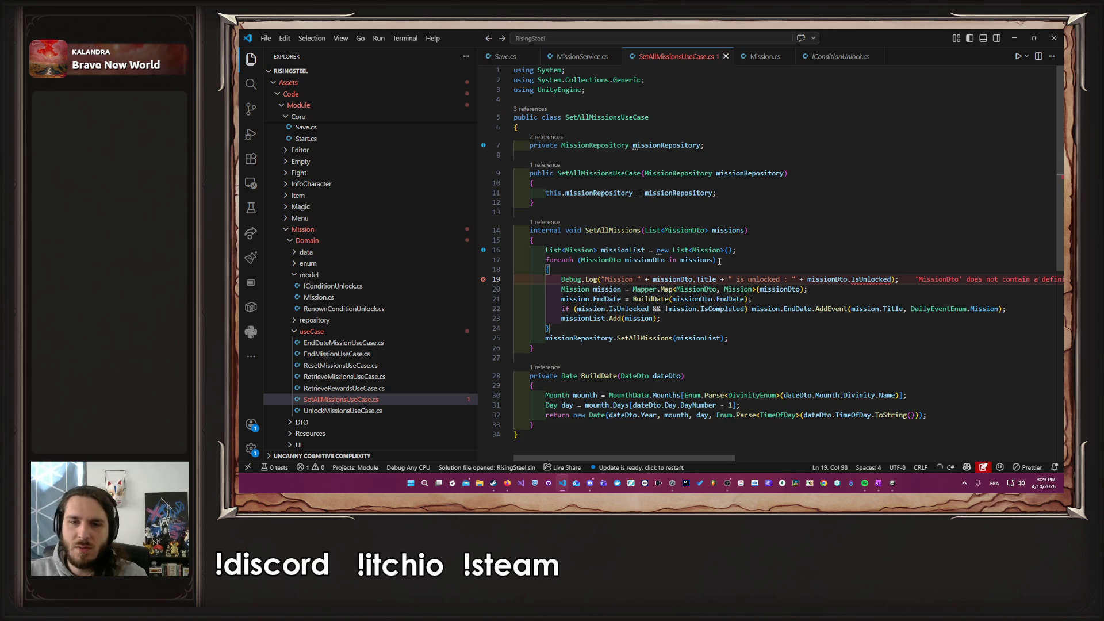
pyautogui.keyDown('ctrl'); pyautogui.click(598, 260); pyautogui.keyUp('ctrl')
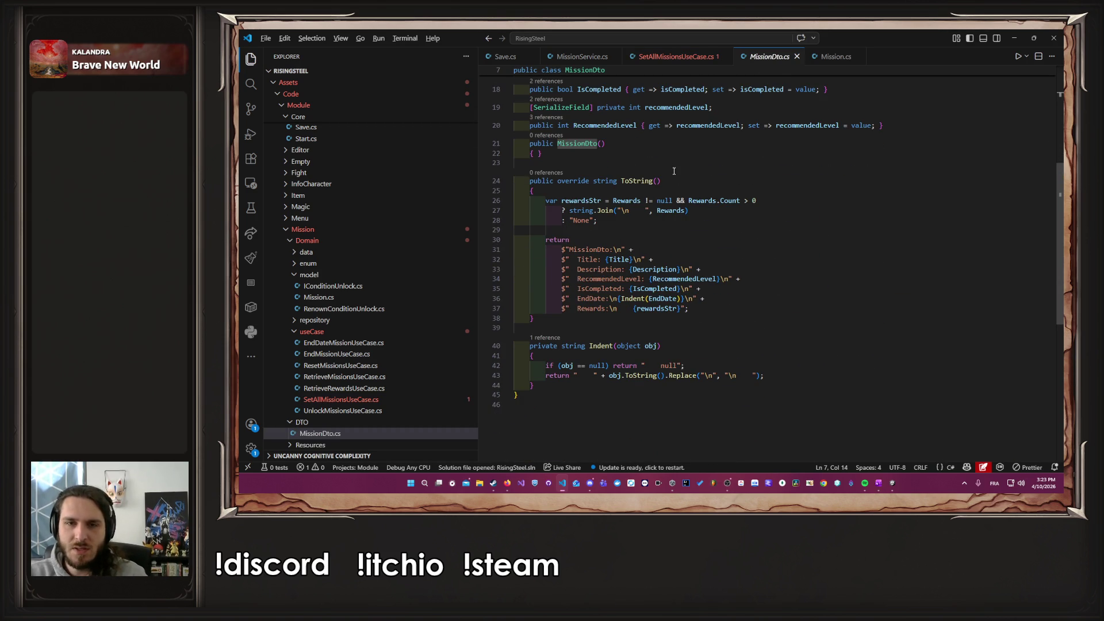
pyautogui.hotkey('alt', 'Left')
# Step: Change the log to Debug.Log(missionDto.ToString()), dropping the Title/IsUnlocked text and 'Mission ' prefix, then save
pyautogui.press('Down')
pyautogui.press('Down')
pyautogui.hotkey('ctrl', 'Right')
pyautogui.hotkey('ctrl', 'Right')
pyautogui.hotkey('ctrl', 'Right')
pyautogui.hotkey('ctrl', 'shift', 'Right')
pyautogui.hotkey('ctrl', 'shift', 'Right')
pyautogui.hotkey('ctrl', 'shift', 'Right')
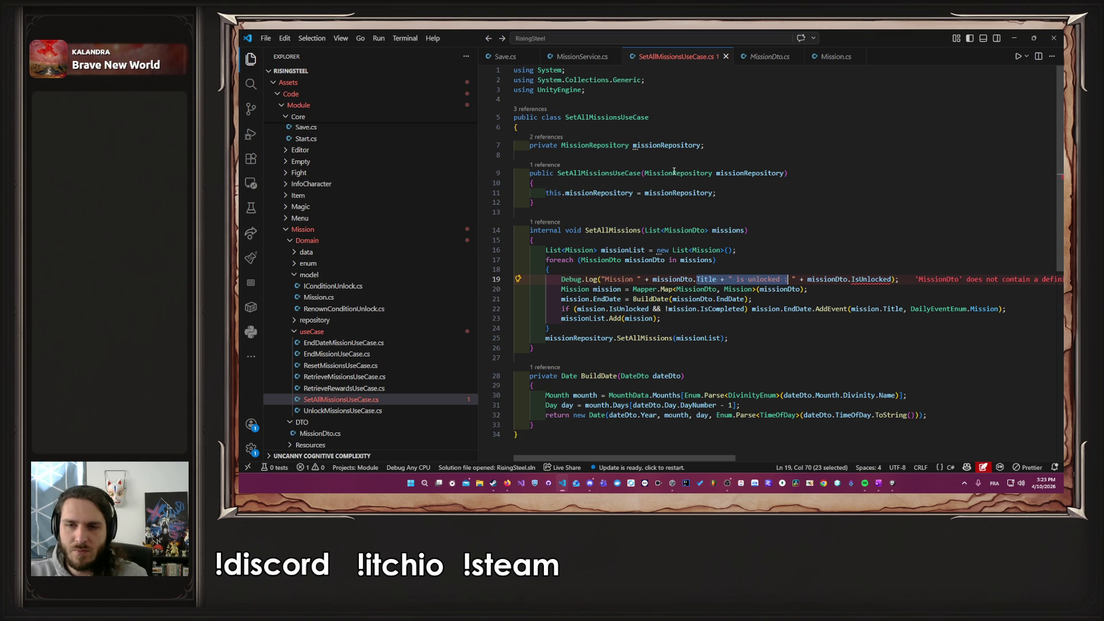
pyautogui.press('BackSpace')
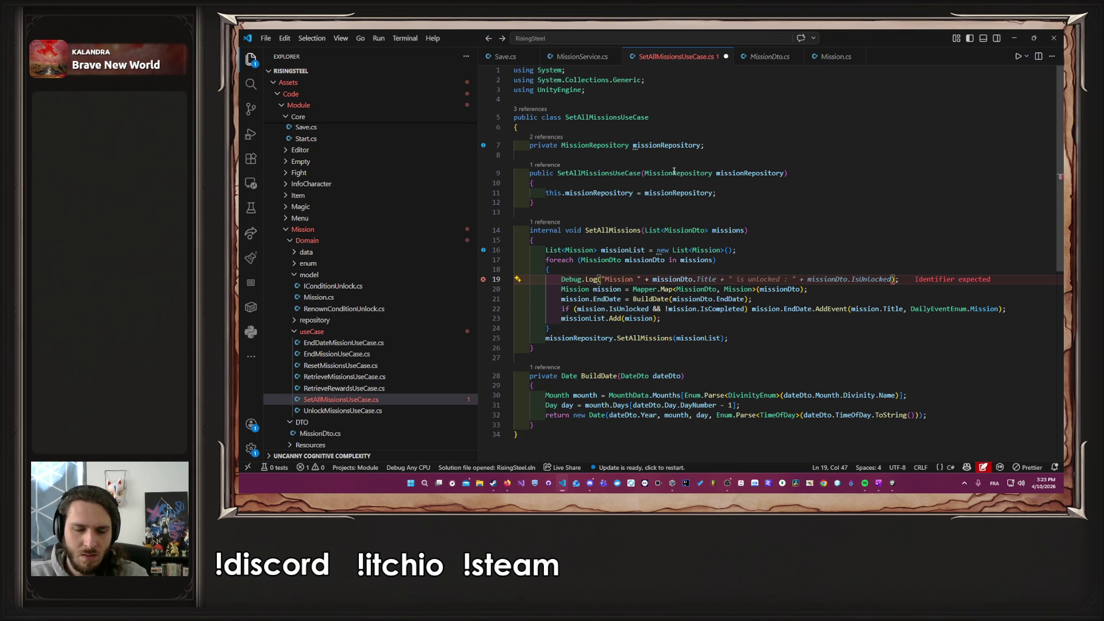
pyautogui.write('To')
pyautogui.press('Tab')
pyautogui.write('()')
pyautogui.hotkey('ctrl', 's')
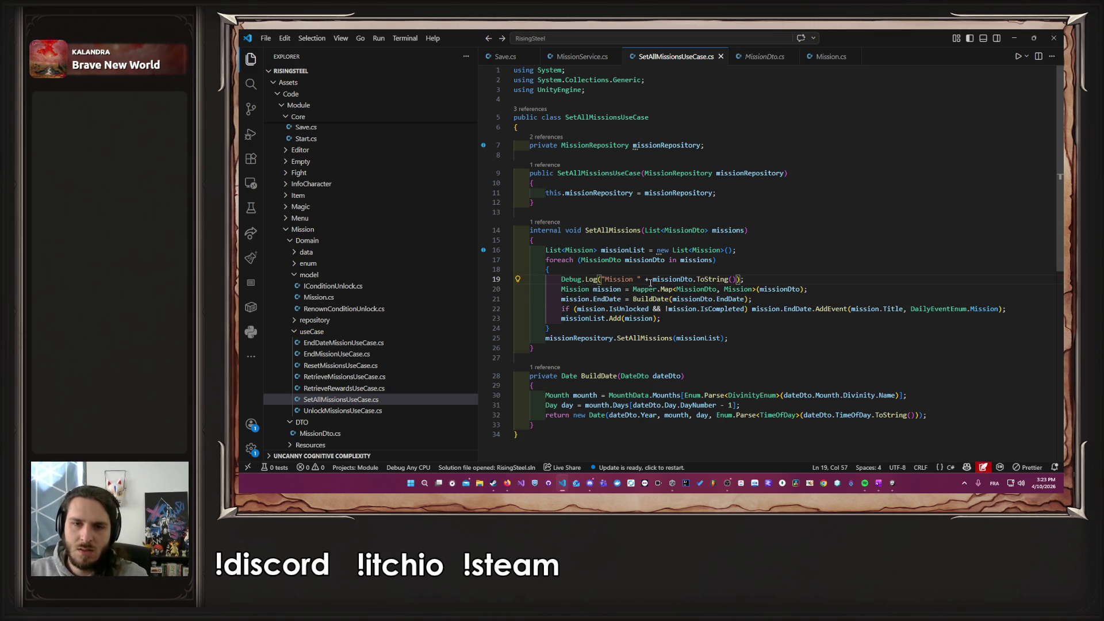
pyautogui.moveTo(652, 279); pyautogui.dragTo(602, 279)
pyautogui.press('BackSpace')
pyautogui.click(699, 270)
pyautogui.hotkey('ctrl', 's')
pyautogui.hotkey('alt', 'Tab')
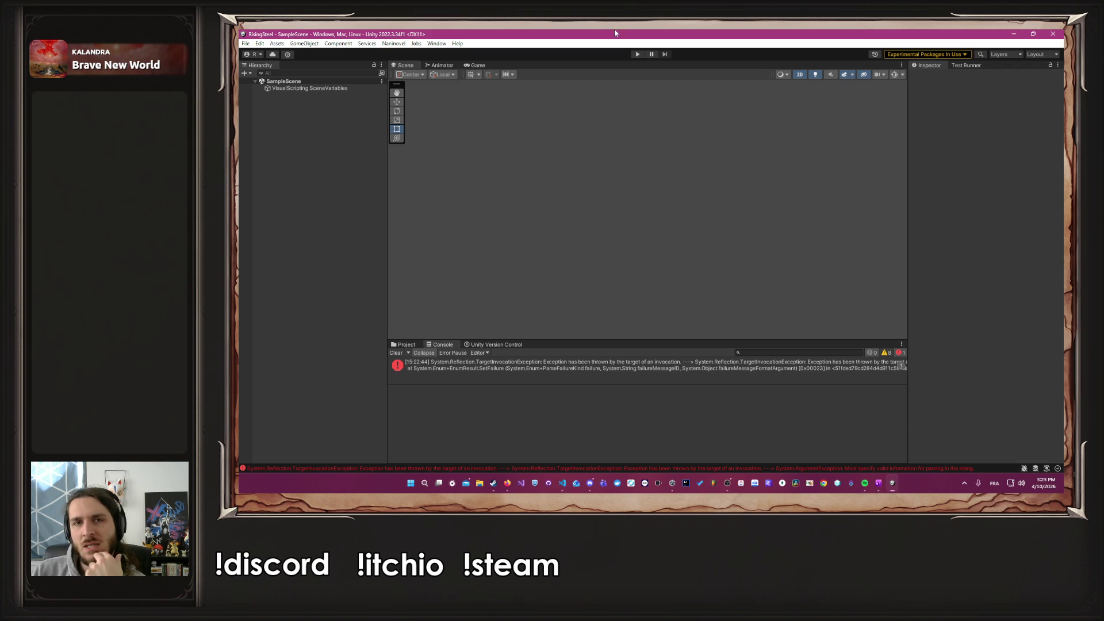
# Step: Run the game in play mode, continue the saved game, and enlarge the Console
pyautogui.click(637, 55)
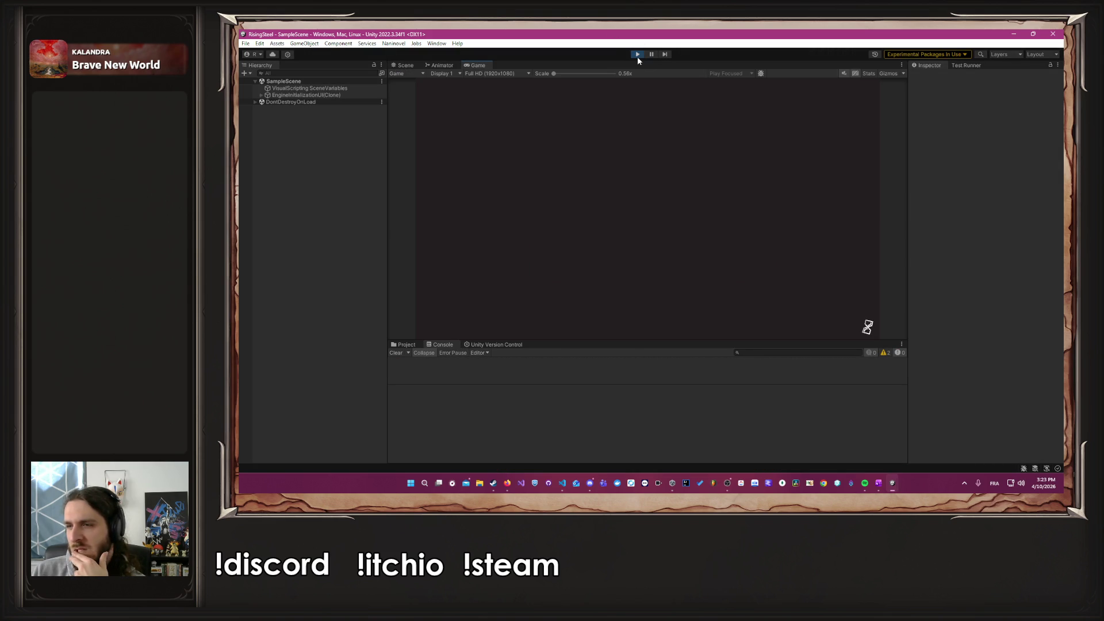
pyautogui.click(644, 172)
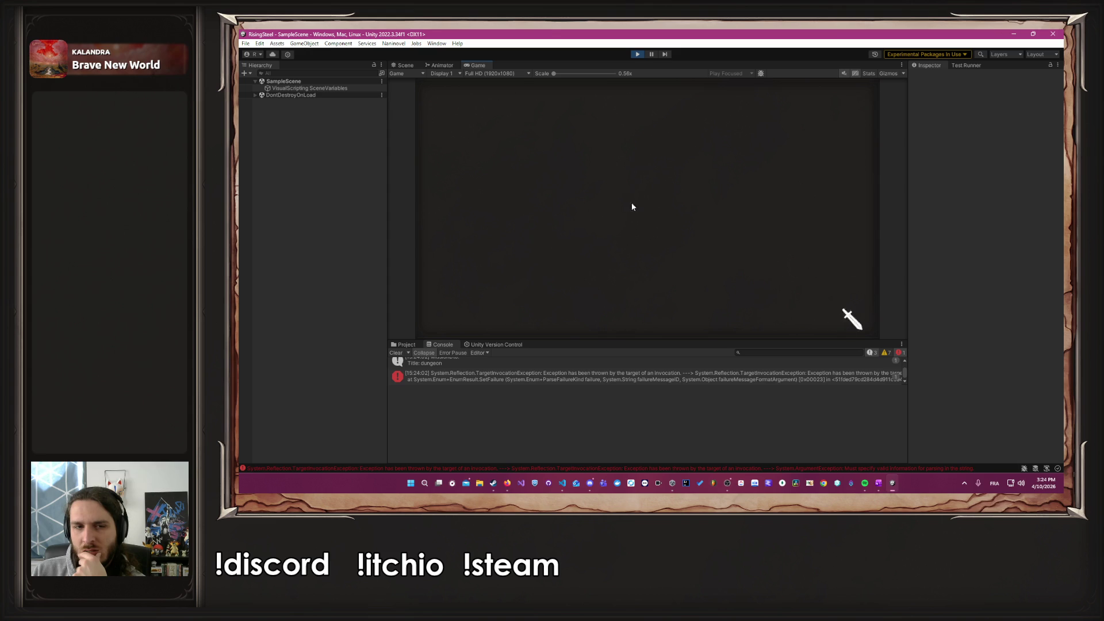
pyautogui.moveTo(631, 340); pyautogui.dragTo(647, 215)
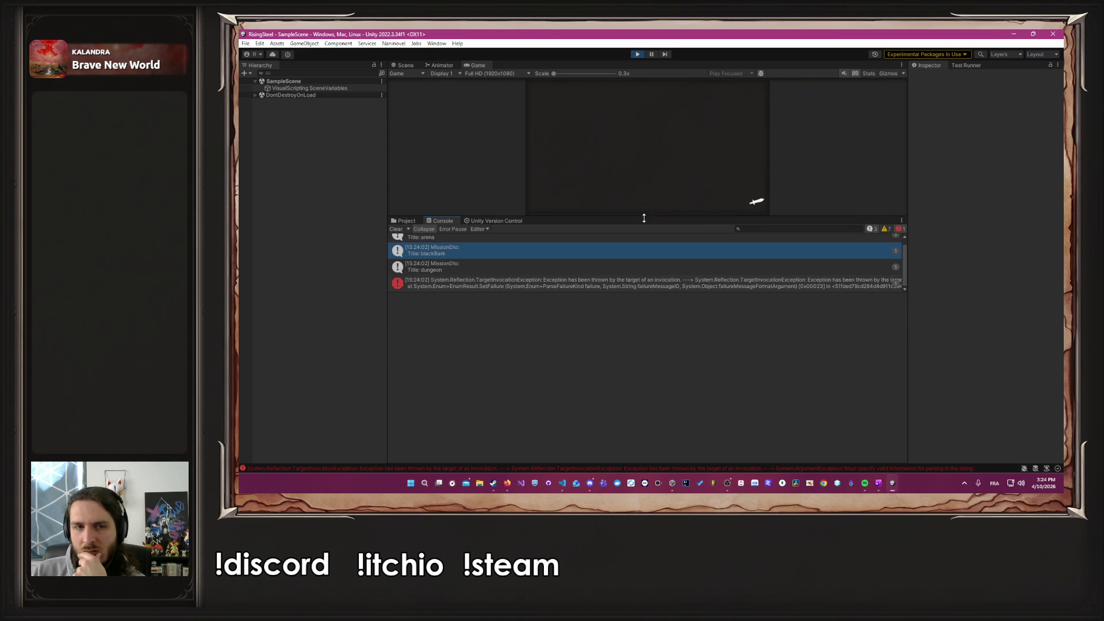
# Step: Read the logged arena, blackBark and dungeon MissionDto details in the Console
pyautogui.click(512, 264)
pyautogui.click(513, 248)
pyautogui.scroll(1, 513, 254)
pyautogui.click(497, 240)
pyautogui.click(495, 273)
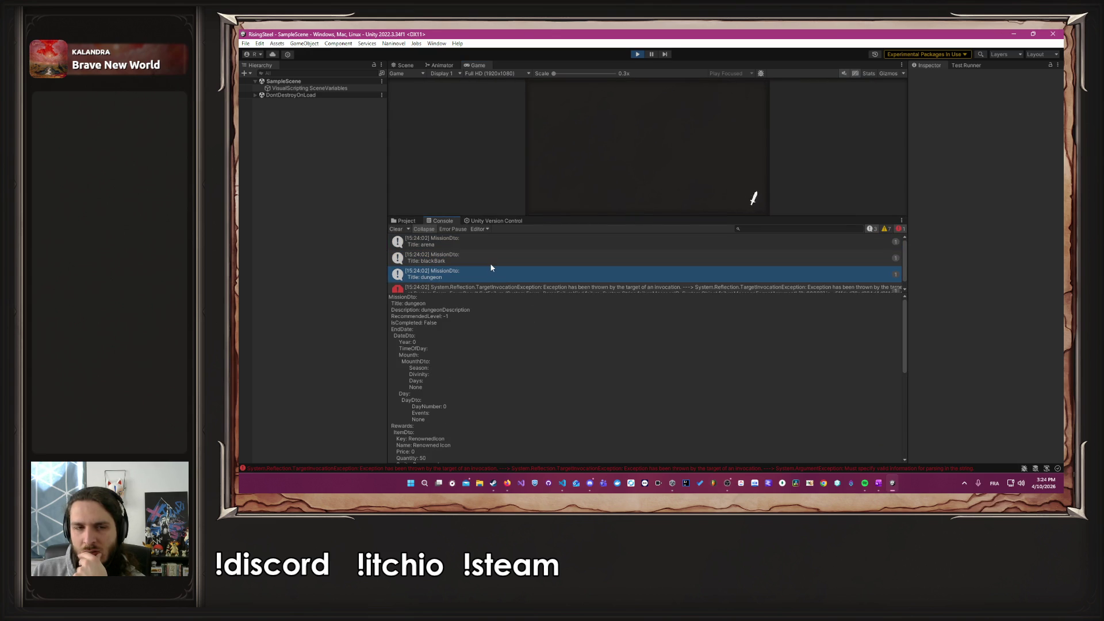
pyautogui.click(491, 260)
pyautogui.click(490, 242)
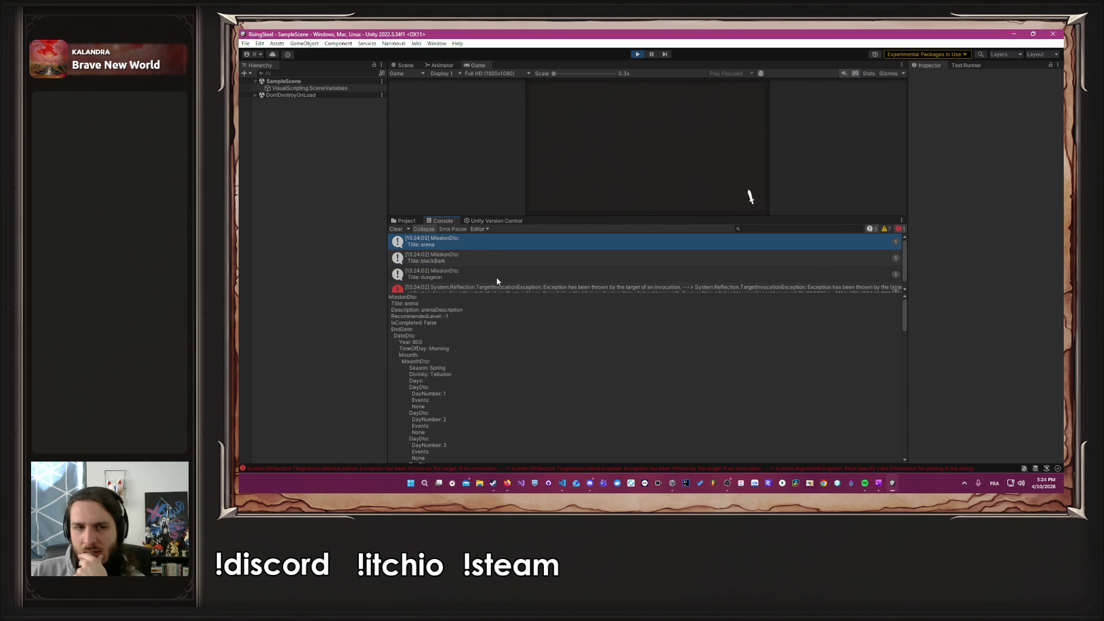
pyautogui.click(490, 275)
pyautogui.scroll(-1, 489, 273)
pyautogui.scroll(1, 489, 270)
pyautogui.click(486, 260)
pyautogui.click(487, 244)
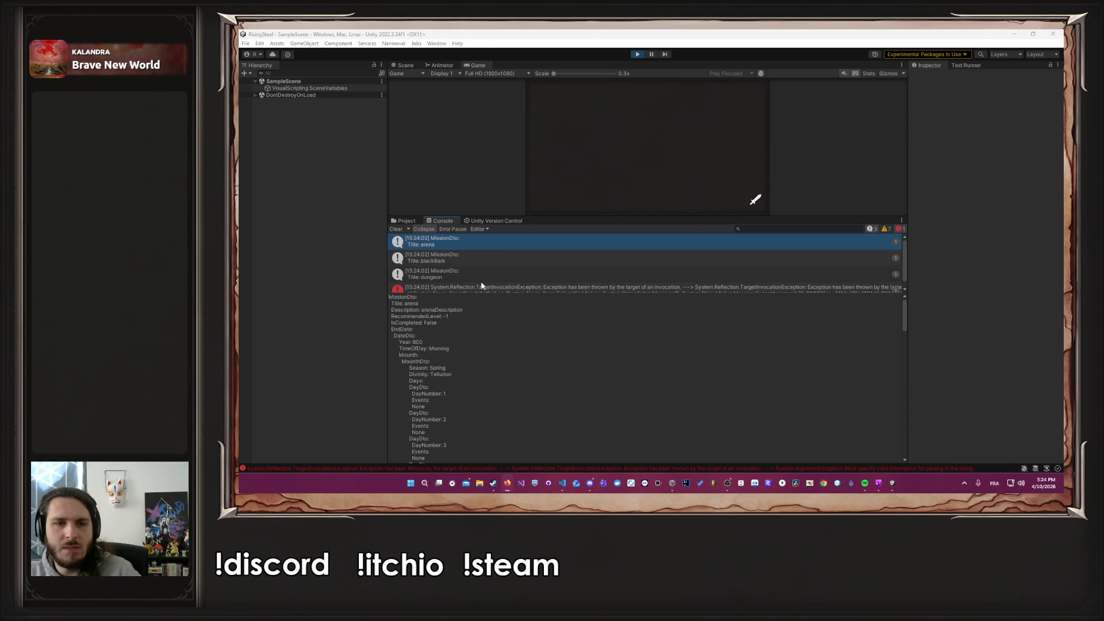
pyautogui.click(478, 277)
# Step: Select all of the dungeon MissionDto details text and switch to the browser
pyautogui.click(469, 387)
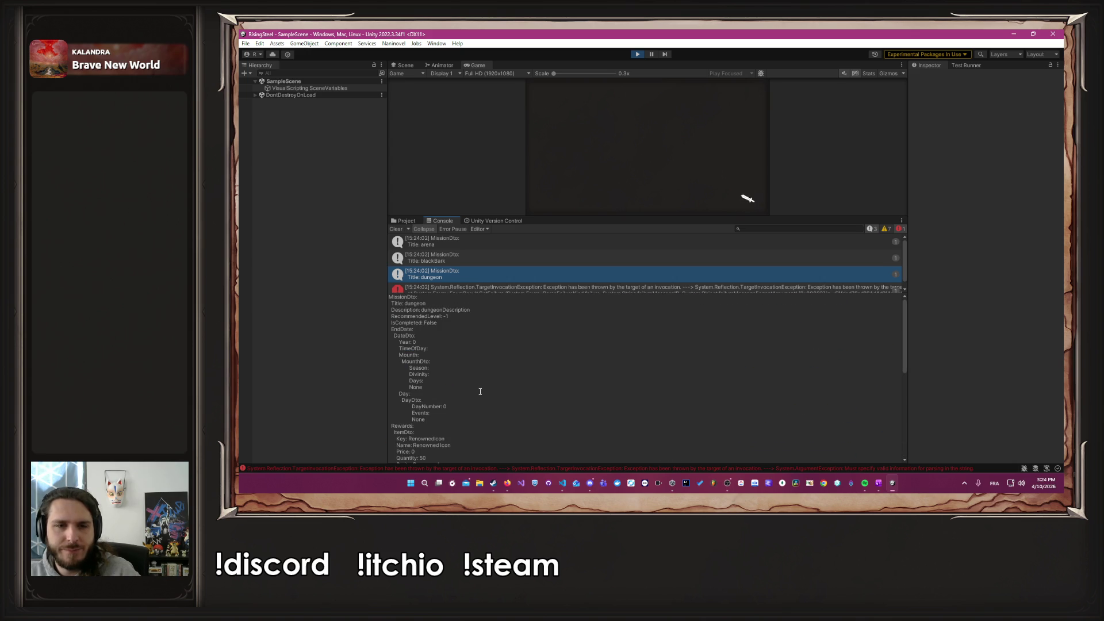
pyautogui.hotkey('ctrl', 'a')
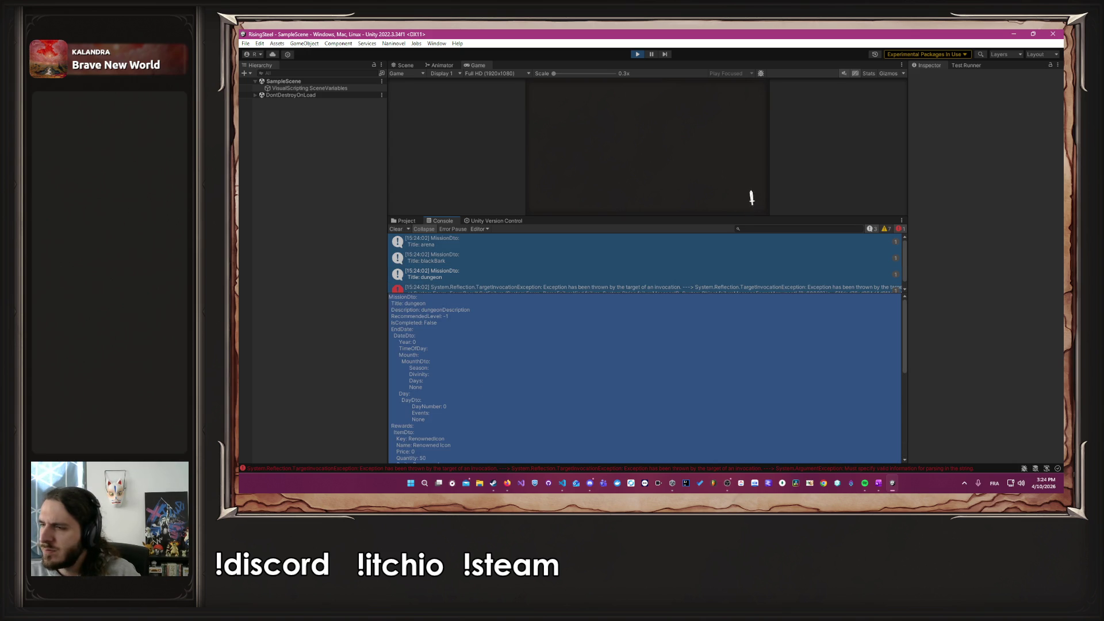
pyautogui.hotkey('alt', 'Tab')
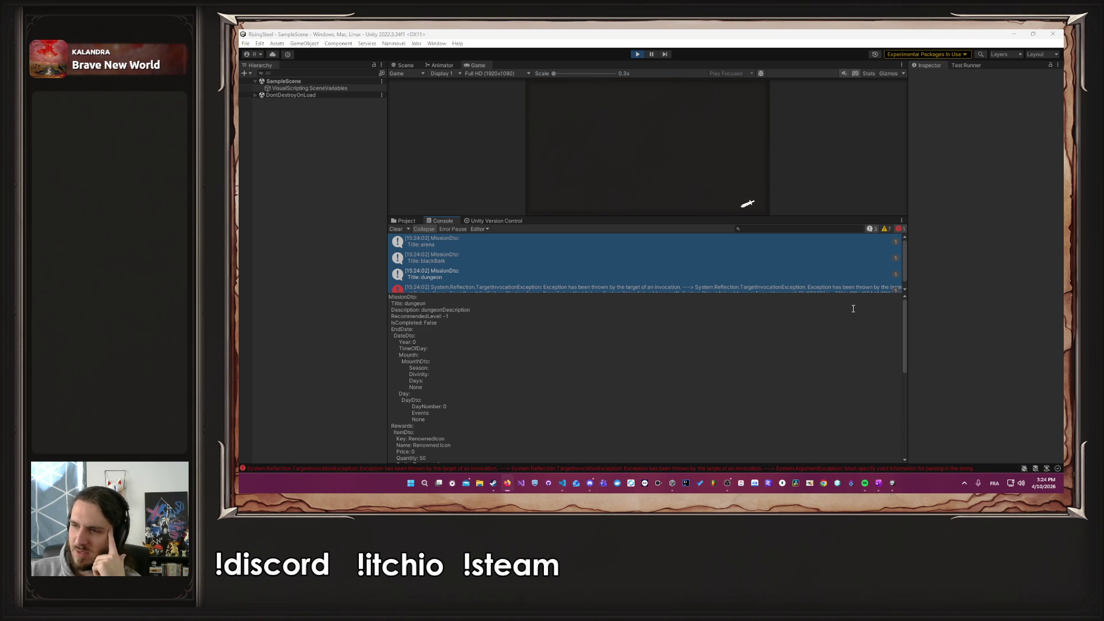
# Step: Back in Unity, enlarge the Game view, stop play mode and return to Visual Studio Code
pyautogui.click(760, 219)
pyautogui.moveTo(760, 219); pyautogui.dragTo(760, 343)
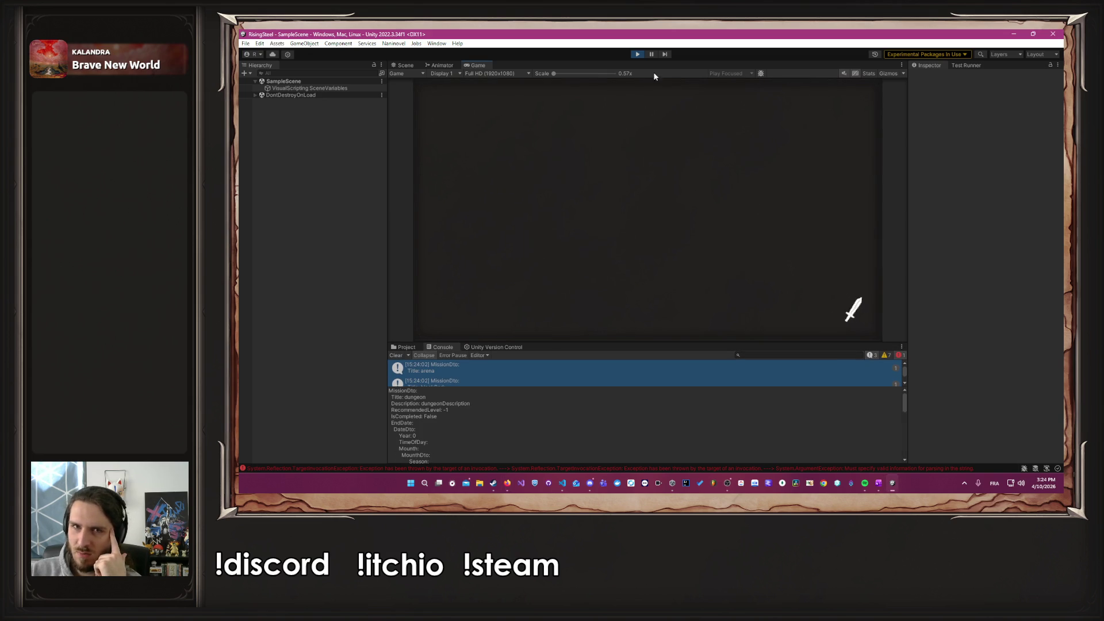
pyautogui.click(637, 54)
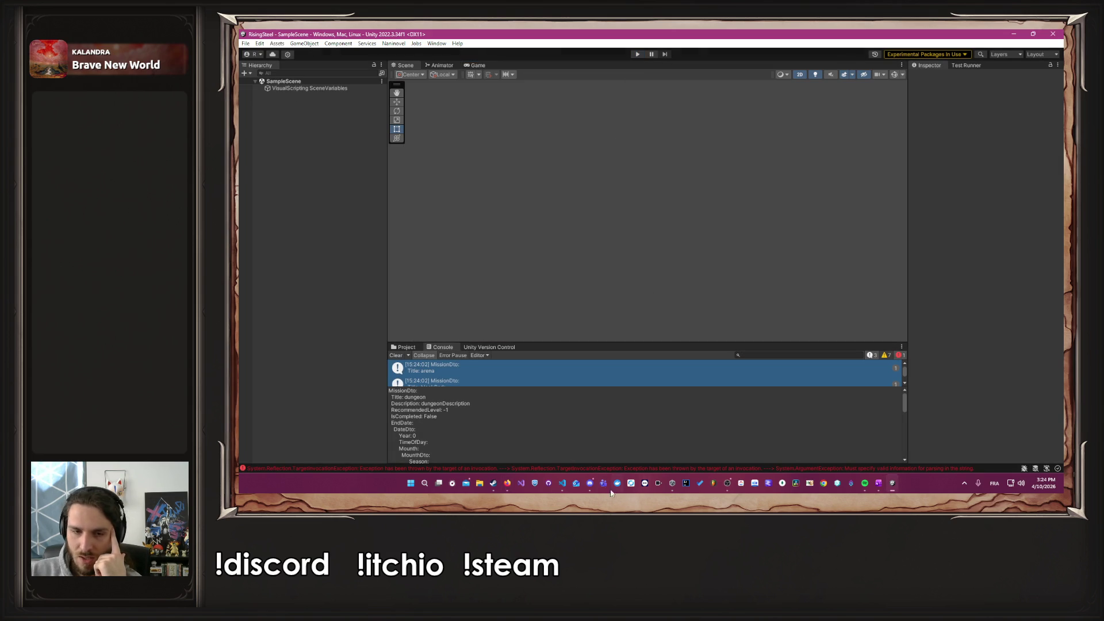
pyautogui.click(561, 483)
# Step: Trace the SetAllMissions call from MissionService.cs to the save-loading code in Save.cs
pyautogui.click(804, 253)
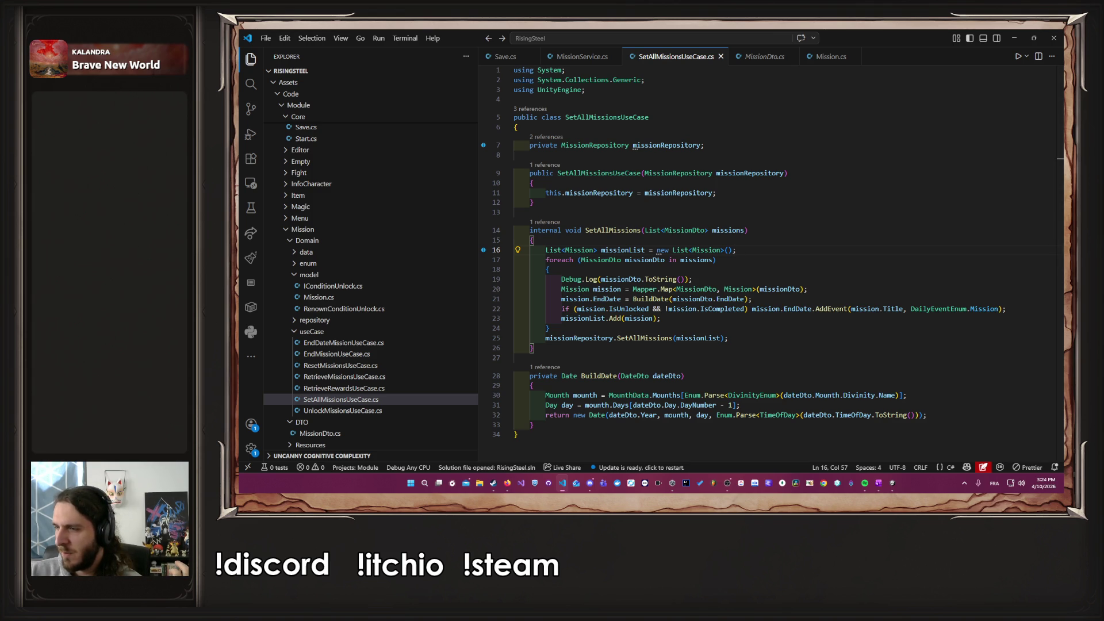
pyautogui.hotkey('alt', 'Tab')
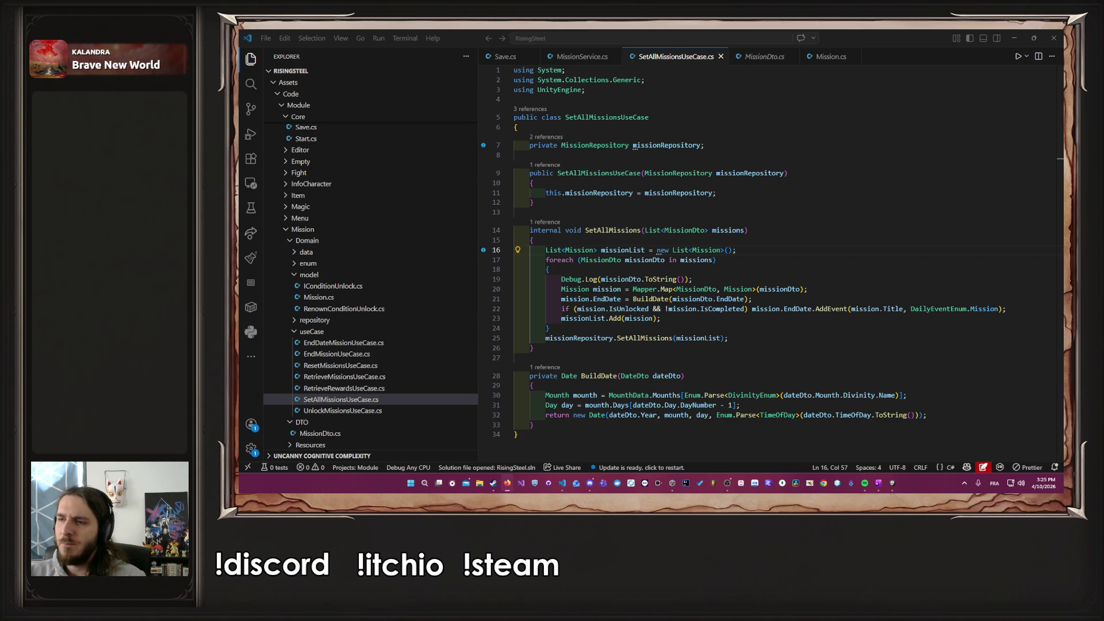
pyautogui.click(566, 57)
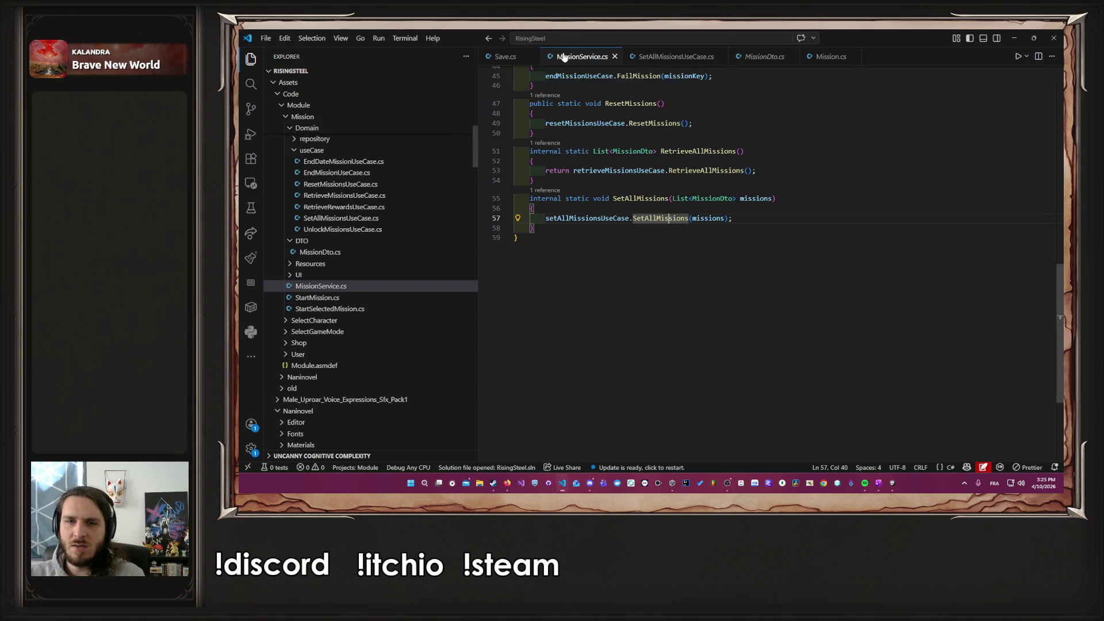
pyautogui.click(504, 57)
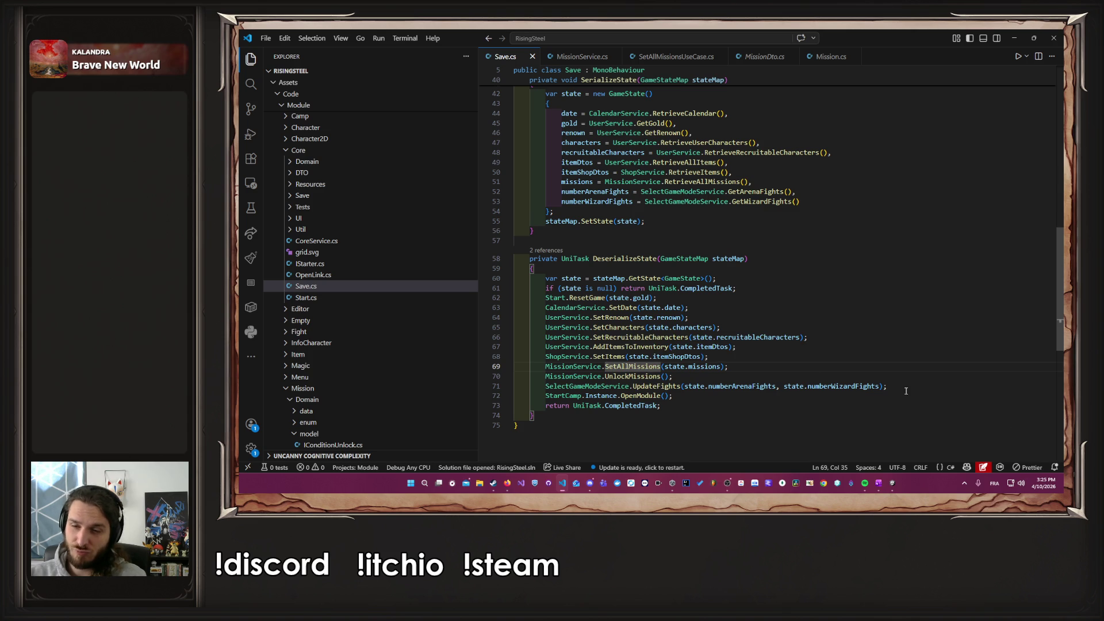
# Step: Back in Unity, run the game again and continue the saved game
pyautogui.click(891, 482)
pyautogui.click(637, 54)
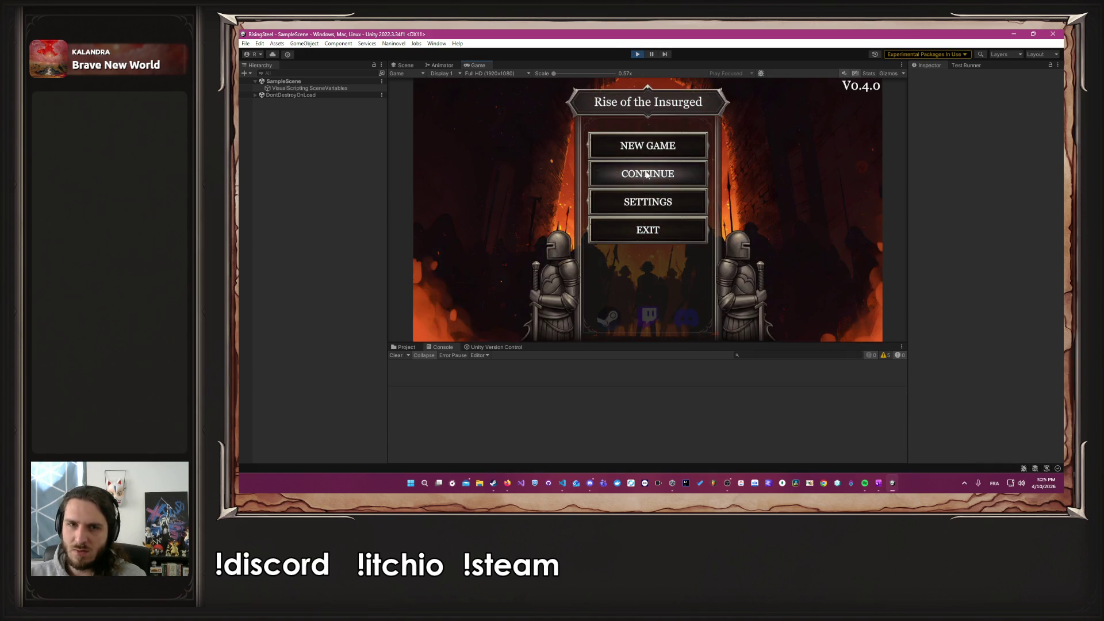
pyautogui.click(646, 174)
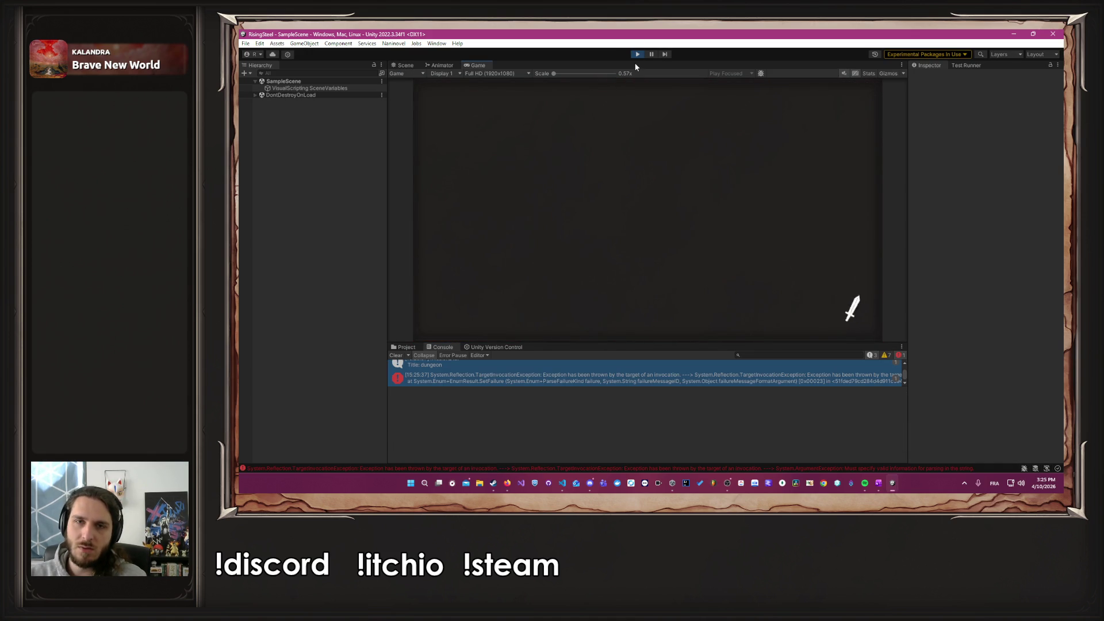
# Step: Restart play mode and begin a new game named 'Alber', reaching the camp with 200 gold
pyautogui.click(637, 55)
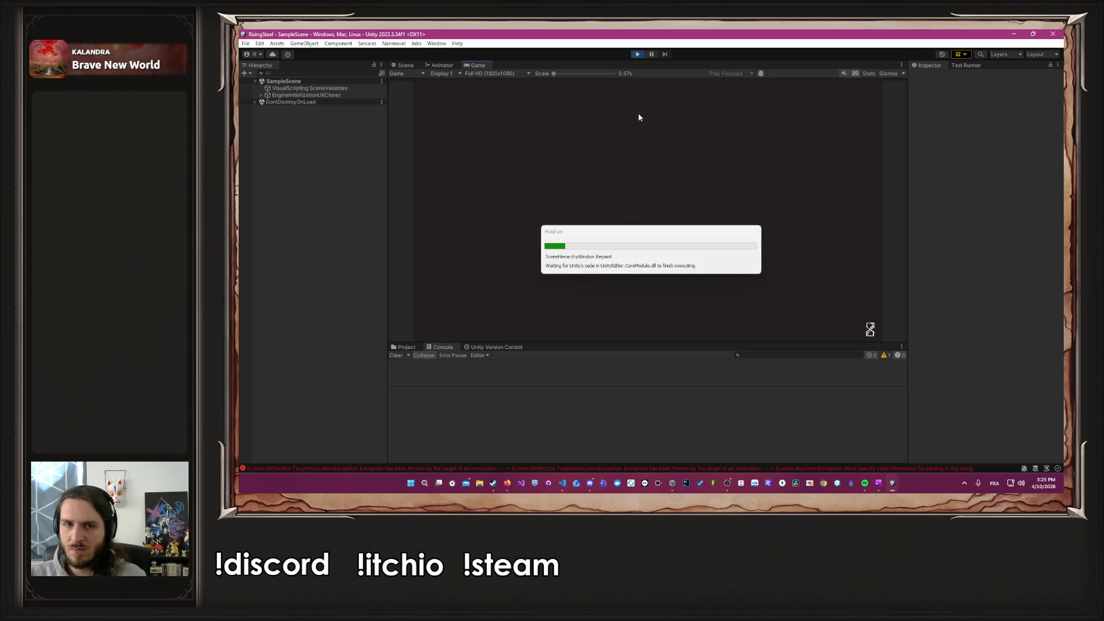
pyautogui.hotkey('ctrl', 'p')
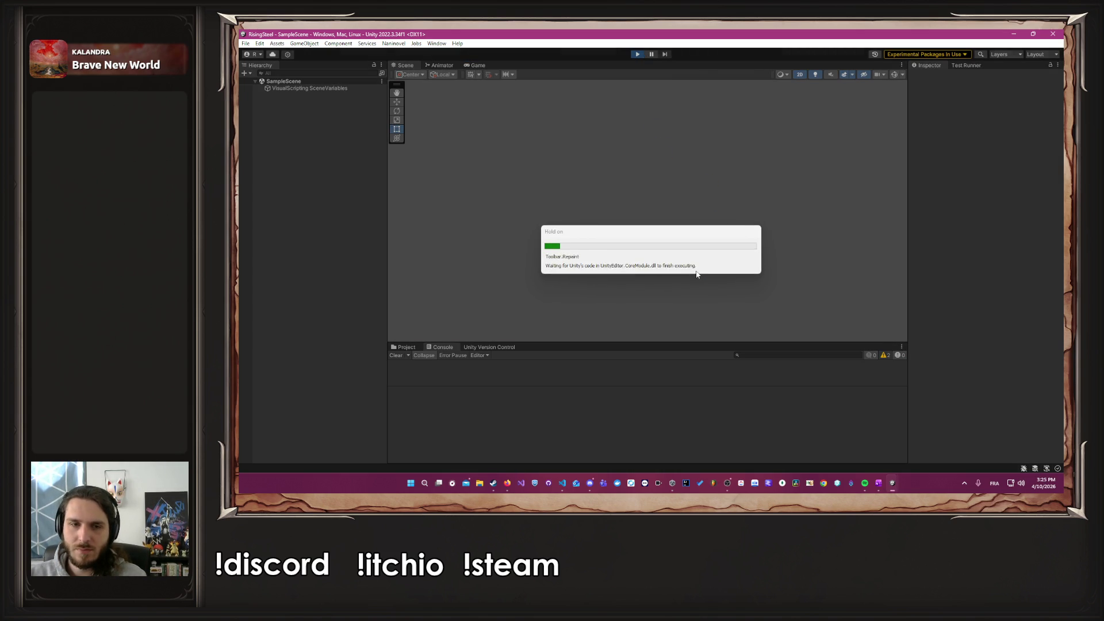
pyautogui.click(664, 151)
pyautogui.write('Alber')
pyautogui.press('Return')
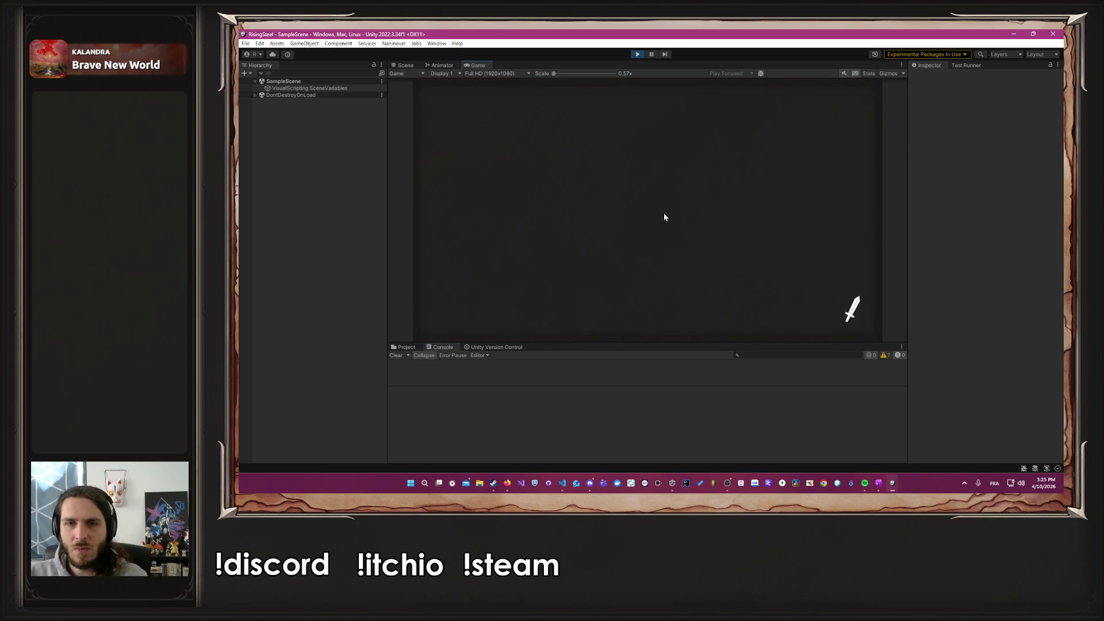
pyautogui.click(711, 208)
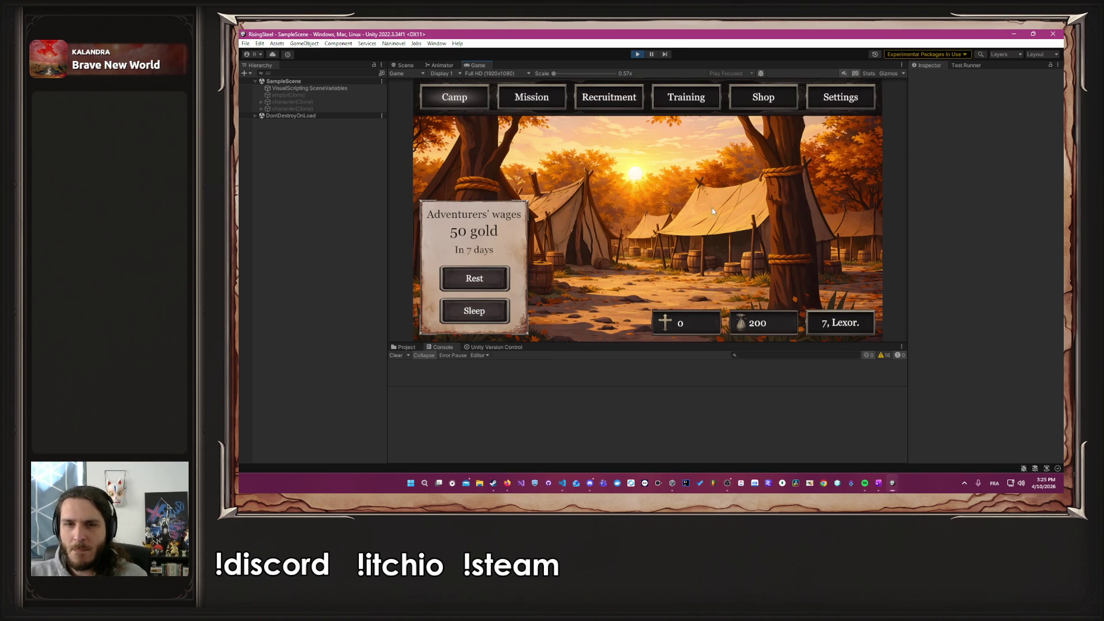
# Step: Train Albert's Strength up to 6, leaving 19 gold, then go to the Mission screen
pyautogui.click(706, 101)
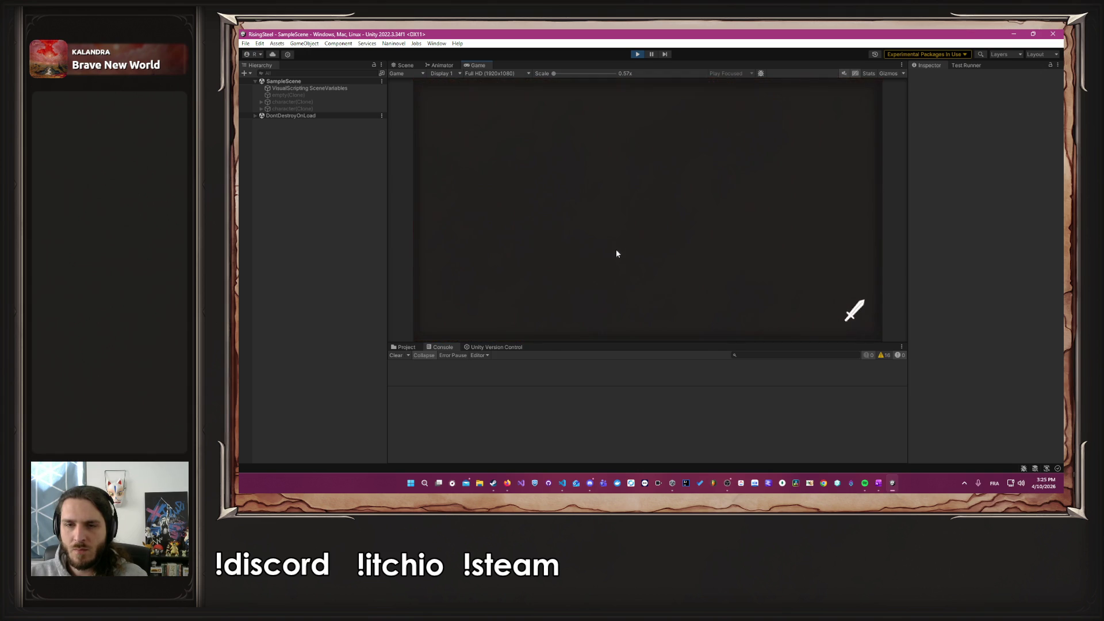
pyautogui.click(558, 246)
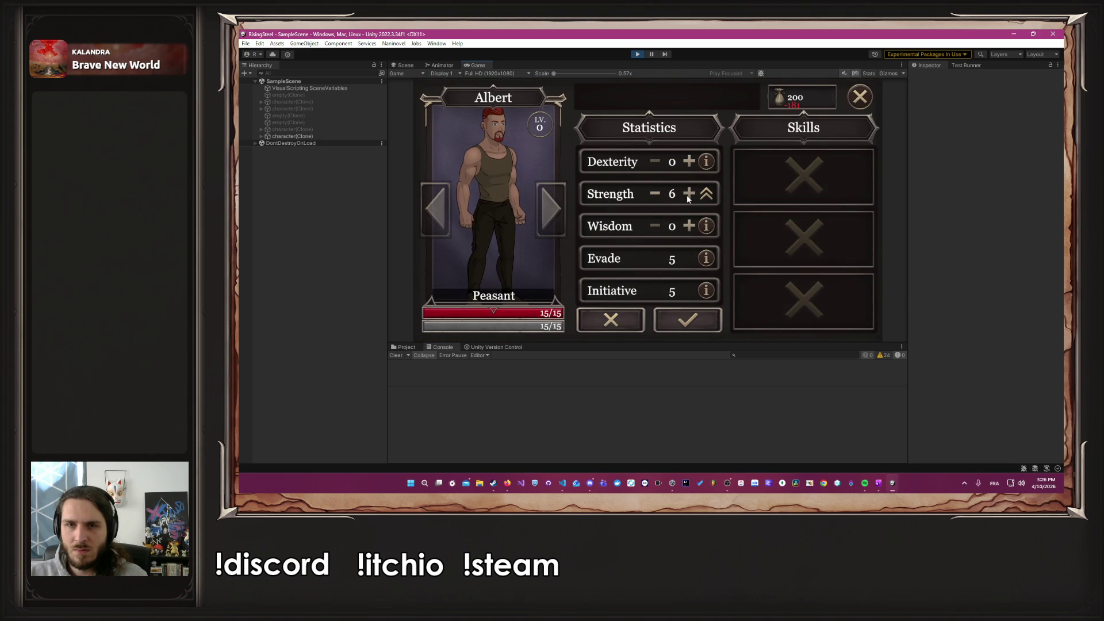
pyautogui.click(681, 327)
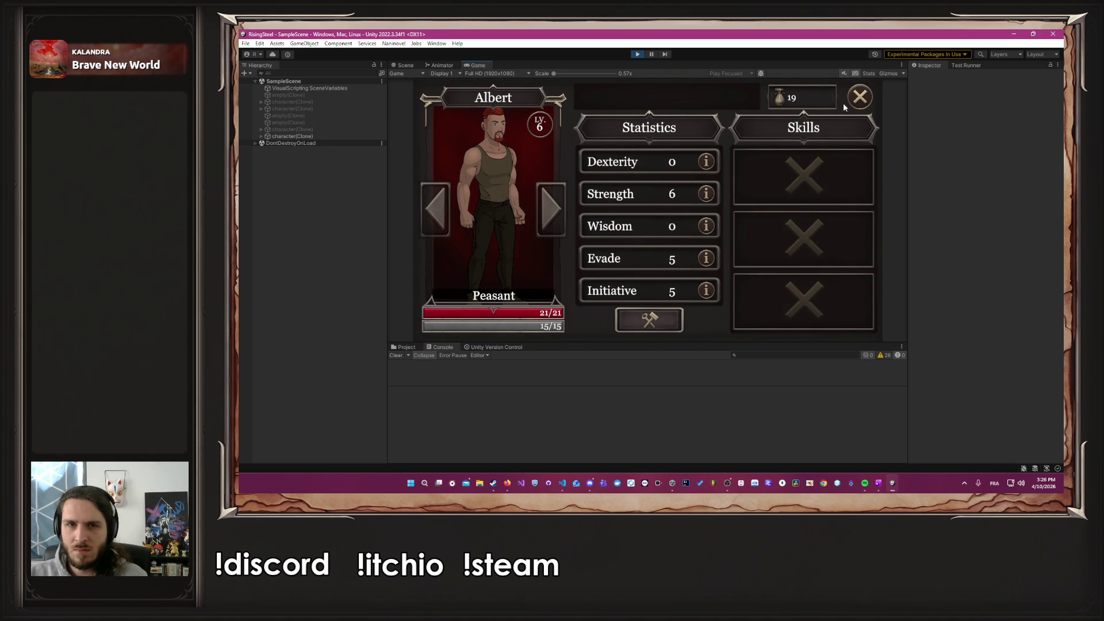
pyautogui.click(860, 99)
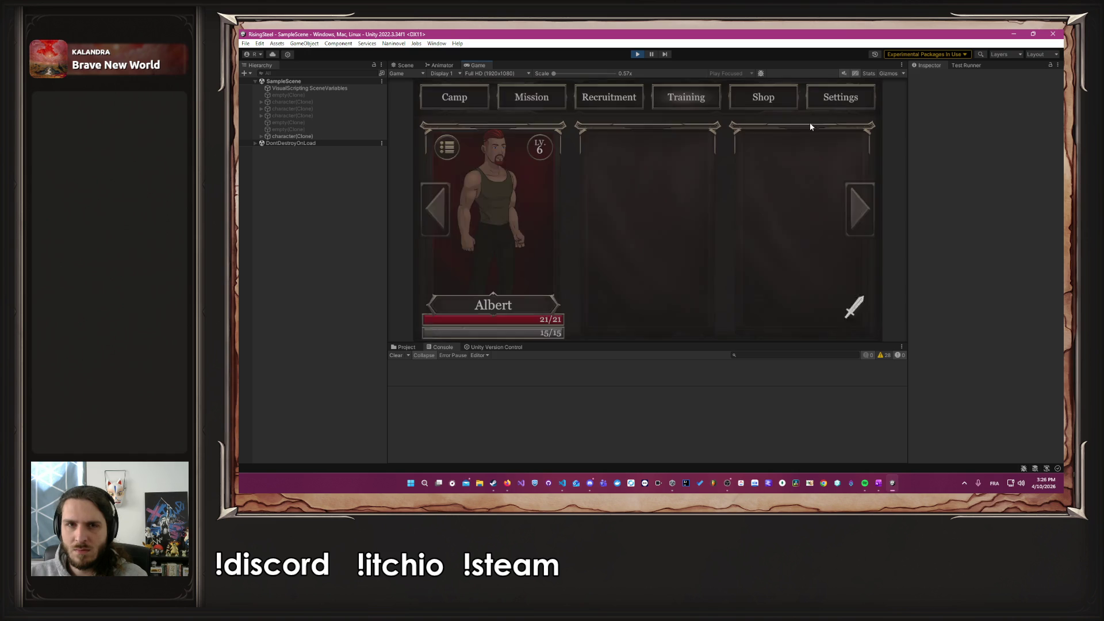
pyautogui.click(524, 95)
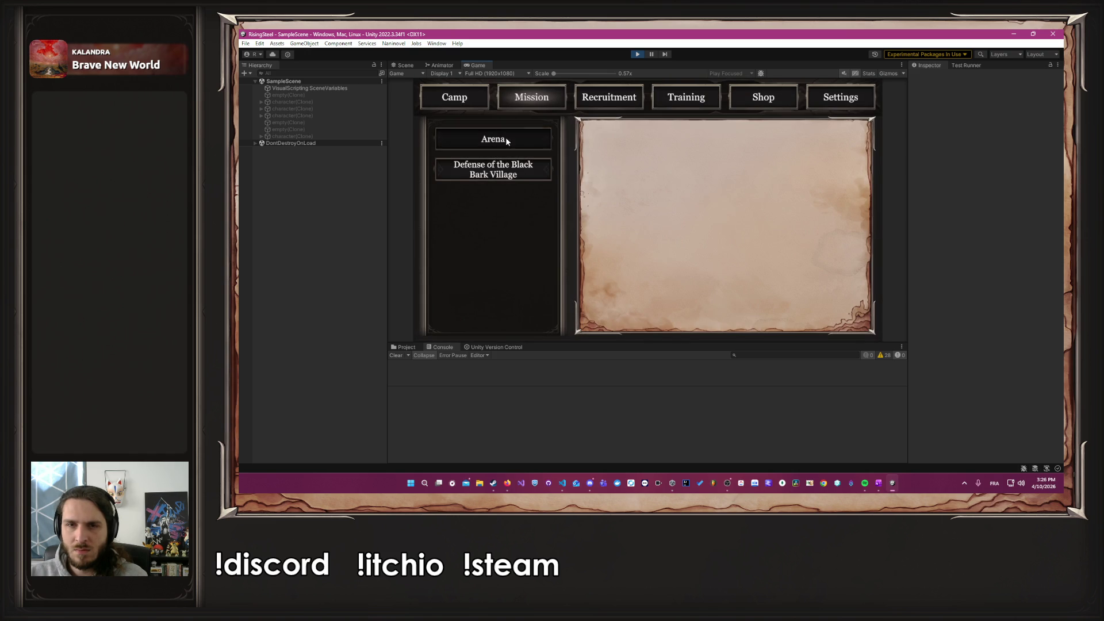
# Step: Enter the Arena mission with Albert and start the fight against Ragnar
pyautogui.click(506, 137)
pyautogui.click(735, 309)
pyautogui.click(481, 243)
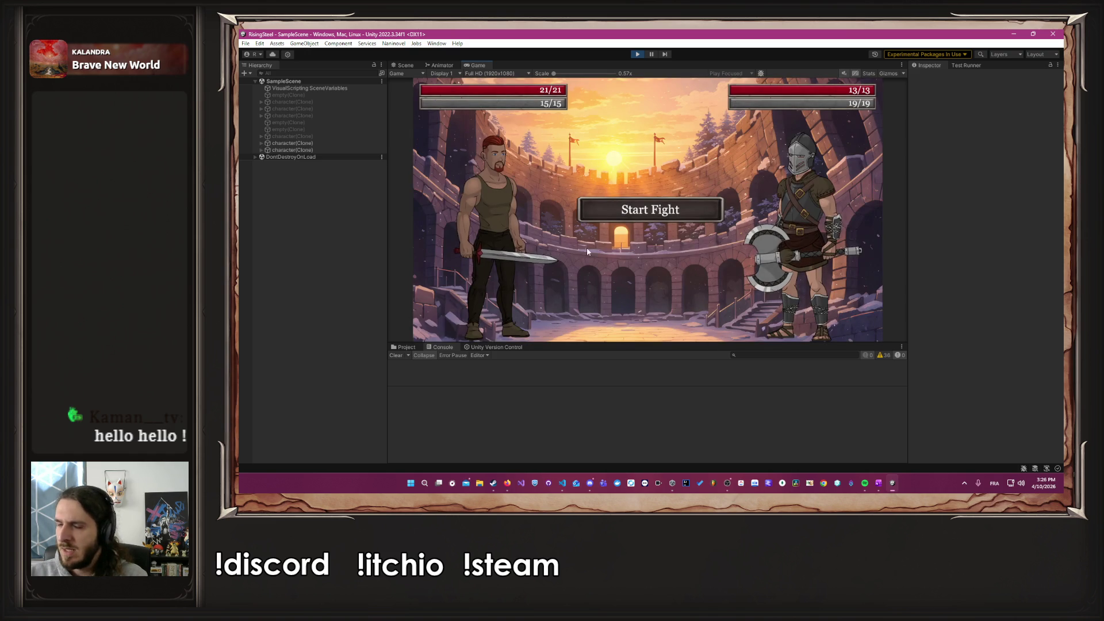
pyautogui.click(661, 216)
pyautogui.scroll(1, 547, 377)
pyautogui.moveTo(559, 386); pyautogui.dragTo(557, 418)
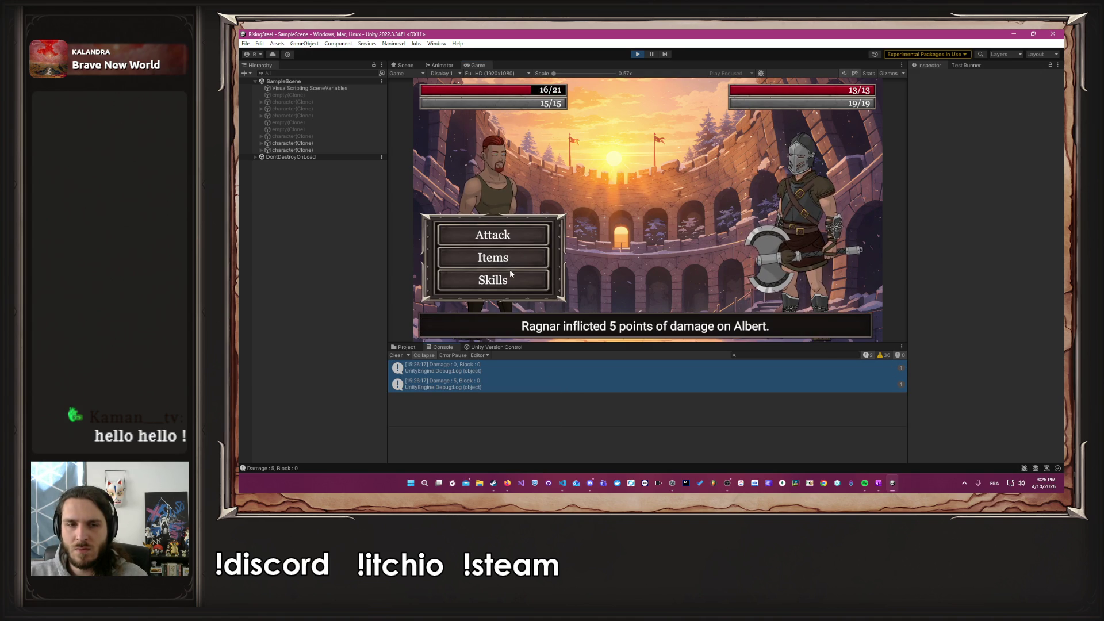
# Step: Defeat Ragnar with three attacks and collect 10 renown, returning to camp with 96 gold
pyautogui.click(512, 239)
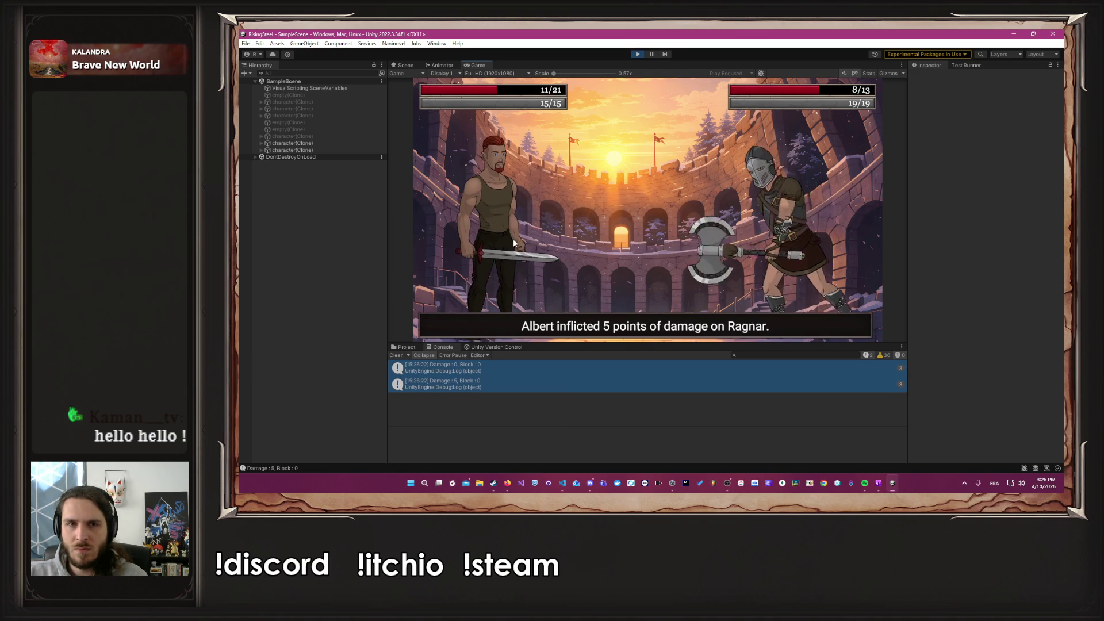
pyautogui.click(512, 235)
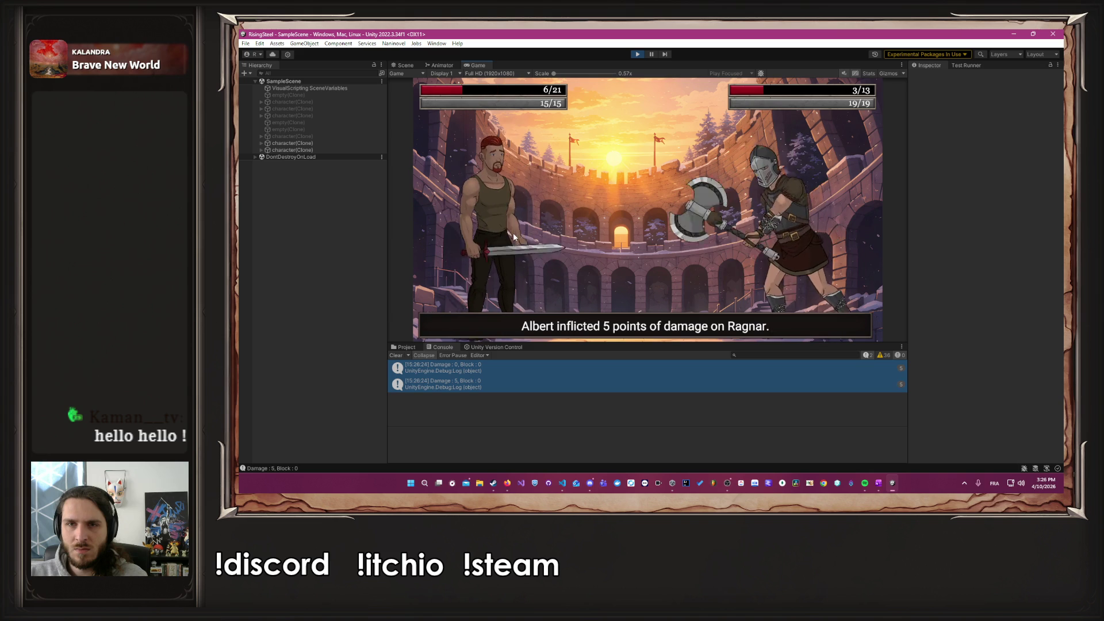
pyautogui.click(514, 236)
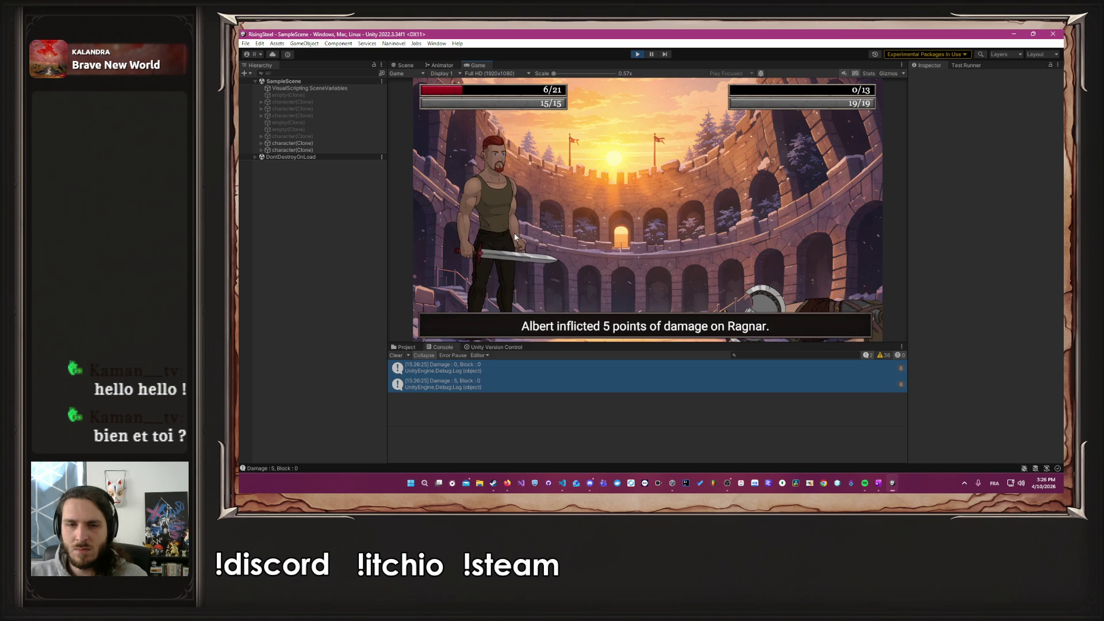
pyautogui.click(667, 229)
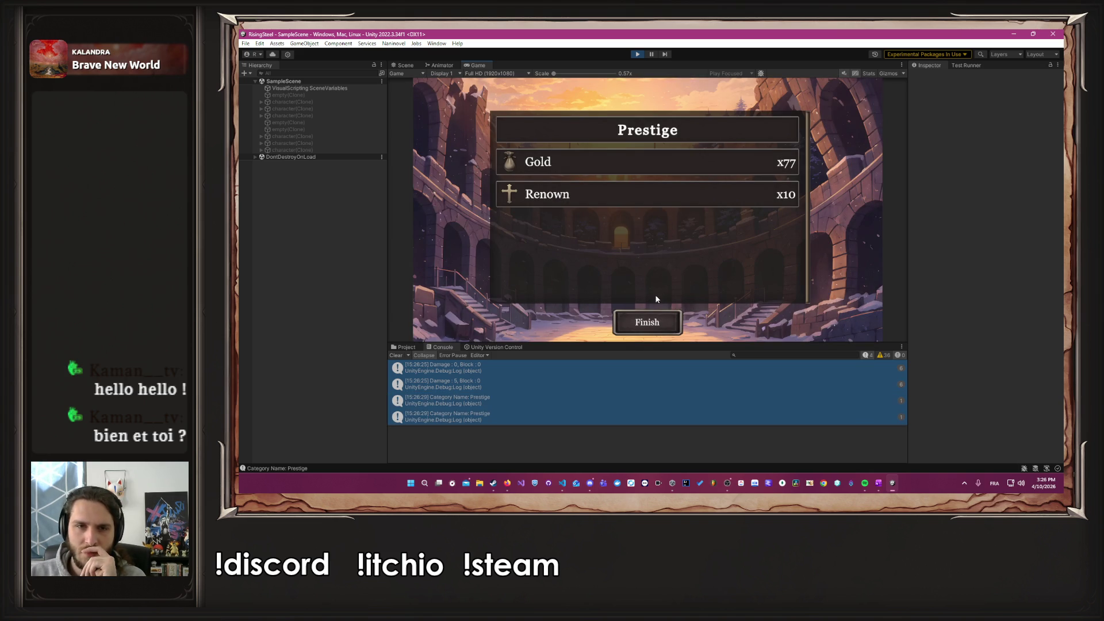
pyautogui.click(651, 311)
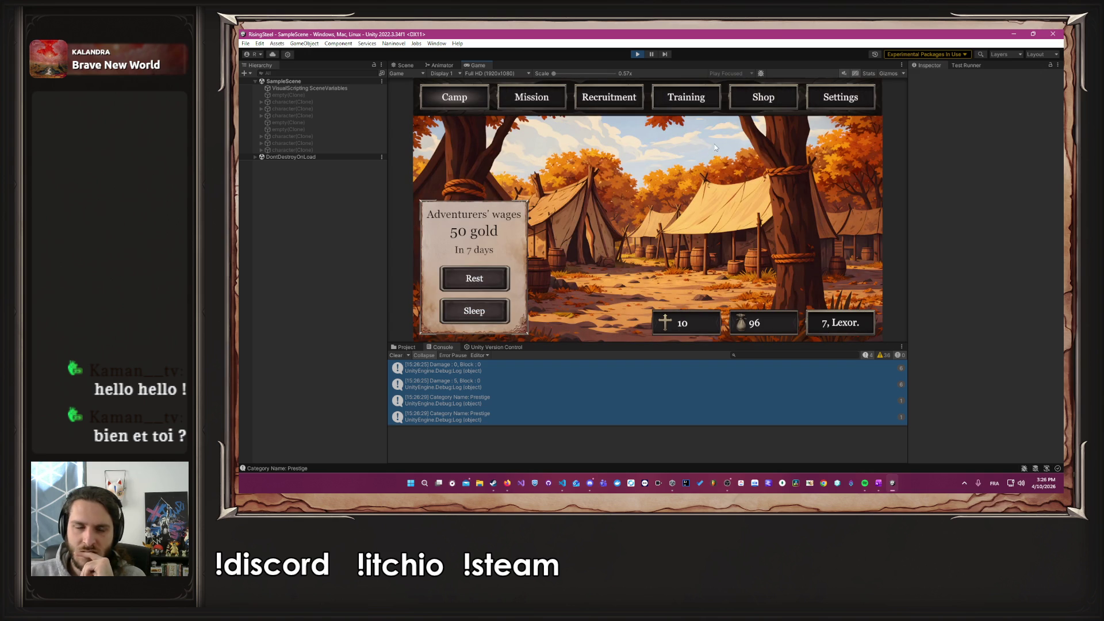
# Step: Buy three Chickens in the shop, leaving 21 gold, then select the Arena mission
pyautogui.click(757, 97)
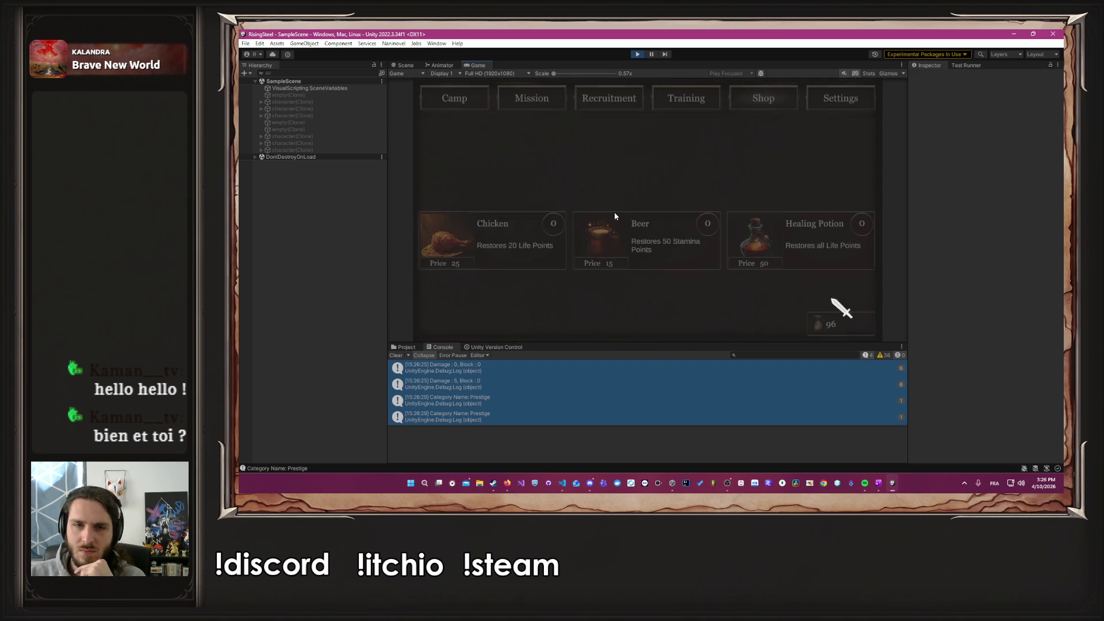
pyautogui.tripleClick(539, 231)
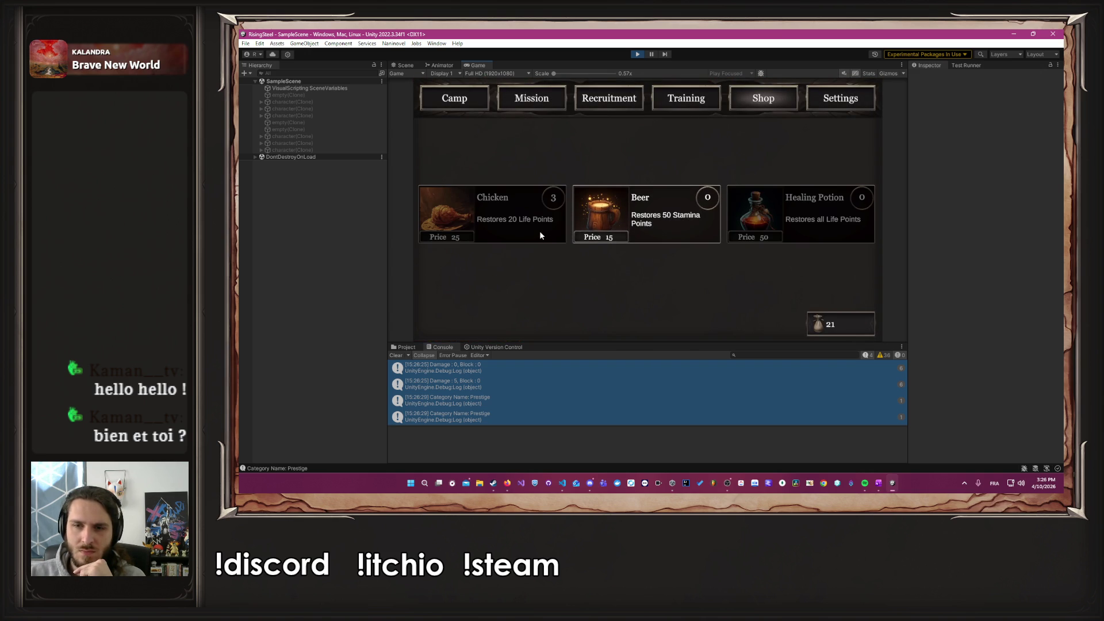
pyautogui.click(653, 104)
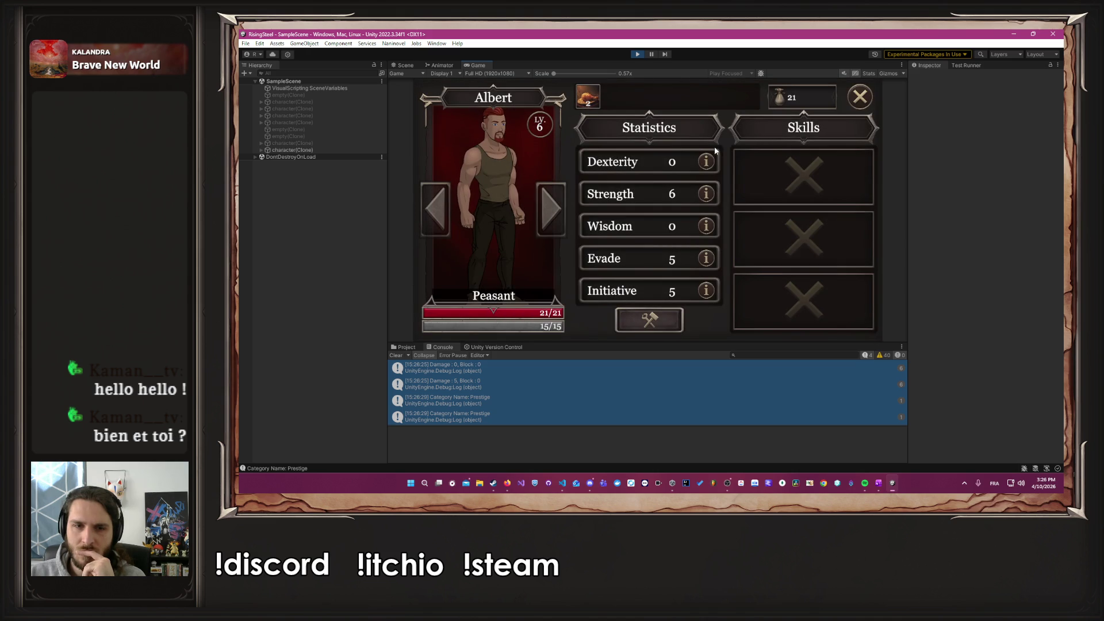
pyautogui.click(860, 97)
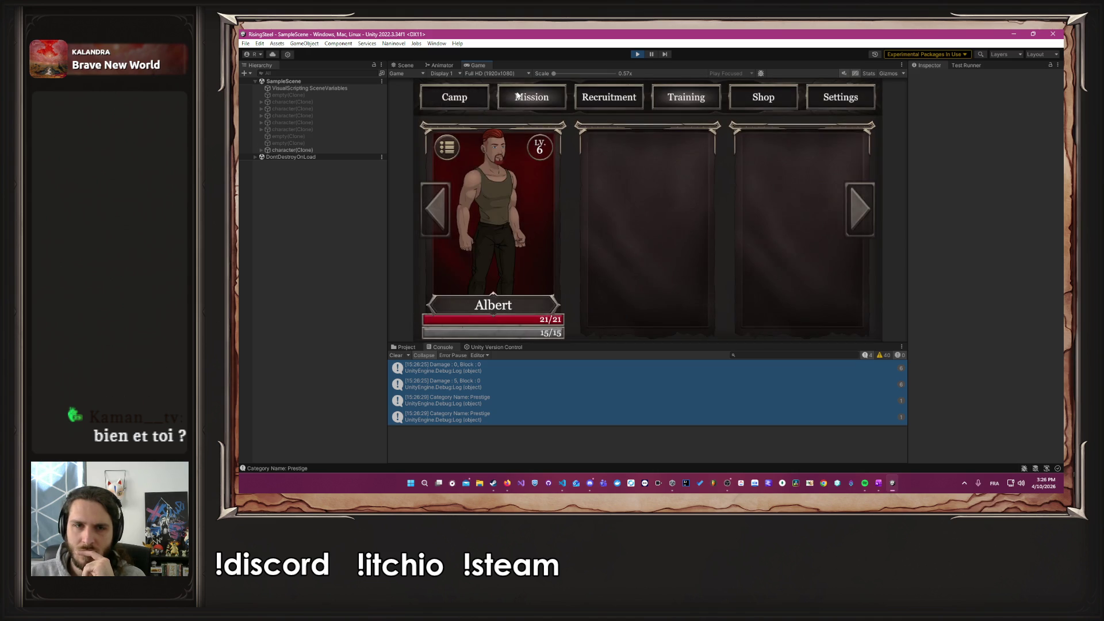
pyautogui.click(498, 141)
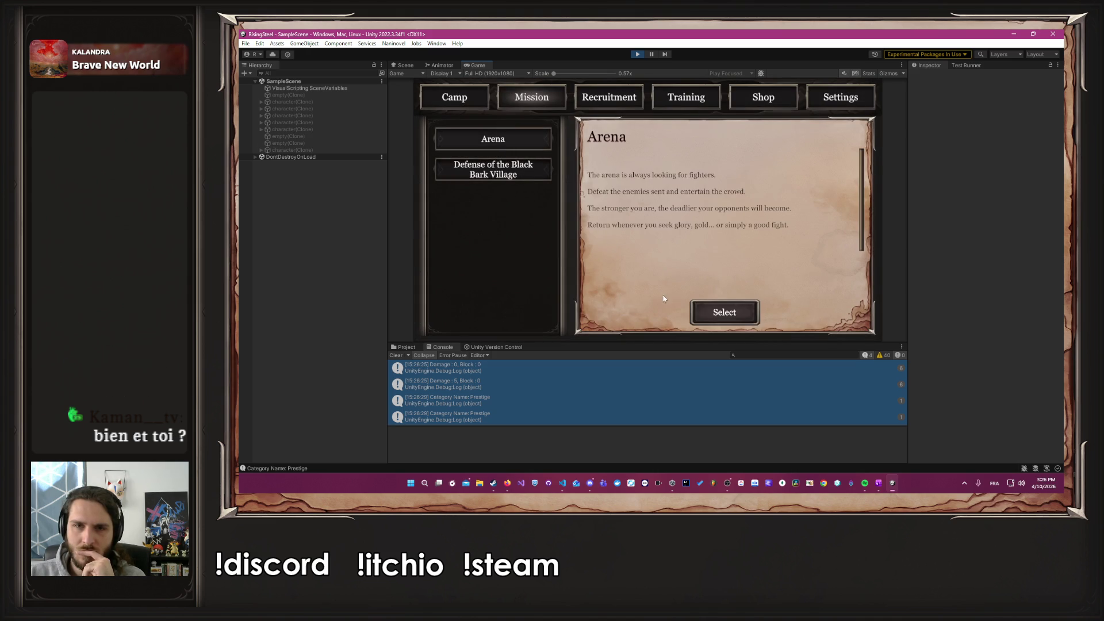
# Step: Enter the Arena with Albert and defeat Soraya with three attacks
pyautogui.click(715, 318)
pyautogui.click(516, 239)
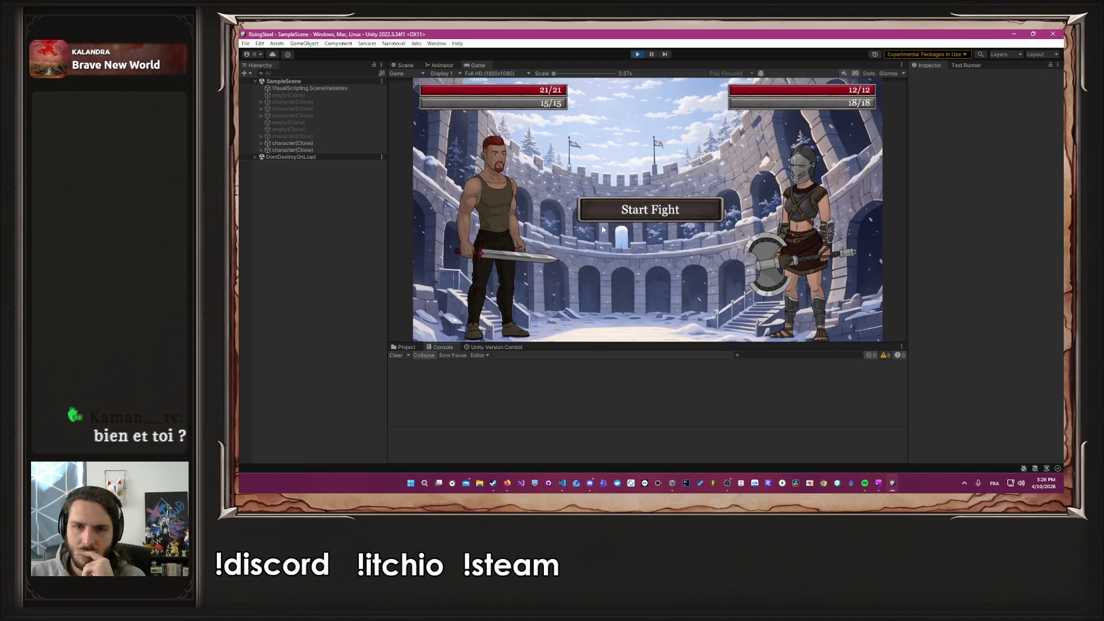
pyautogui.click(639, 211)
pyautogui.click(509, 235)
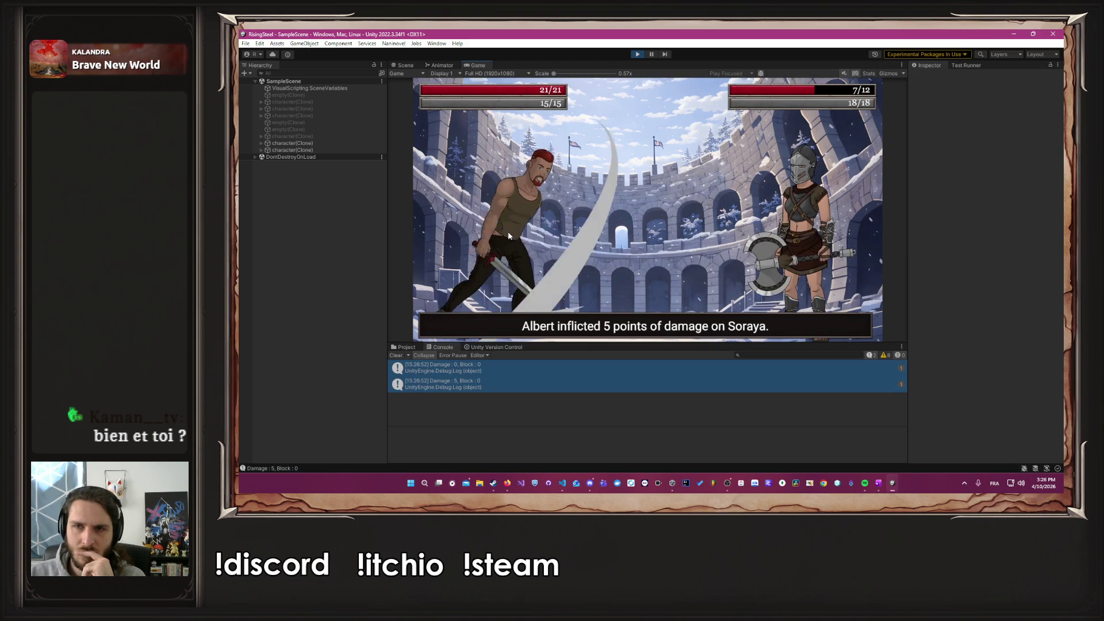
pyautogui.click(508, 234)
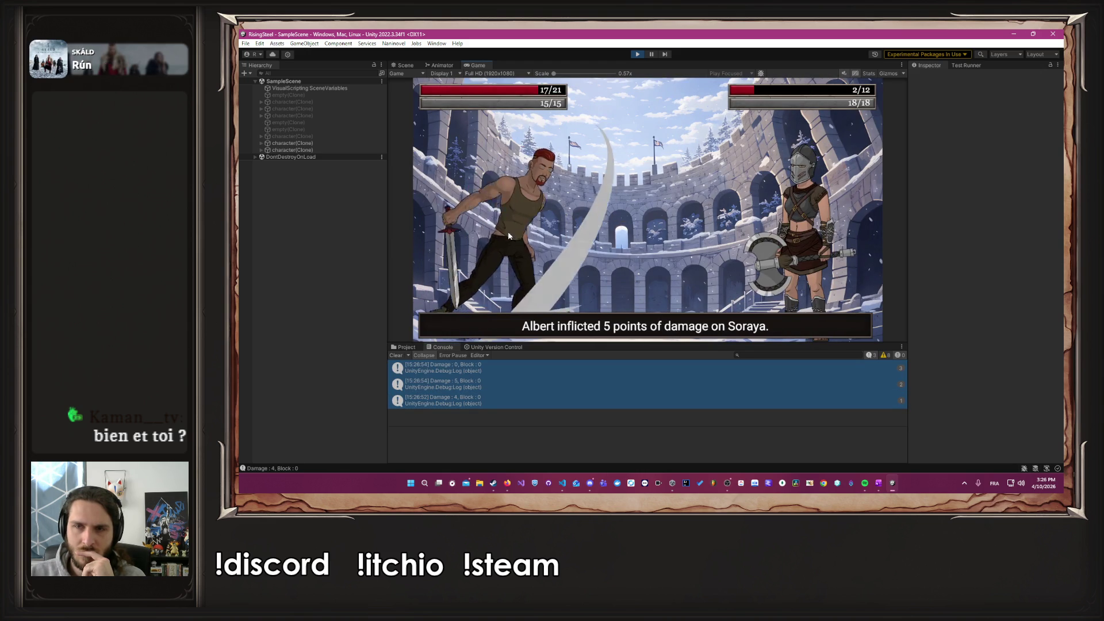
pyautogui.click(508, 234)
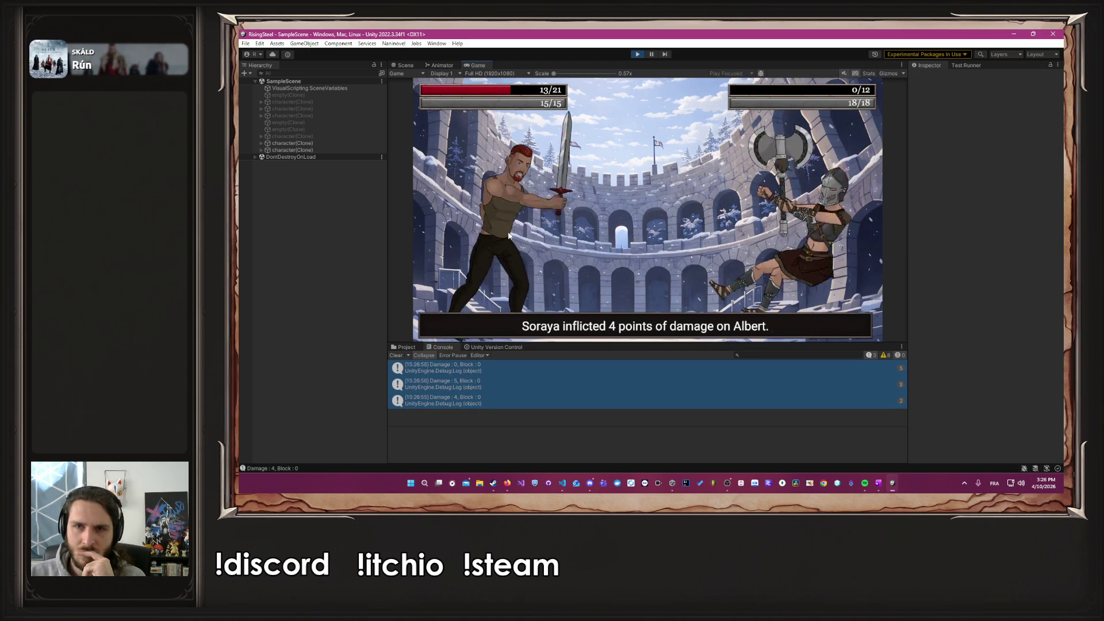
# Step: Fight Myron next, attacking three times and eating a Chicken to heal Albert
pyautogui.click(624, 200)
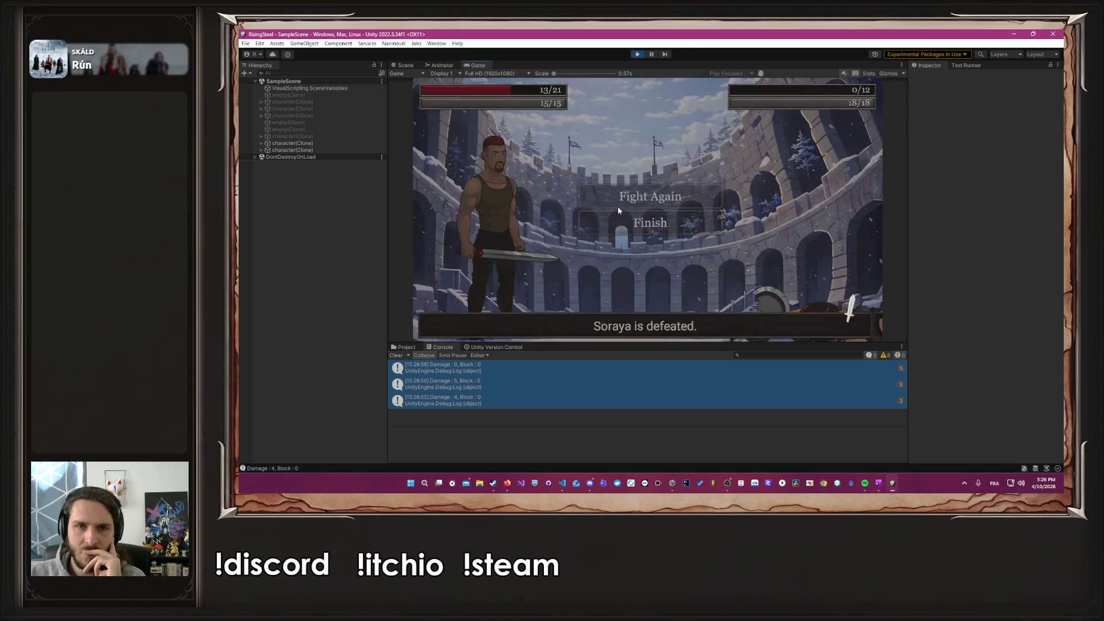
pyautogui.click(580, 217)
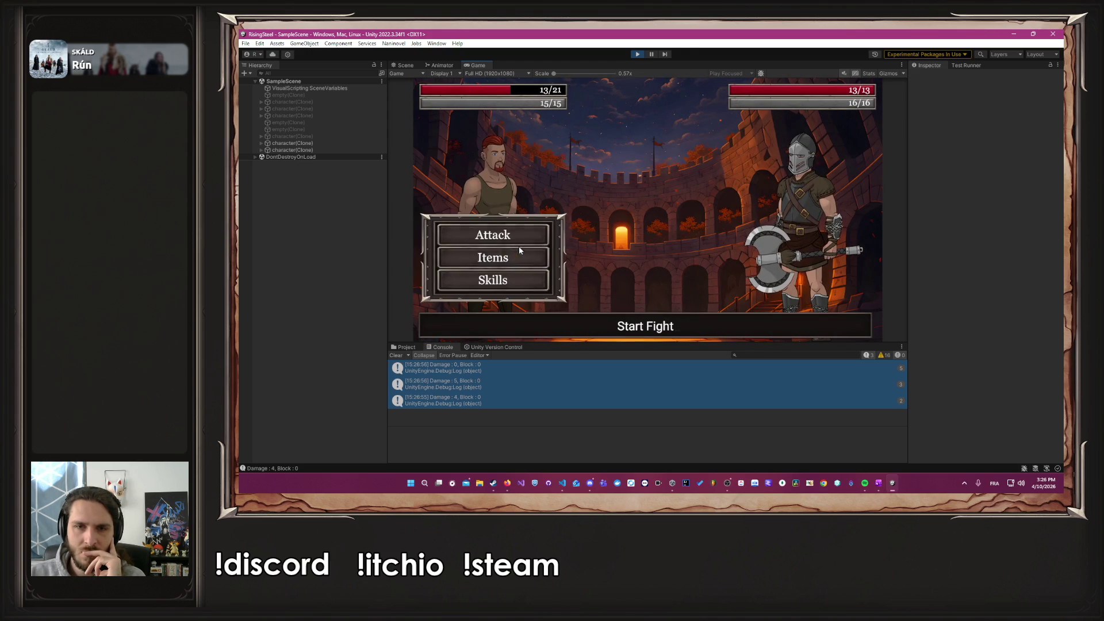
pyautogui.click(486, 235)
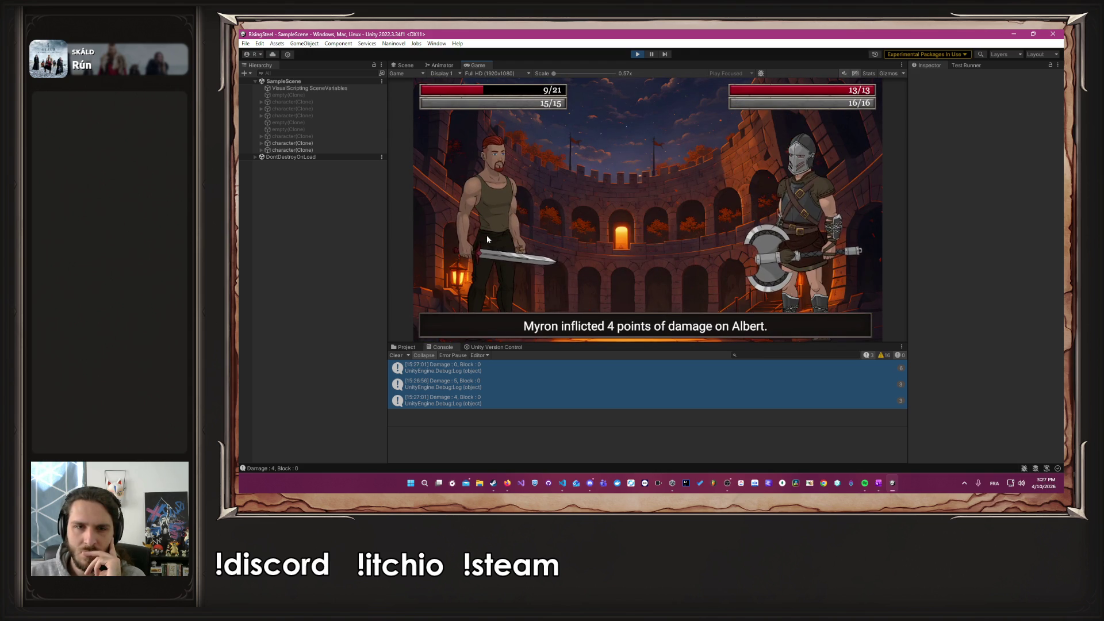
pyautogui.click(487, 236)
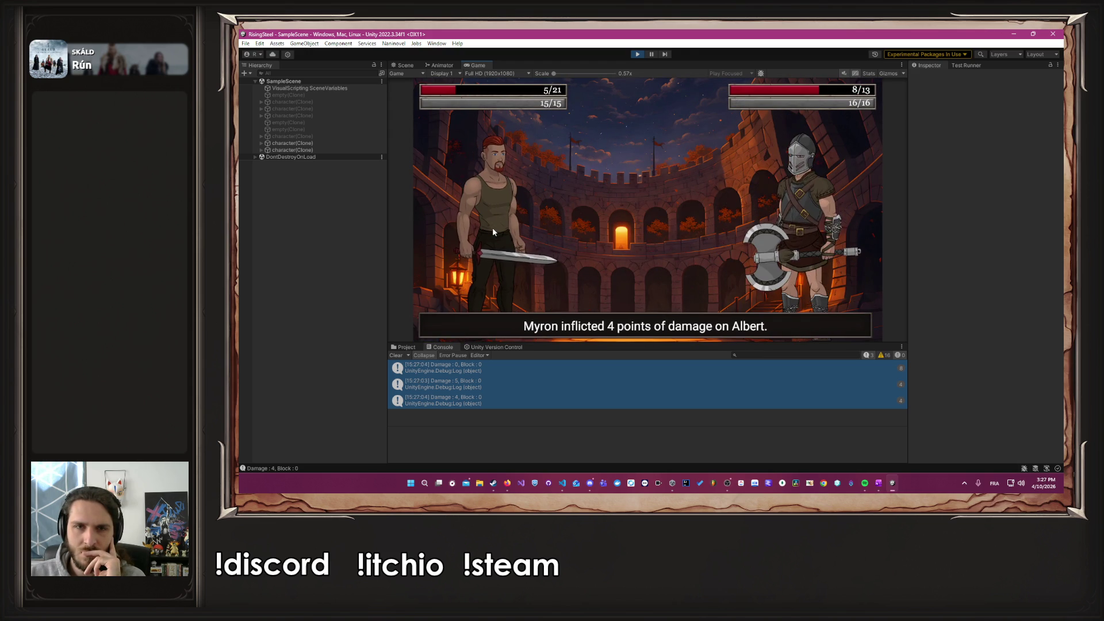
pyautogui.click(493, 231)
pyautogui.click(515, 256)
pyautogui.click(642, 208)
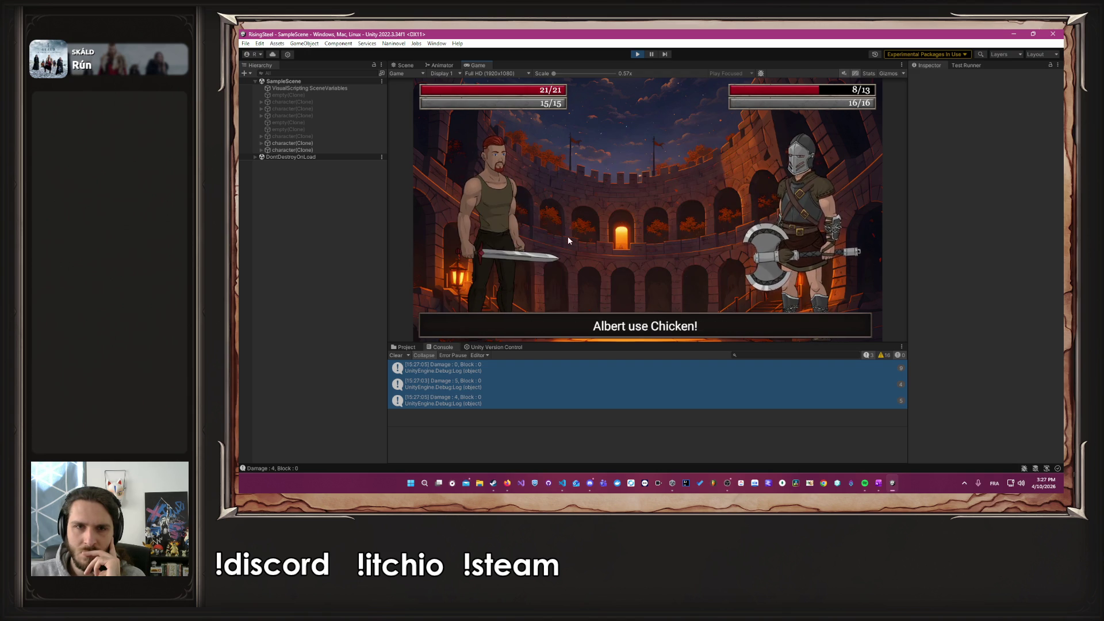
# Step: Finish off Myron and leave the Prestige screen with 154 gold and 20 renown
pyautogui.click(521, 230)
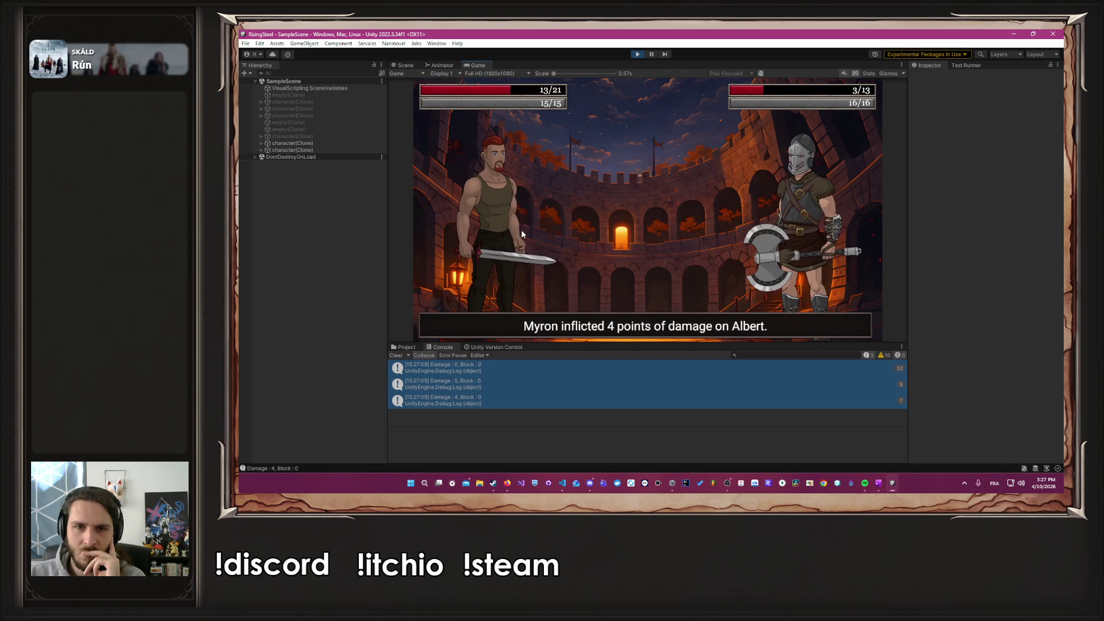
pyautogui.click(522, 234)
pyautogui.click(522, 232)
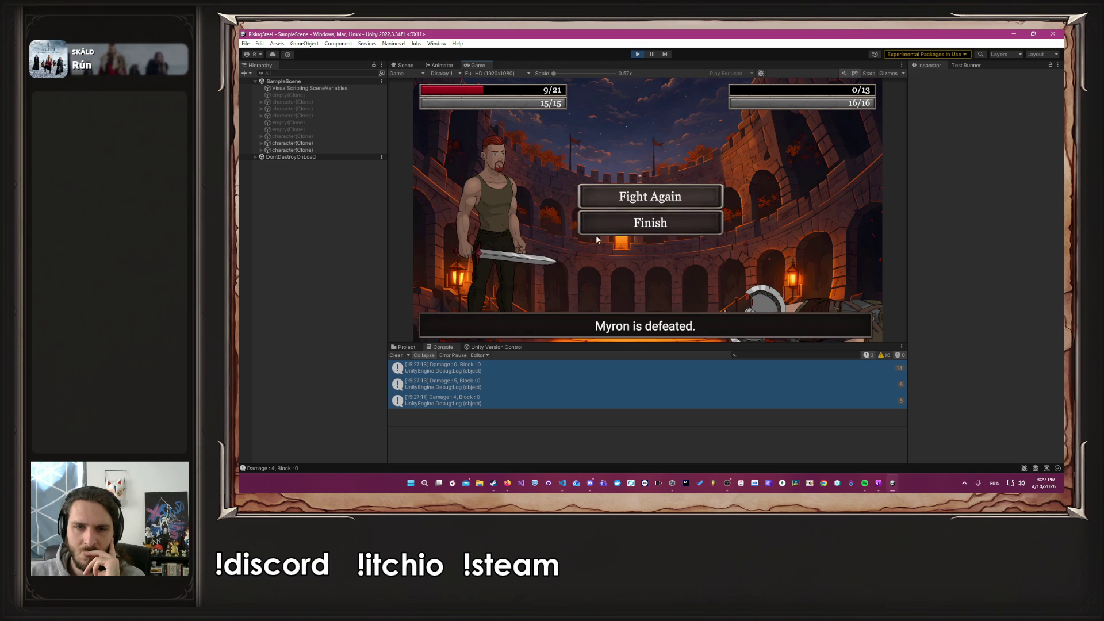
pyautogui.click(630, 232)
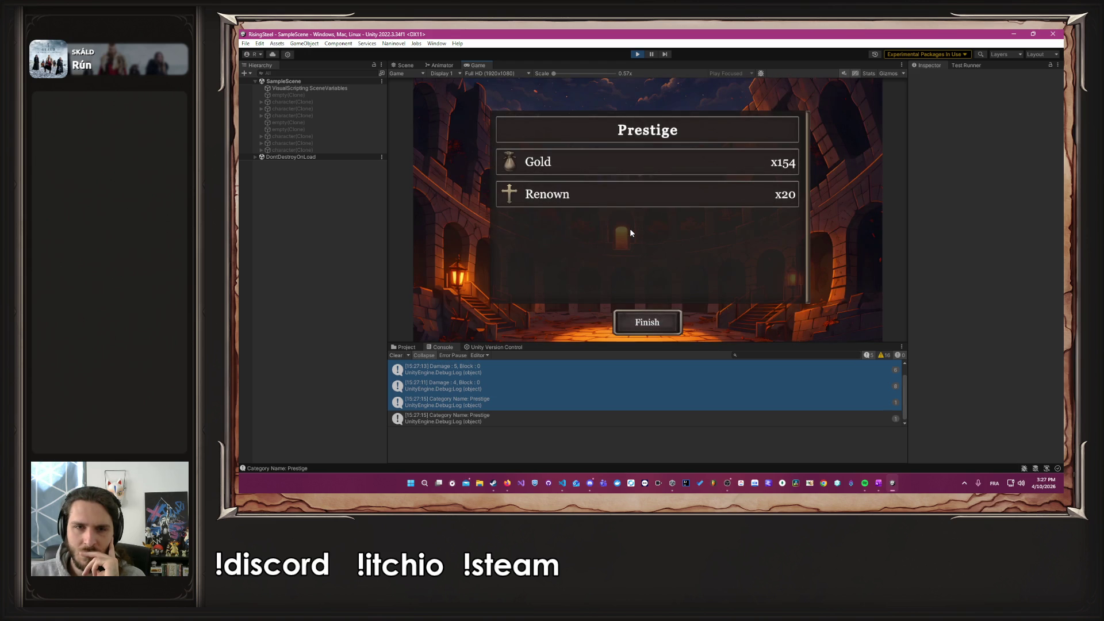
pyautogui.click(645, 325)
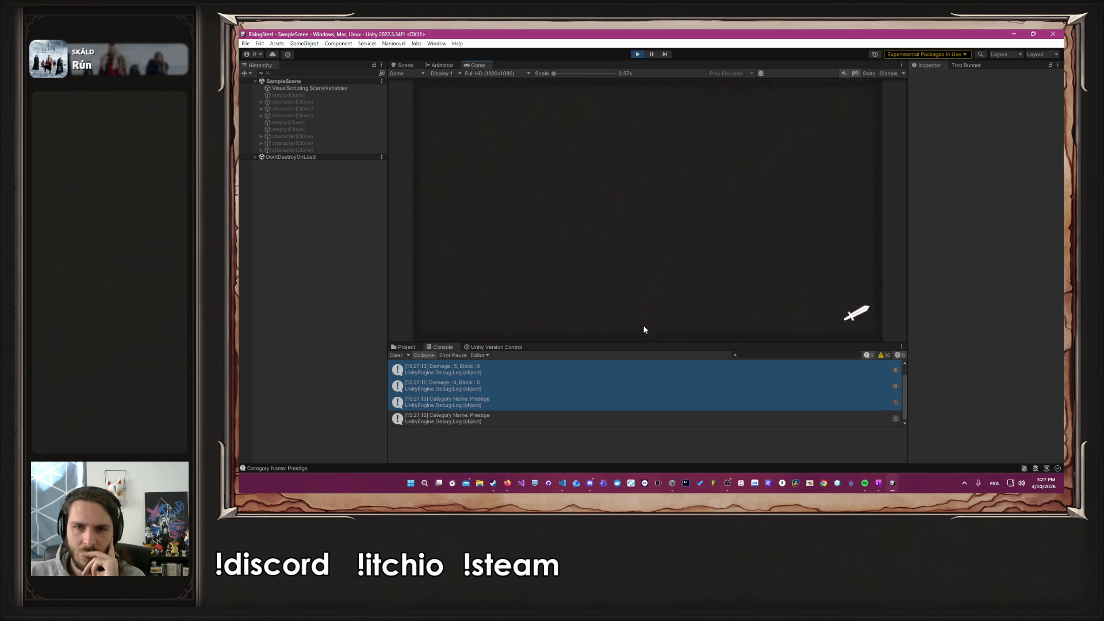
# Step: Check the shop and review Albert's statistics in the training roster
pyautogui.click(771, 100)
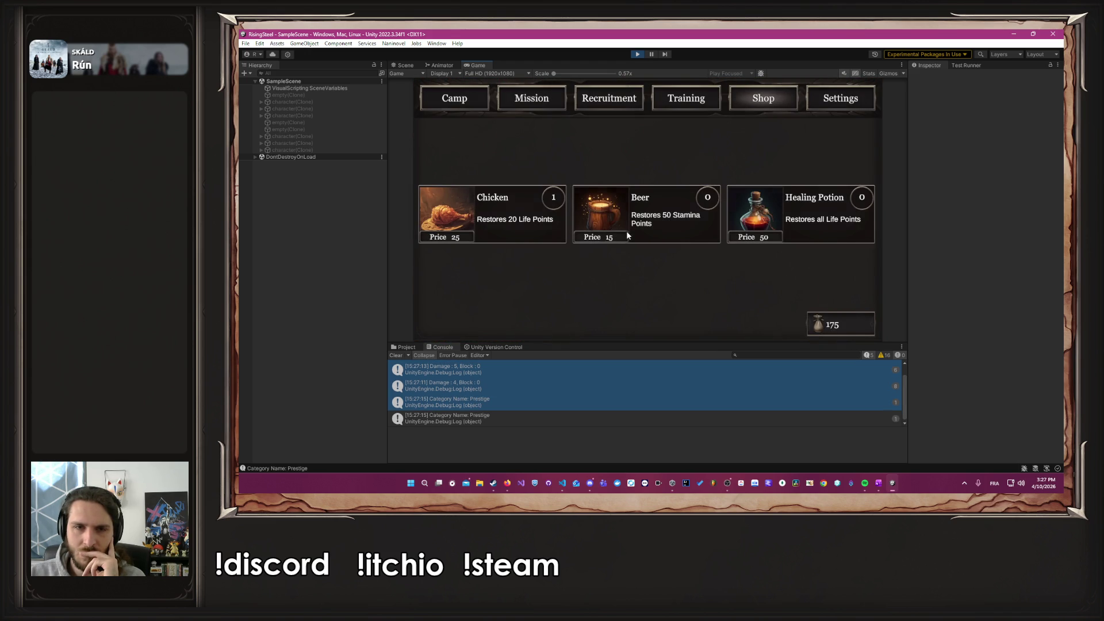
pyautogui.click(685, 99)
pyautogui.click(535, 182)
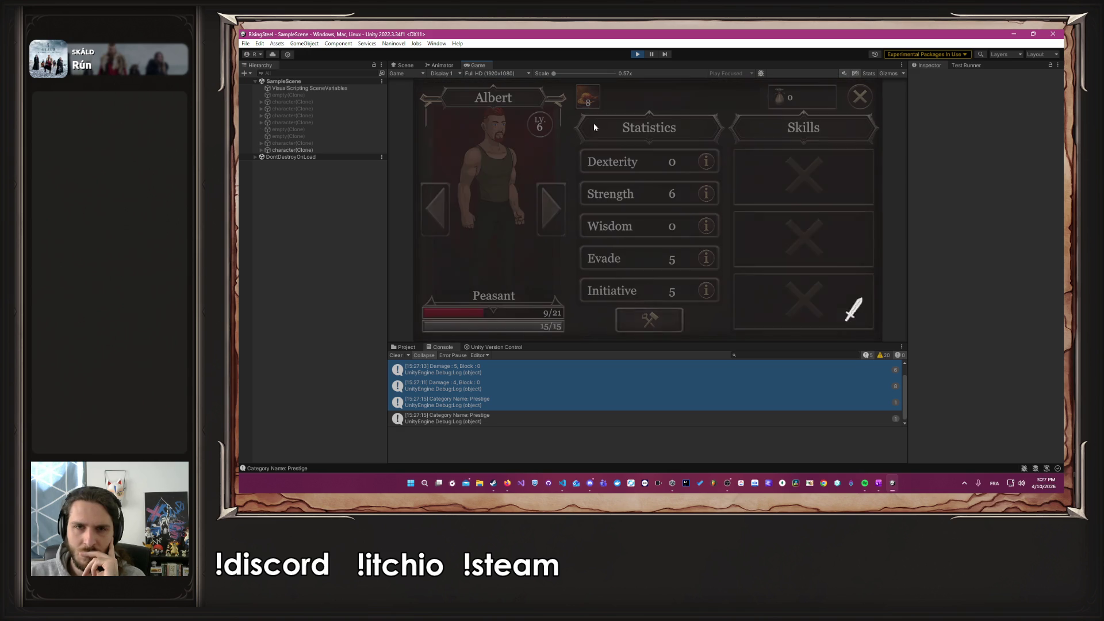
pyautogui.click(861, 97)
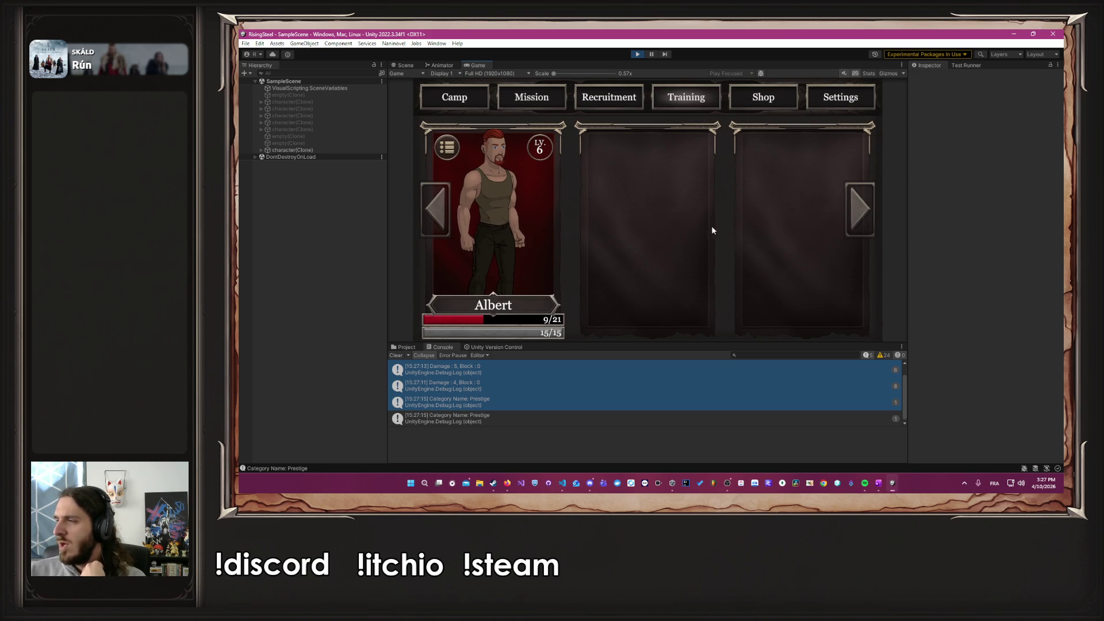
# Step: Choose the Arena mission and start the fight with Albert against Velara
pyautogui.click(535, 92)
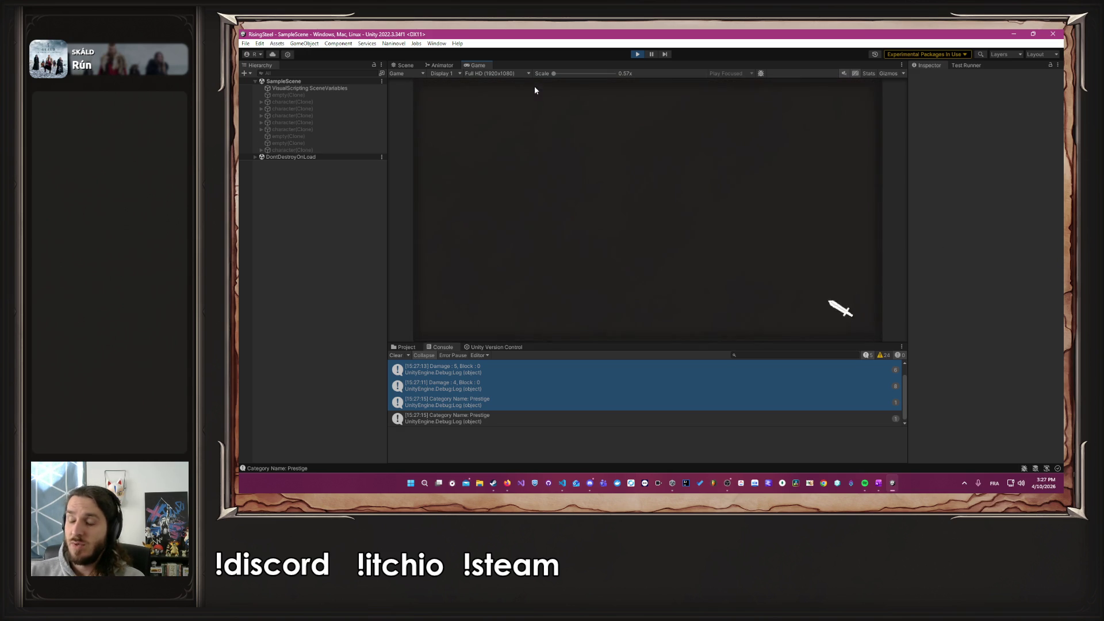
pyautogui.click(503, 136)
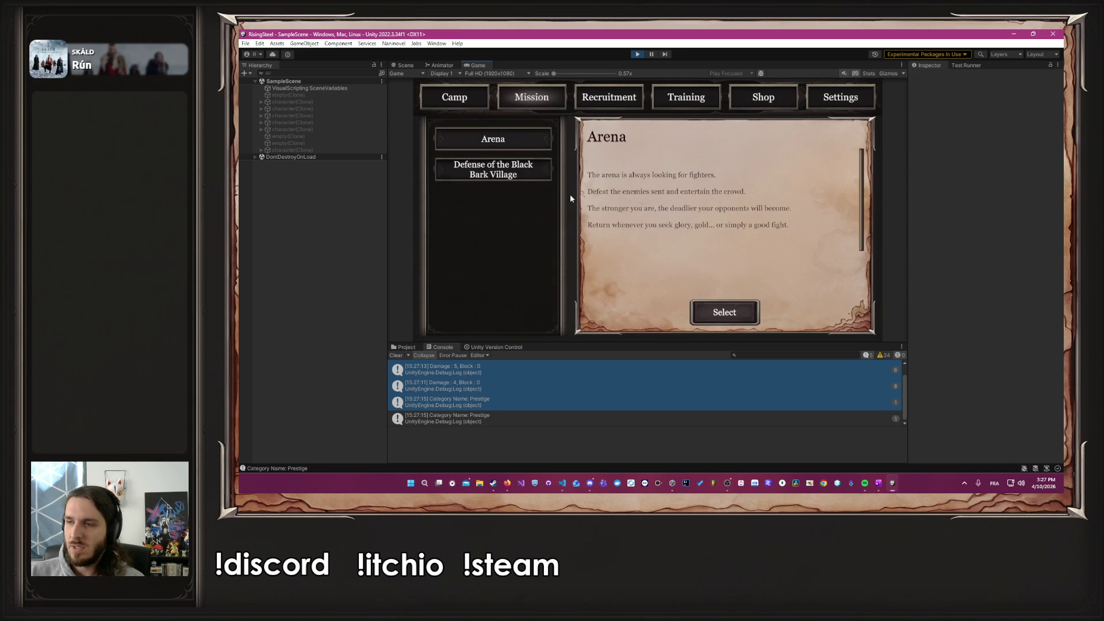
pyautogui.click(719, 315)
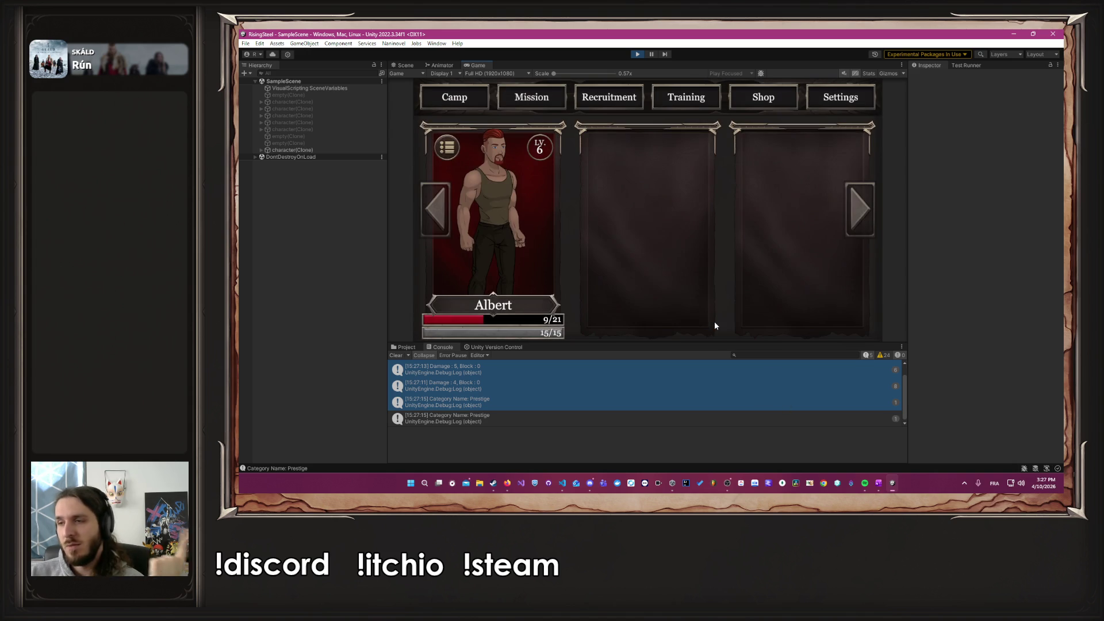
pyautogui.click(537, 265)
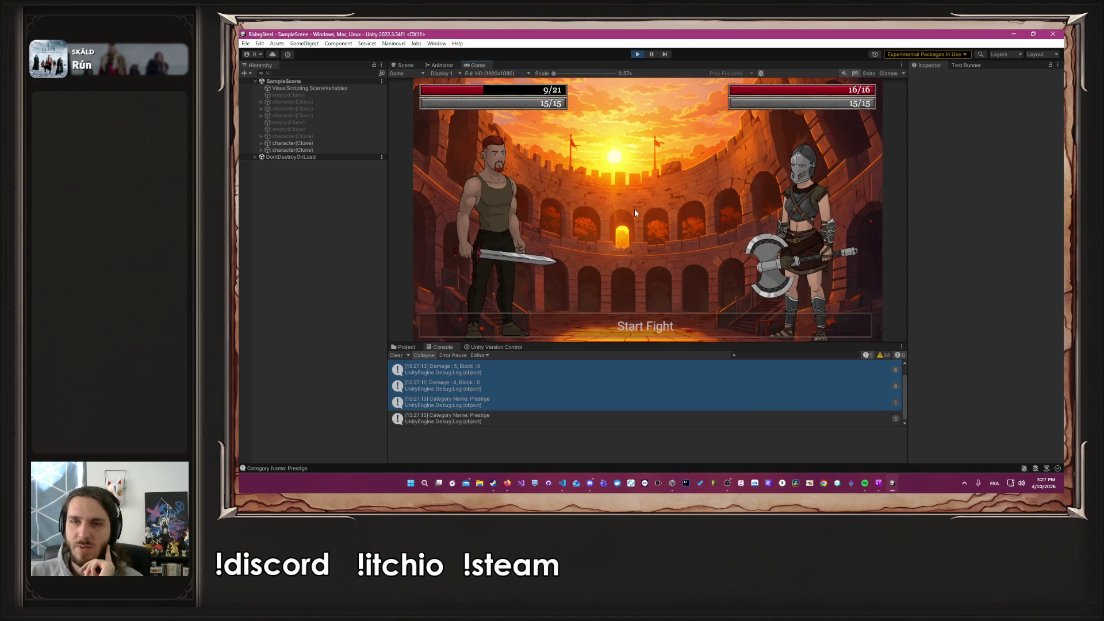
# Step: Defeat Velara with attacks, healing Albert once with a Chicken
pyautogui.click(494, 237)
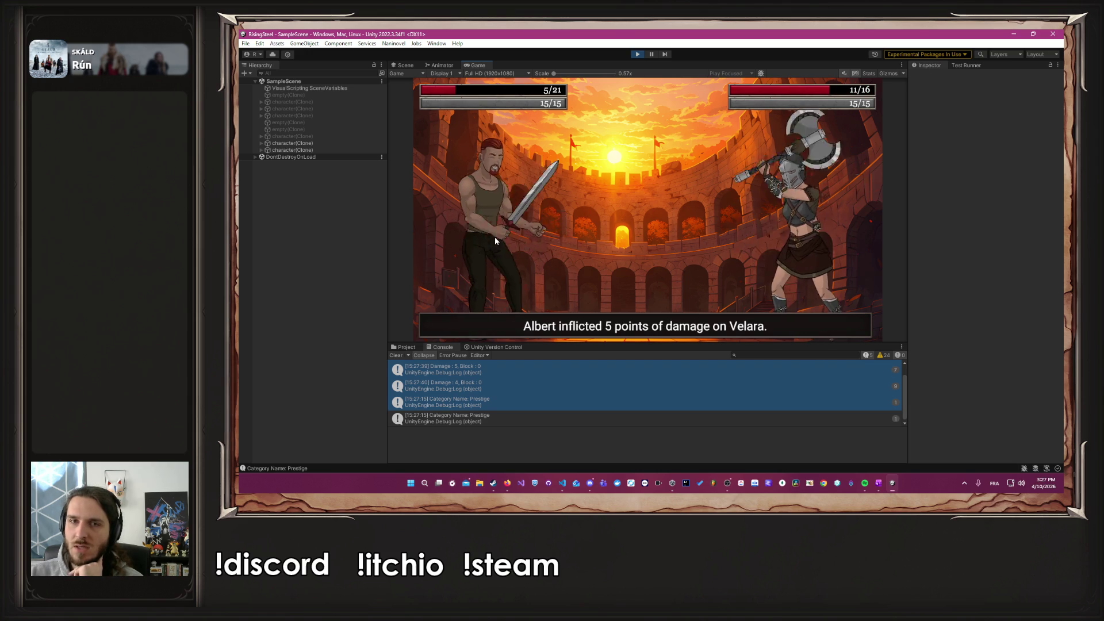
pyautogui.click(494, 236)
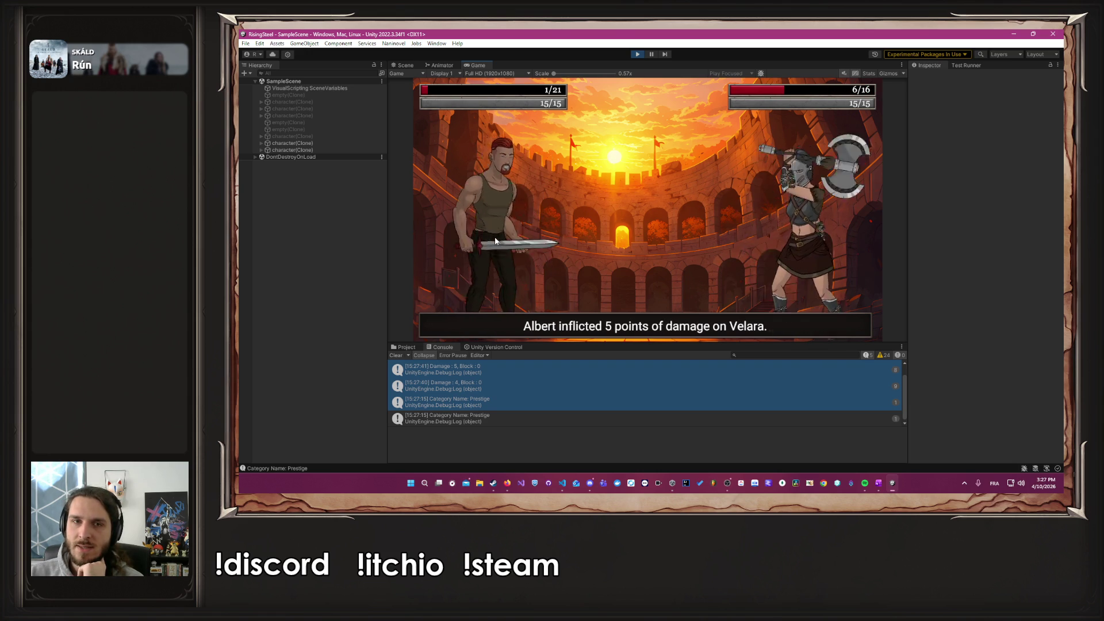
pyautogui.click(499, 261)
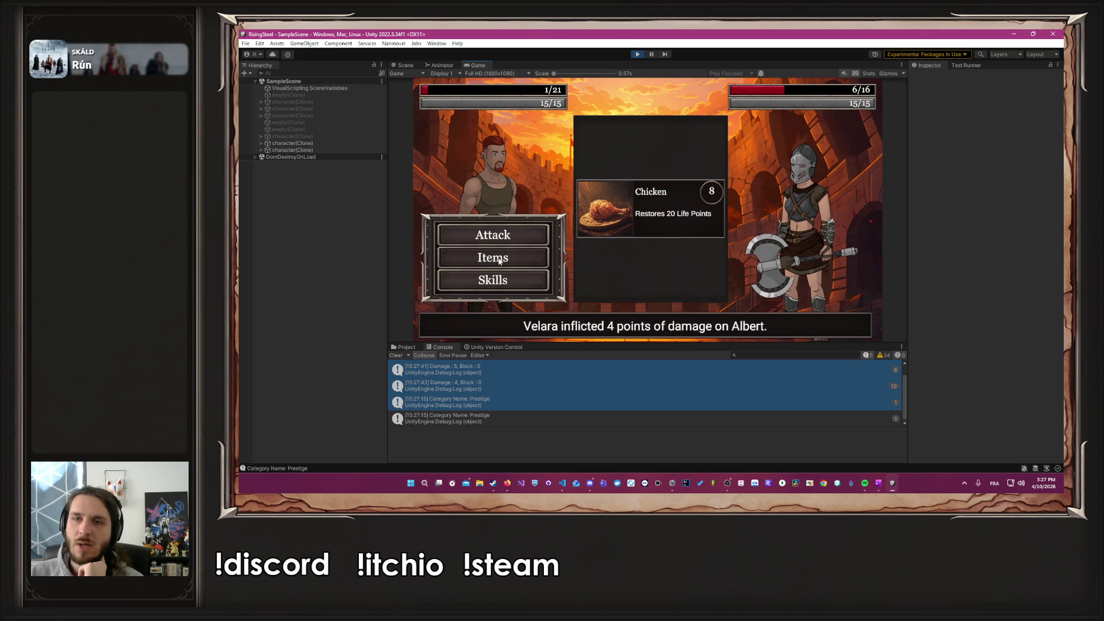
pyautogui.click(604, 215)
pyautogui.click(512, 236)
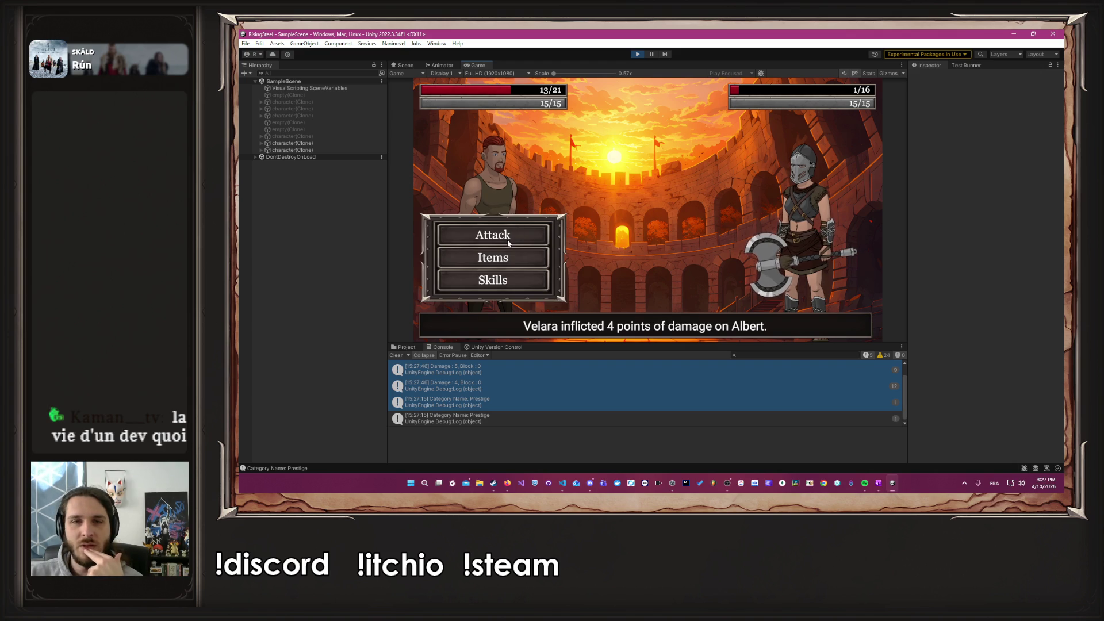
pyautogui.click(508, 243)
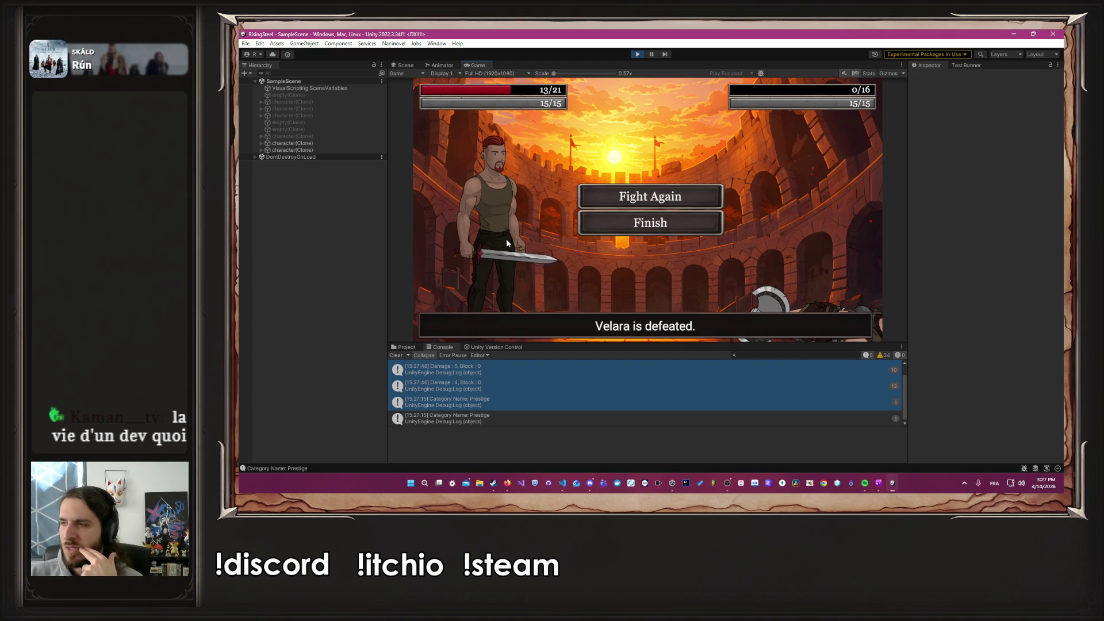
# Step: Fight again and beat Fendrel, using a Chicken to heal, then end the fight
pyautogui.click(675, 201)
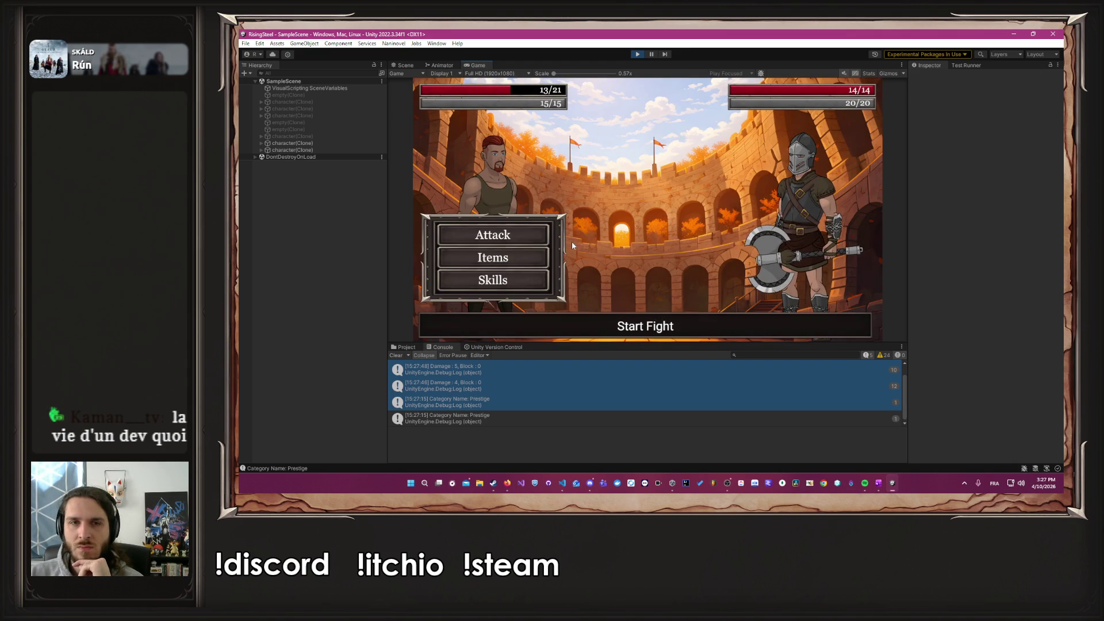
pyautogui.click(504, 232)
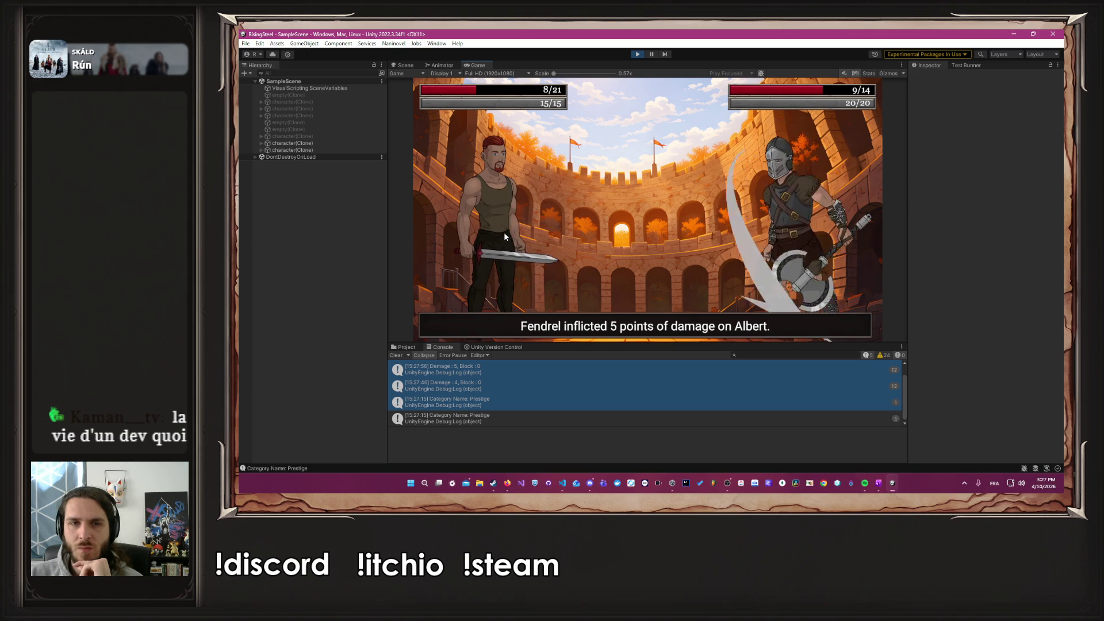
pyautogui.click(503, 232)
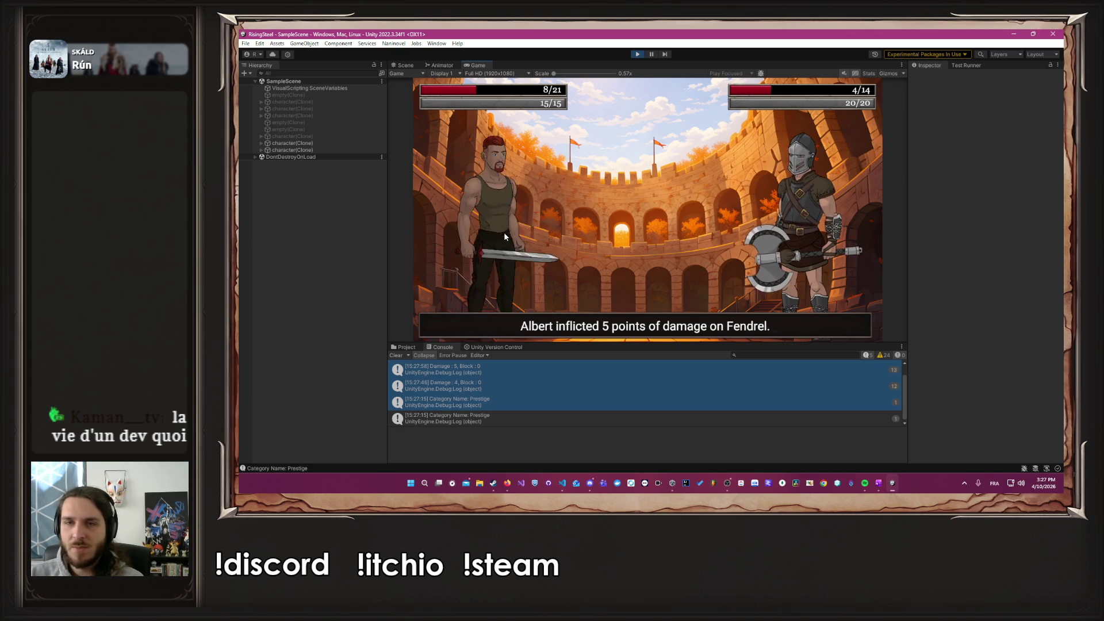
pyautogui.click(500, 257)
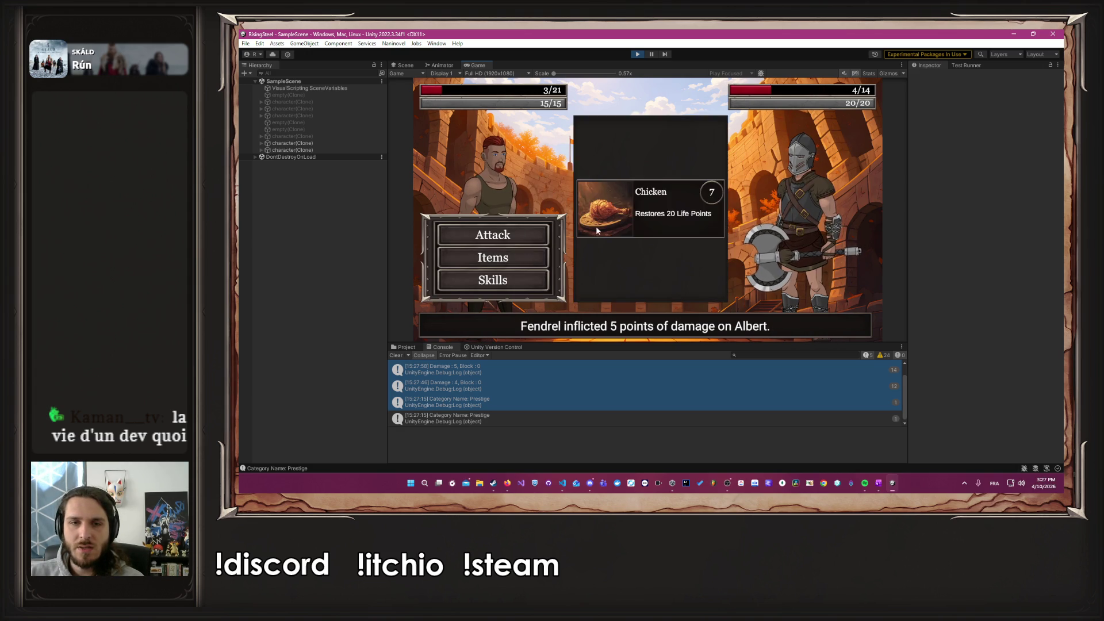
pyautogui.click(650, 191)
pyautogui.click(520, 240)
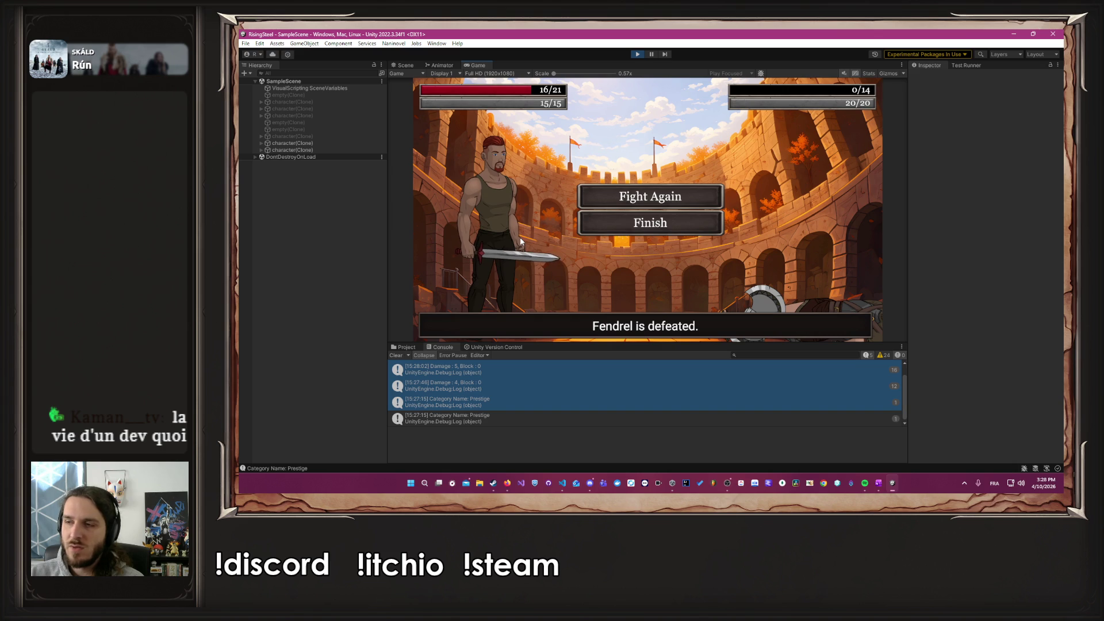
pyautogui.click(611, 223)
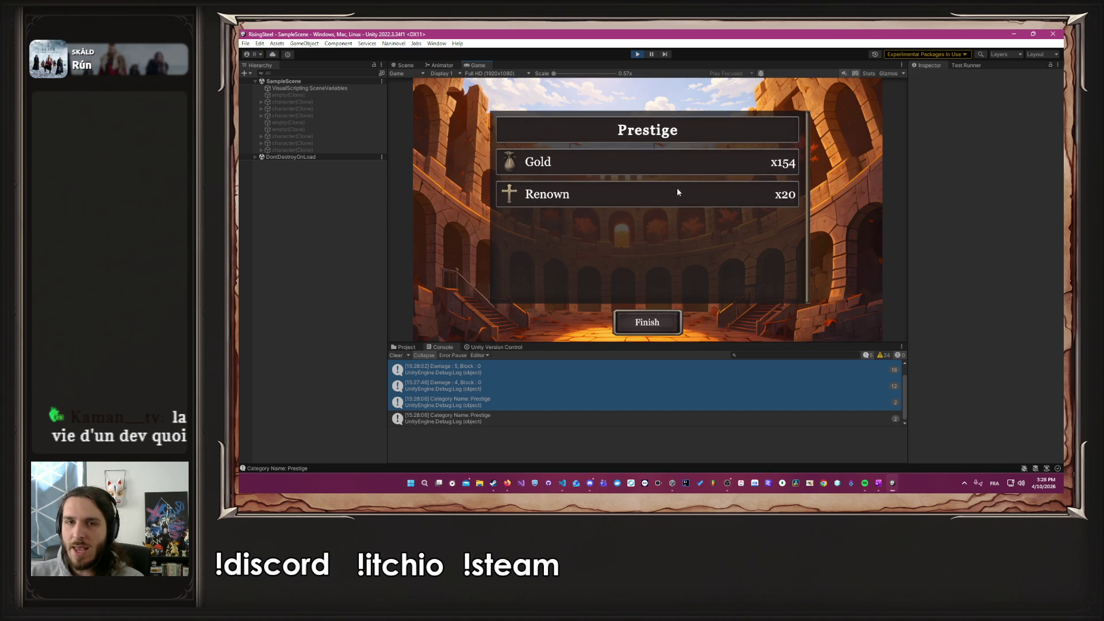
# Step: Leave the rewards screen and spend points raising Albert's Strength to 10, reaching level 10 with 25/25 life
pyautogui.click(644, 323)
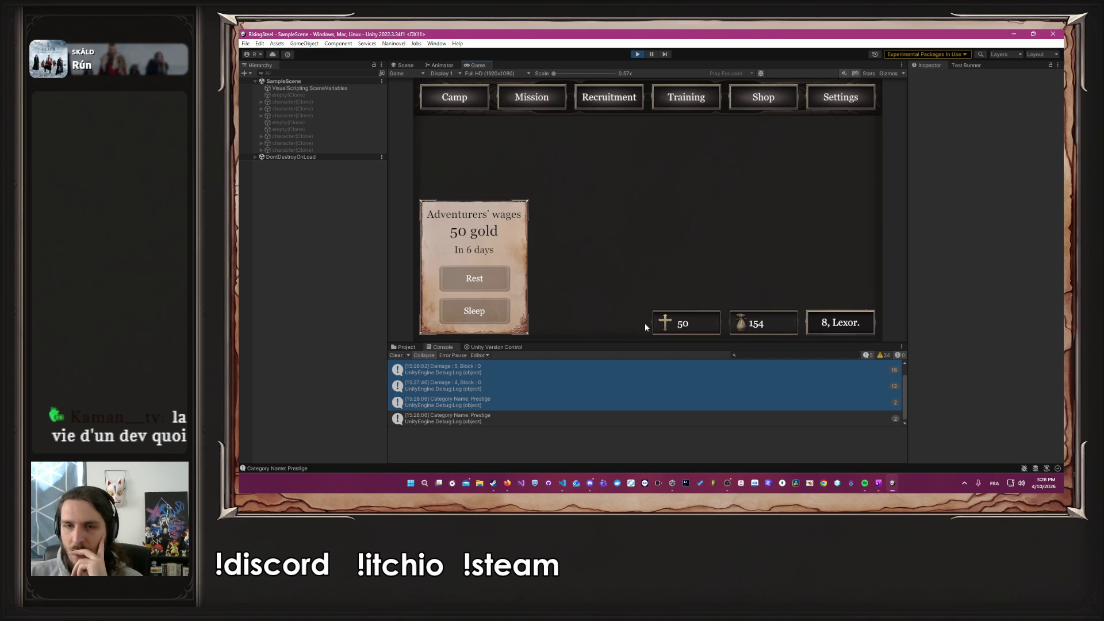
pyautogui.click(750, 101)
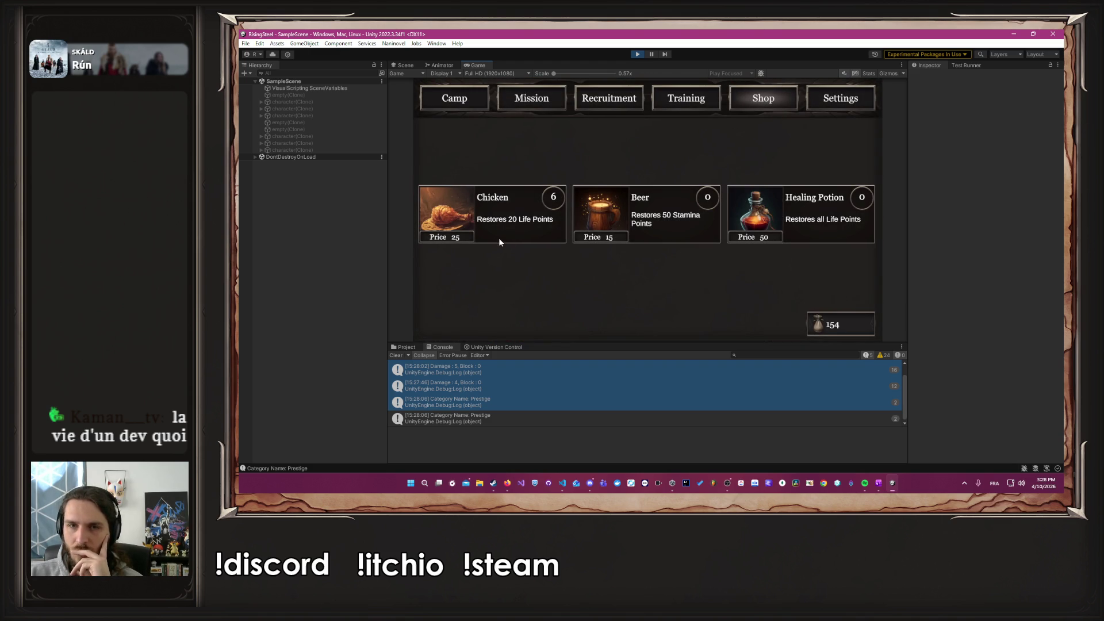
pyautogui.click(699, 97)
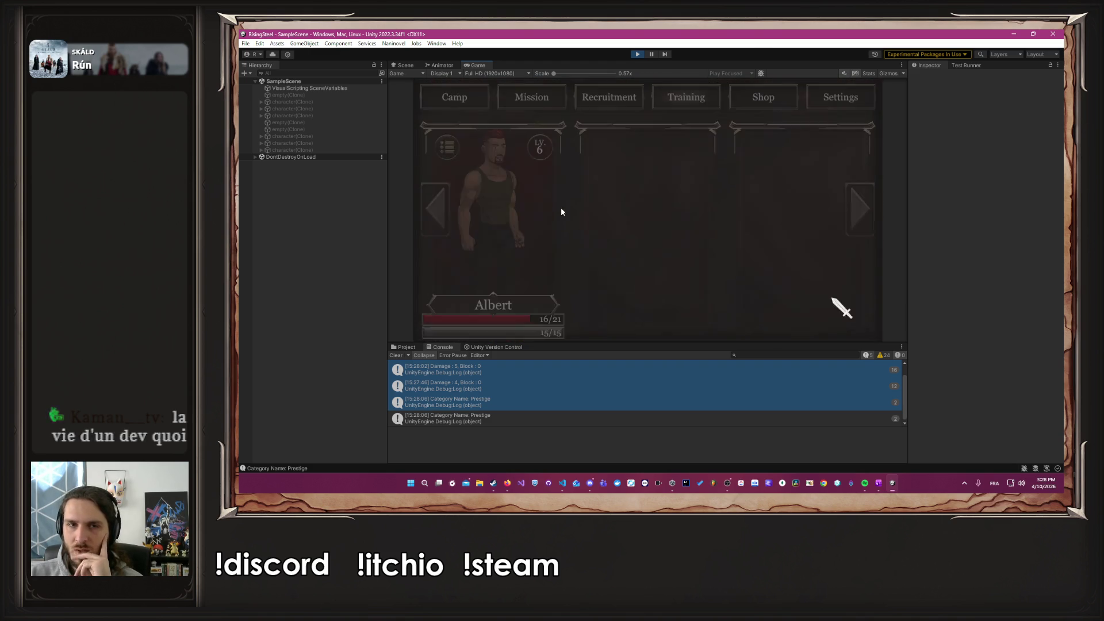
pyautogui.click(547, 198)
pyautogui.moveTo(710, 200)
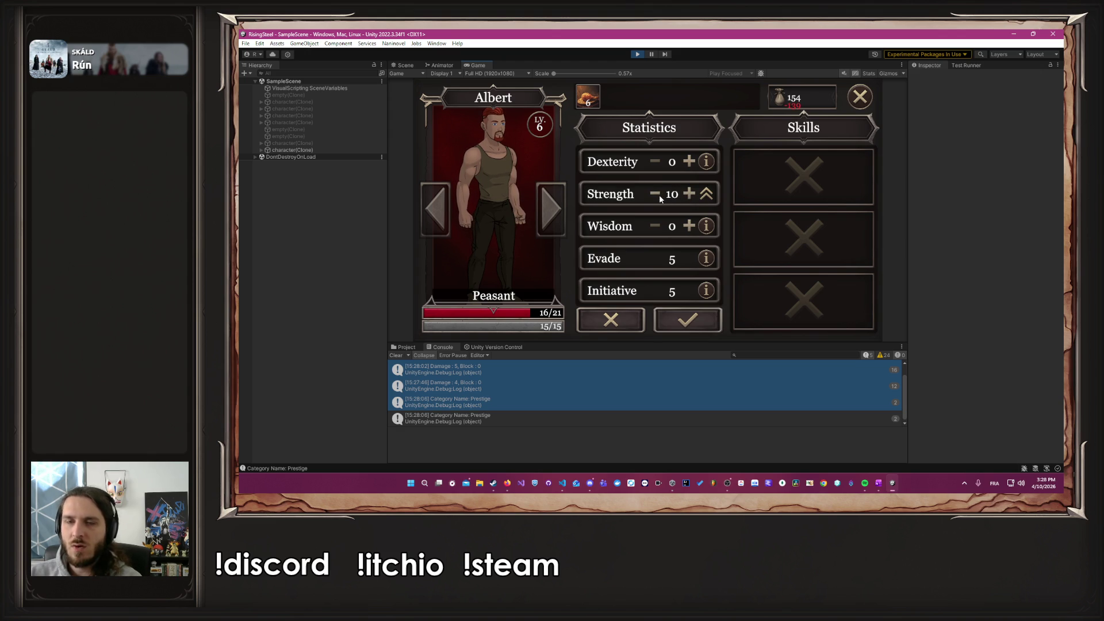
pyautogui.click(697, 311)
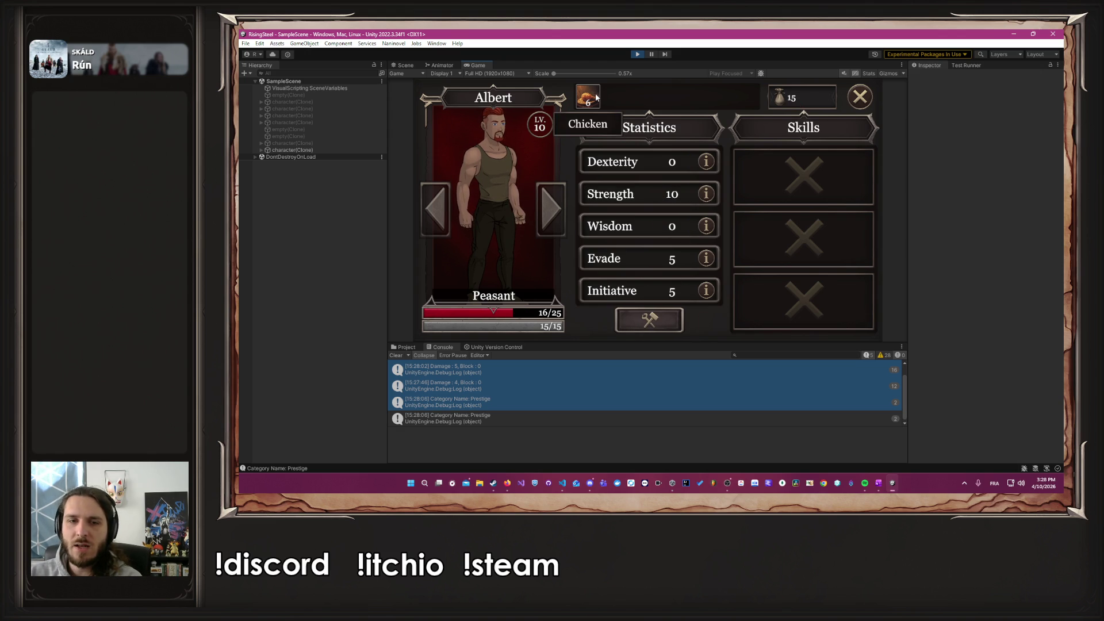
pyautogui.click(860, 97)
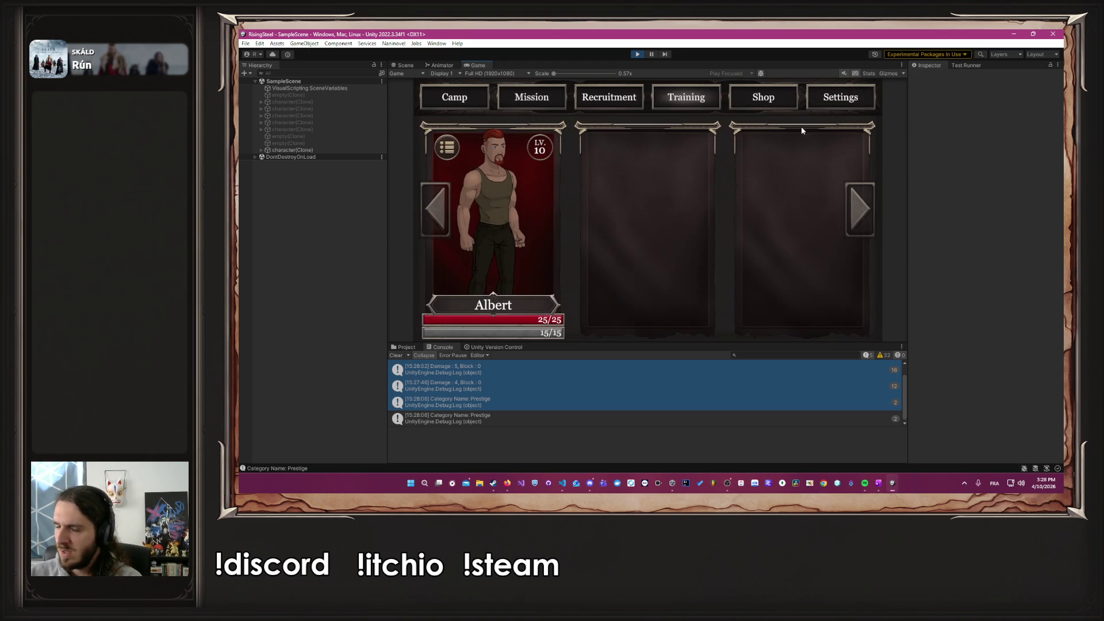
# Step: Enter the Arena with Albert and defeat Caelis with two attacks
pyautogui.click(525, 102)
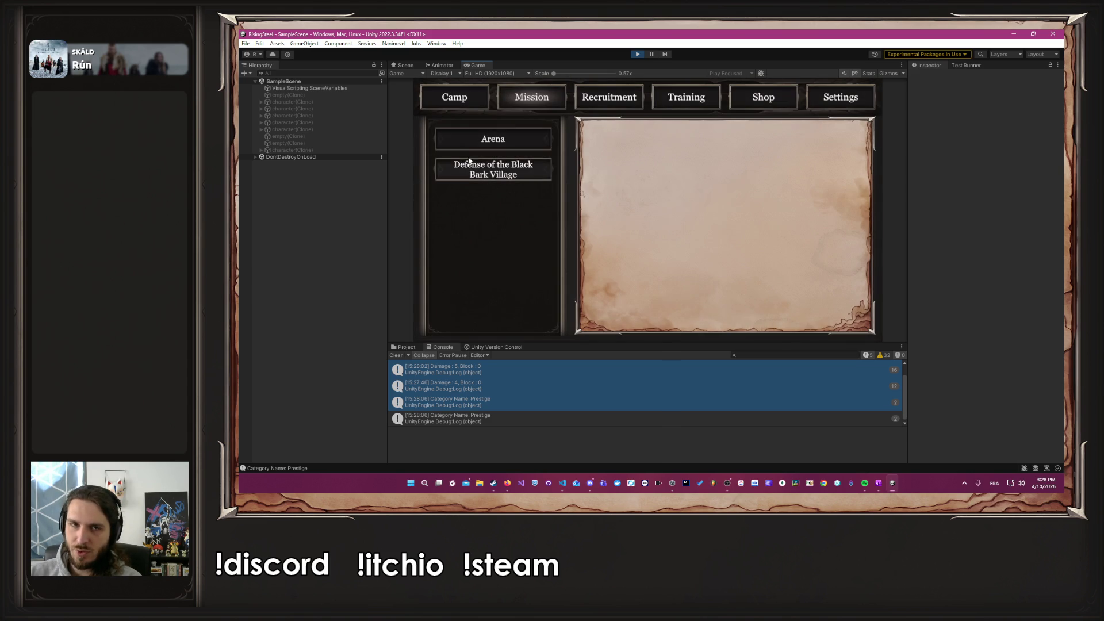
pyautogui.click(724, 312)
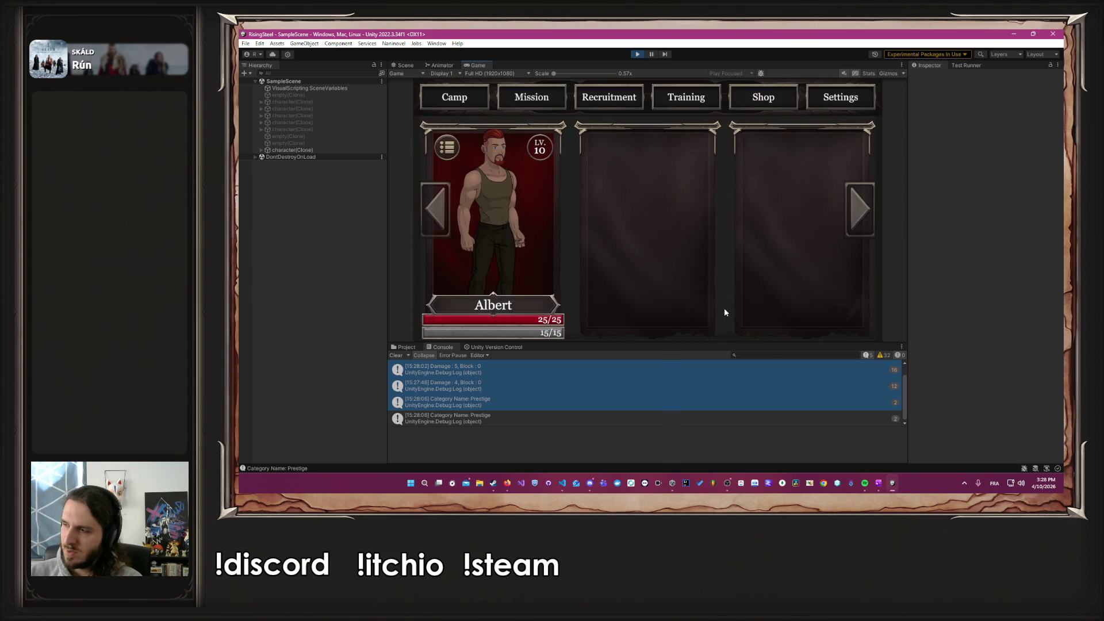
pyautogui.click(548, 256)
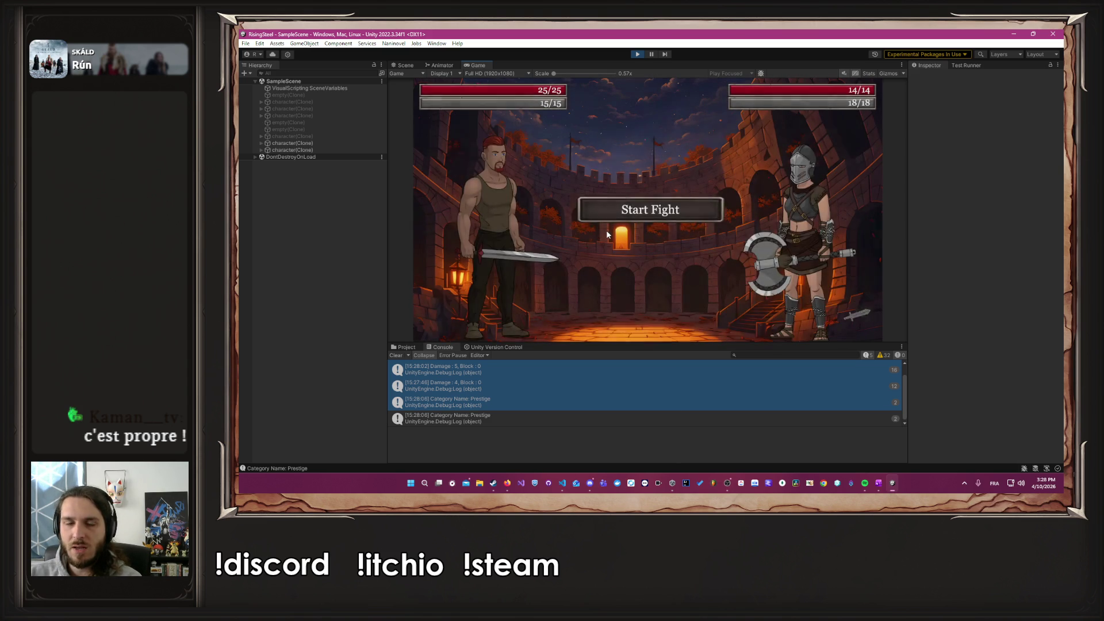
pyautogui.click(499, 228)
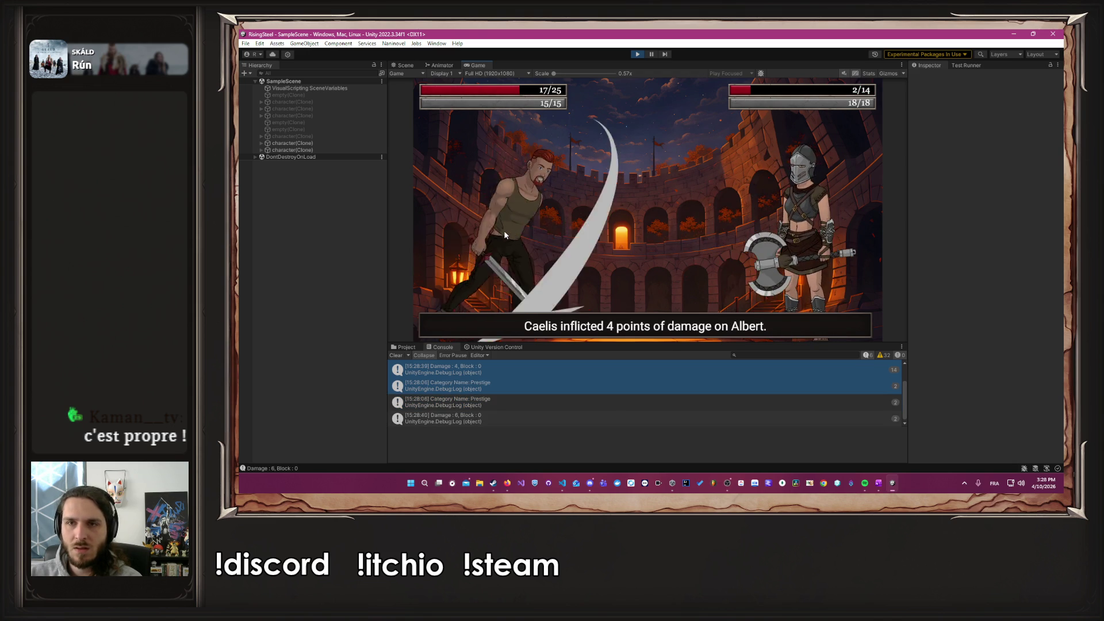
pyautogui.click(505, 229)
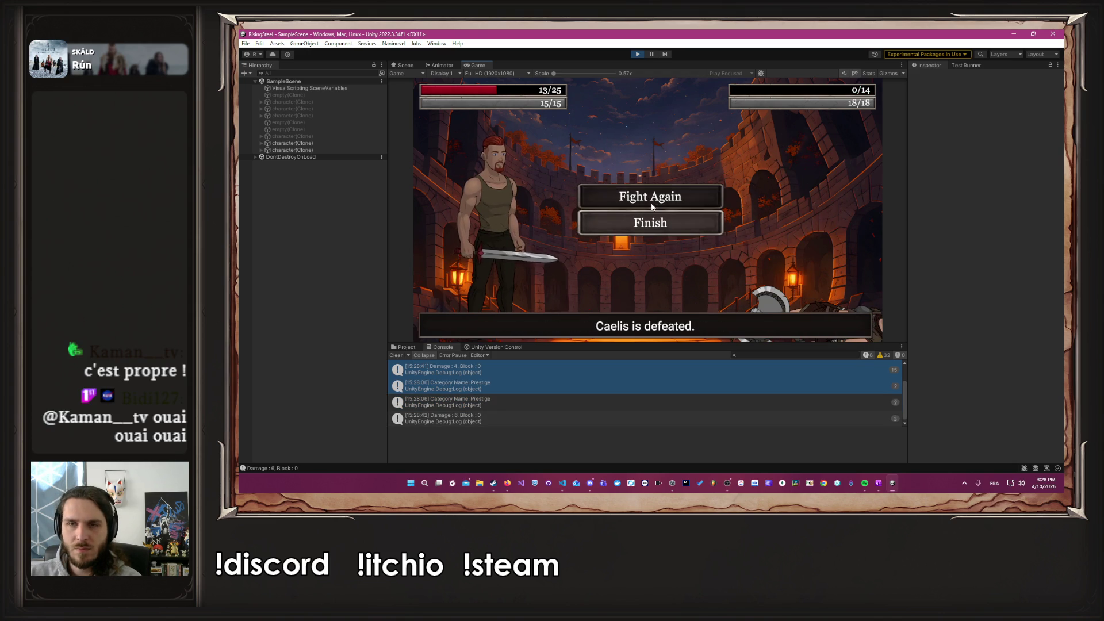
# Step: Fight again and defeat Garrion, healing once with a Chicken, leaving Albert at 13/25 life
pyautogui.click(651, 204)
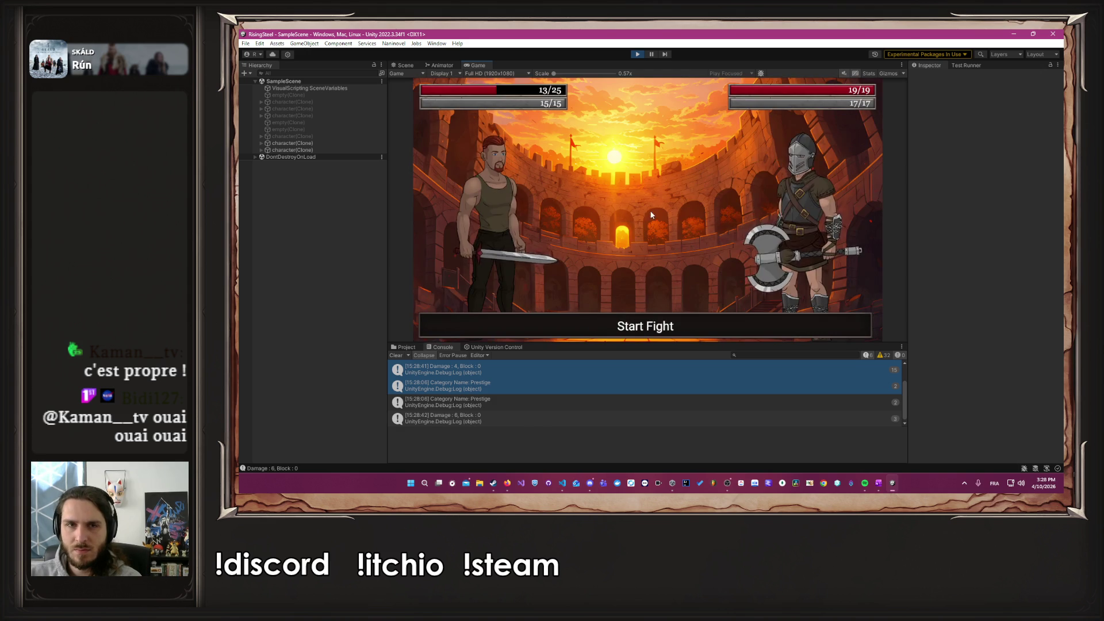
pyautogui.click(495, 236)
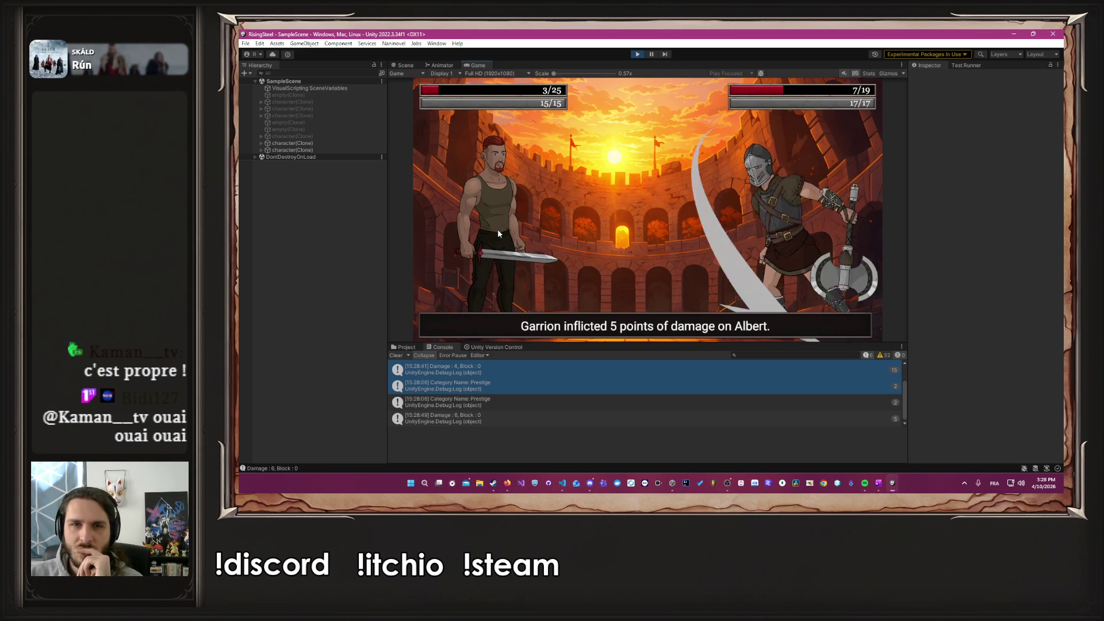
pyautogui.click(519, 258)
pyautogui.click(629, 192)
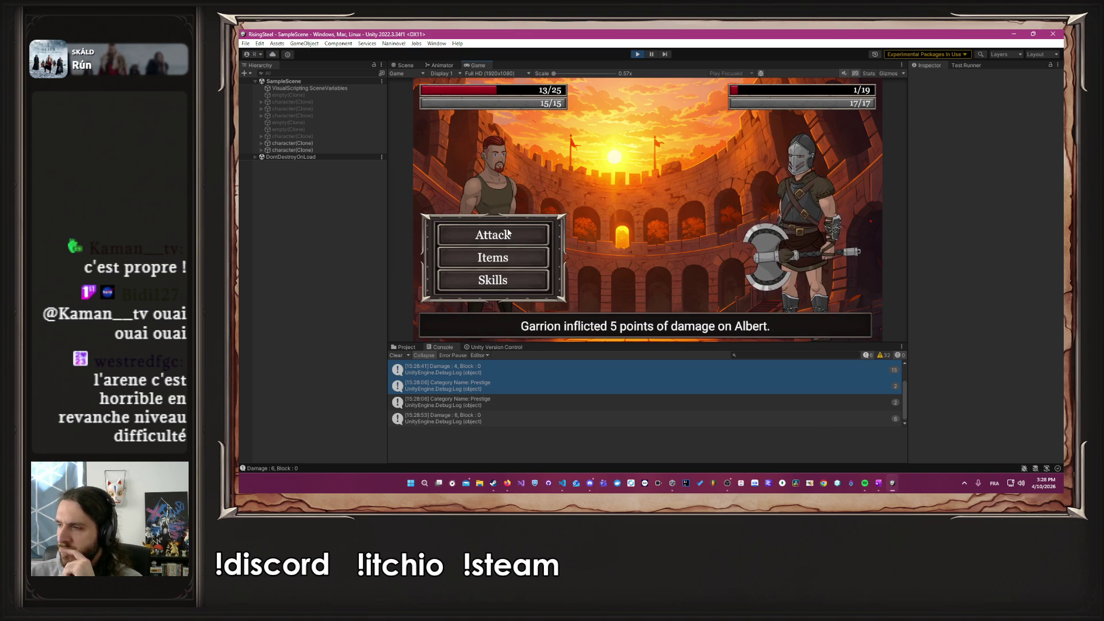
pyautogui.click(507, 232)
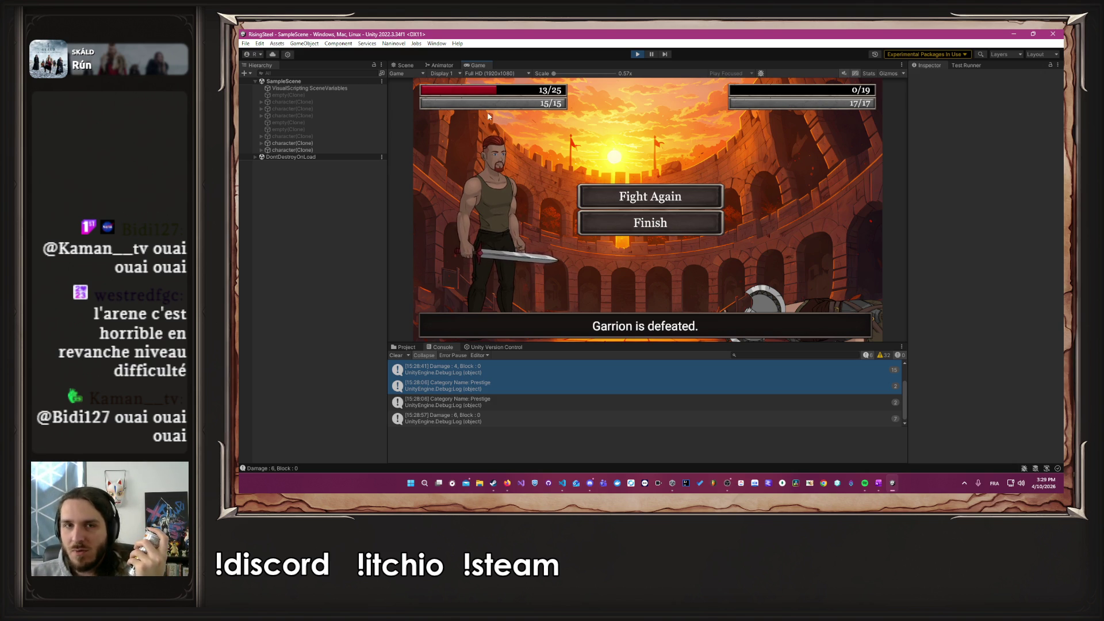
# Step: Fight Soraya again, attacking and healing Albert with Chicken, and finish to see the Prestige rewards
pyautogui.click(661, 195)
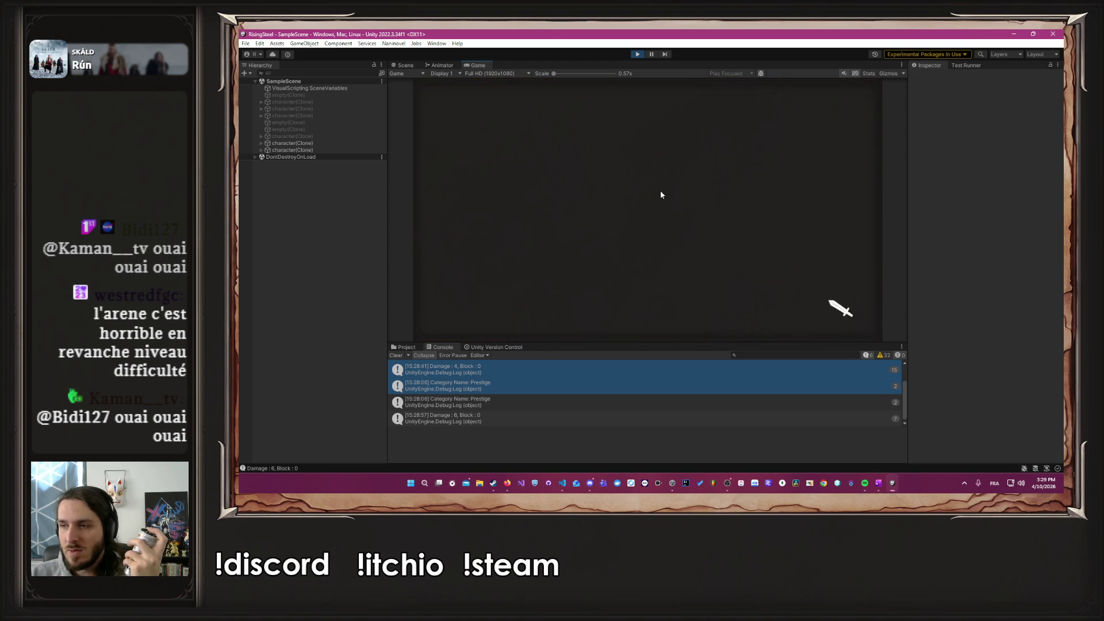
pyautogui.click(665, 212)
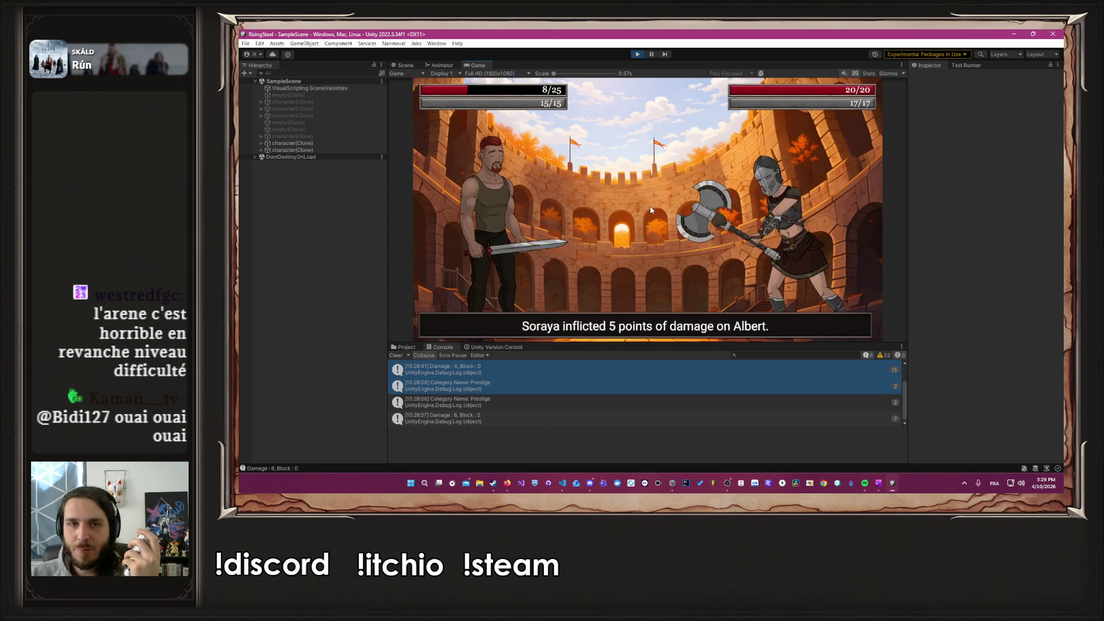
pyautogui.click(499, 234)
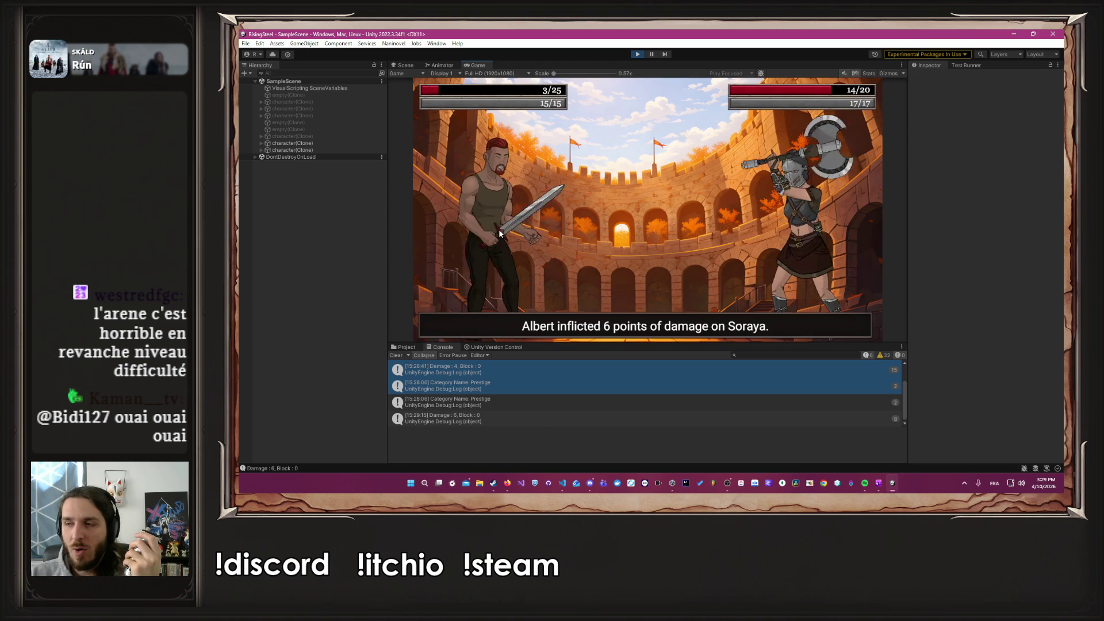
pyautogui.click(533, 260)
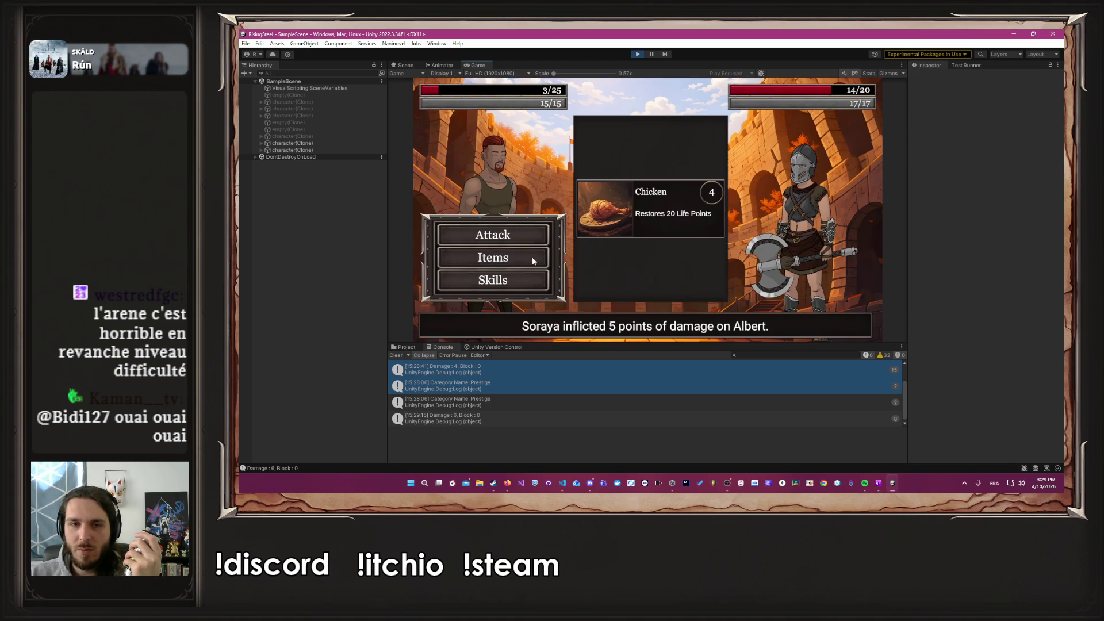
pyautogui.click(630, 189)
pyautogui.click(497, 234)
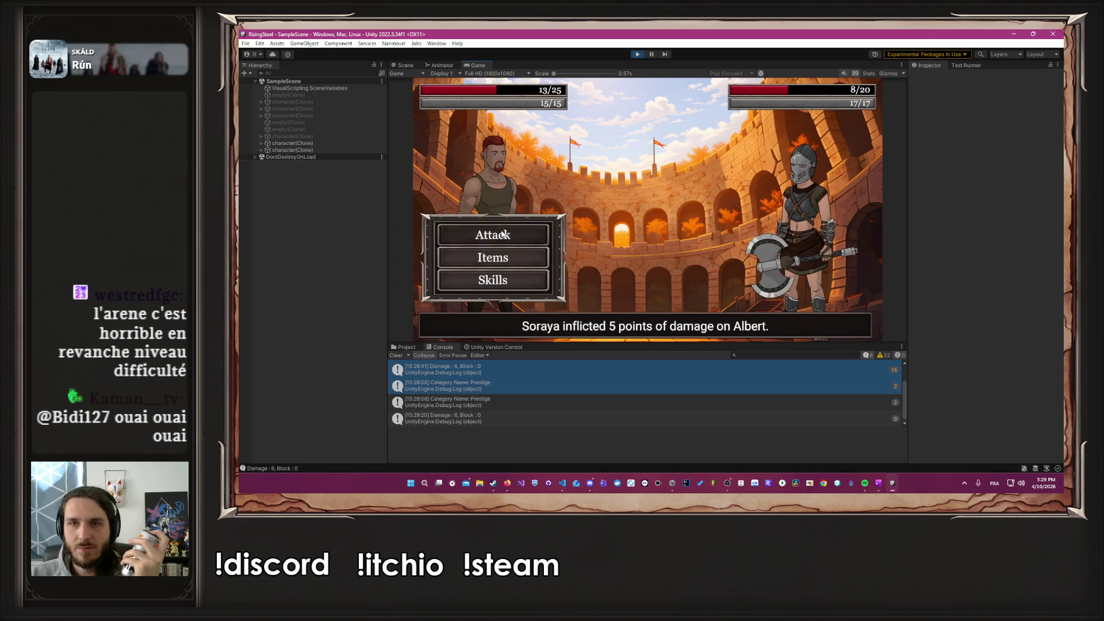
pyautogui.click(501, 230)
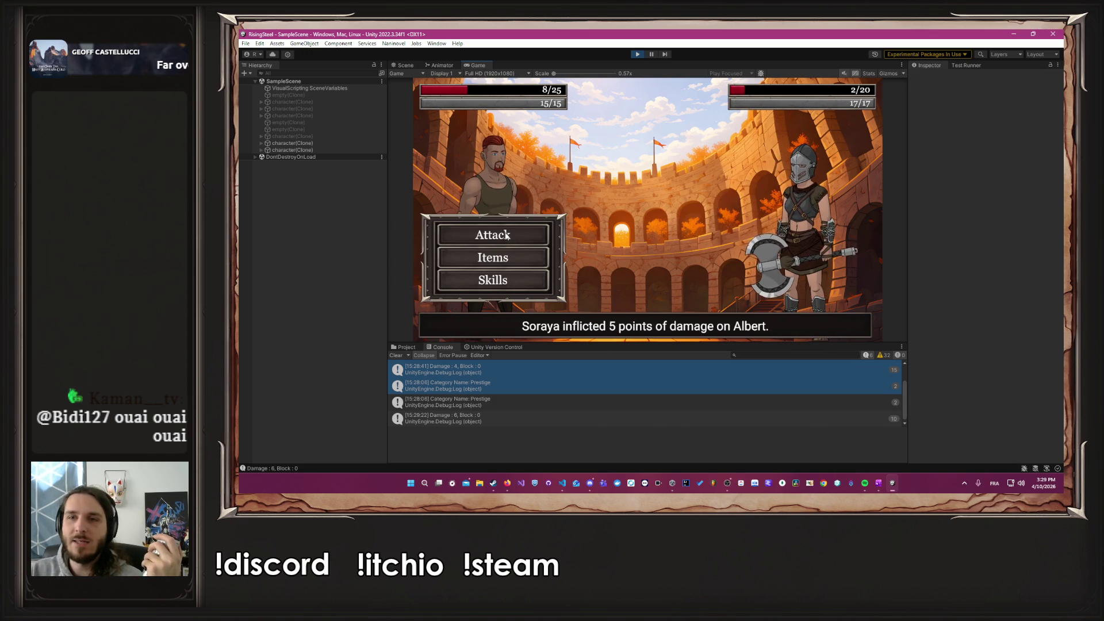
pyautogui.click(505, 236)
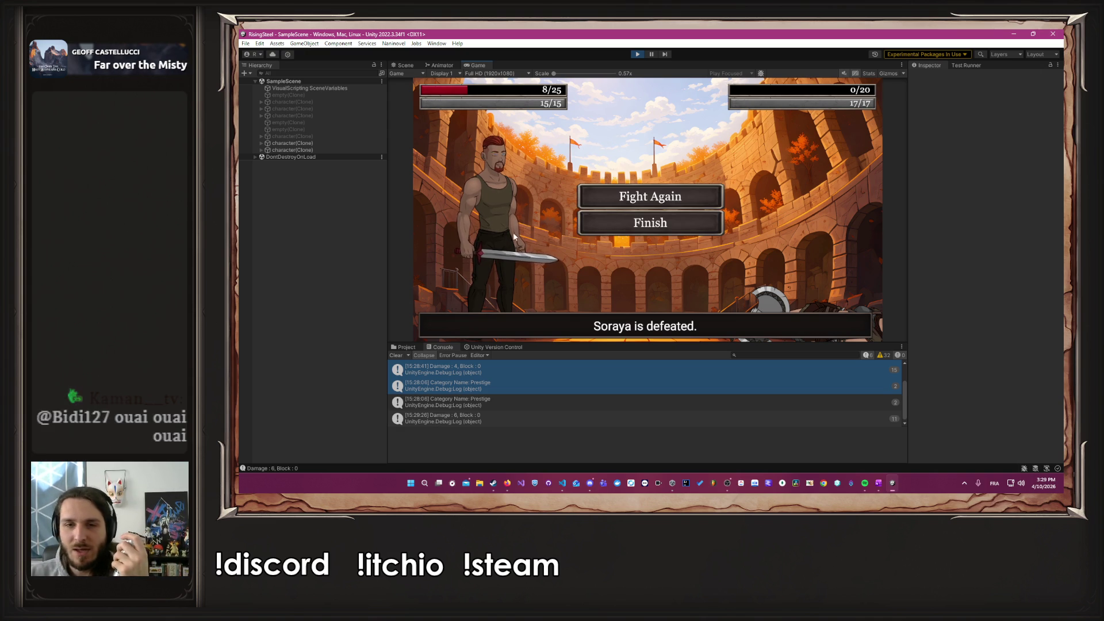
pyautogui.click(615, 224)
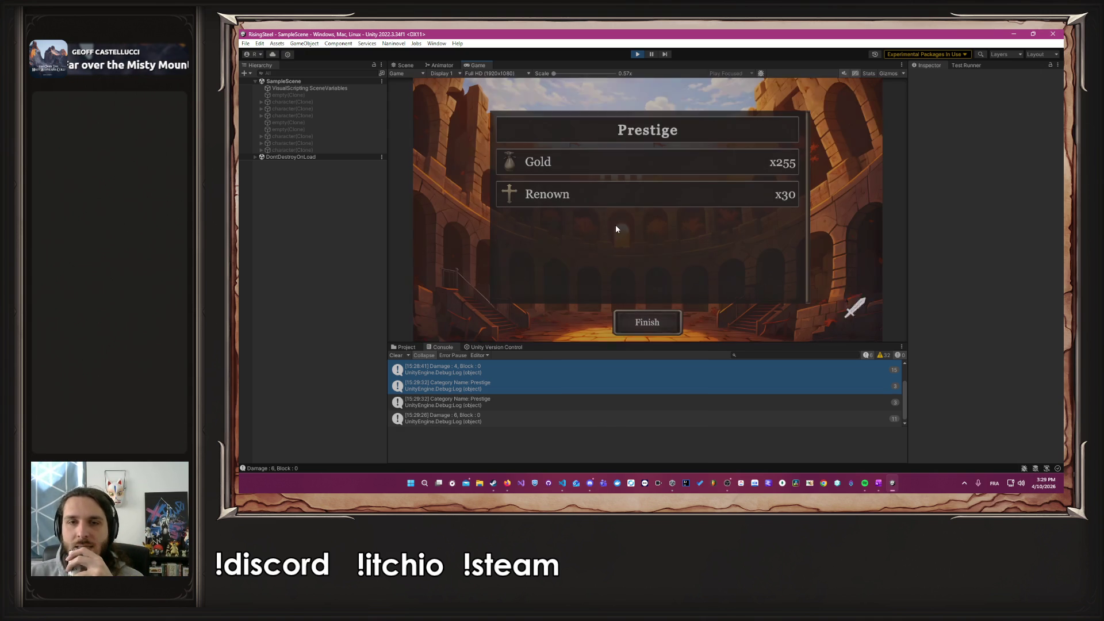
# Step: Leave the rewards, browse the shop, then view and close Albert's card on the Training screen
pyautogui.click(666, 321)
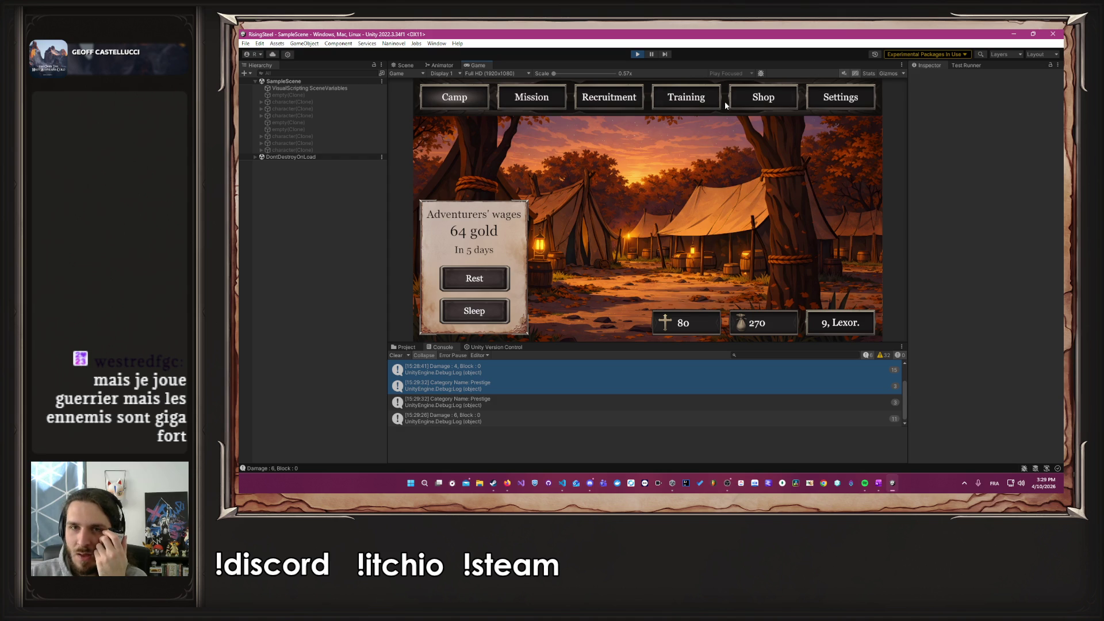
pyautogui.click(743, 98)
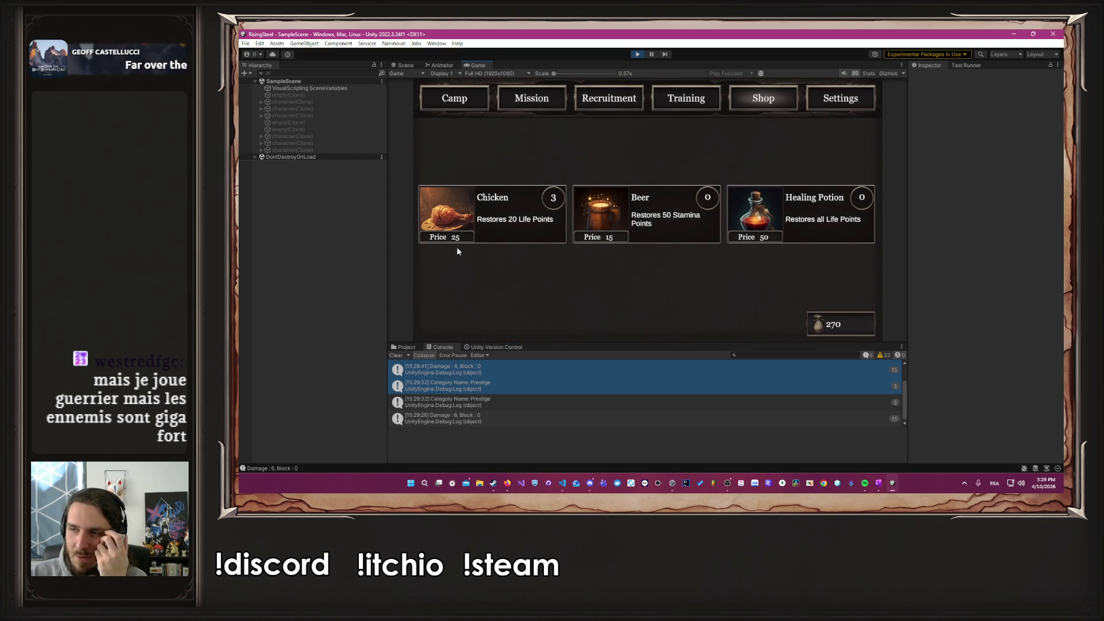
pyautogui.click(673, 92)
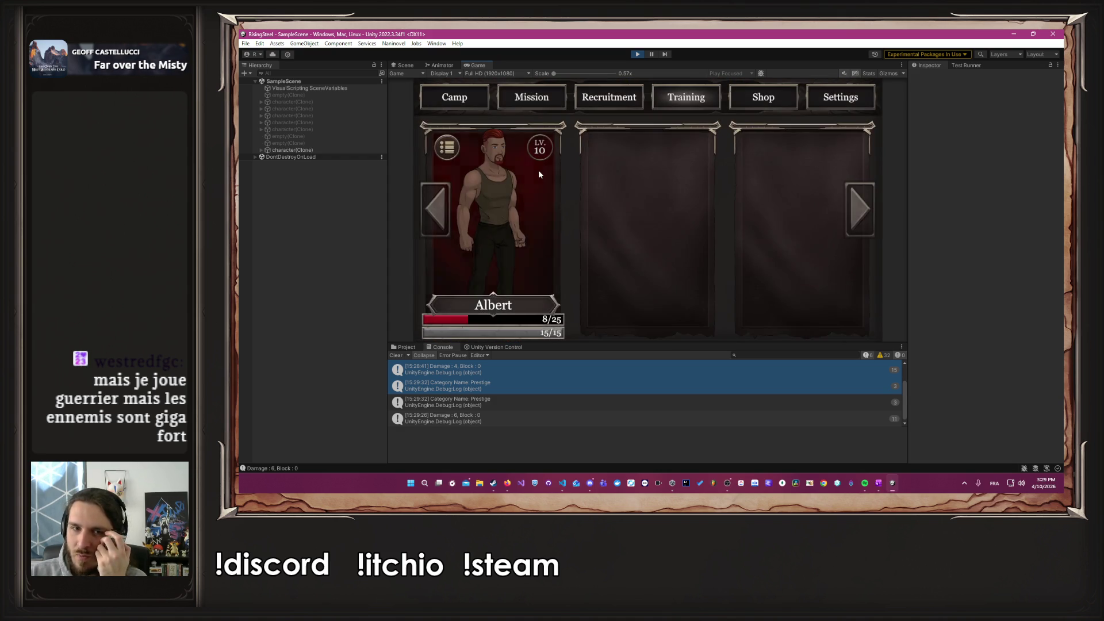
pyautogui.click(539, 174)
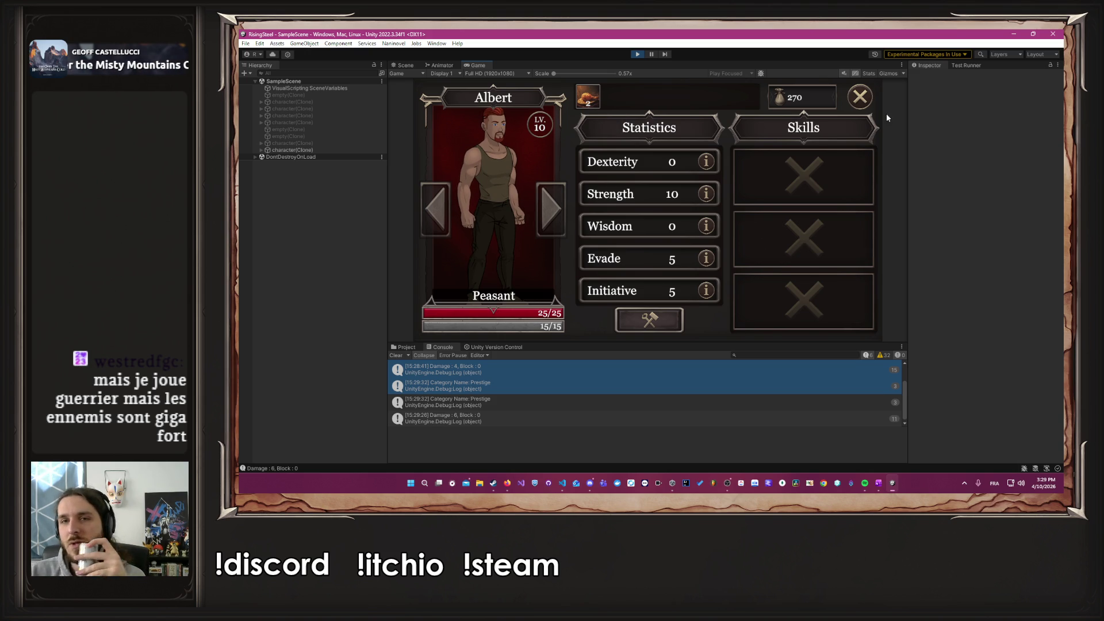
pyautogui.click(860, 97)
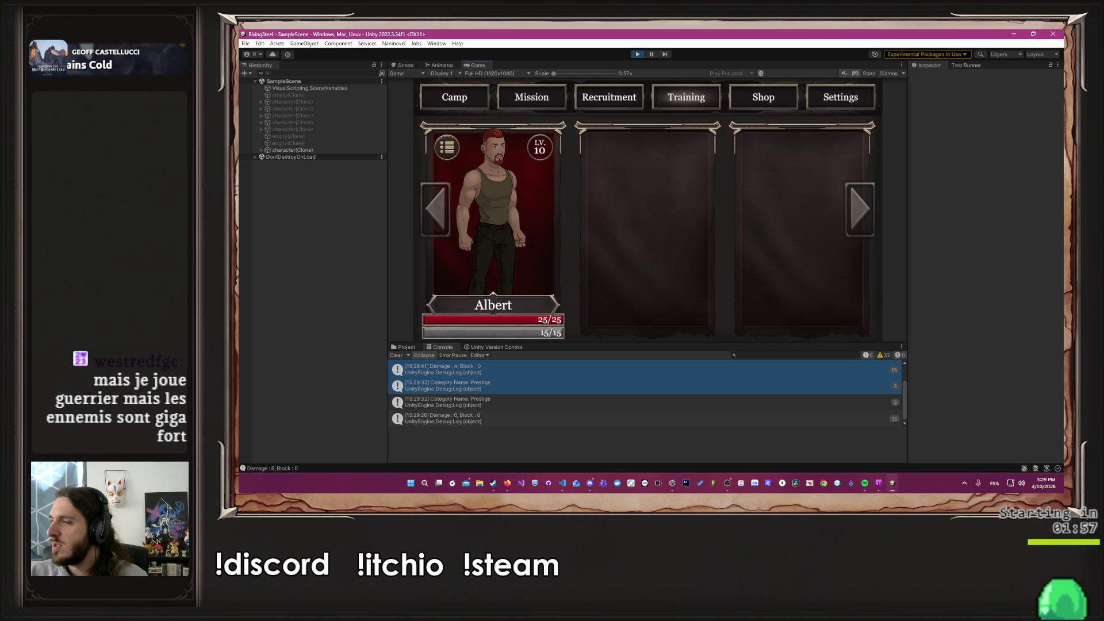
pyautogui.hotkey('alt', 'Tab')
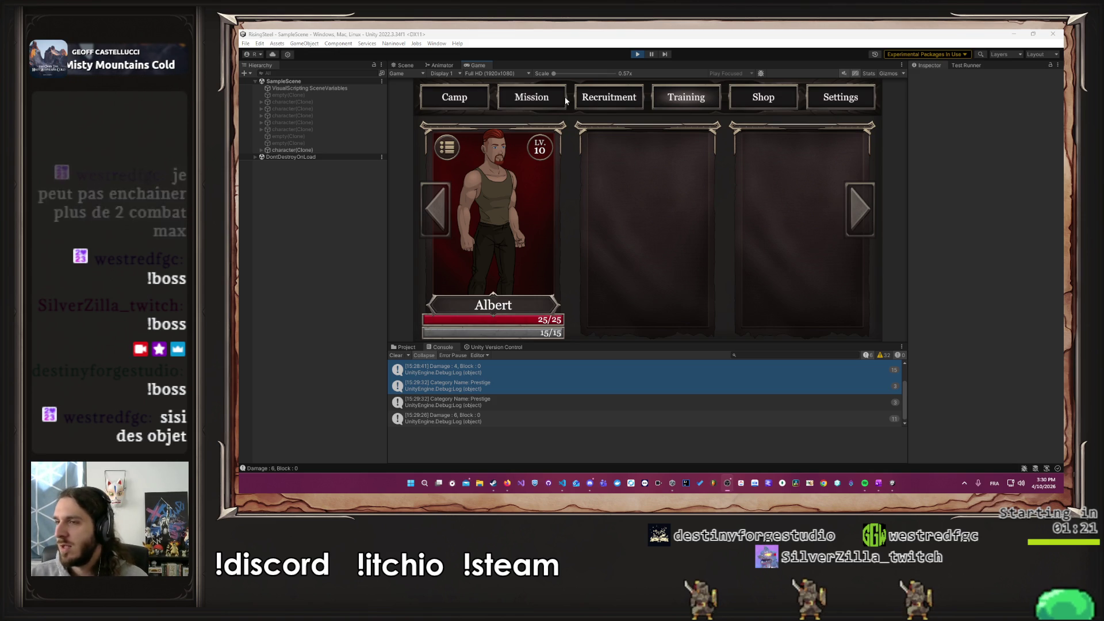
pyautogui.click(491, 199)
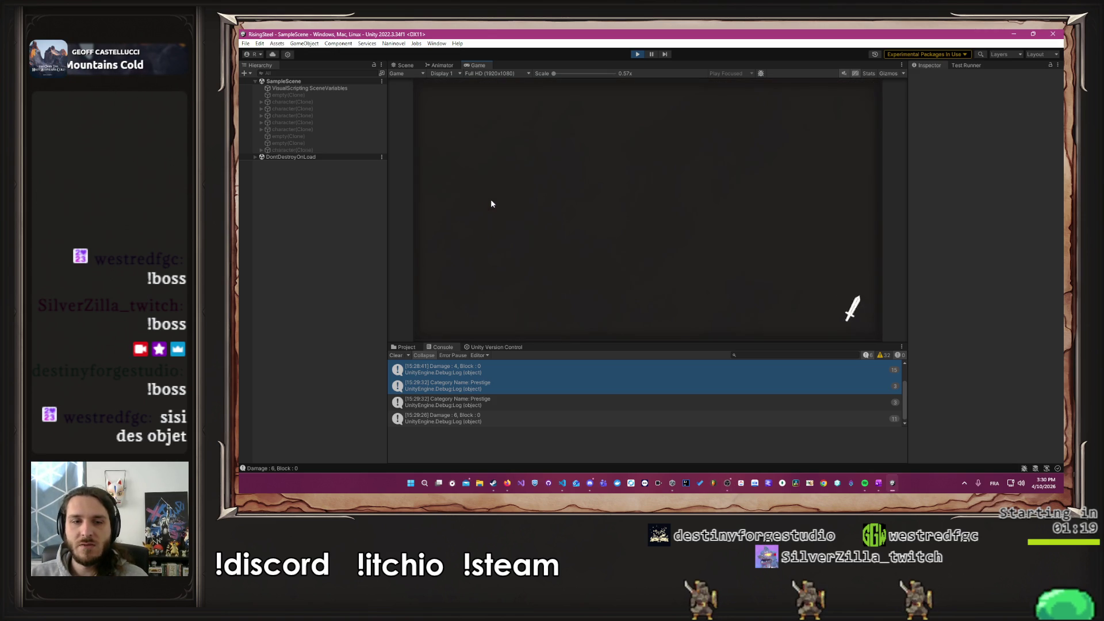
pyautogui.click(860, 96)
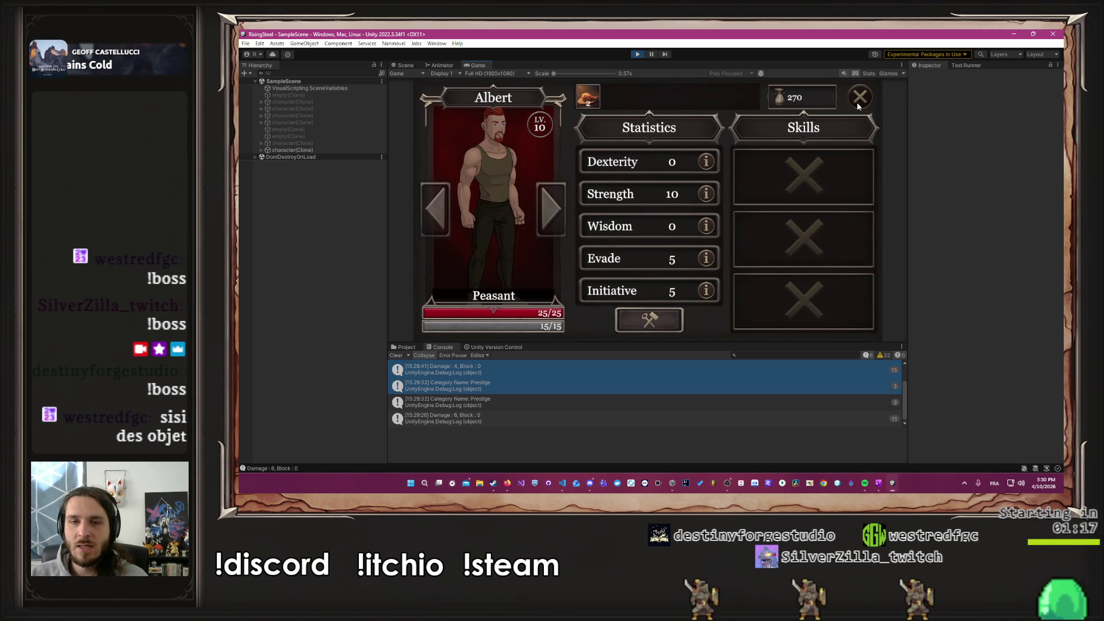
pyautogui.click(460, 90)
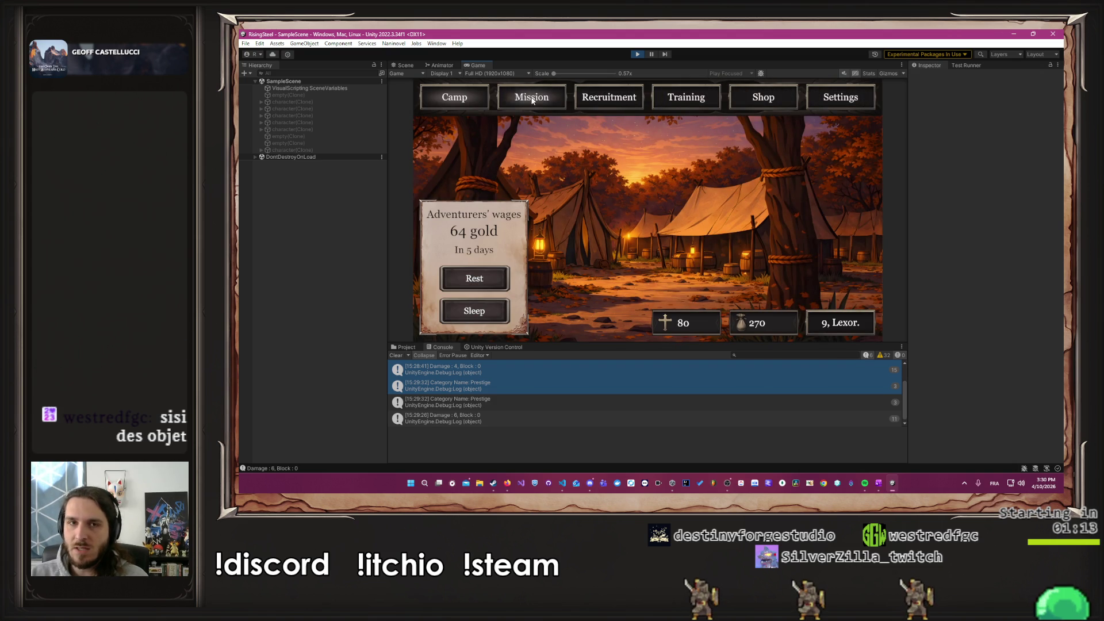
# Step: Choose the Arena mission with Albert as fighter and start the fight
pyautogui.click(537, 102)
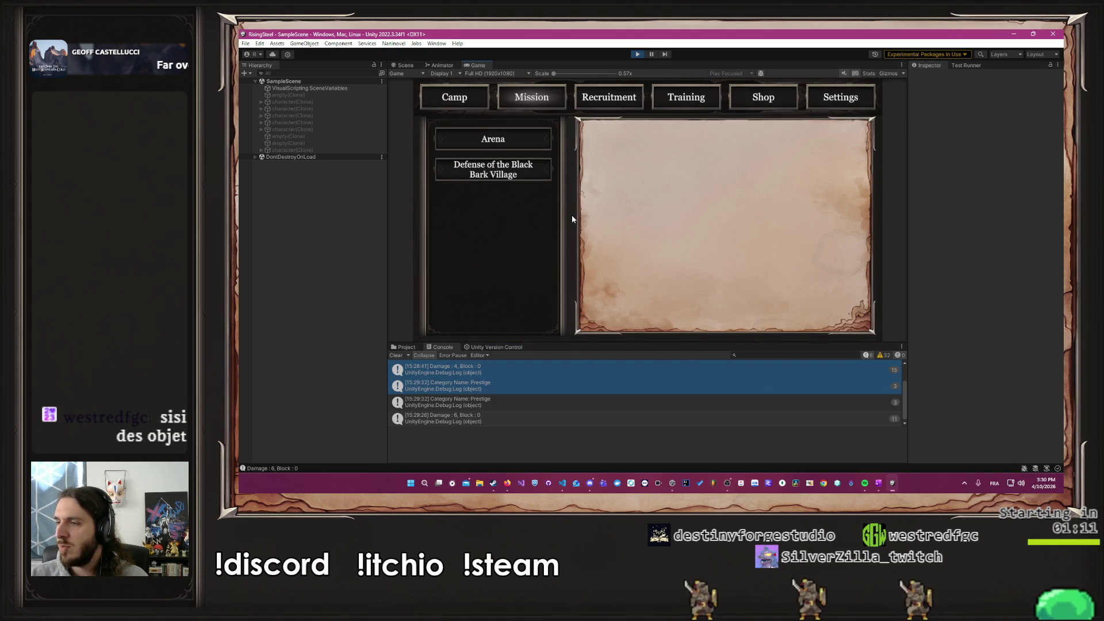
pyautogui.click(486, 140)
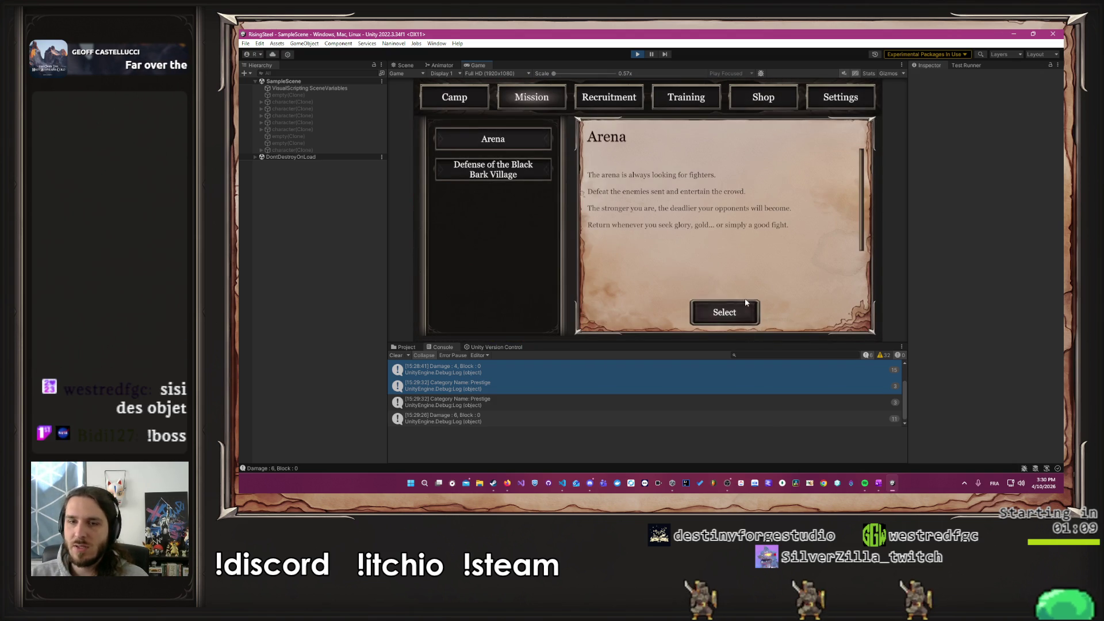
pyautogui.click(745, 314)
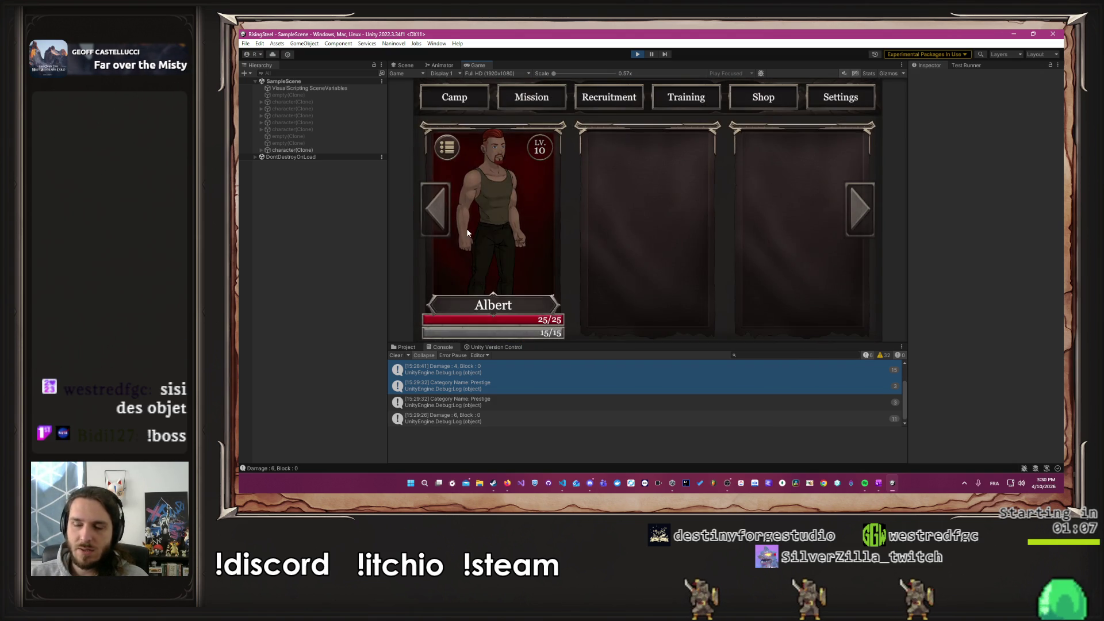
pyautogui.click(466, 231)
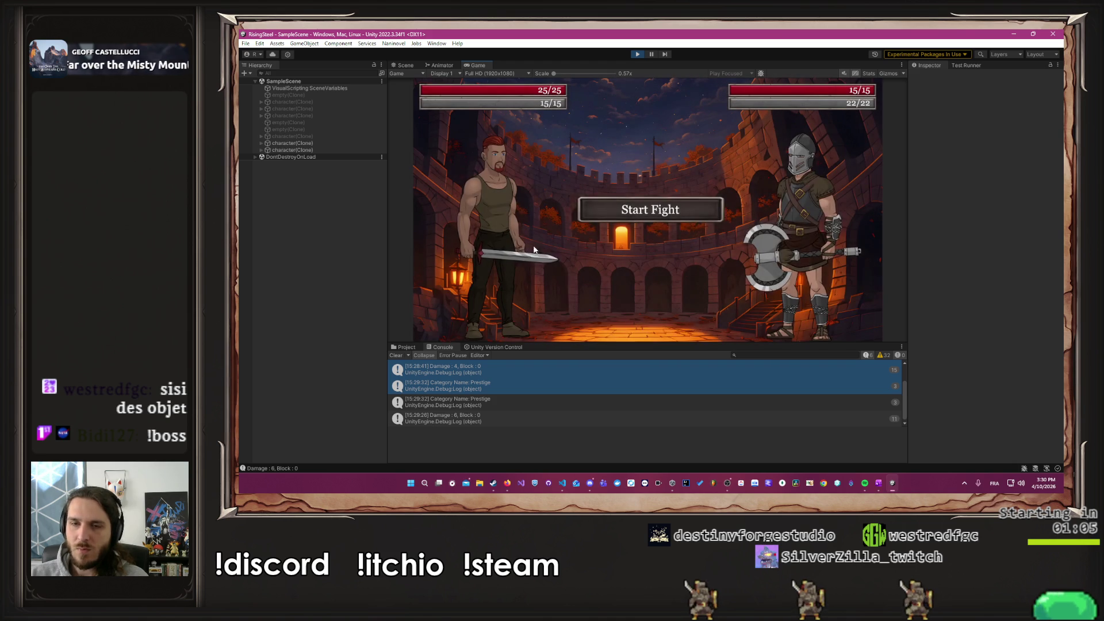
pyautogui.click(634, 218)
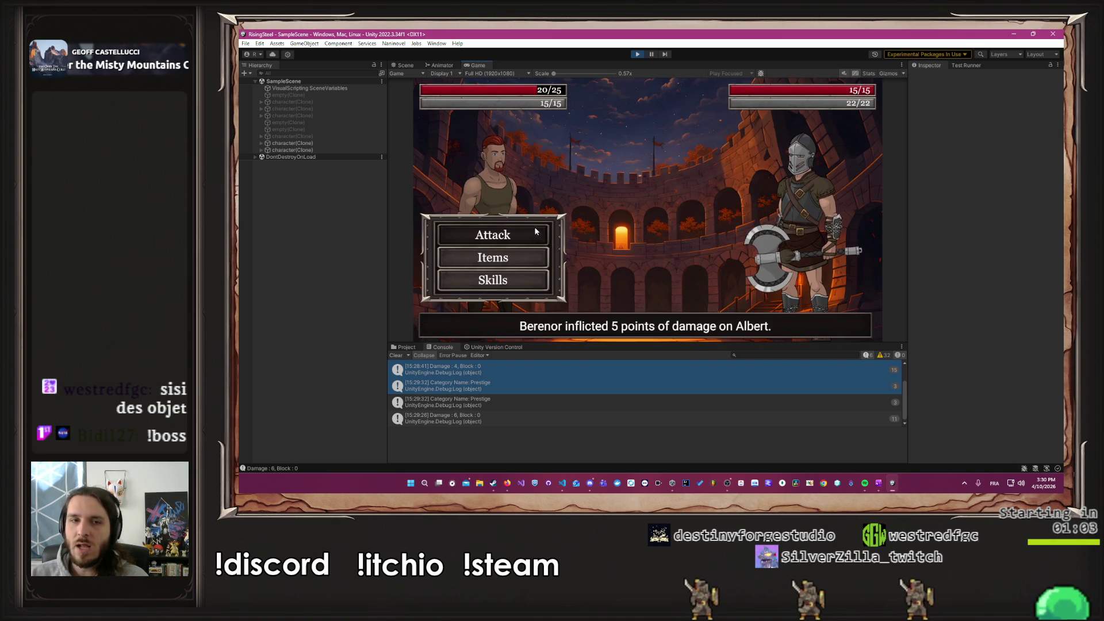
# Step: Attack Berenor twice to defeat him, then load a fight against a new opponent
pyautogui.click(535, 232)
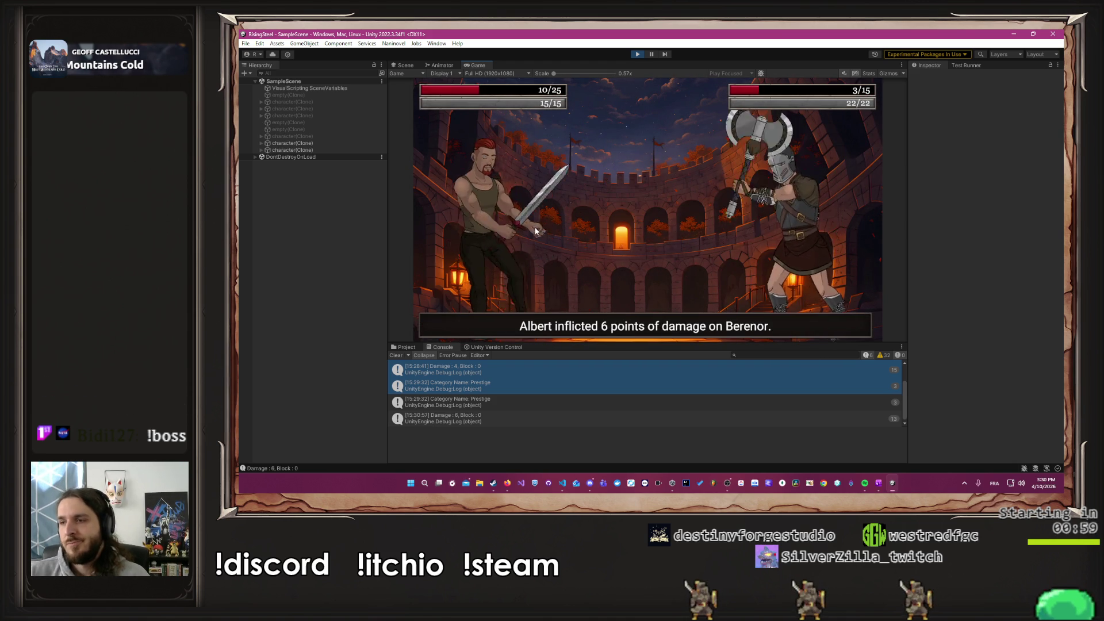
pyautogui.click(537, 230)
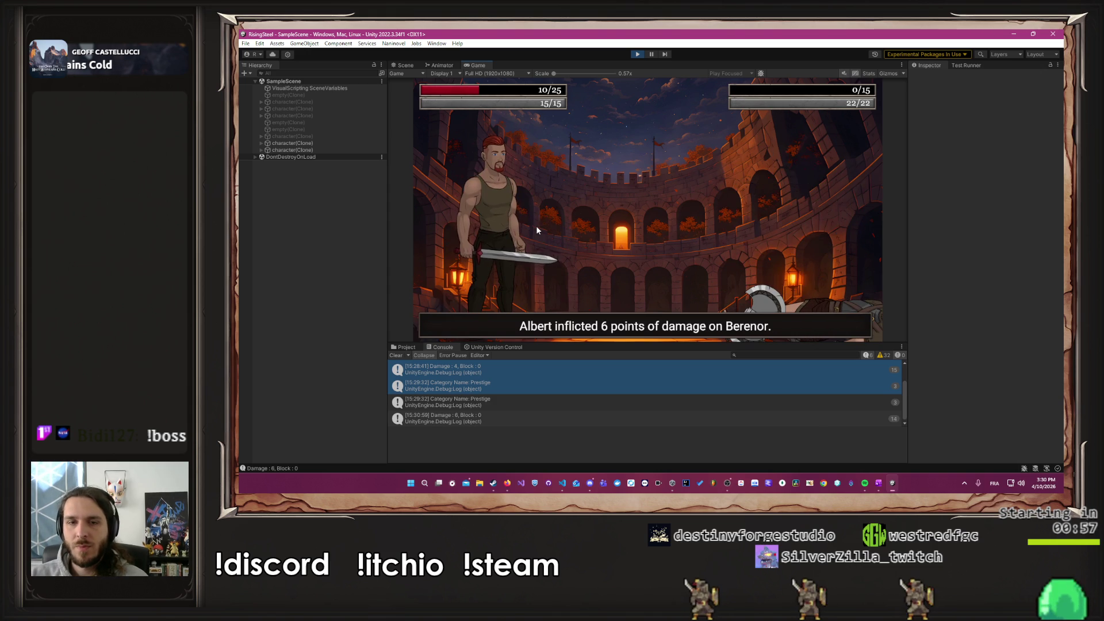
pyautogui.click(656, 196)
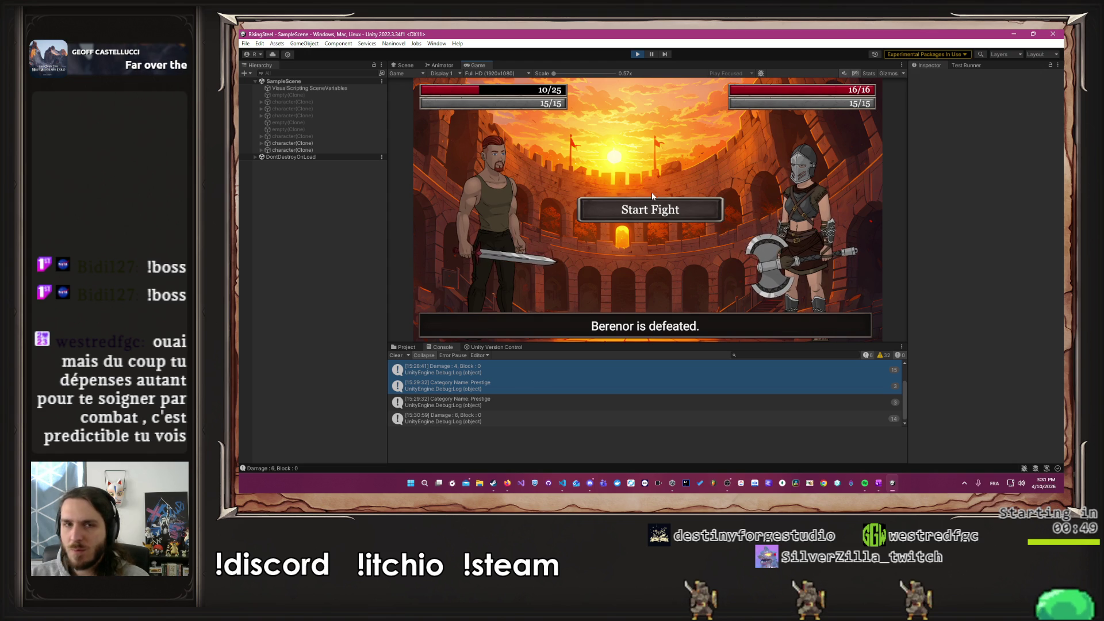
# Step: Fight Leira, healing Albert with Chicken after the first attack, and finish after the final blow
pyautogui.click(645, 200)
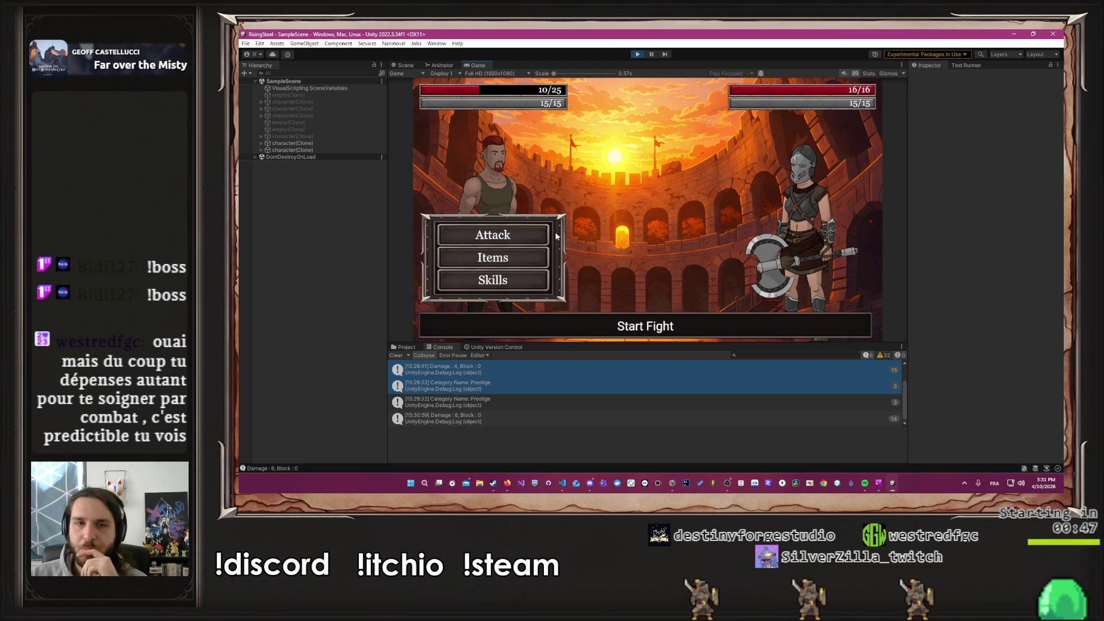
pyautogui.click(518, 234)
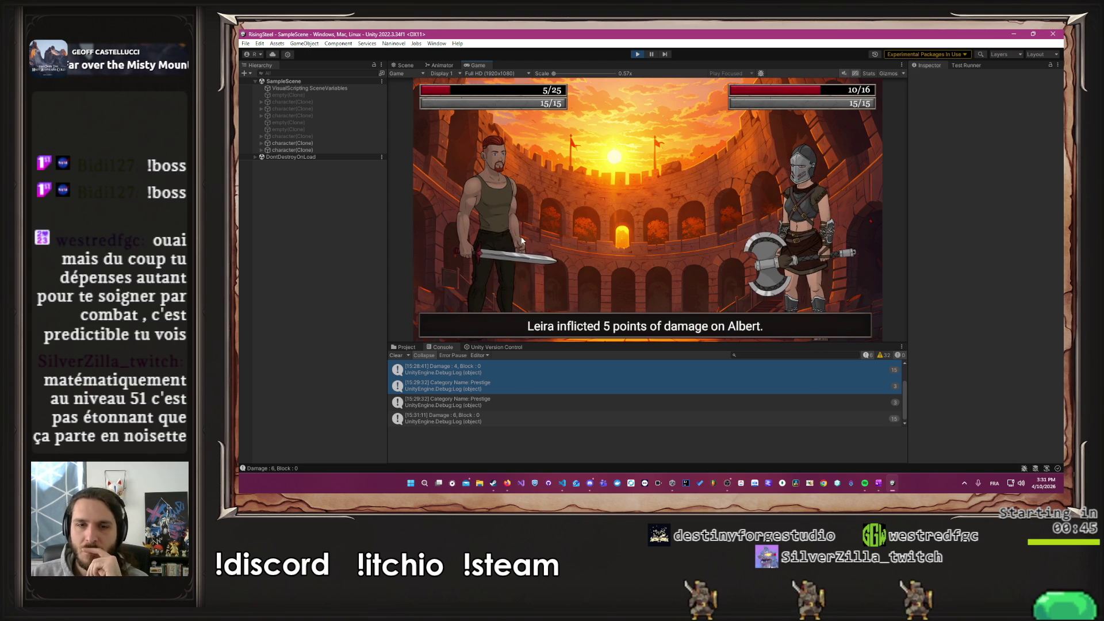
pyautogui.click(512, 260)
pyautogui.click(657, 200)
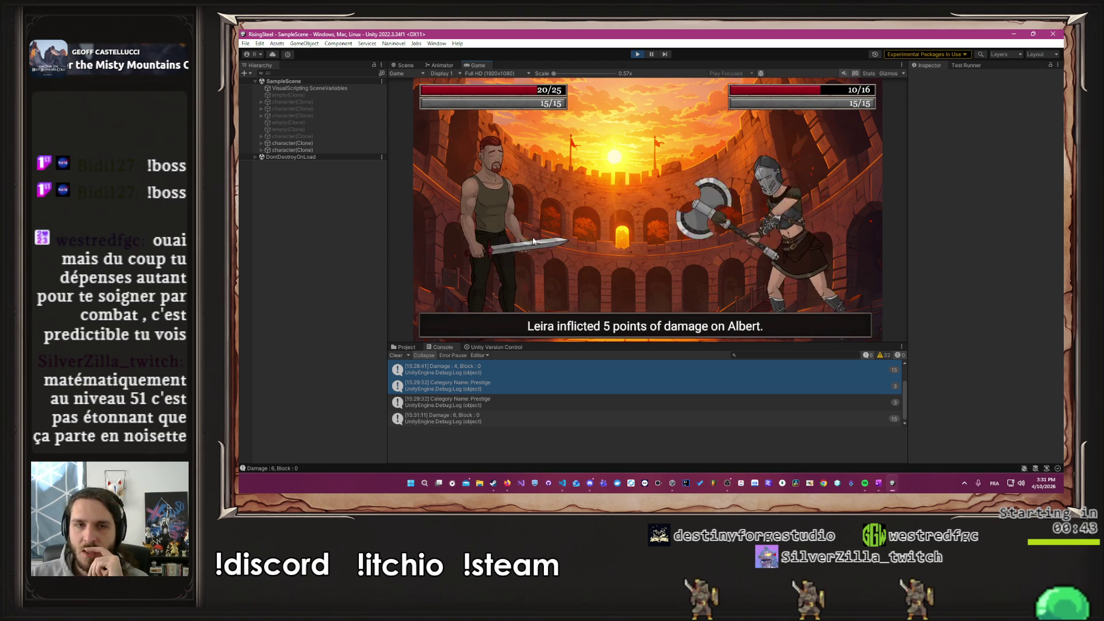
pyautogui.click(502, 237)
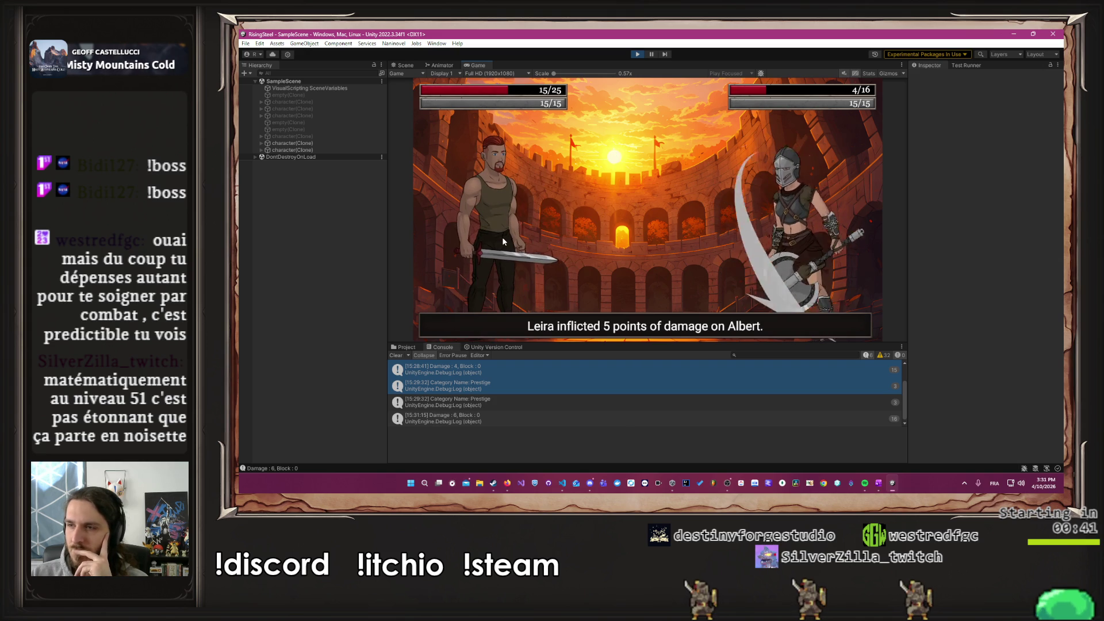
pyautogui.click(502, 236)
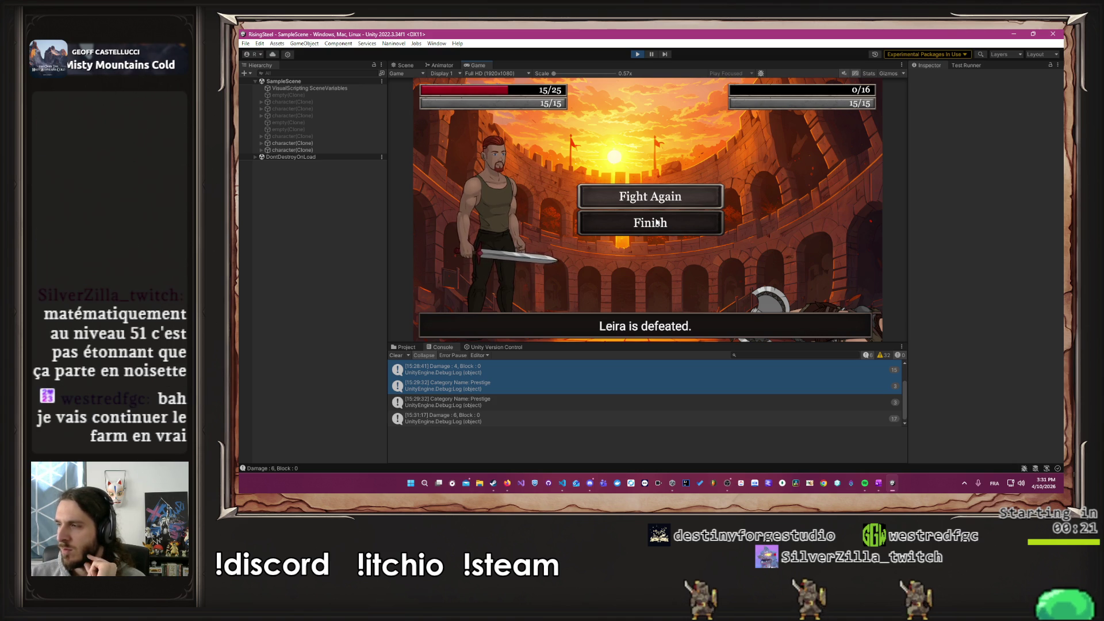
pyautogui.click(656, 222)
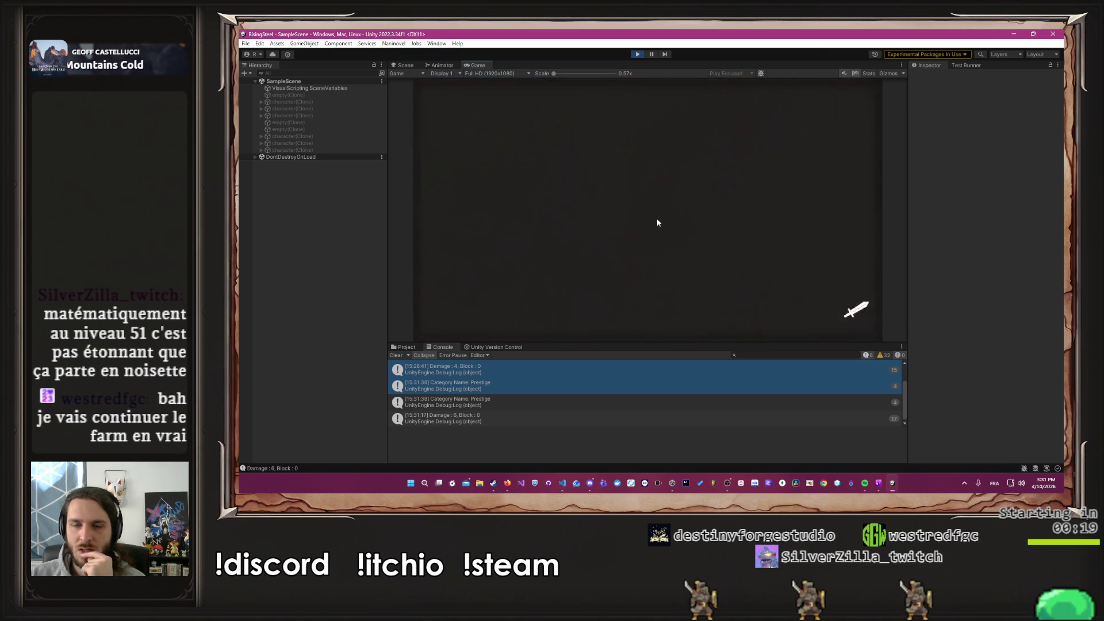
# Step: Close the Prestige rewards panel to return to camp with 440 gold and 100 renown
pyautogui.click(636, 325)
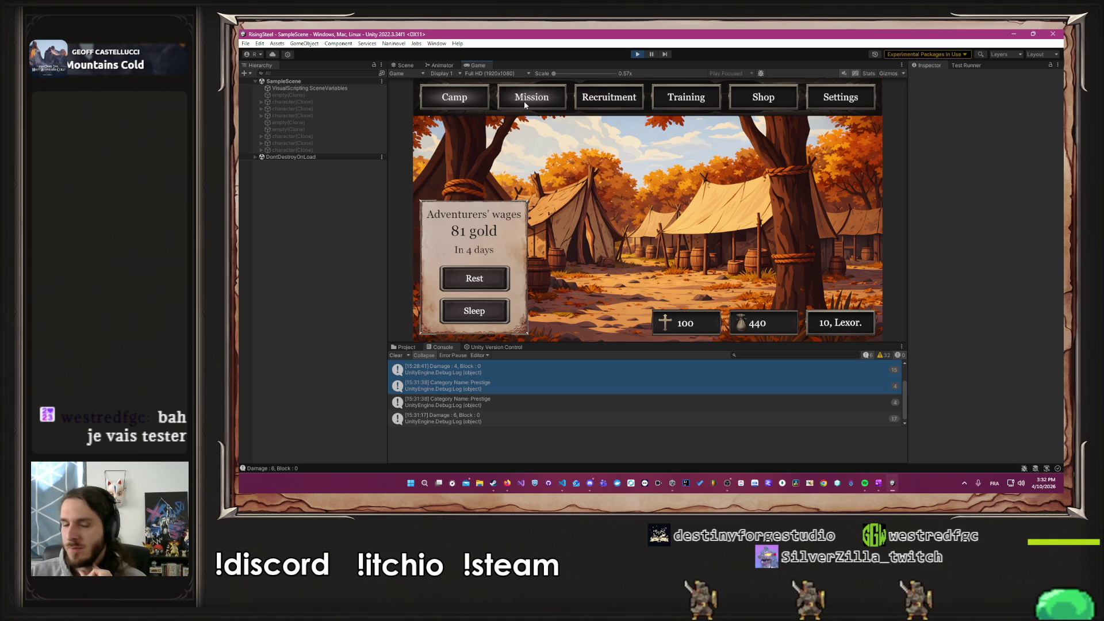
# Step: Save the game from Settings, return to the title screen, and continue back into camp
pyautogui.click(538, 105)
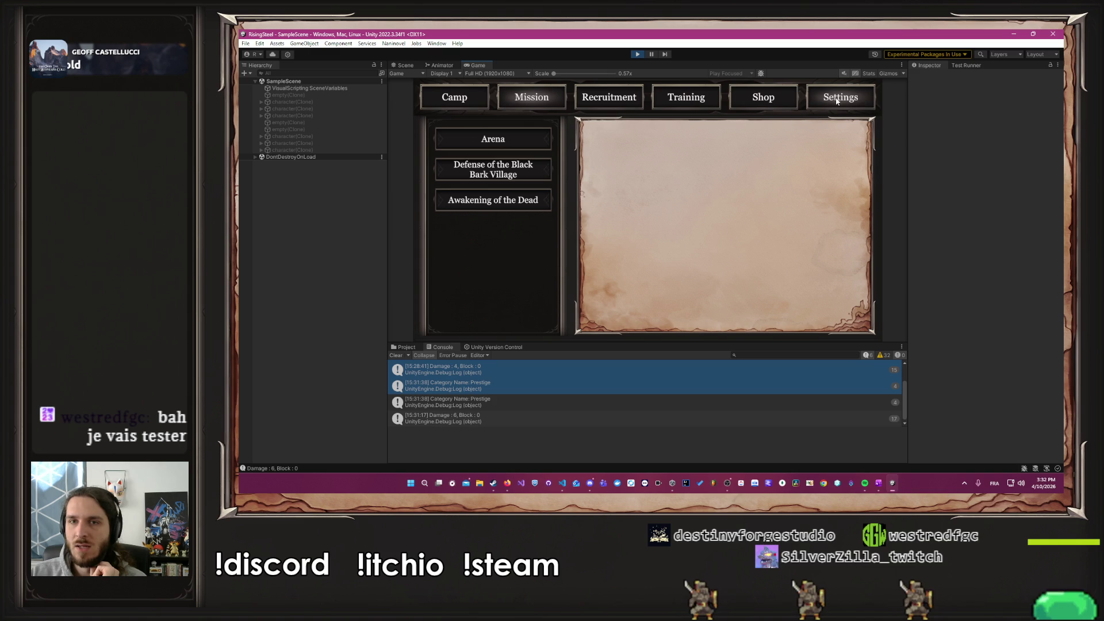
pyautogui.click(850, 100)
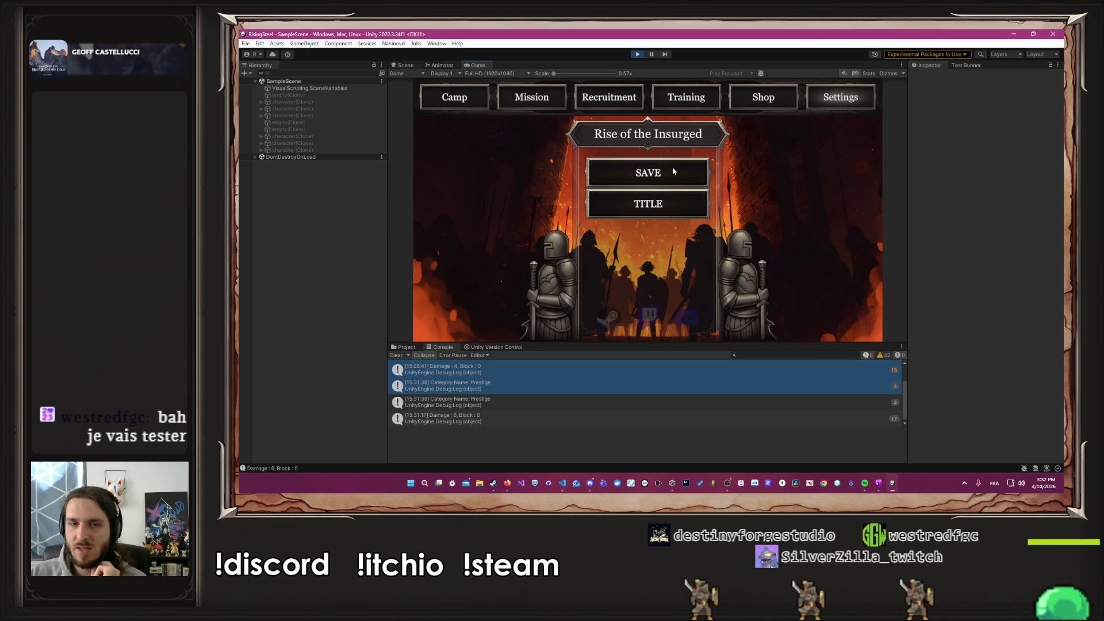
pyautogui.click(672, 170)
pyautogui.click(661, 206)
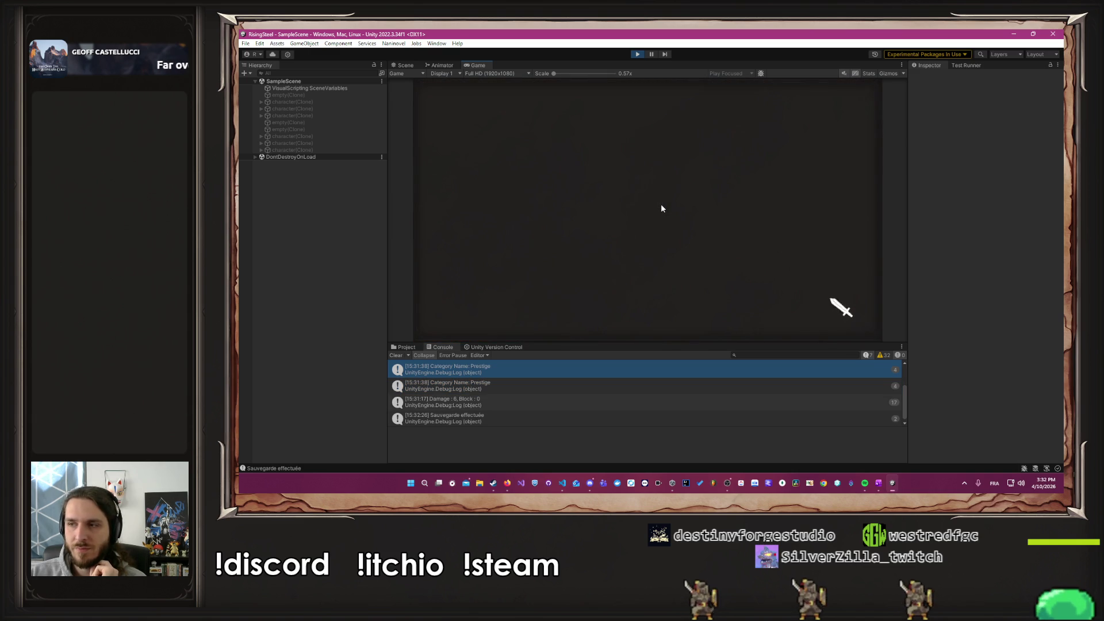
pyautogui.click(660, 175)
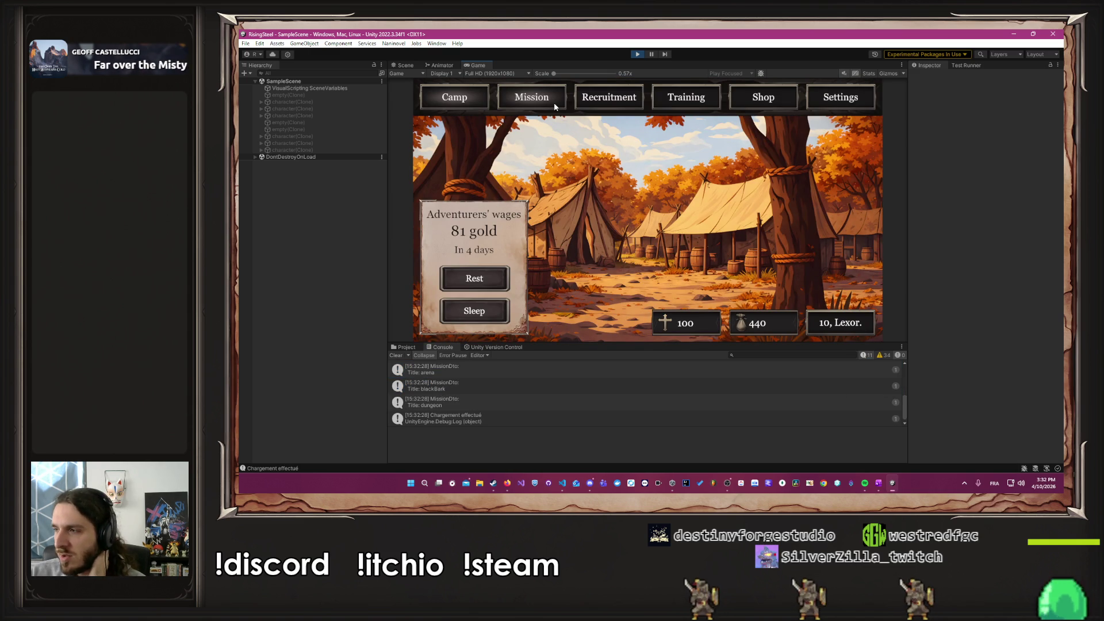
# Step: Clear the Console log and reopen the game's settings menu
pyautogui.click(405, 355)
pyautogui.click(857, 99)
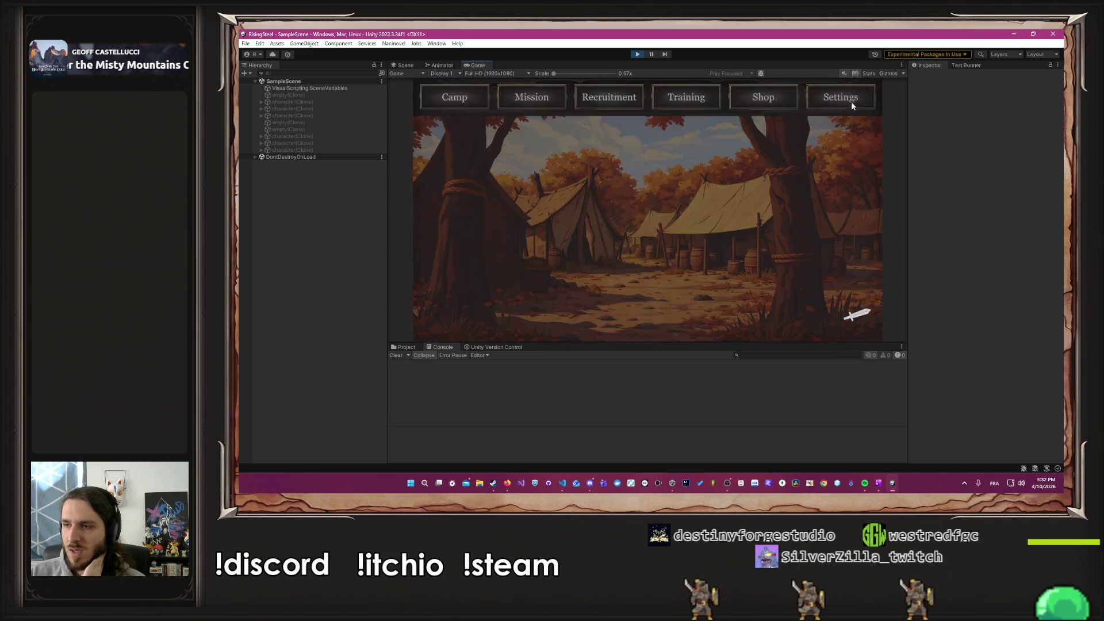
pyautogui.click(570, 490)
pyautogui.click(571, 488)
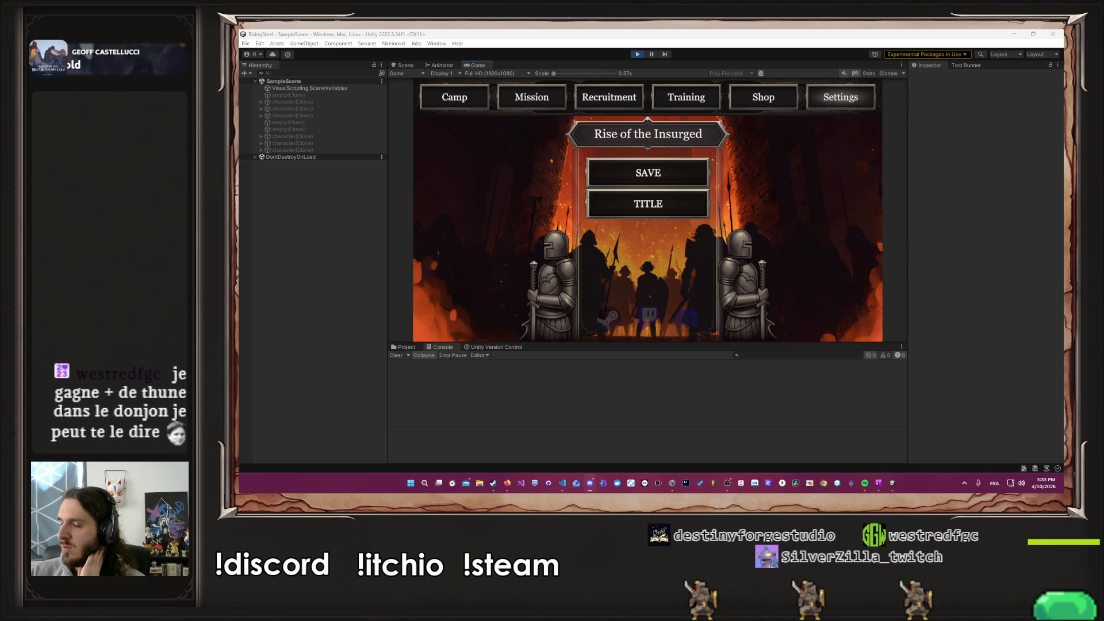
pyautogui.hotkey('alt', 'Tab')
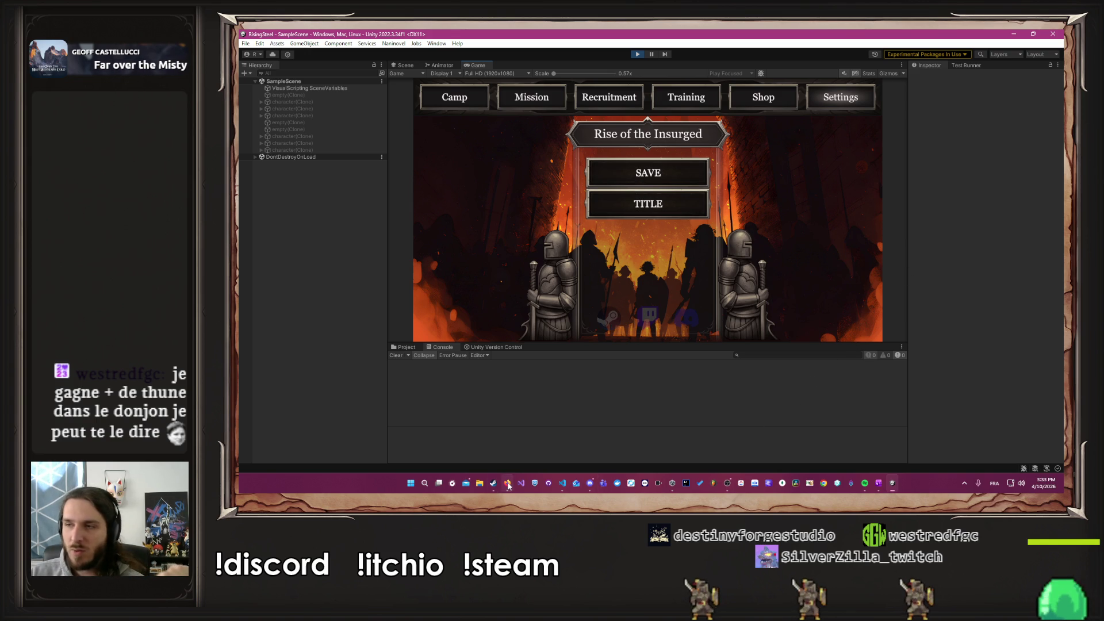
pyautogui.moveTo(509, 484)
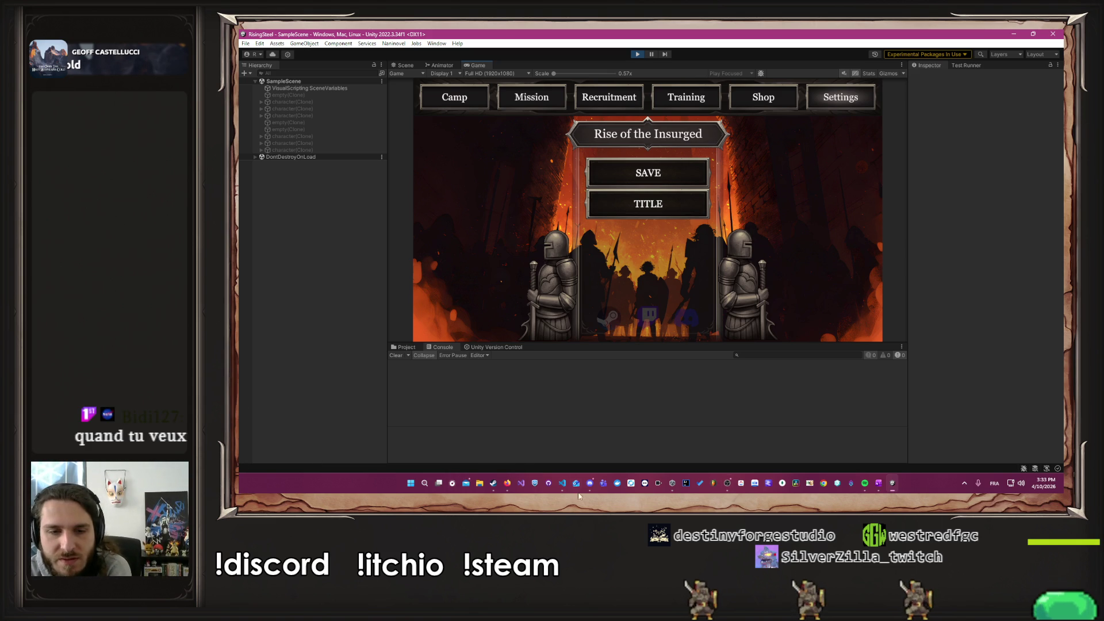
pyautogui.click(507, 483)
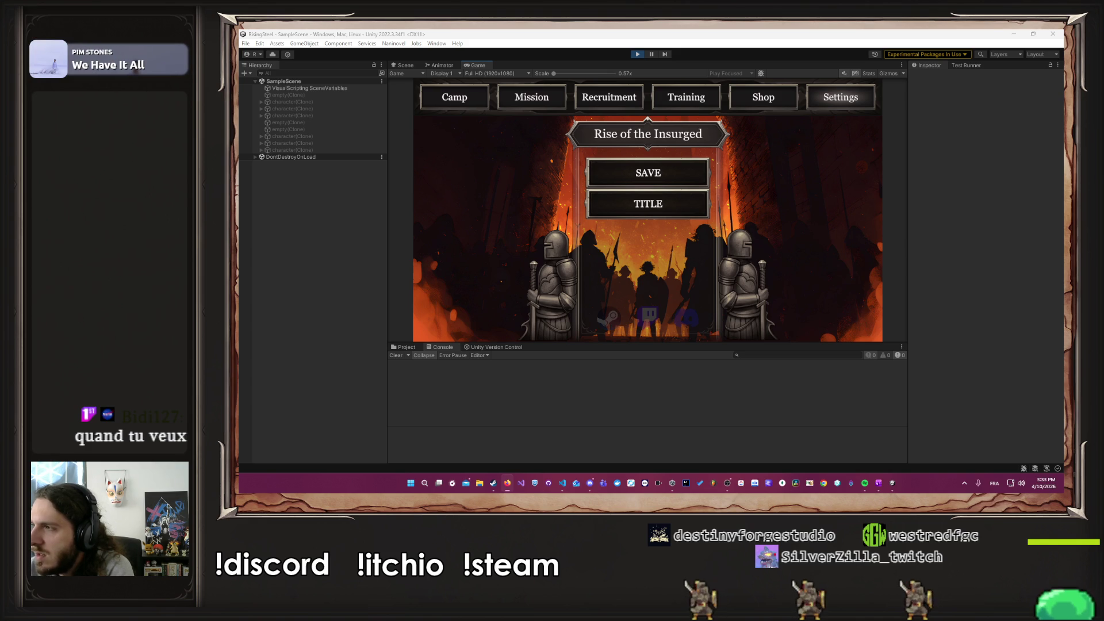
pyautogui.hotkey('alt', 'Tab')
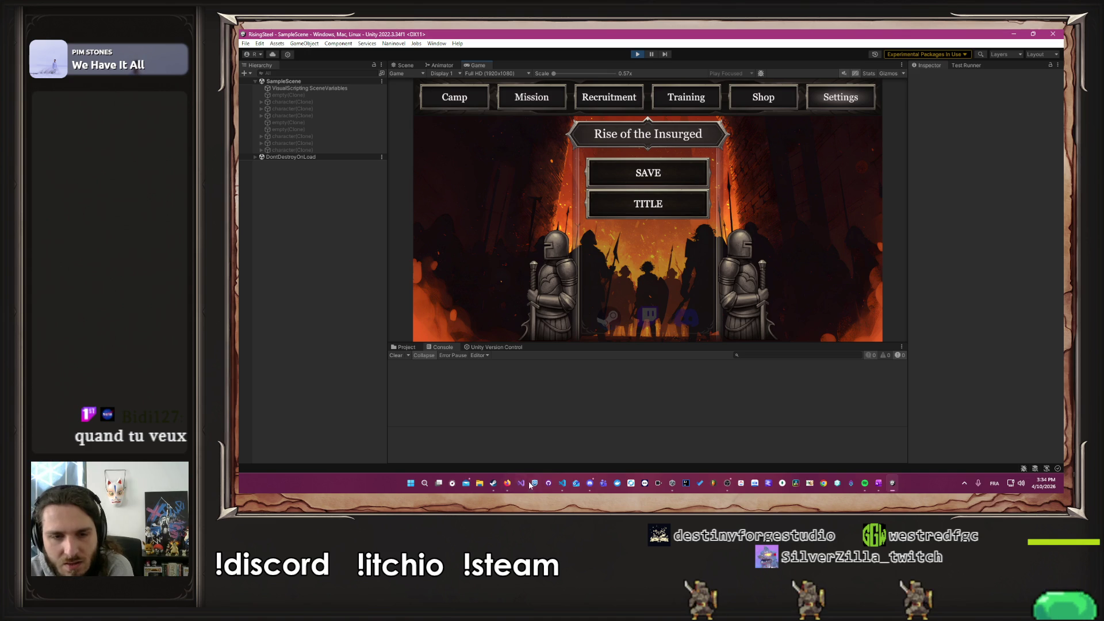
pyautogui.click(591, 478)
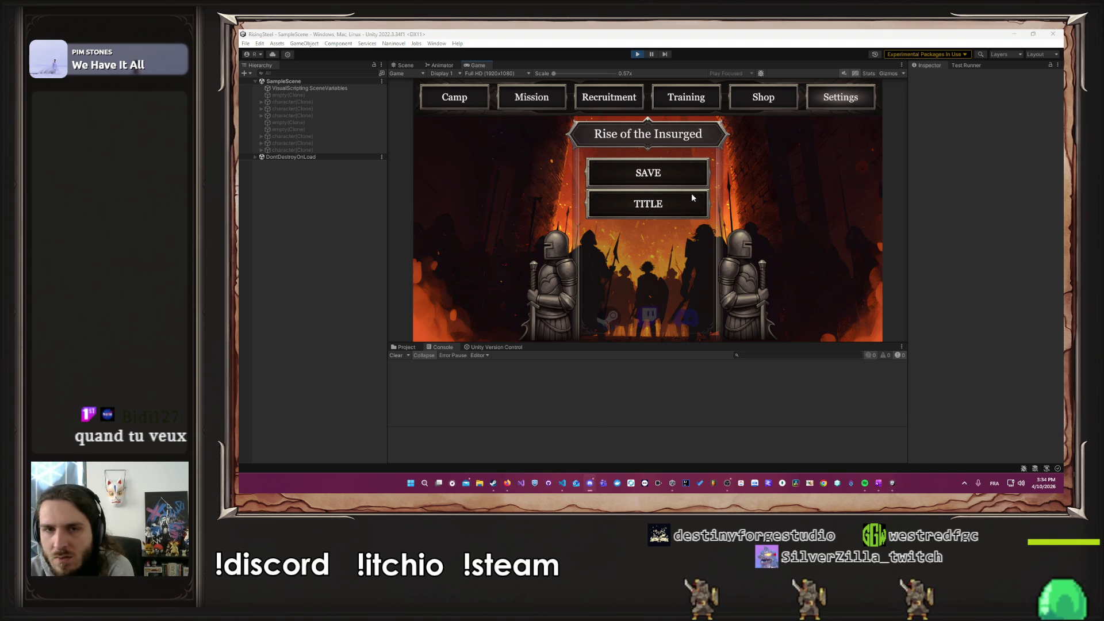
# Step: Save, go to the title, continue into camp, then visit the Shop and Training screens
pyautogui.click(852, 208)
pyautogui.click(694, 177)
pyautogui.click(658, 201)
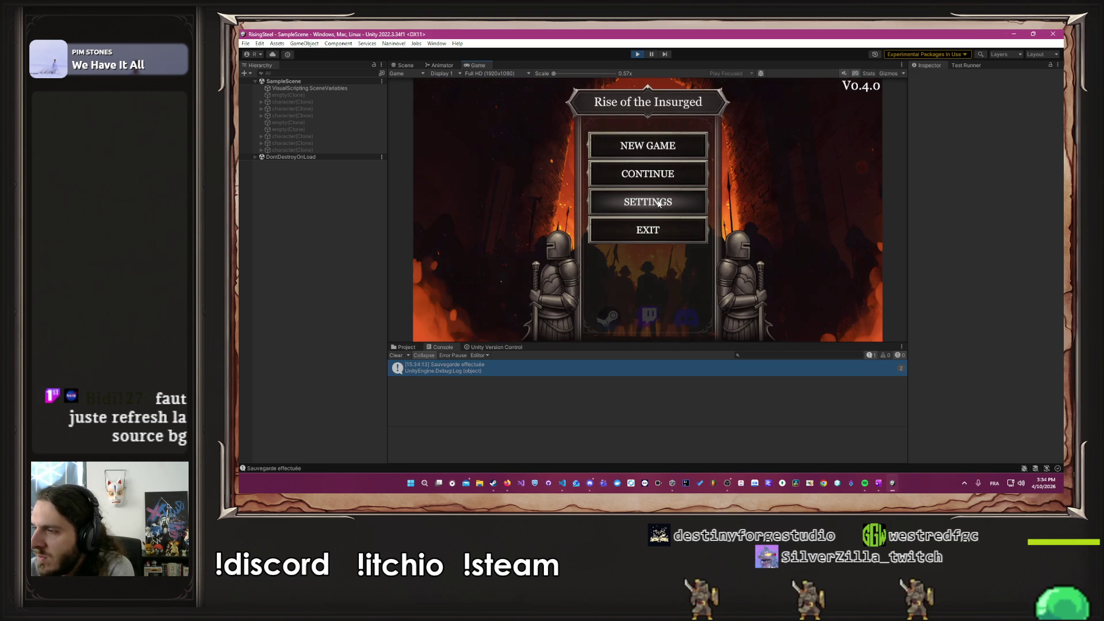
pyautogui.click(605, 174)
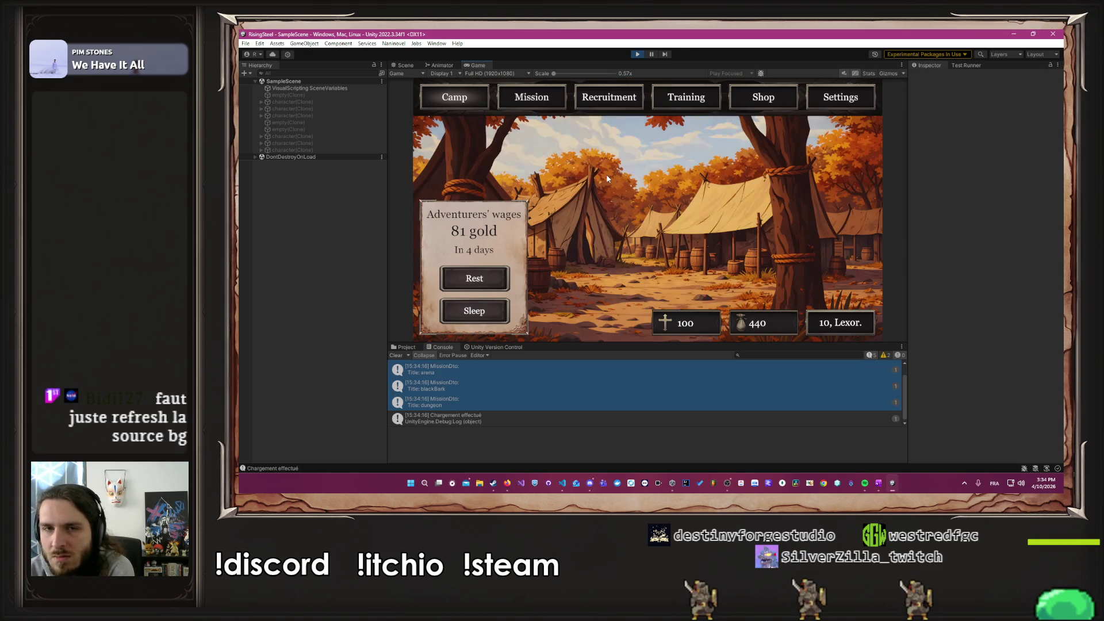
pyautogui.click(748, 96)
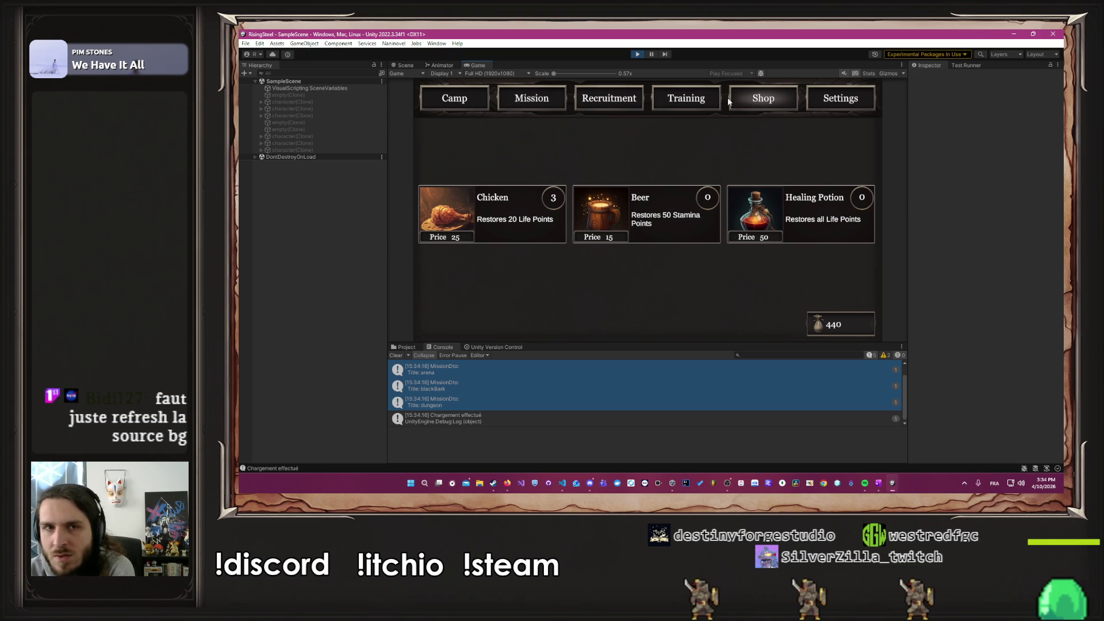
pyautogui.click(699, 98)
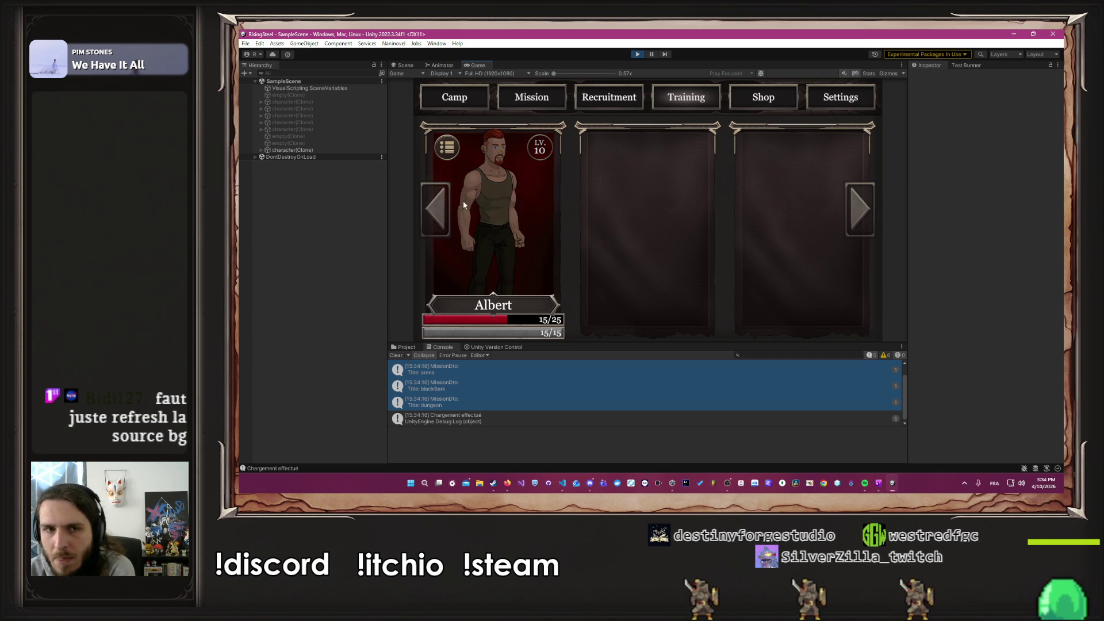
# Step: Open Albert's statistics and select SelectGameMode under DontDestroyOnLoad > Naninovel<Runtime> > UI
pyautogui.click(530, 211)
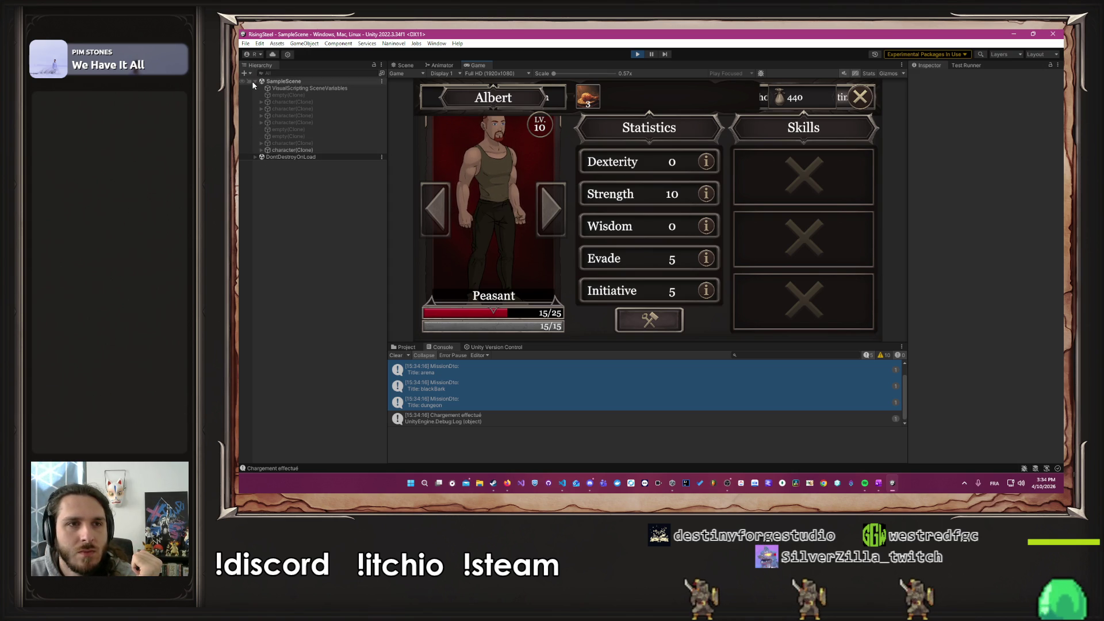
pyautogui.click(256, 158)
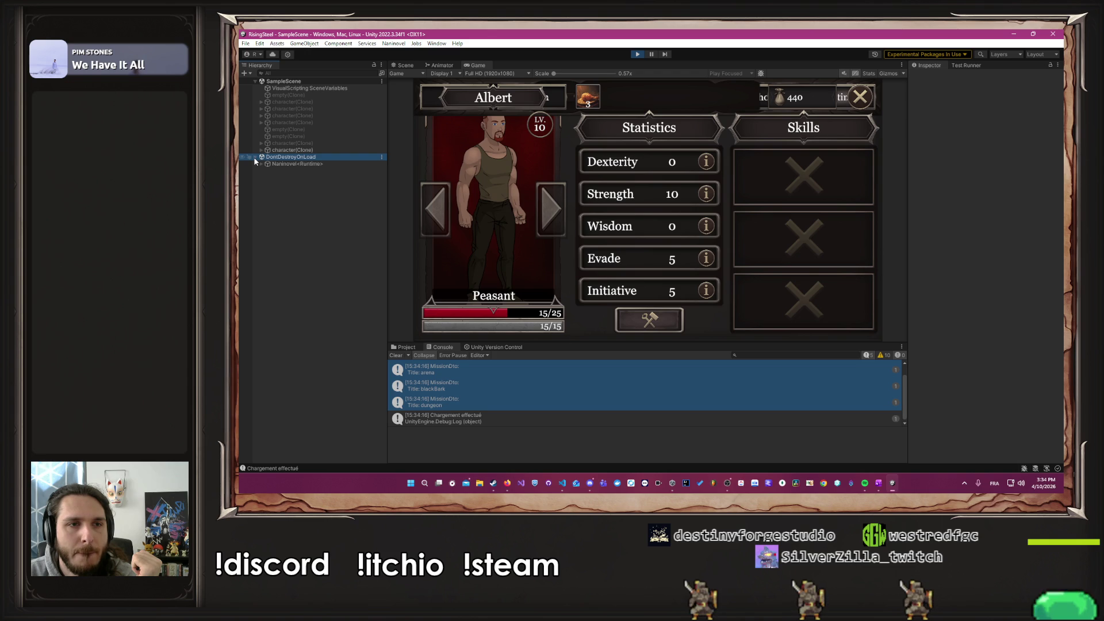
pyautogui.click(260, 164)
pyautogui.click(329, 336)
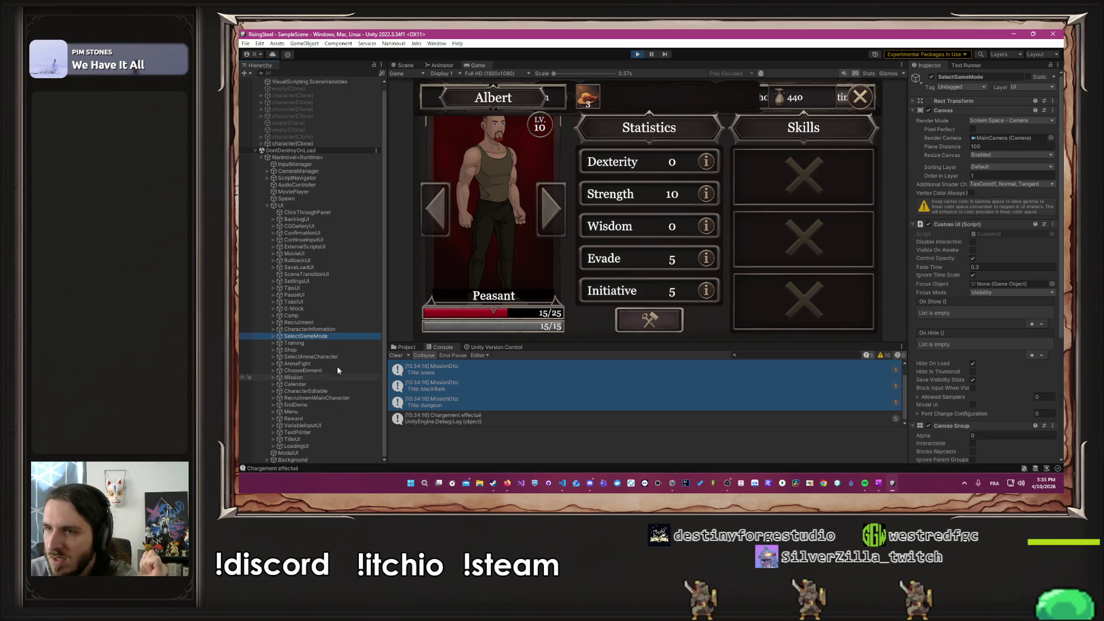
# Step: Restart Play mode and continue the saved game from the Rise of the Insurged title menu
pyautogui.click(637, 54)
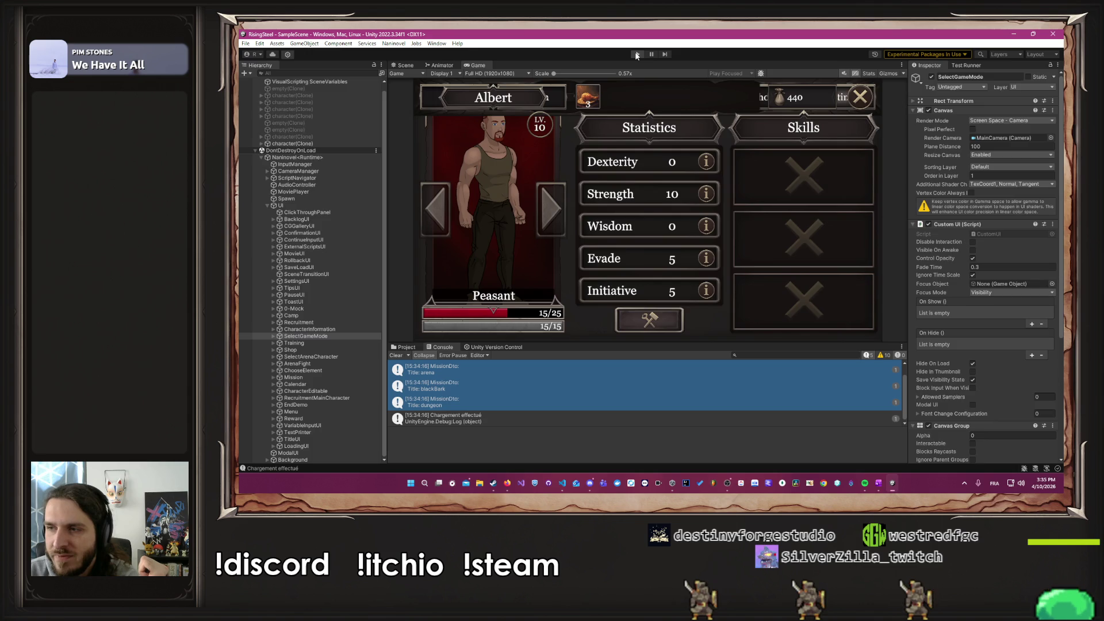
pyautogui.click(637, 54)
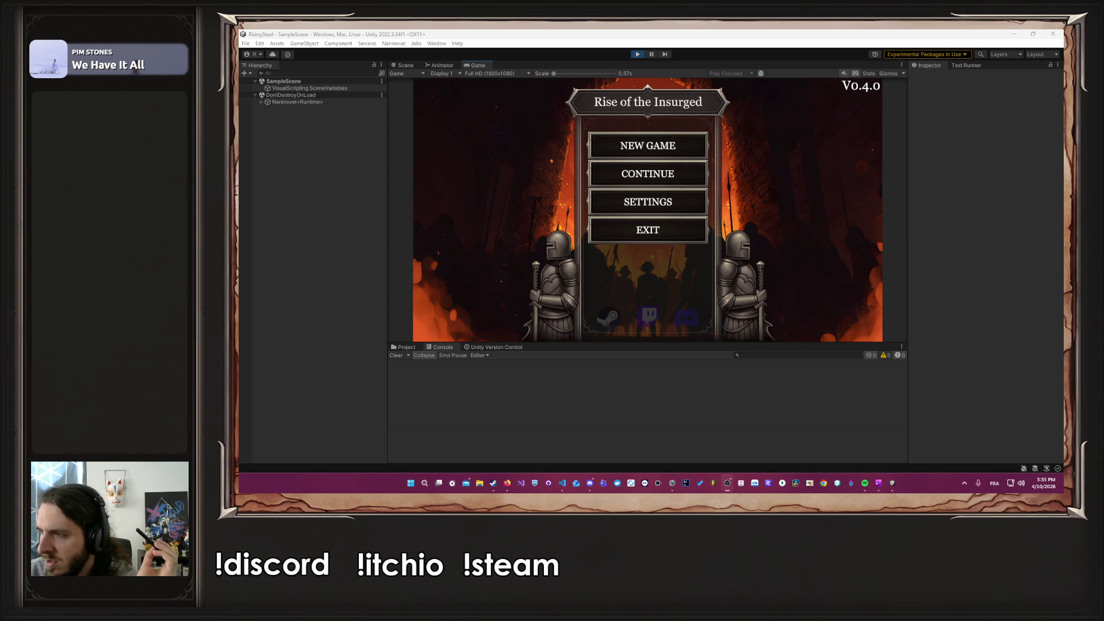
pyautogui.click(653, 174)
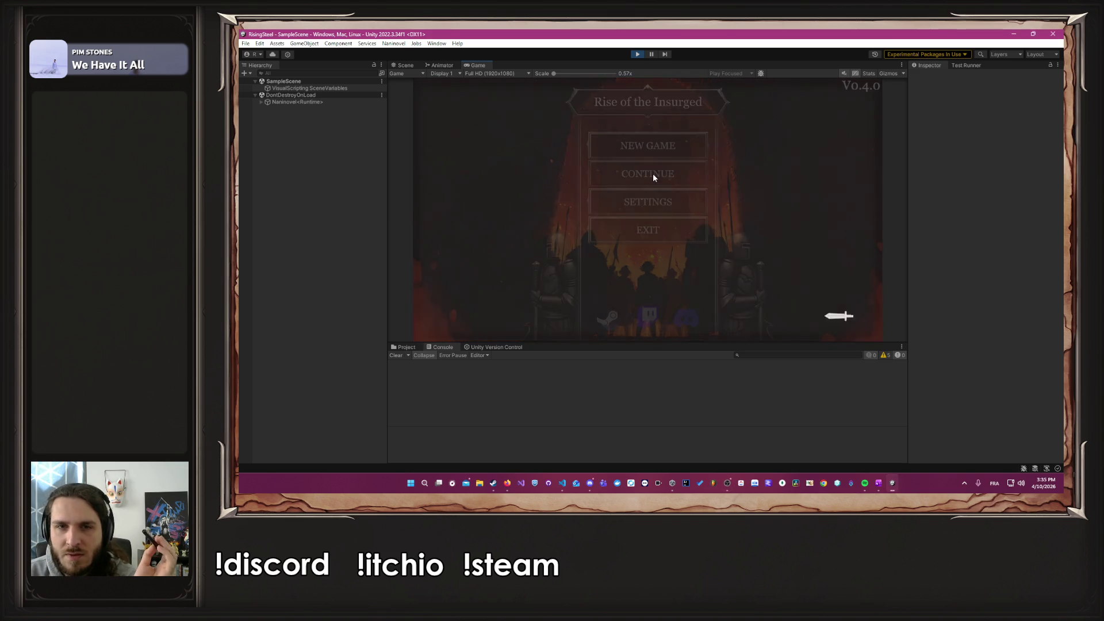
# Step: Visit the Shop and Training screens and view, then close, Albert's character details
pyautogui.click(590, 483)
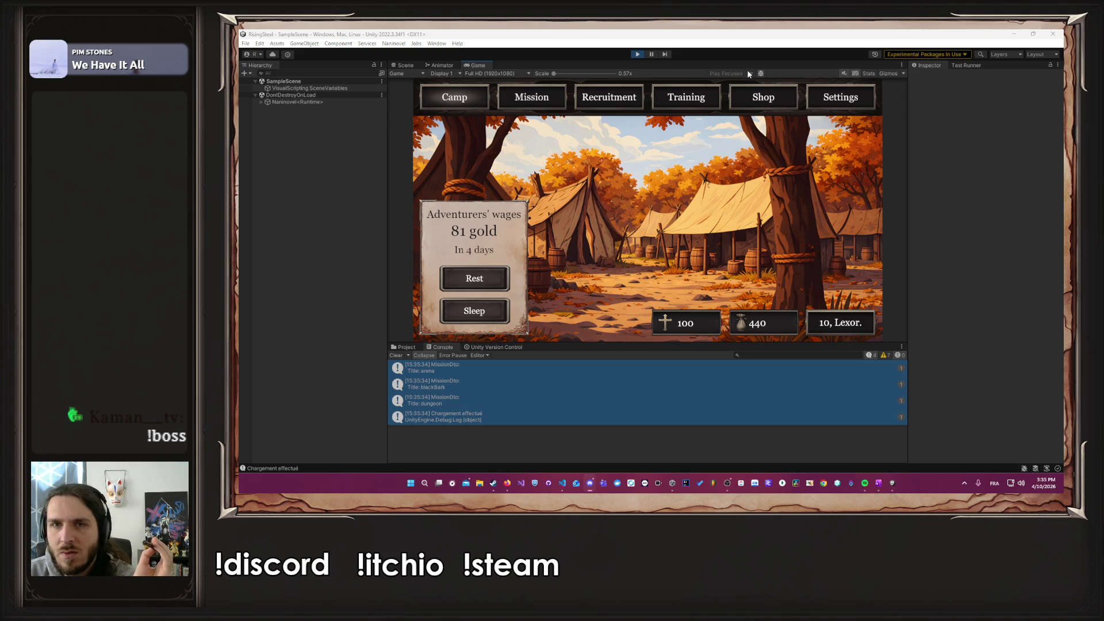
pyautogui.click(755, 103)
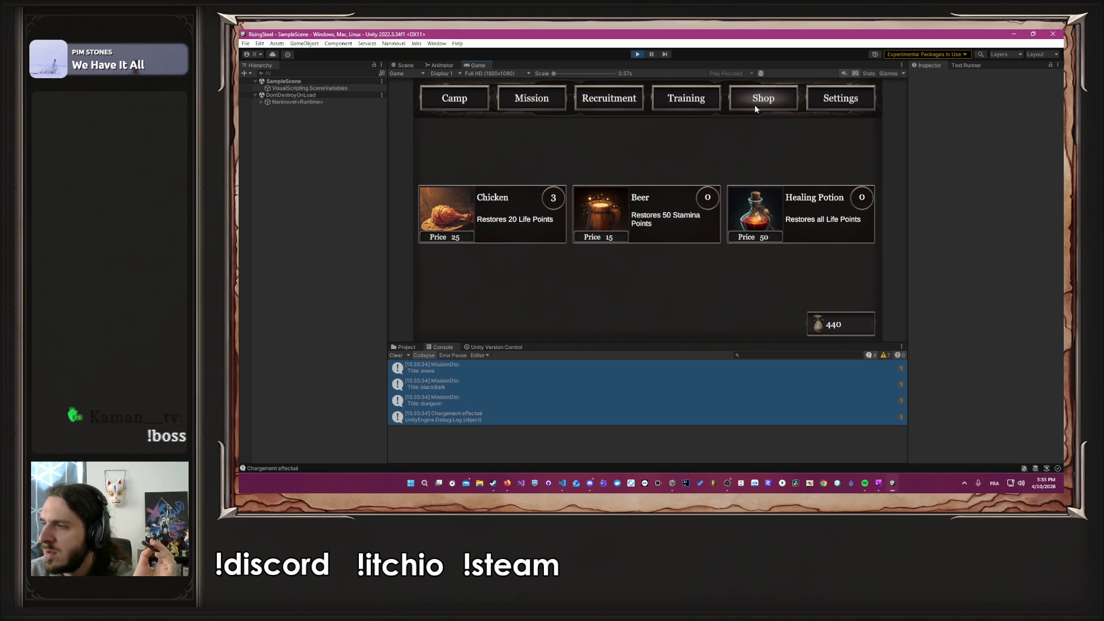
pyautogui.click(707, 95)
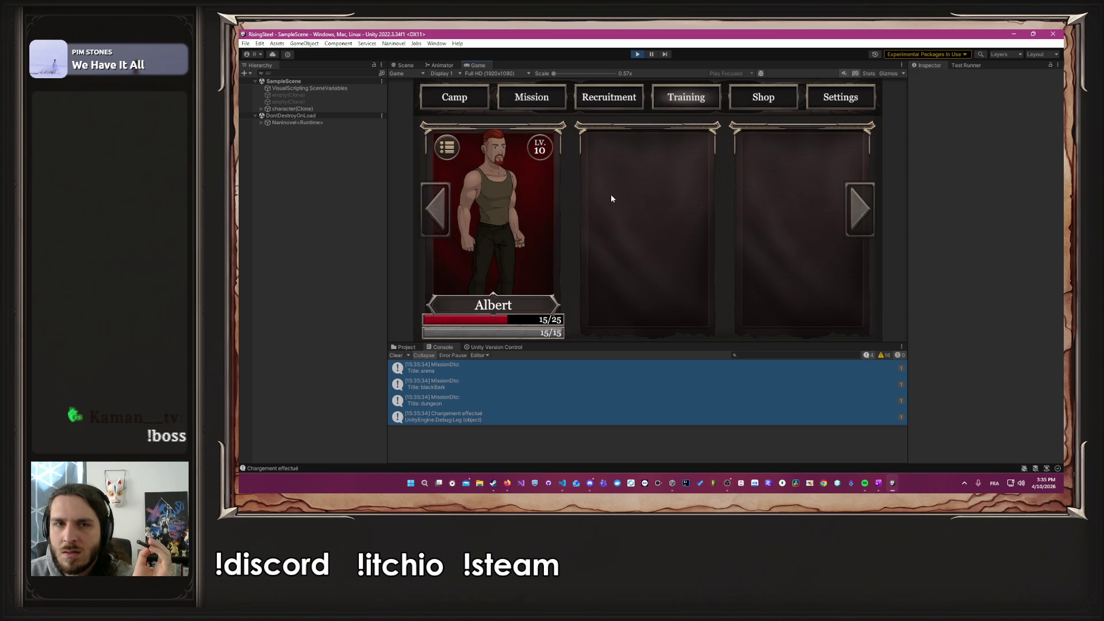
pyautogui.click(525, 213)
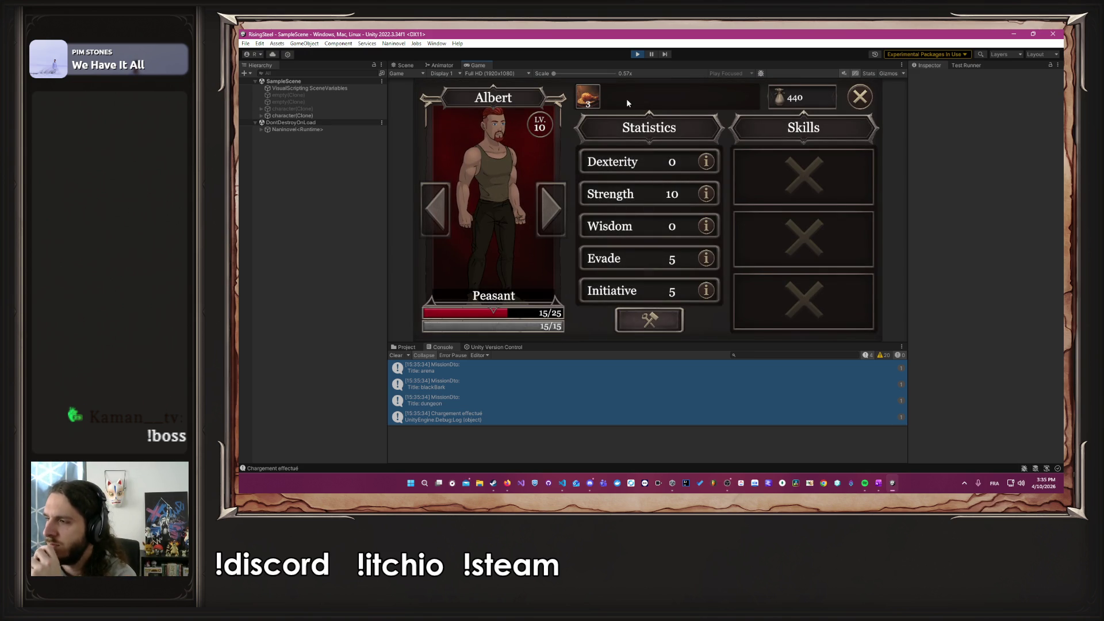
pyautogui.click(860, 99)
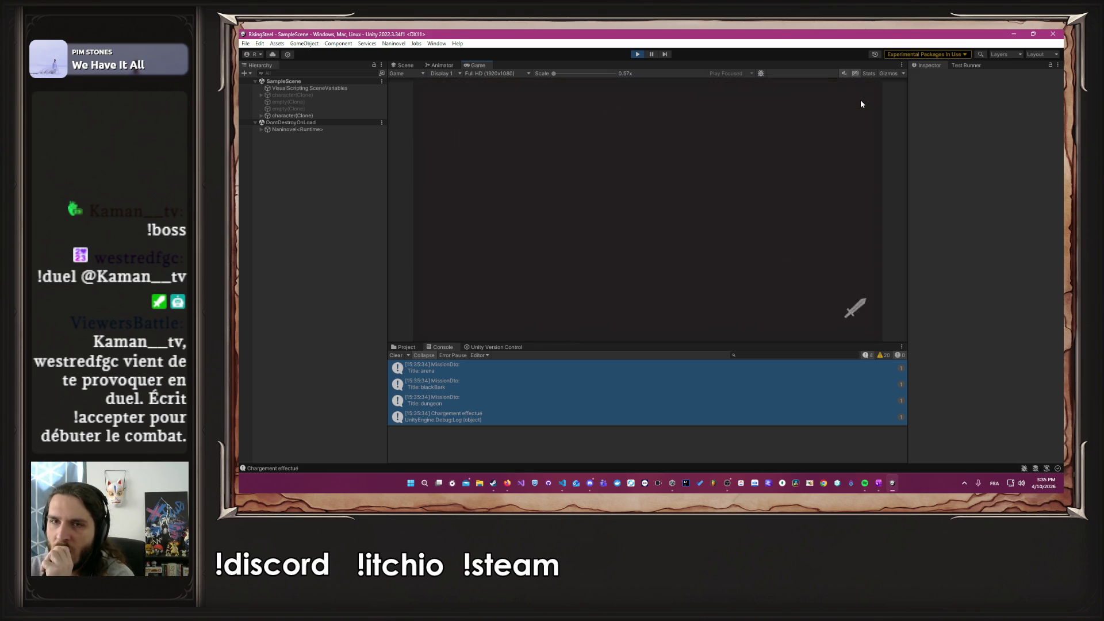
# Step: Save the game's progress, revisit Shop, Training and Albert's card, open Settings, and stop playing
pyautogui.click(675, 175)
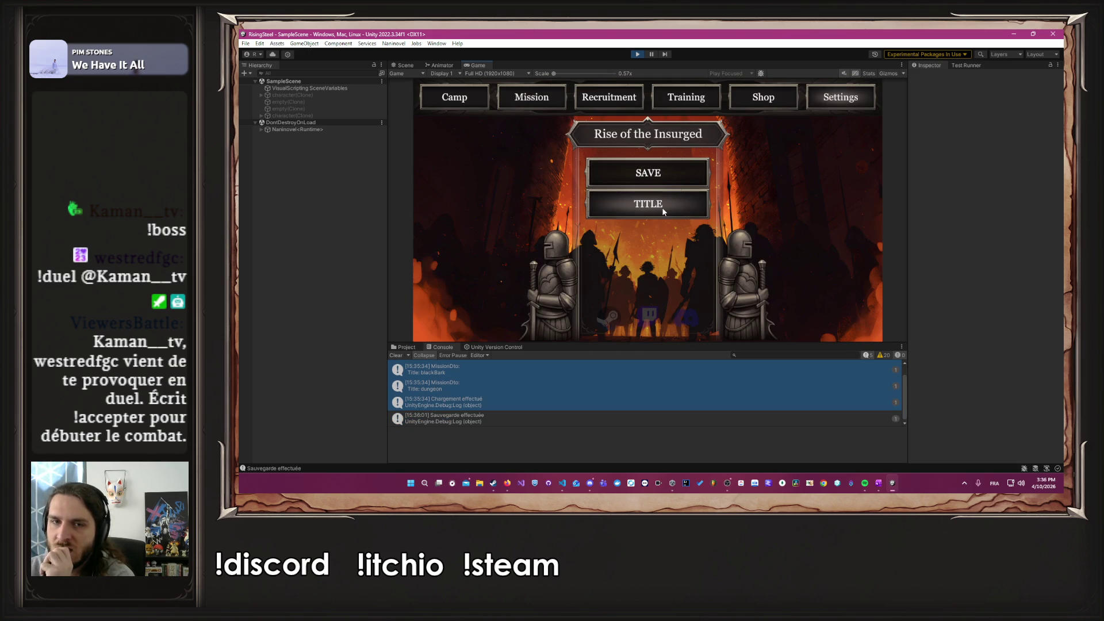
pyautogui.click(743, 98)
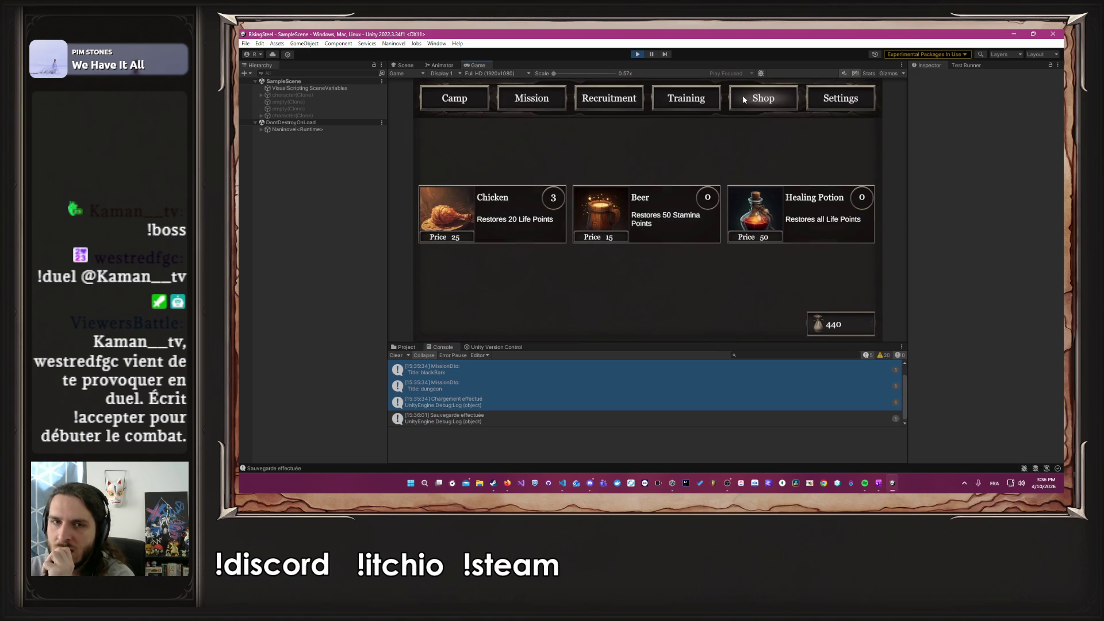
pyautogui.click(690, 96)
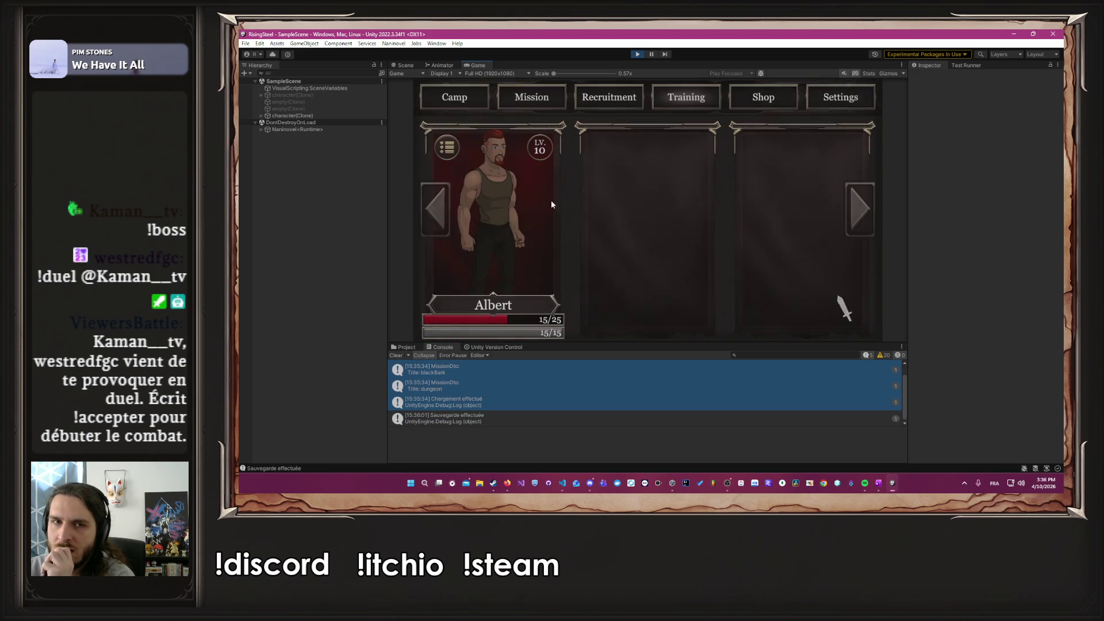
pyautogui.click(530, 204)
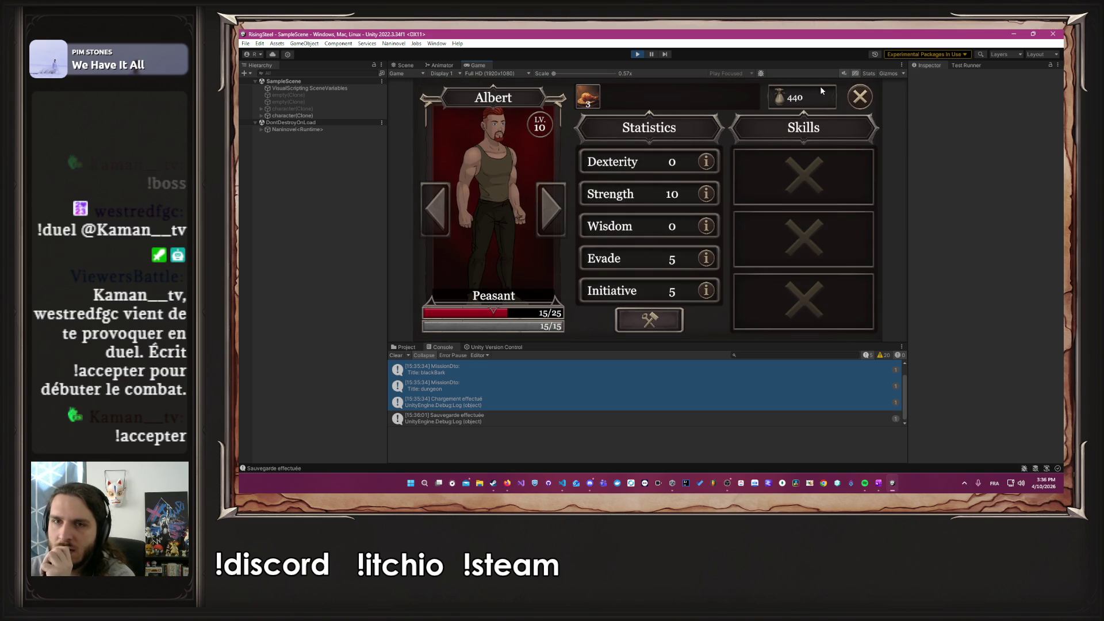
pyautogui.click(860, 98)
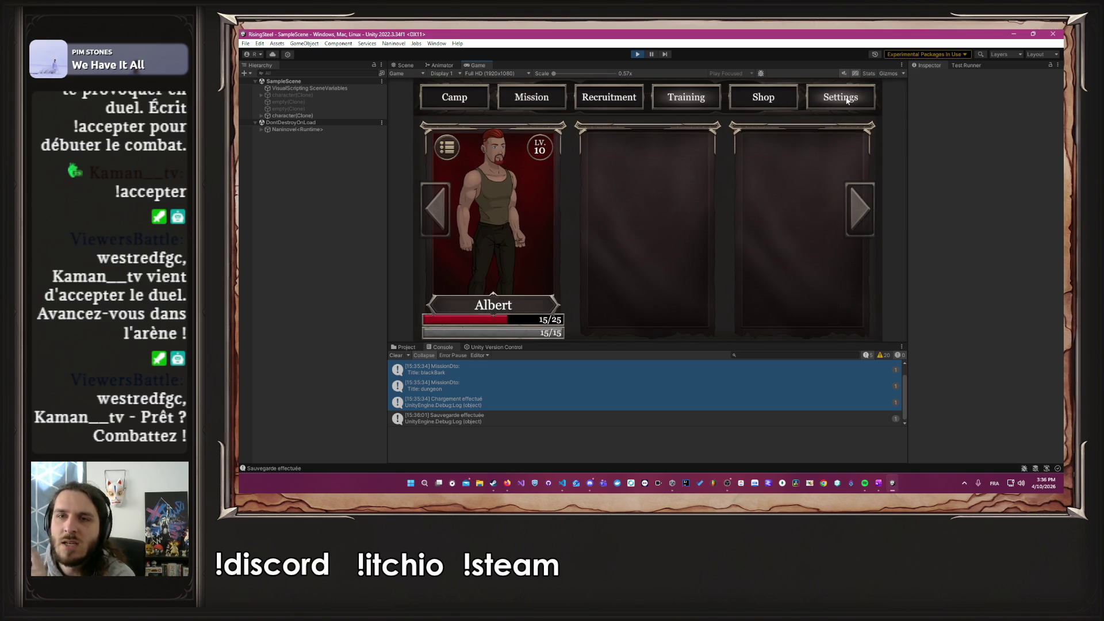
pyautogui.click(845, 99)
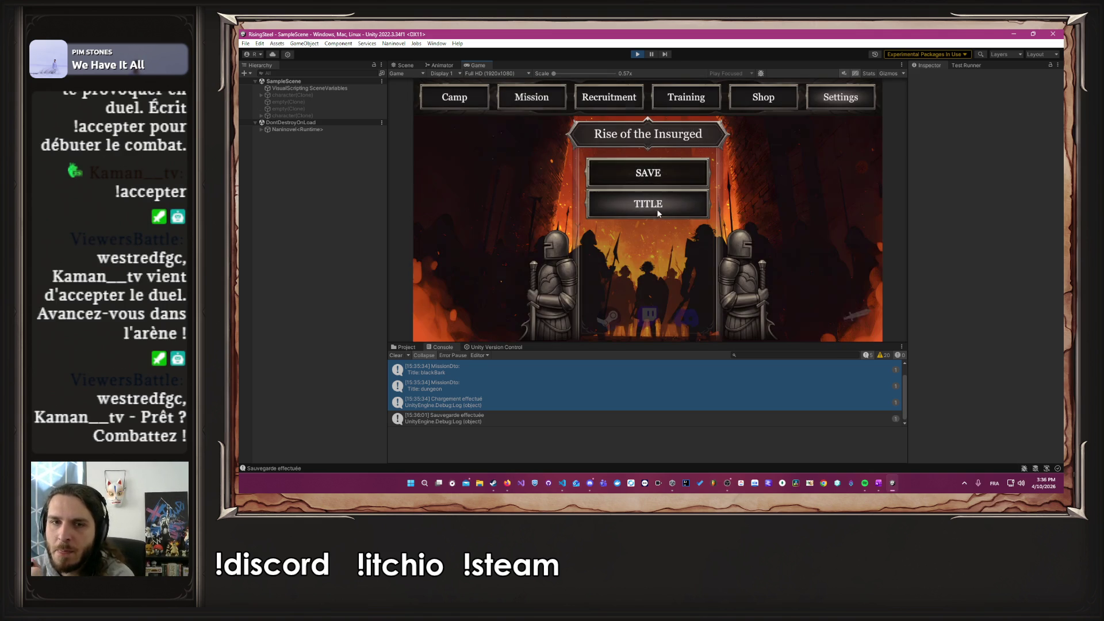
pyautogui.click(636, 54)
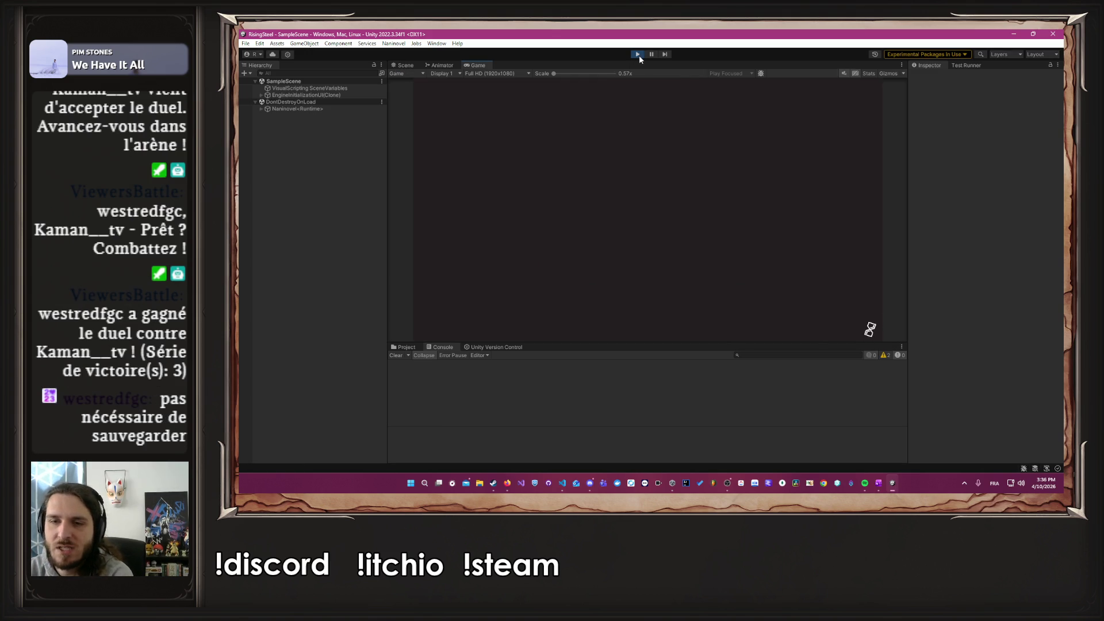
# Step: Continue the saved game and visit the Shop, Training and Albert's character details
pyautogui.click(672, 177)
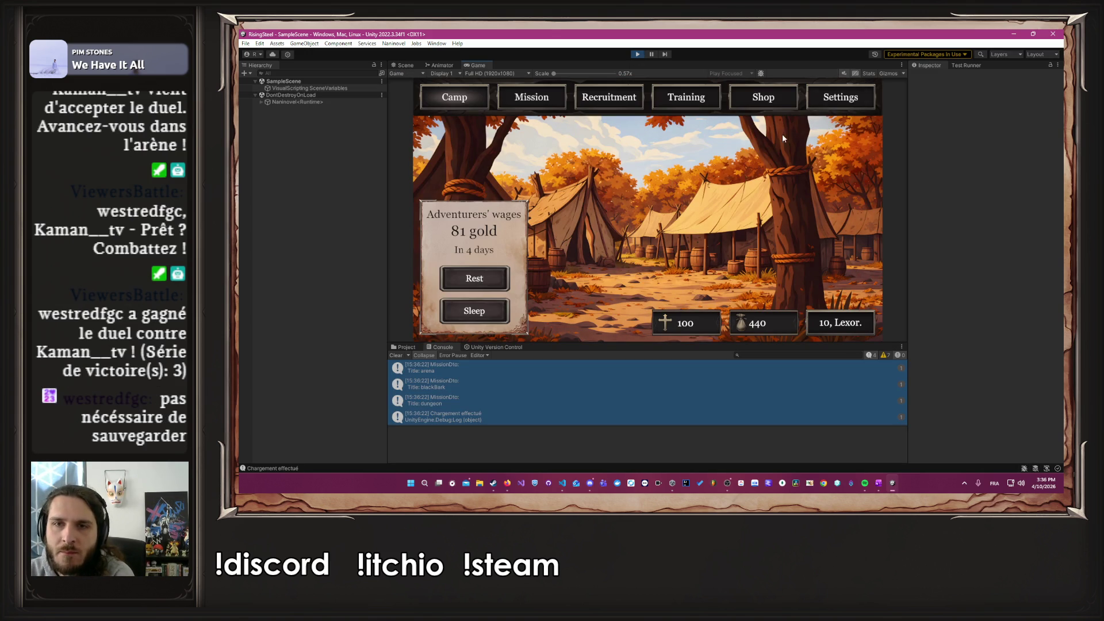
pyautogui.click(764, 98)
pyautogui.click(693, 99)
pyautogui.click(538, 188)
pyautogui.click(867, 99)
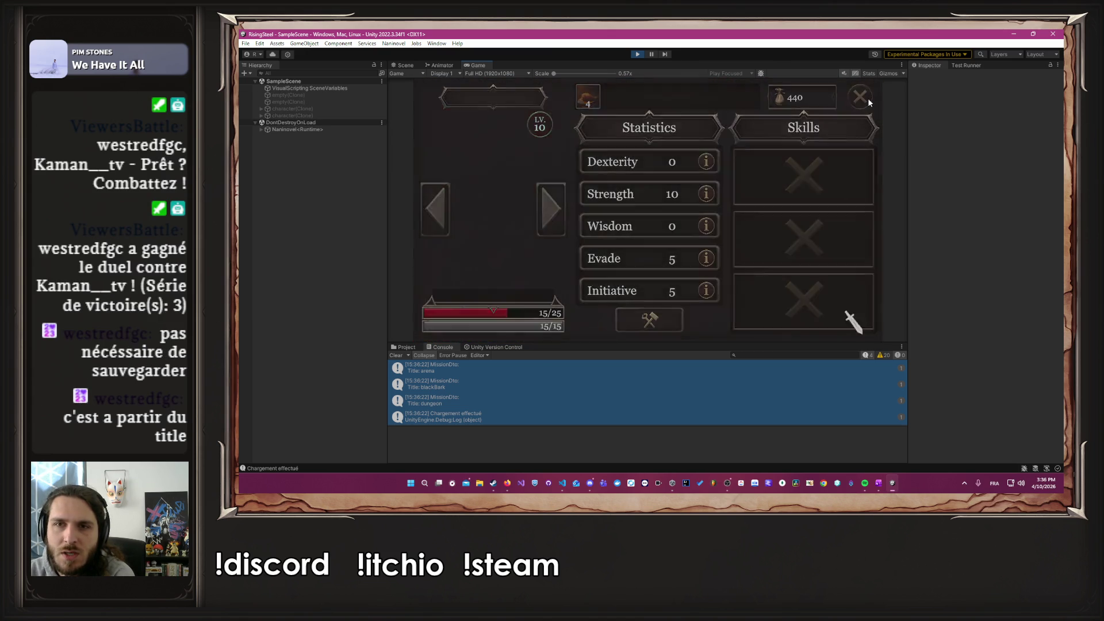
# Step: Save to the title, continue again, reopen Albert's details through Shop and Training, then stop the game
pyautogui.click(674, 210)
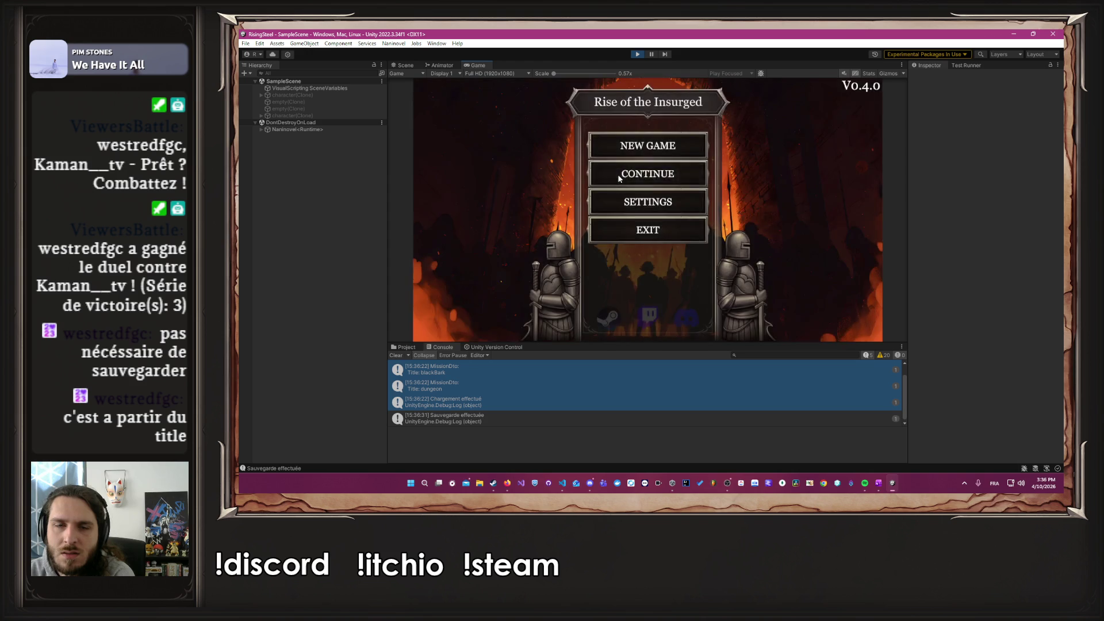
pyautogui.click(621, 177)
pyautogui.click(757, 104)
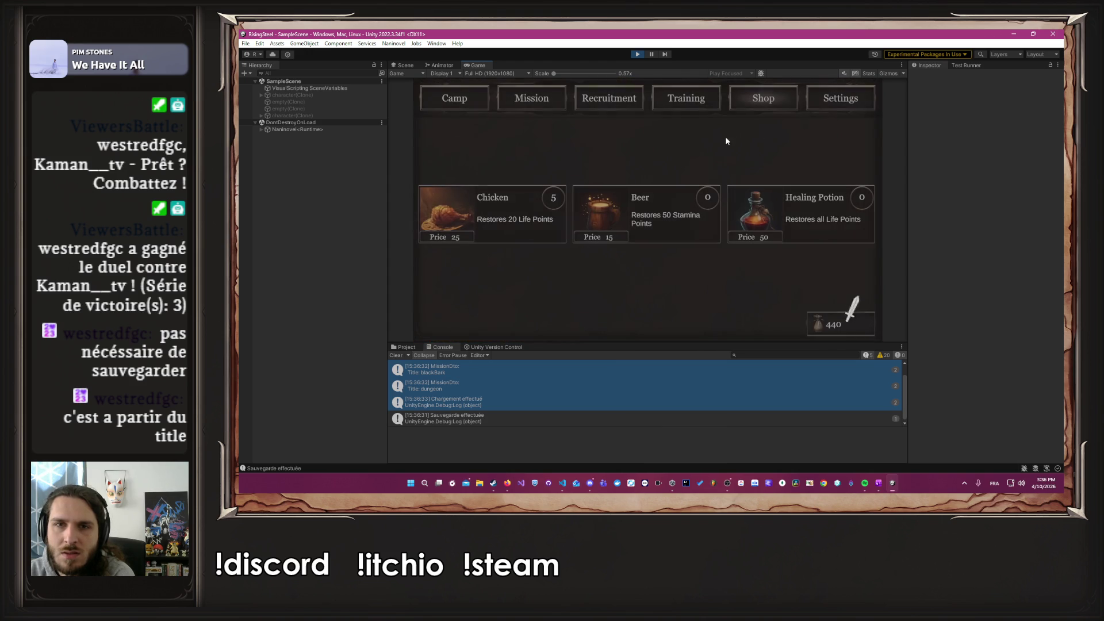
pyautogui.click(694, 107)
pyautogui.click(522, 195)
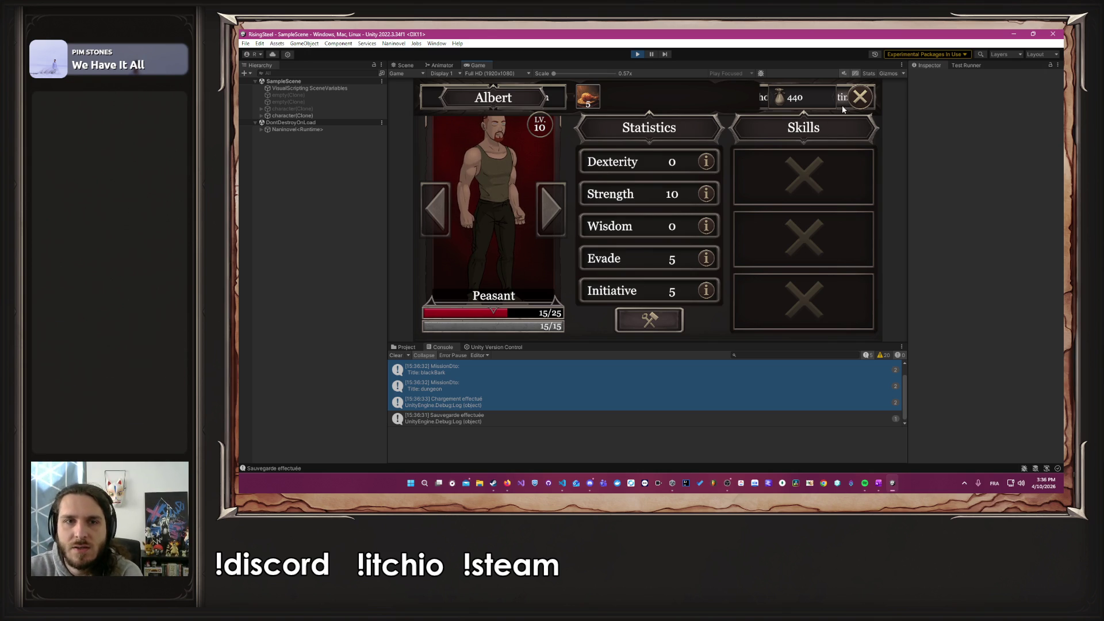
pyautogui.click(638, 55)
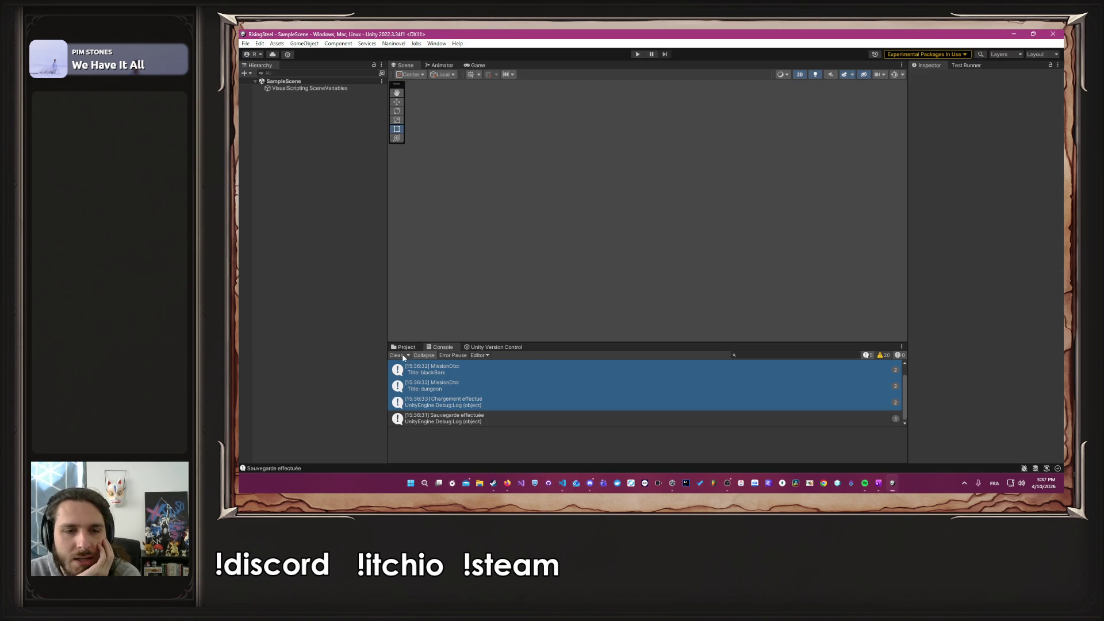
# Step: Clear the Console and start the game in Play mode
pyautogui.click(398, 355)
pyautogui.click(403, 347)
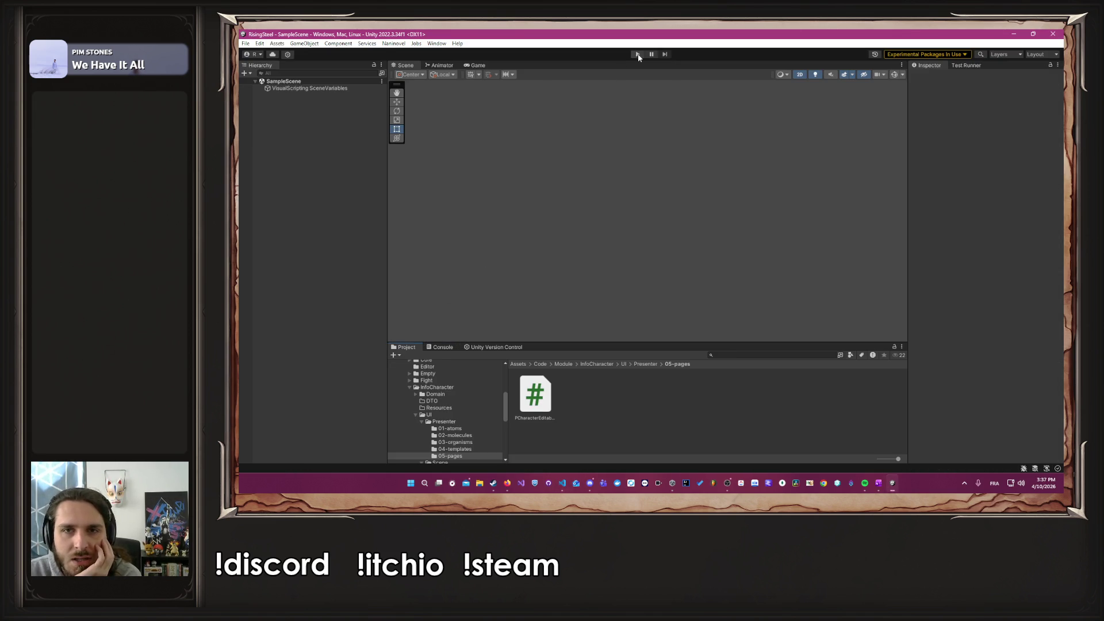
pyautogui.click(638, 55)
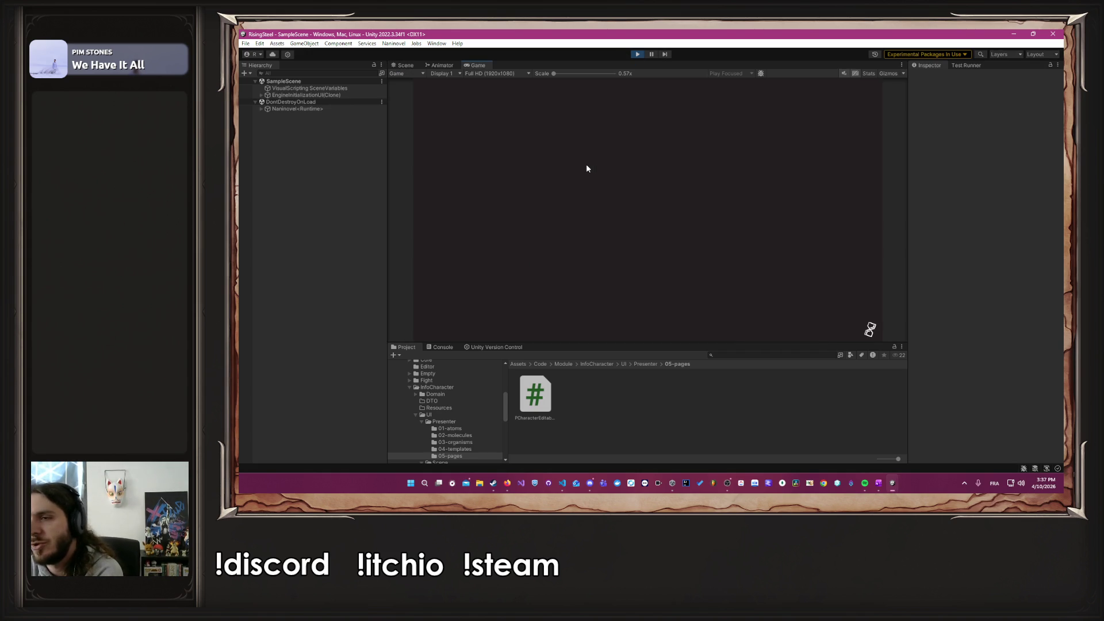
# Step: Continue, return to the title through Settings, continue again, and open Albert's card in Training
pyautogui.click(603, 175)
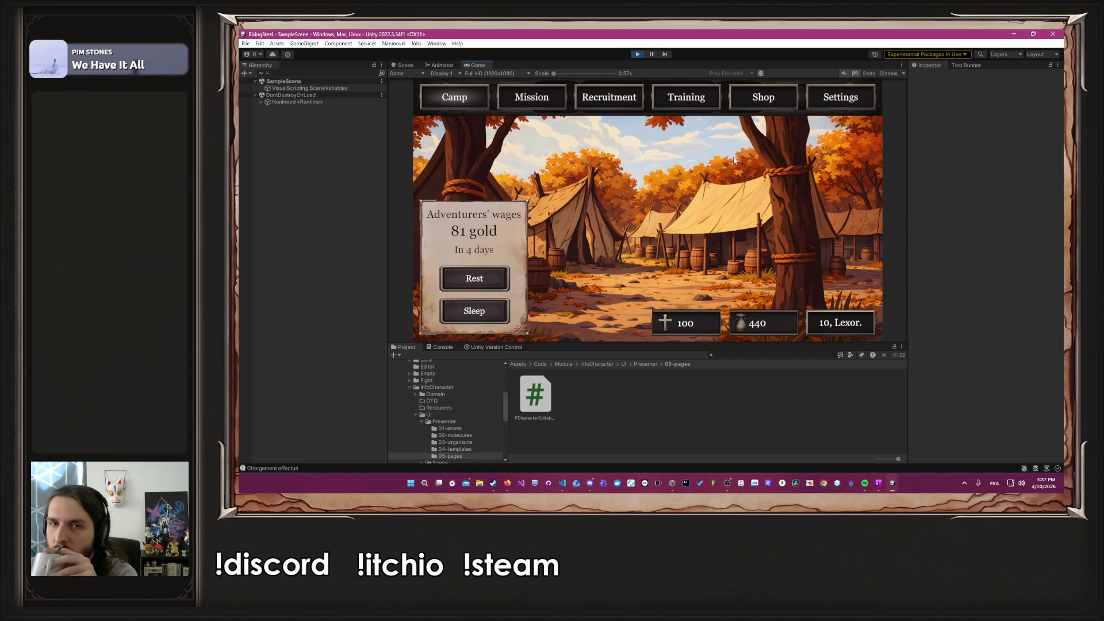
pyautogui.click(825, 102)
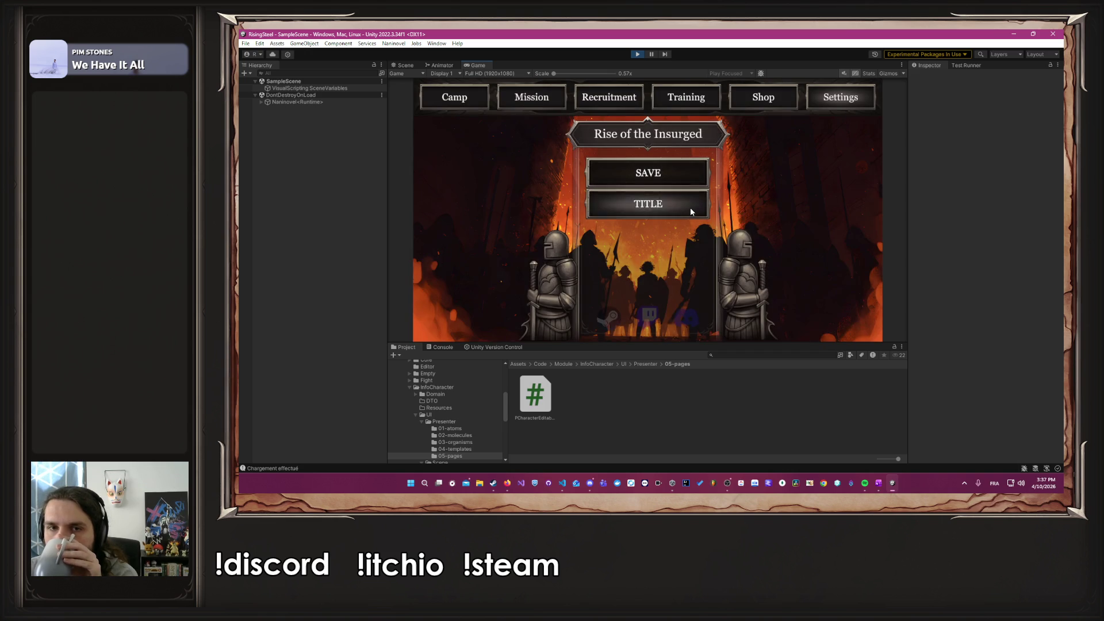
pyautogui.click(690, 210)
pyautogui.click(664, 180)
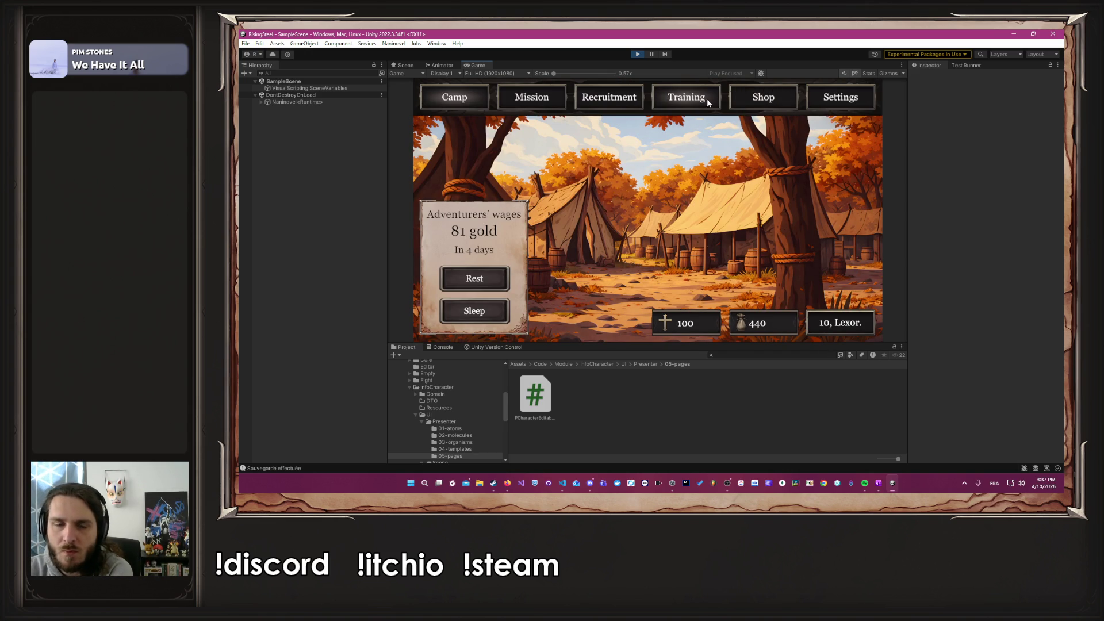
pyautogui.click(706, 100)
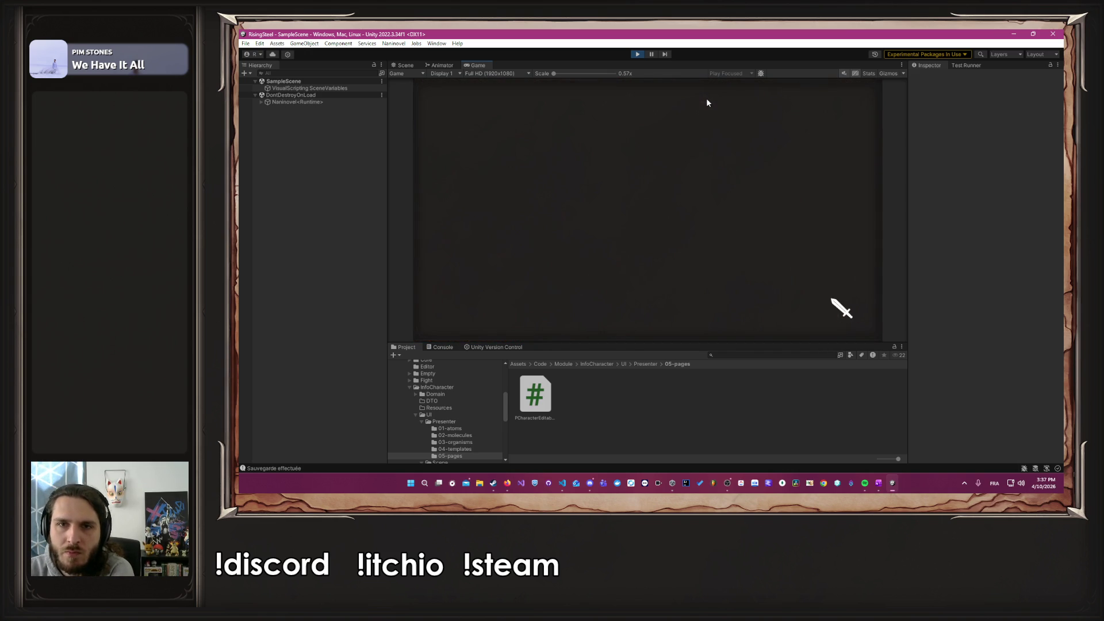
pyautogui.click(529, 195)
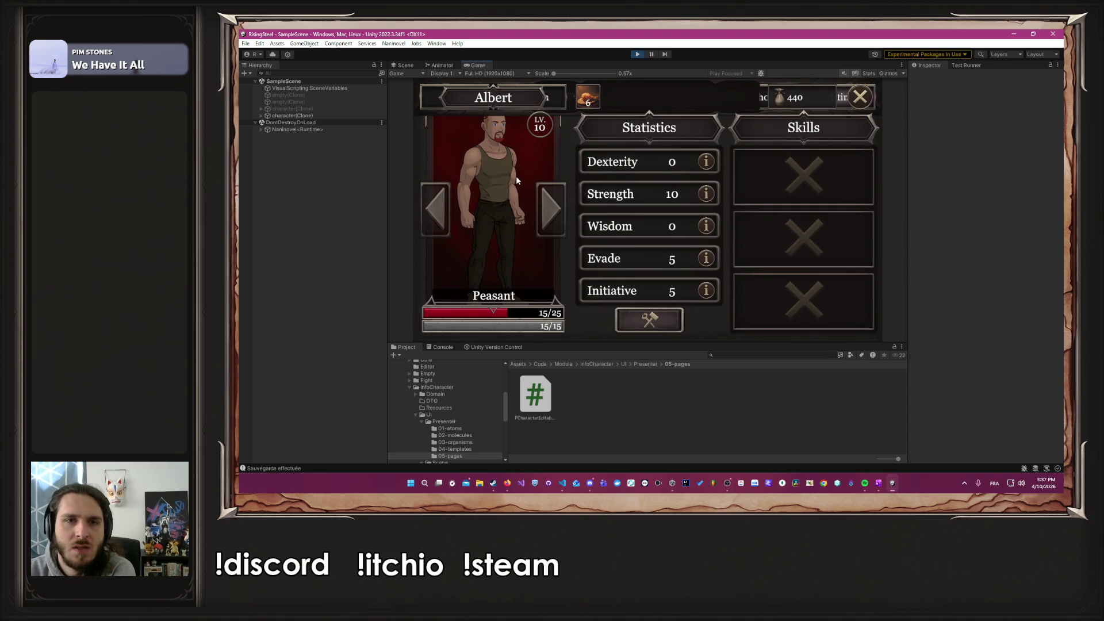
pyautogui.click(262, 129)
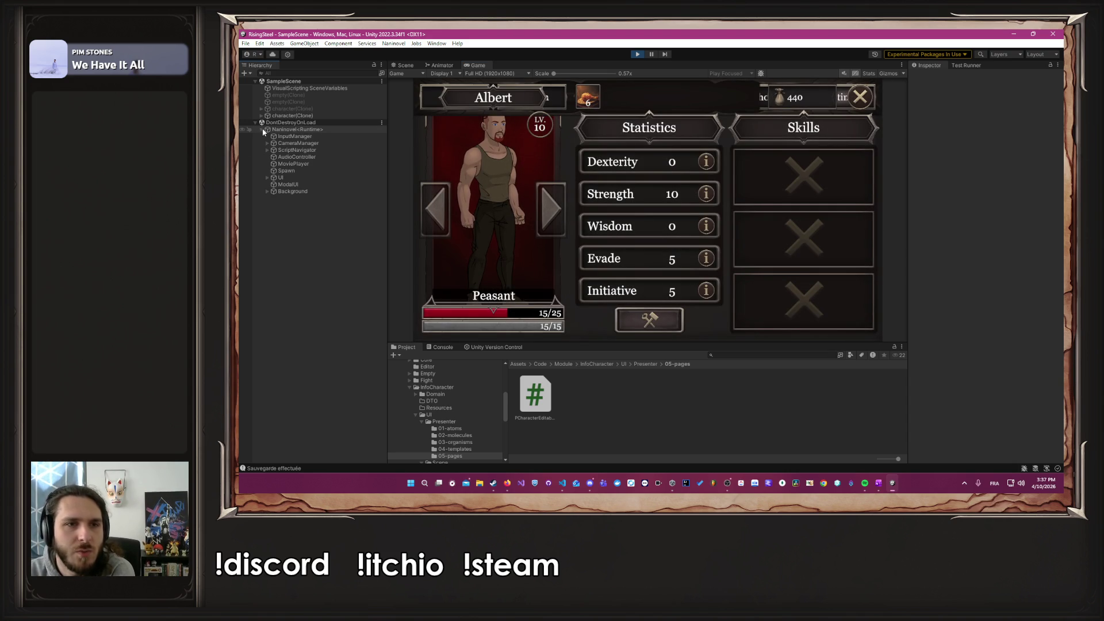
# Step: Expand the Naninovel UI list, deactivate CharacterInformation, and toggle CharacterEditable on and off to test its panel
pyautogui.click(268, 178)
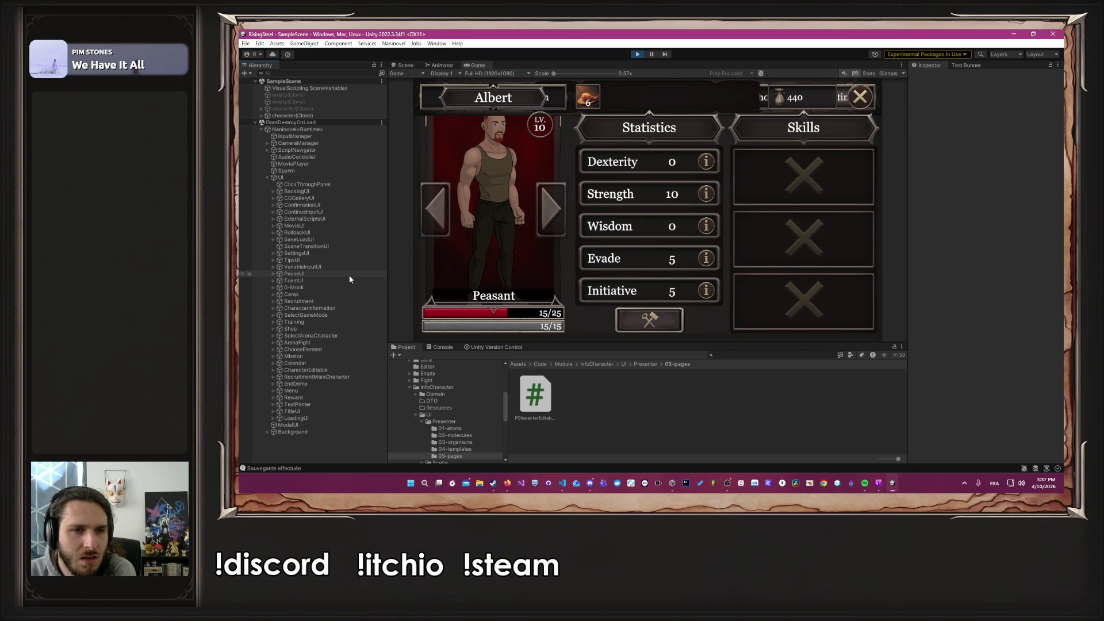
pyautogui.click(344, 308)
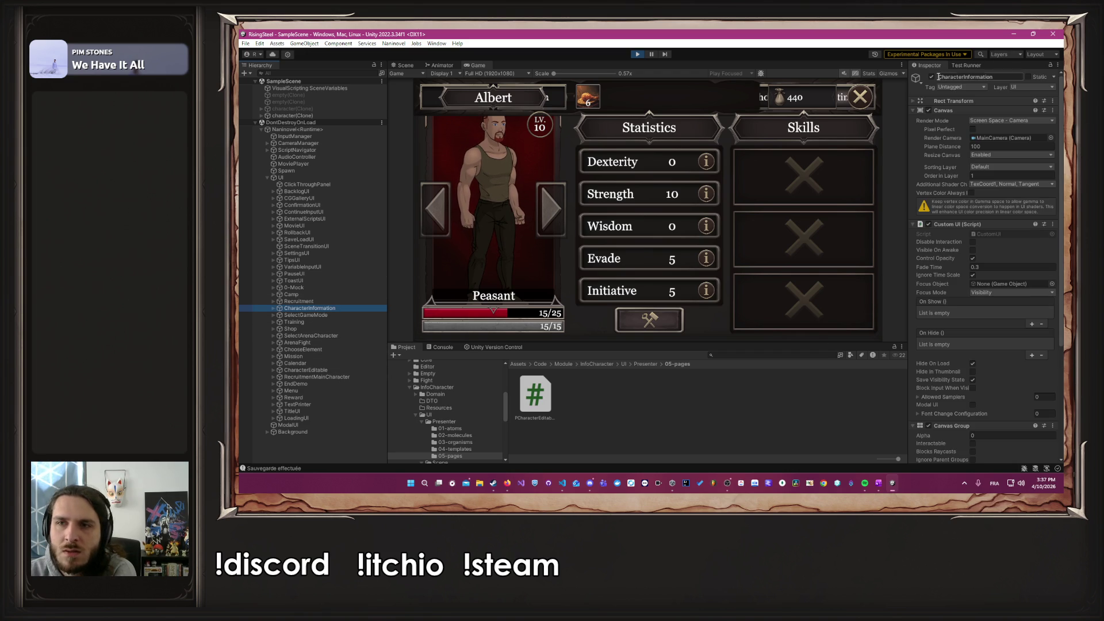
pyautogui.click(932, 77)
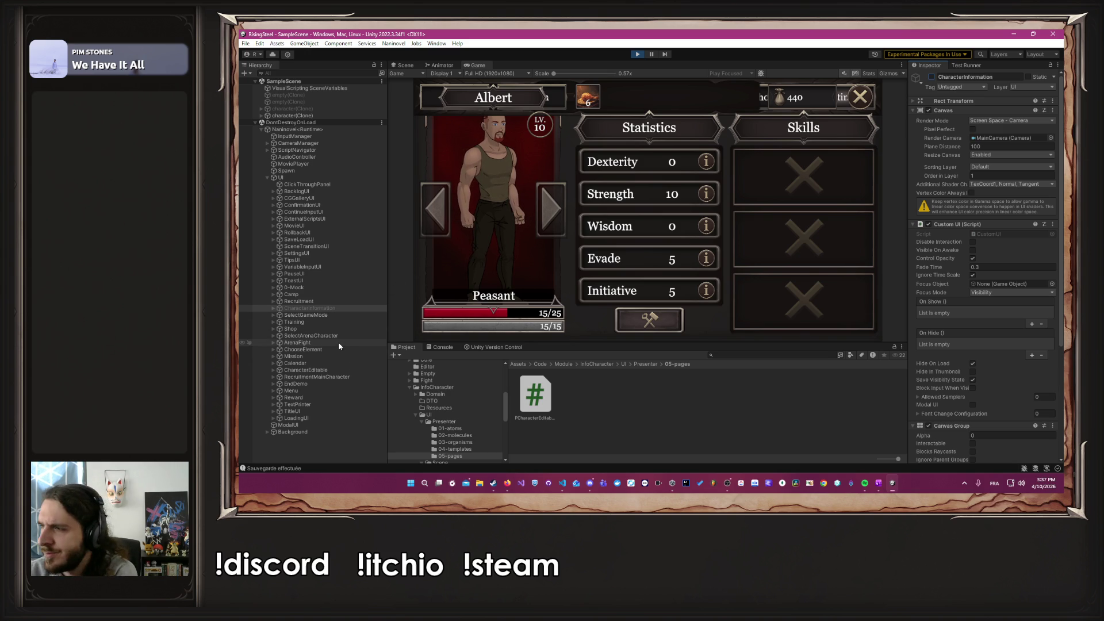
pyautogui.click(340, 371)
pyautogui.click(929, 77)
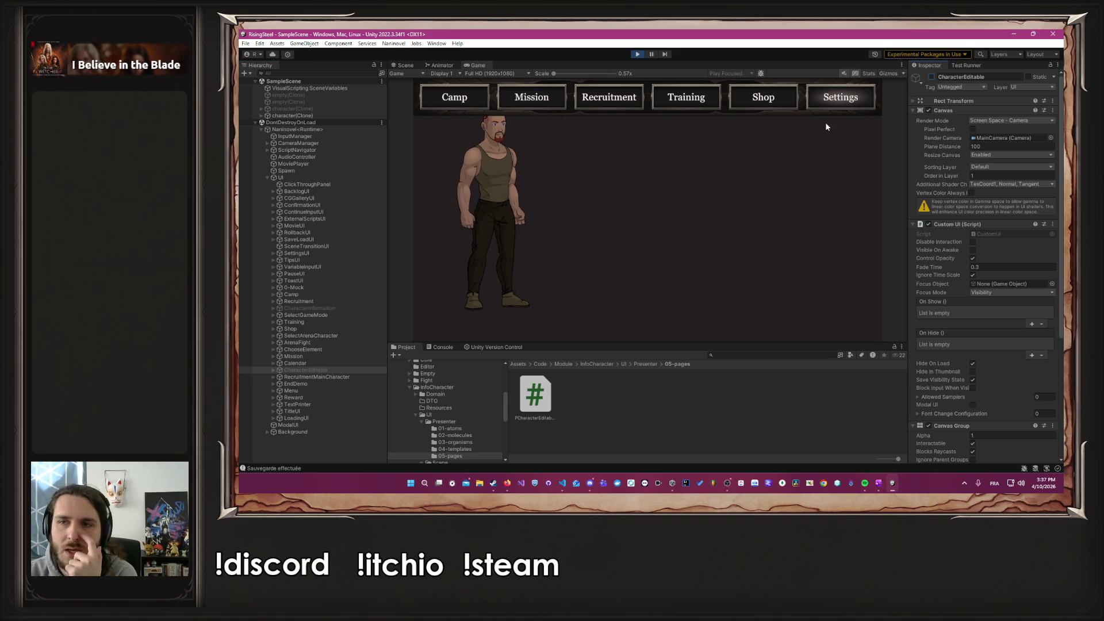
pyautogui.click(931, 77)
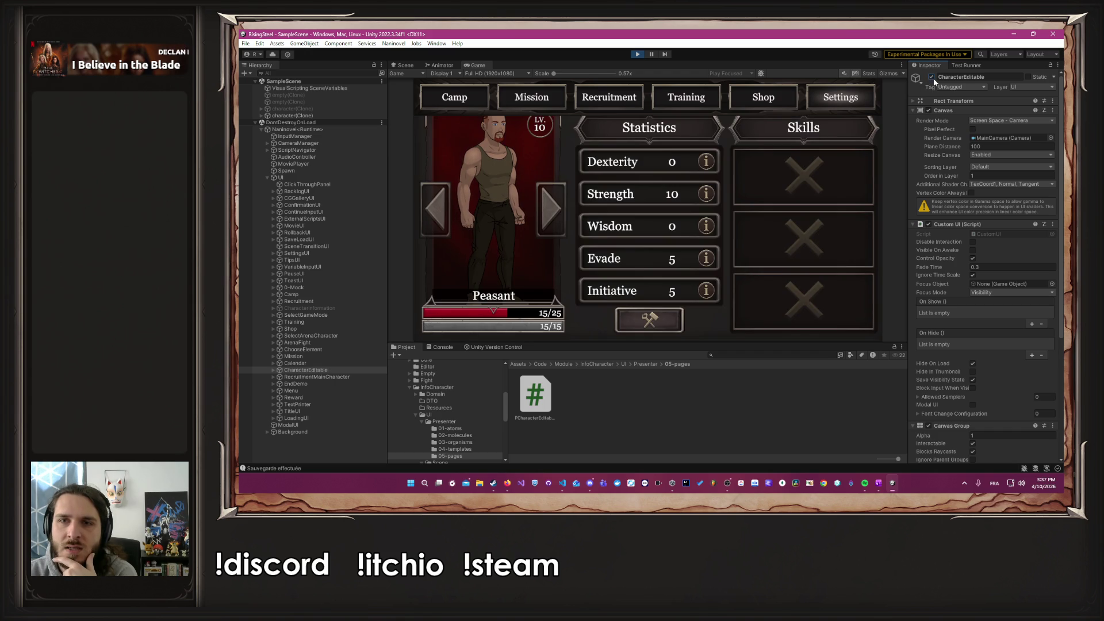
pyautogui.click(932, 79)
pyautogui.click(931, 77)
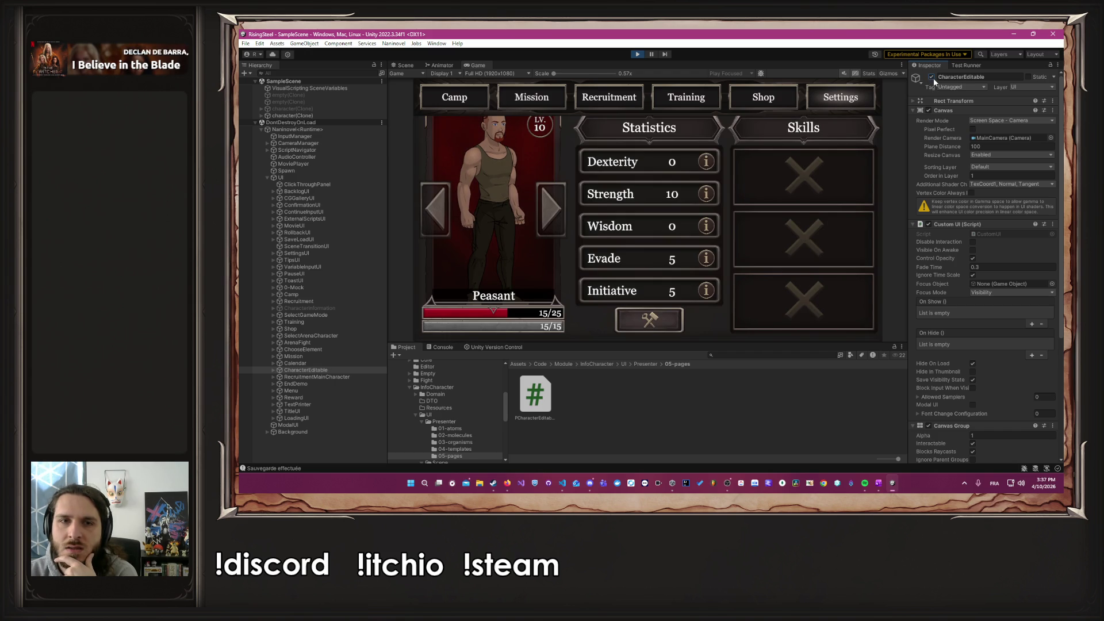
# Step: Reactivate CharacterInformation and leave CharacterEditable deactivated to hide the stats panel
pyautogui.click(330, 307)
pyautogui.click(931, 78)
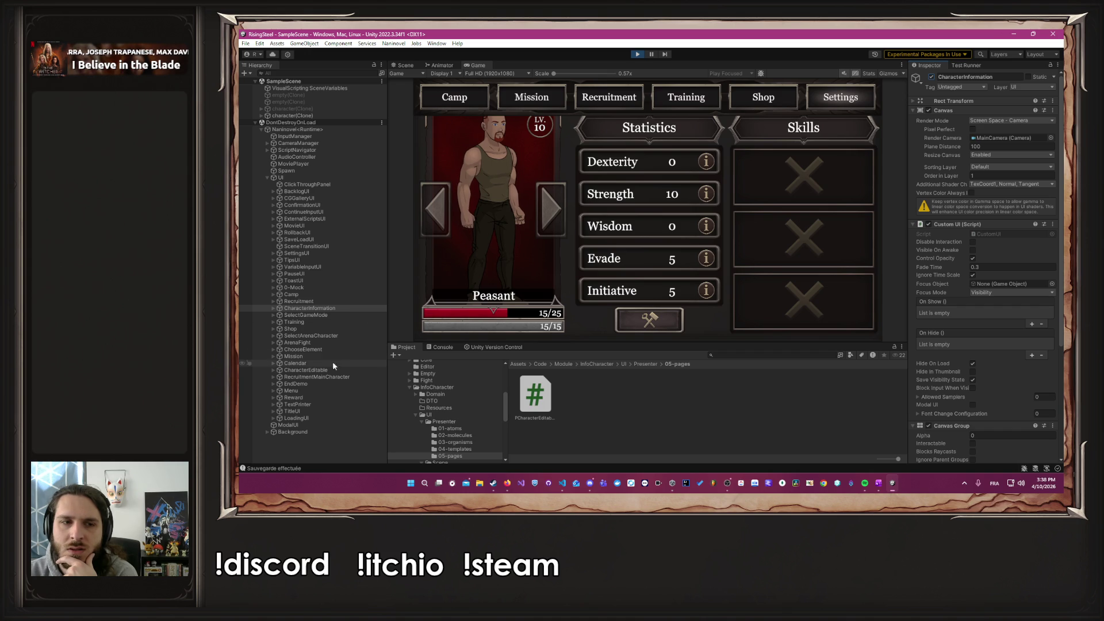
pyautogui.click(321, 371)
pyautogui.click(933, 76)
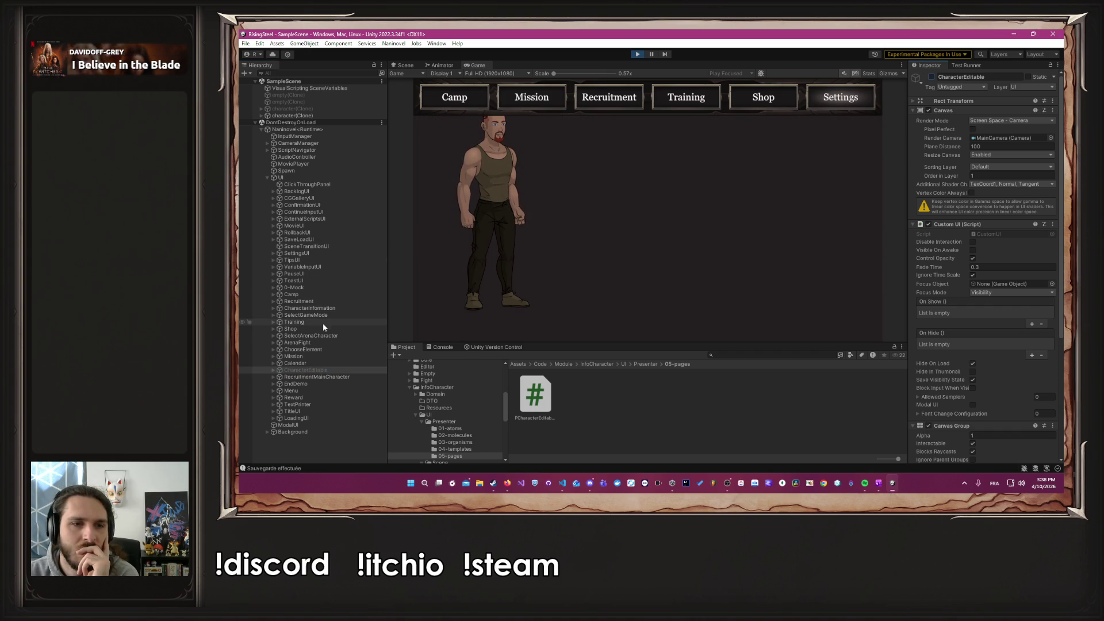
# Step: Deactivate TitleUI and SettingsUI, toggling ModalUI off and back on
pyautogui.click(311, 411)
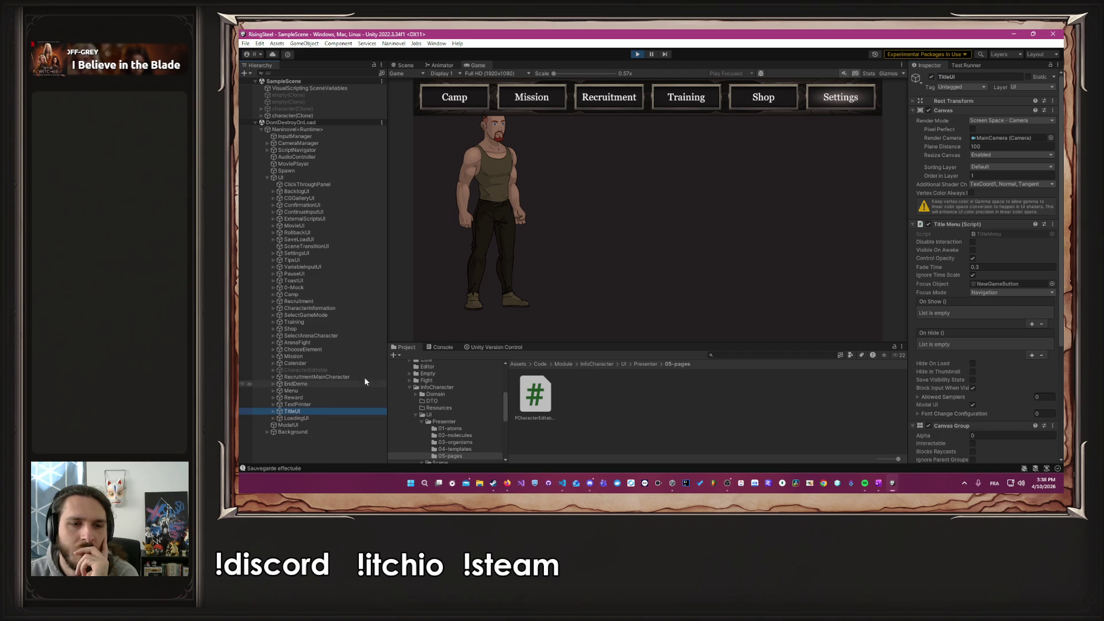
pyautogui.click(931, 76)
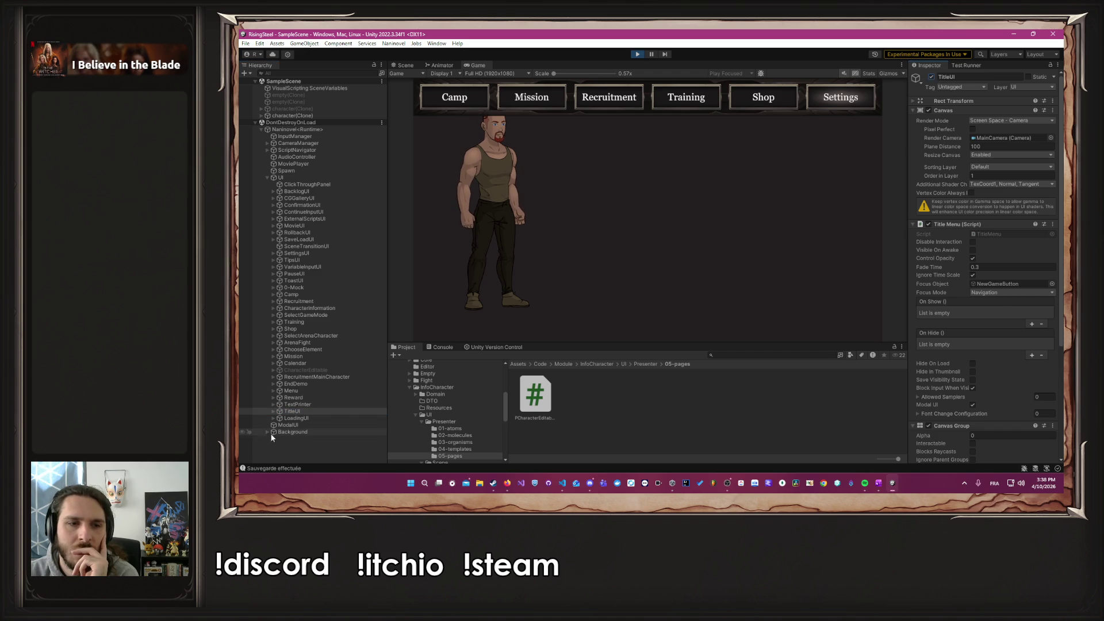
pyautogui.click(276, 425)
pyautogui.click(931, 77)
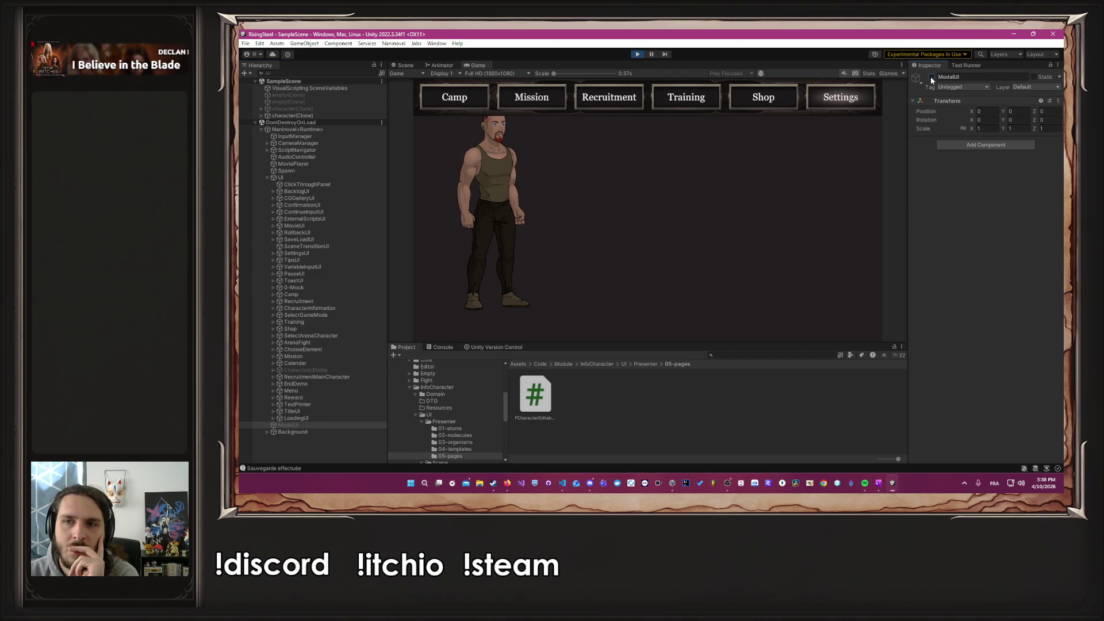
pyautogui.click(931, 77)
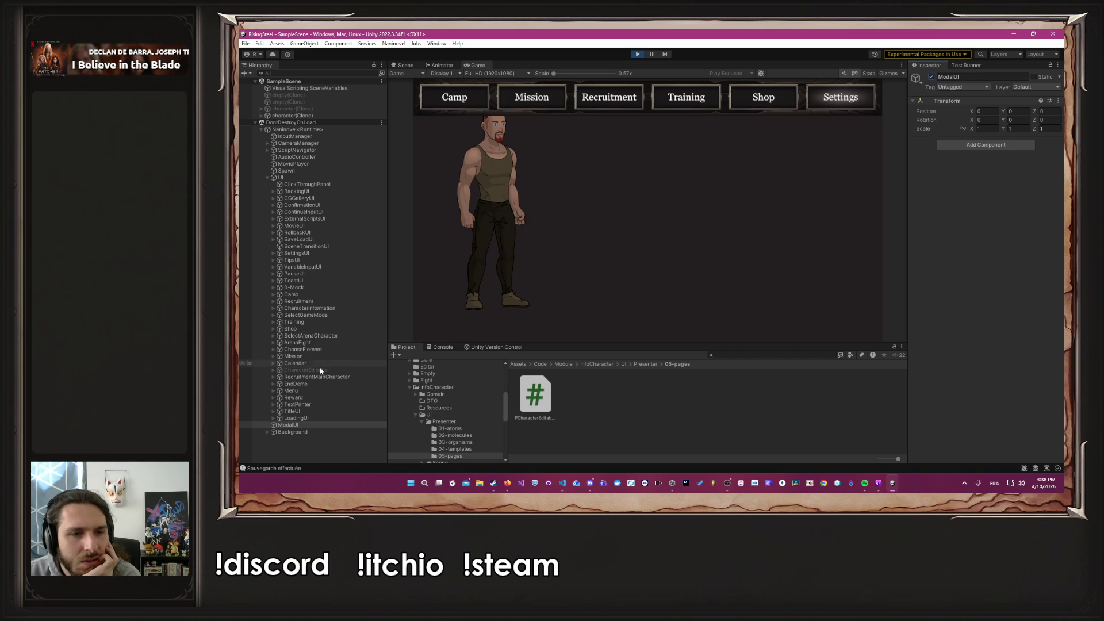
pyautogui.click(318, 253)
pyautogui.click(931, 78)
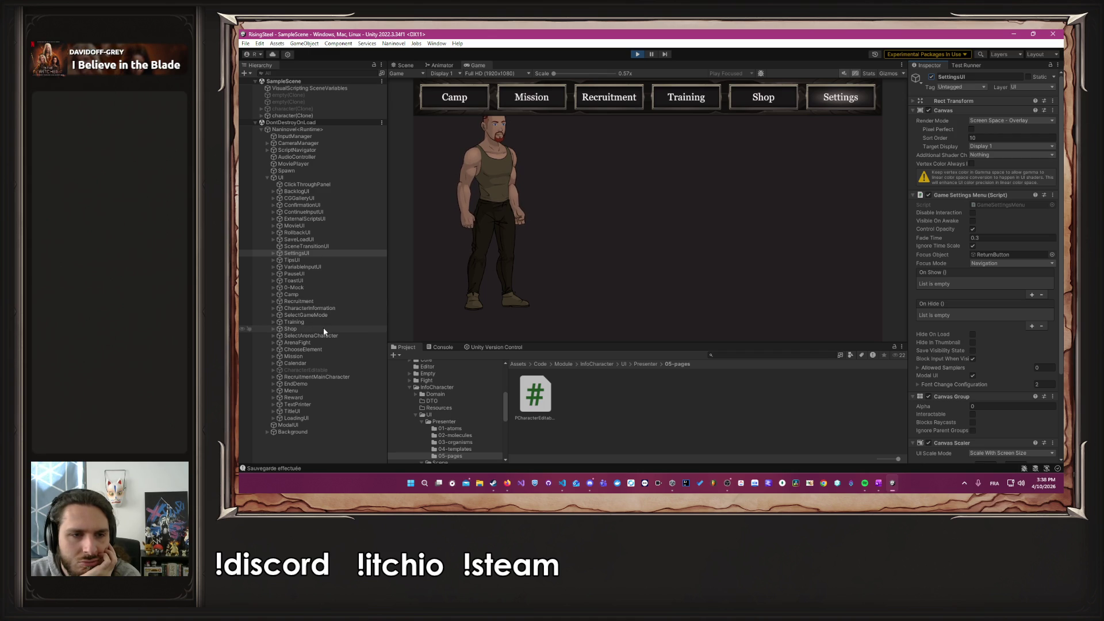
# Step: Inspect Camp, LoadingUI and TitleUI, then activate and deactivate all 22 UI objects from TipsUI to TextPrinter
pyautogui.click(316, 295)
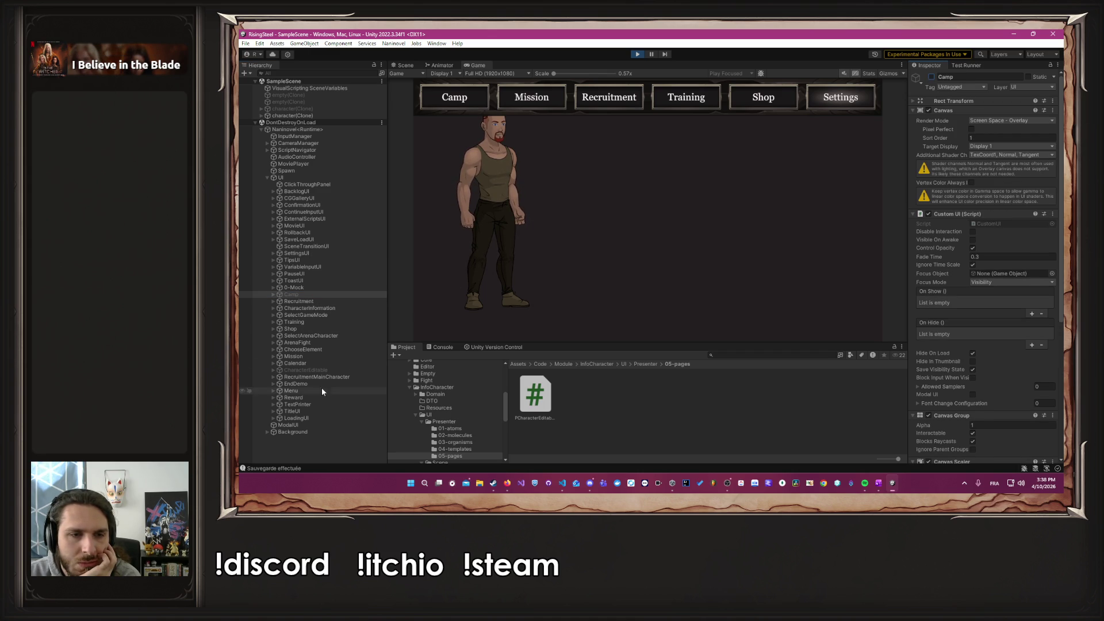
pyautogui.click(307, 417)
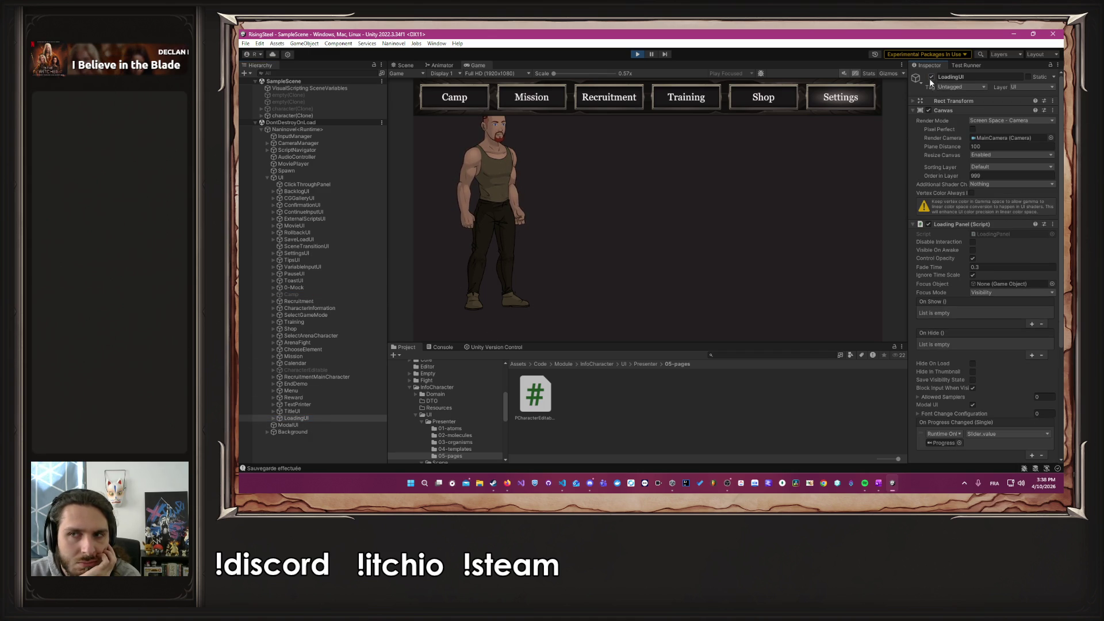
pyautogui.click(313, 411)
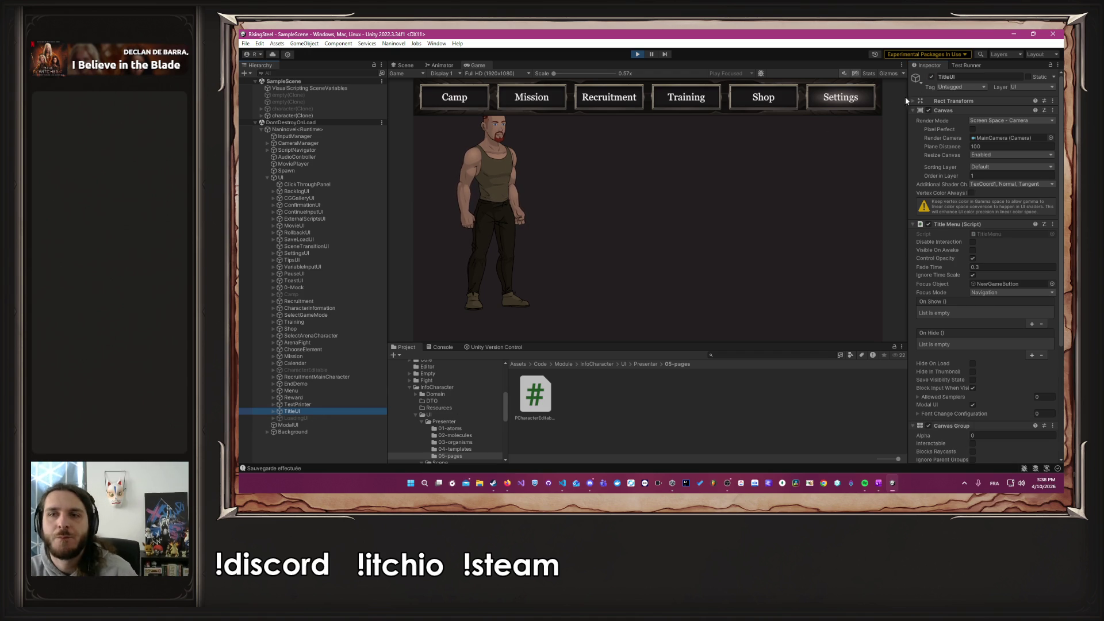
pyautogui.click(317, 404)
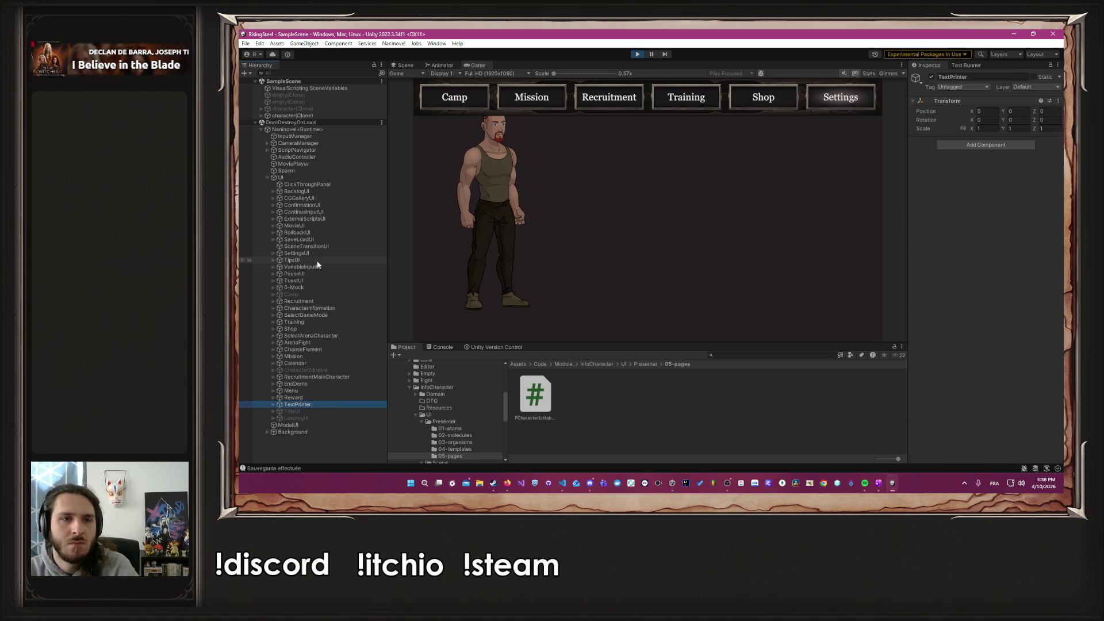
pyautogui.keyDown('shift'); pyautogui.click(316, 259); pyautogui.keyUp('shift')
pyautogui.click(931, 77)
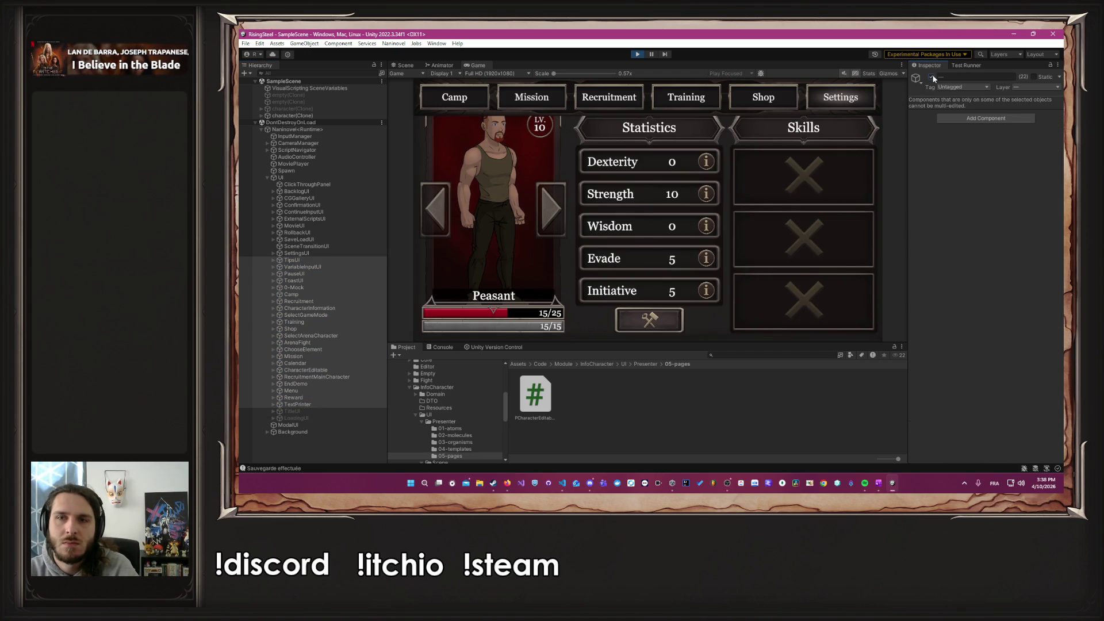
pyautogui.click(932, 77)
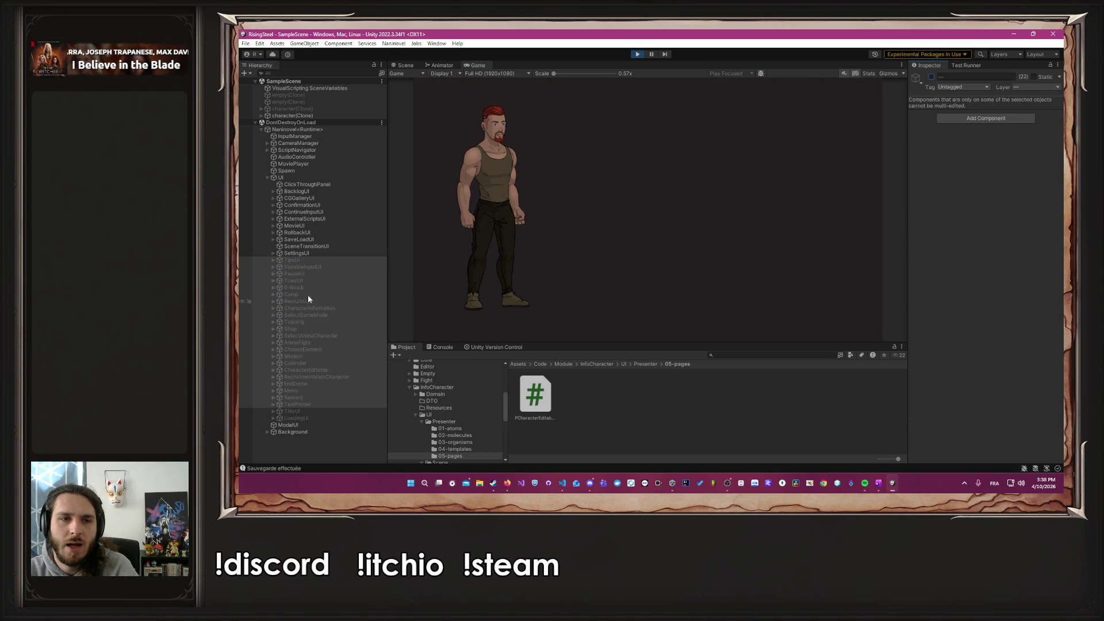
# Step: Reactivate PauseUI, toggle TipsUI with VariableInputUI, inspect ToastUI, and reactivate 0-Mock
pyautogui.click(310, 274)
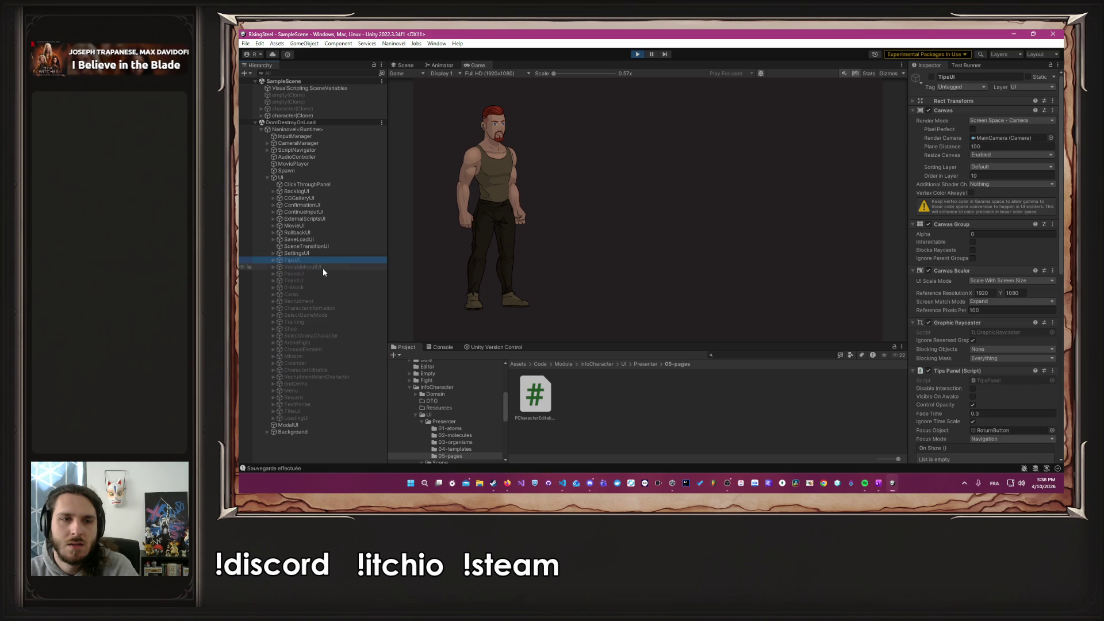
pyautogui.click(932, 76)
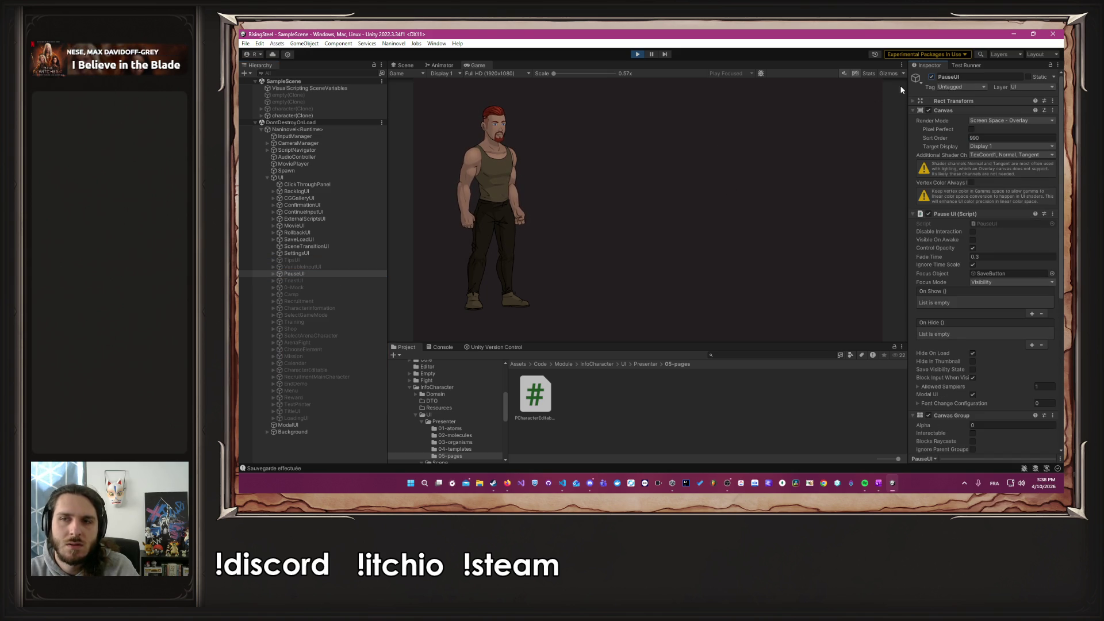
pyautogui.click(350, 260)
pyautogui.keyDown('shift'); pyautogui.click(340, 267); pyautogui.keyUp('shift')
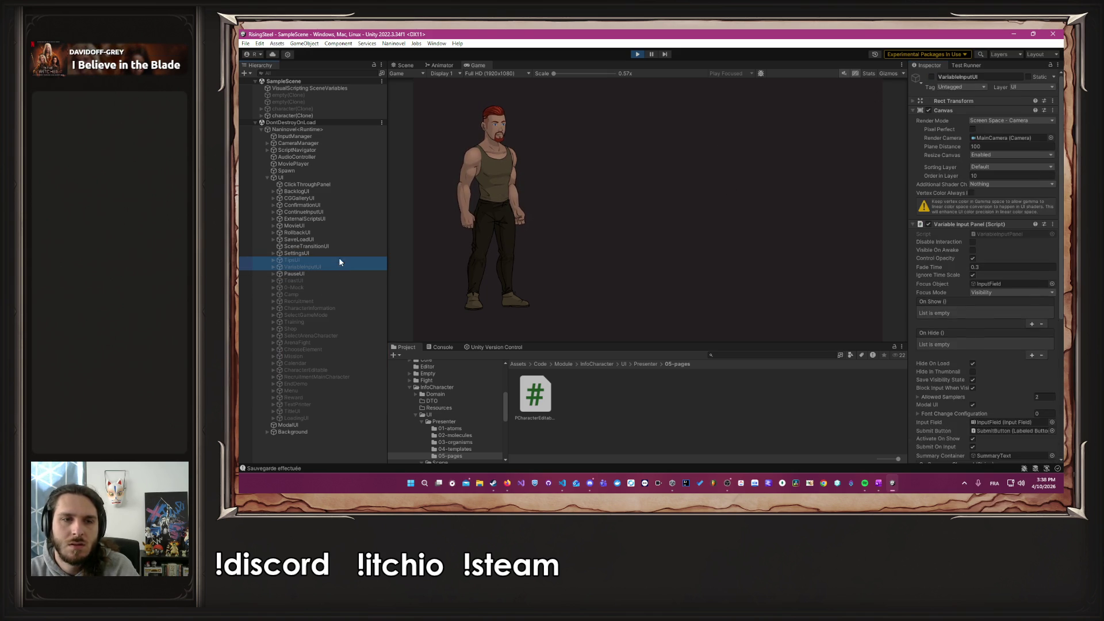
pyautogui.click(928, 79)
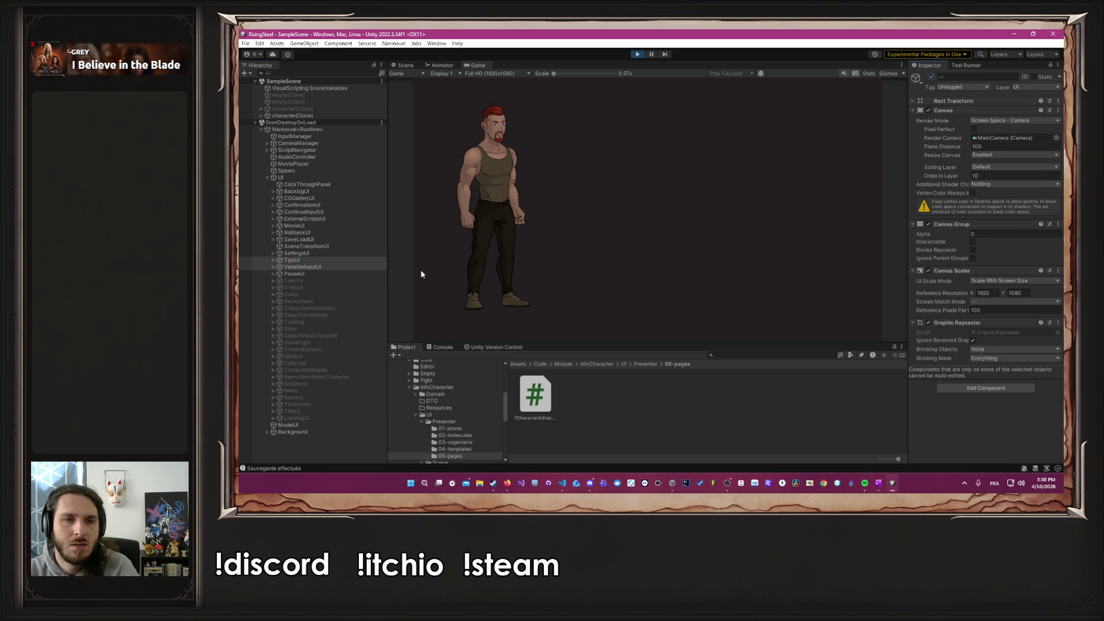
pyautogui.click(323, 280)
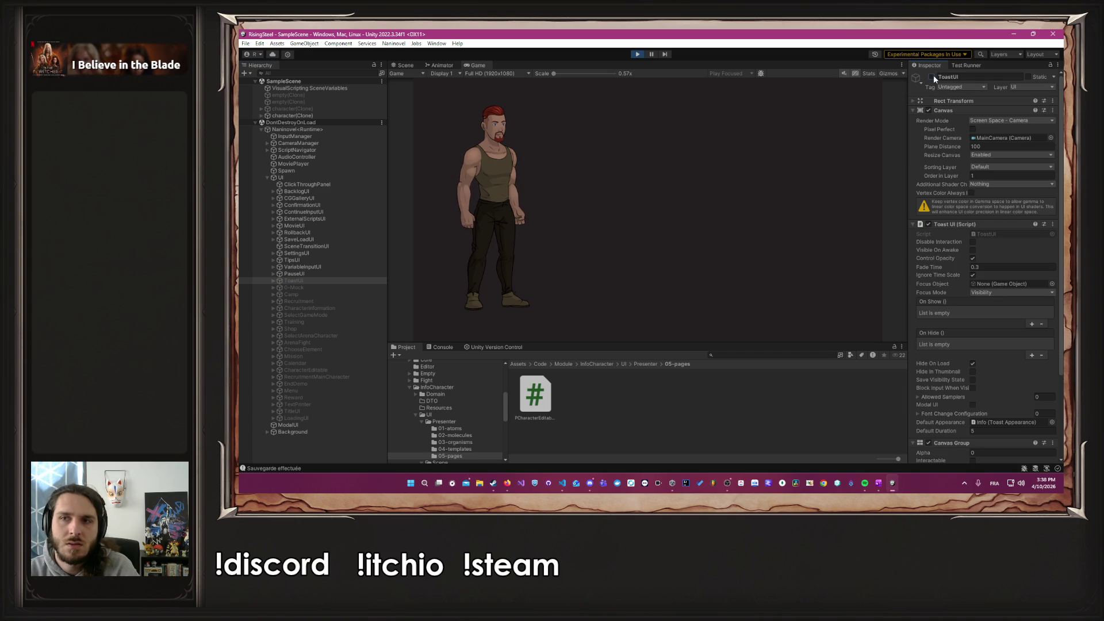
pyautogui.click(305, 288)
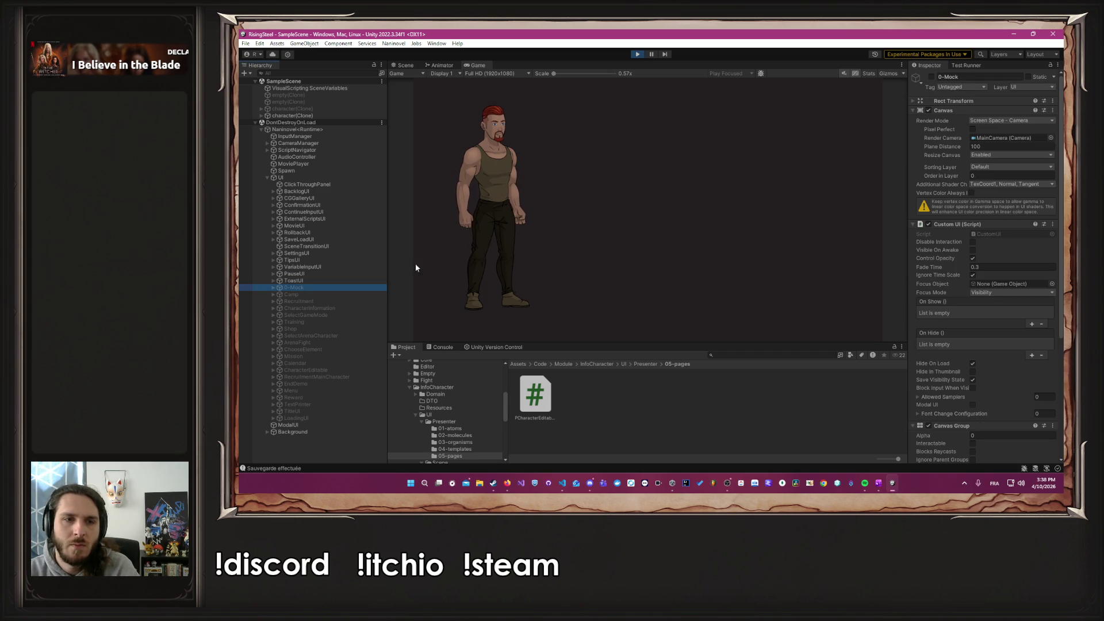
pyautogui.click(932, 77)
# Step: Reactivate the Camp through Training objects and the Shop through Mission objects
pyautogui.click(299, 293)
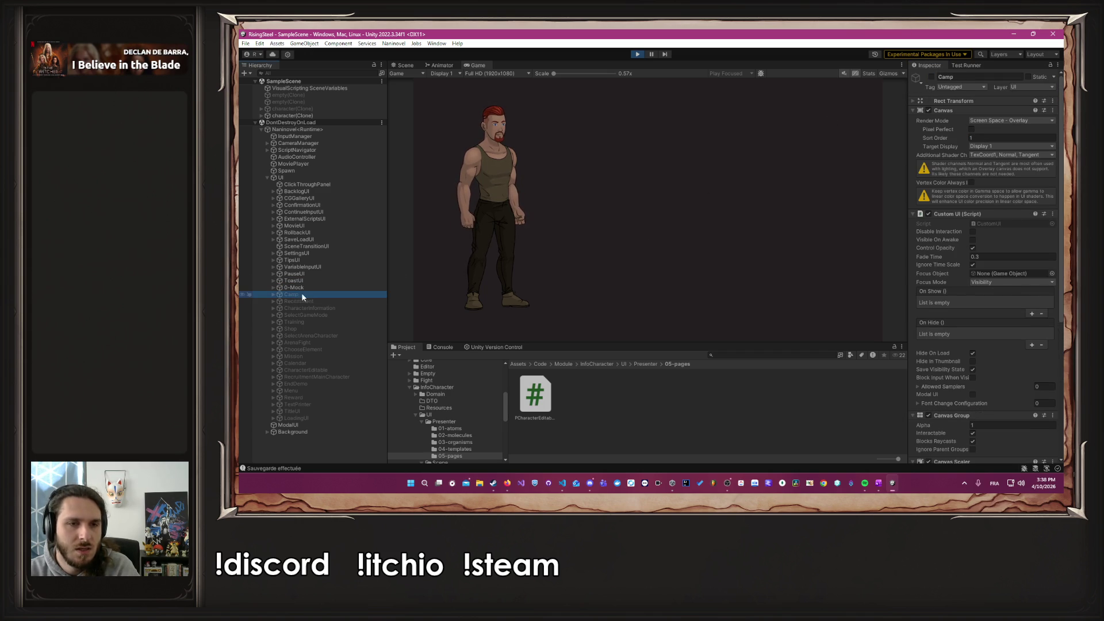
pyautogui.keyDown('shift'); pyautogui.click(315, 322); pyautogui.keyUp('shift')
pyautogui.click(932, 79)
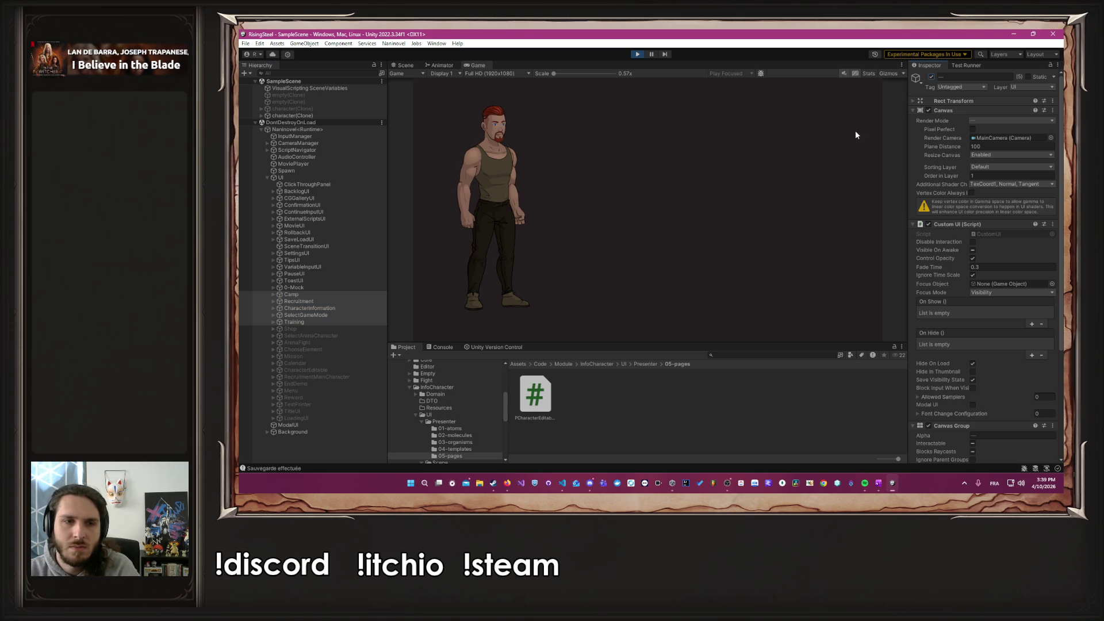
pyautogui.click(324, 328)
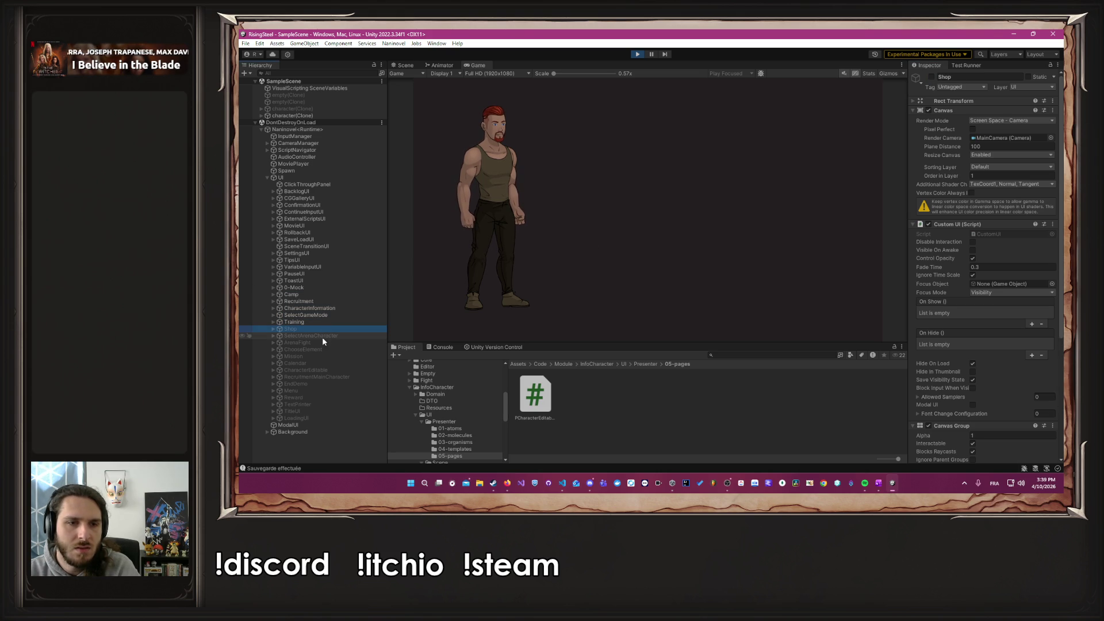
pyautogui.keyDown('shift'); pyautogui.click(319, 354); pyautogui.keyUp('shift')
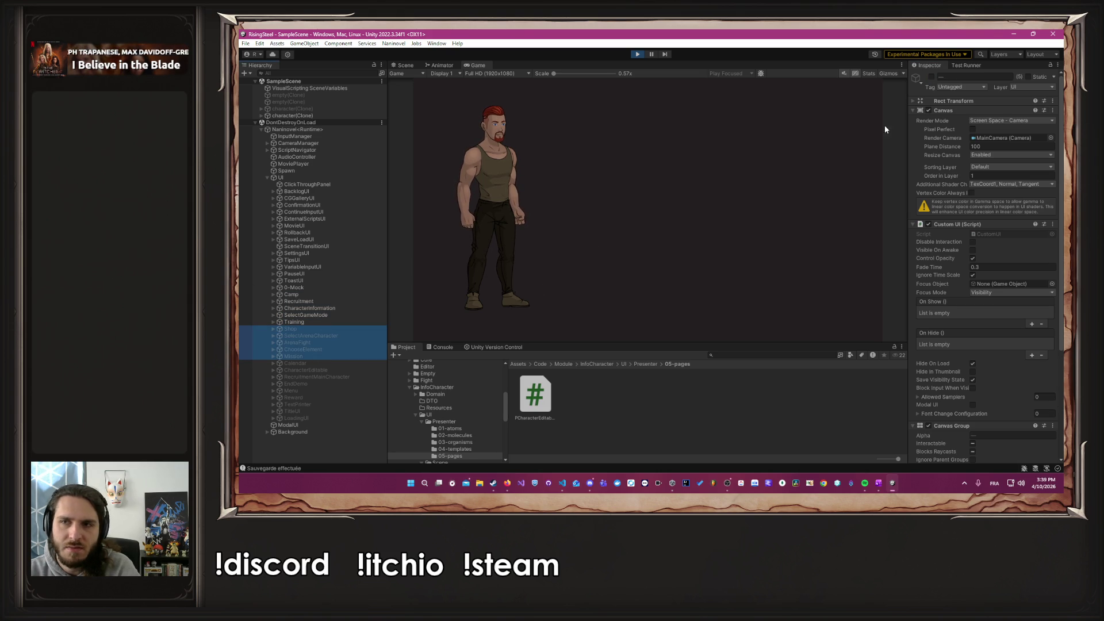
pyautogui.click(931, 76)
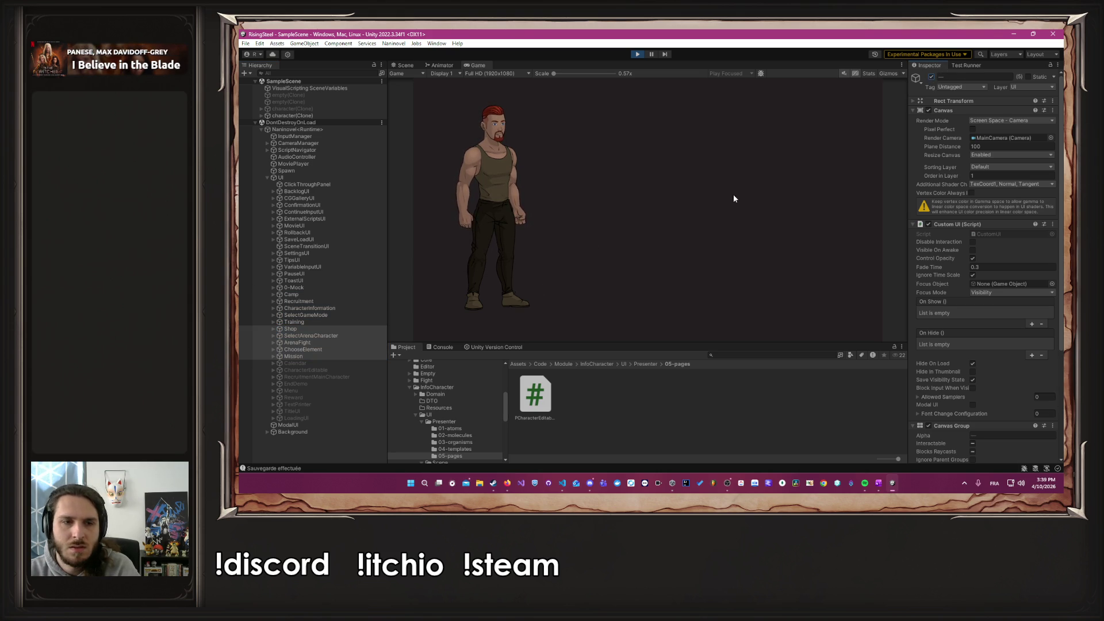
# Step: Activate Calendar through Menu, toggle Menu off, on and off again, then stop play mode
pyautogui.click(292, 363)
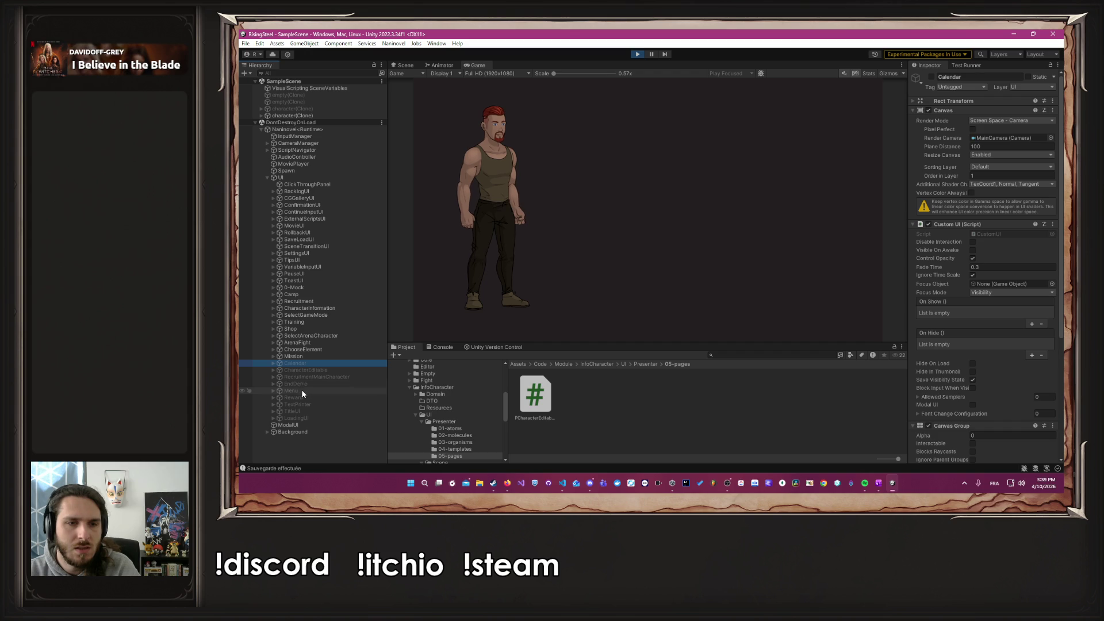
pyautogui.keyDown('shift'); pyautogui.click(301, 390); pyautogui.keyUp('shift')
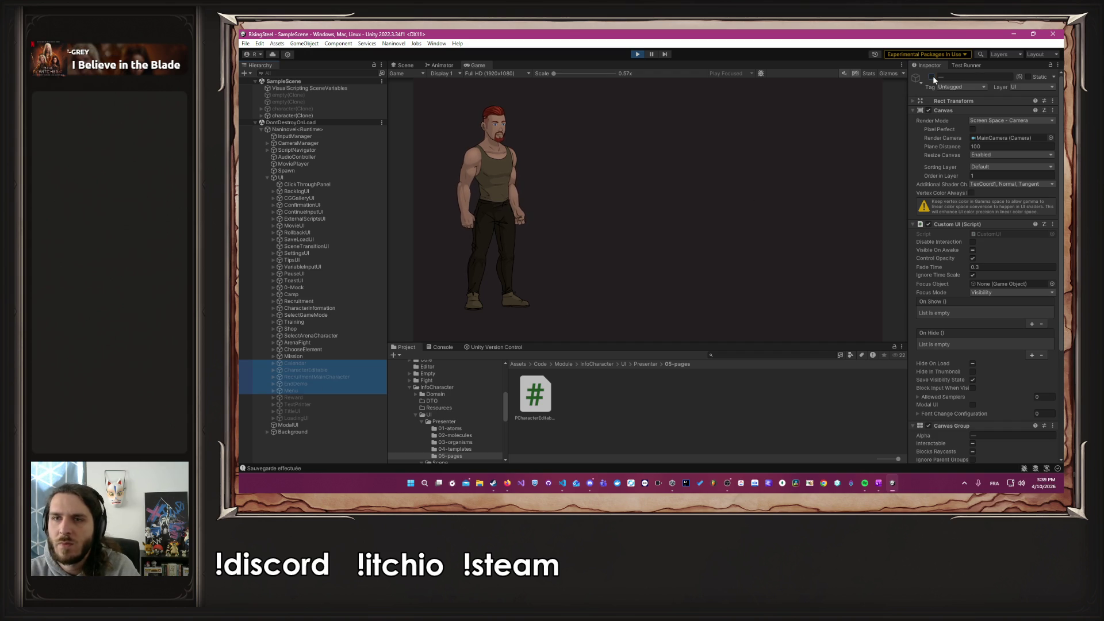
pyautogui.click(932, 76)
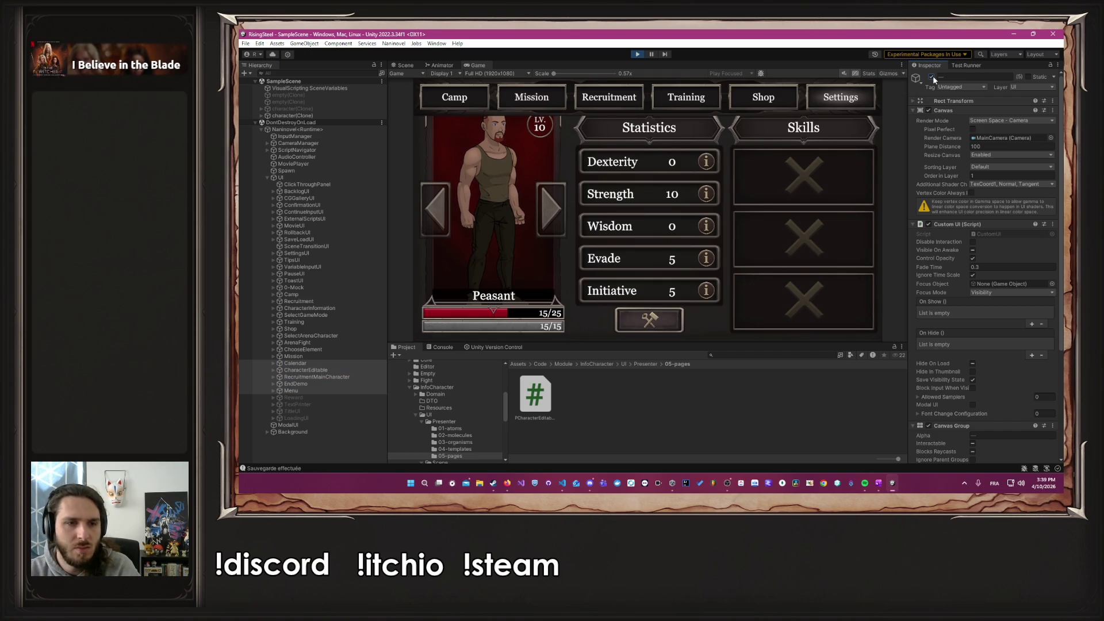
pyautogui.click(320, 390)
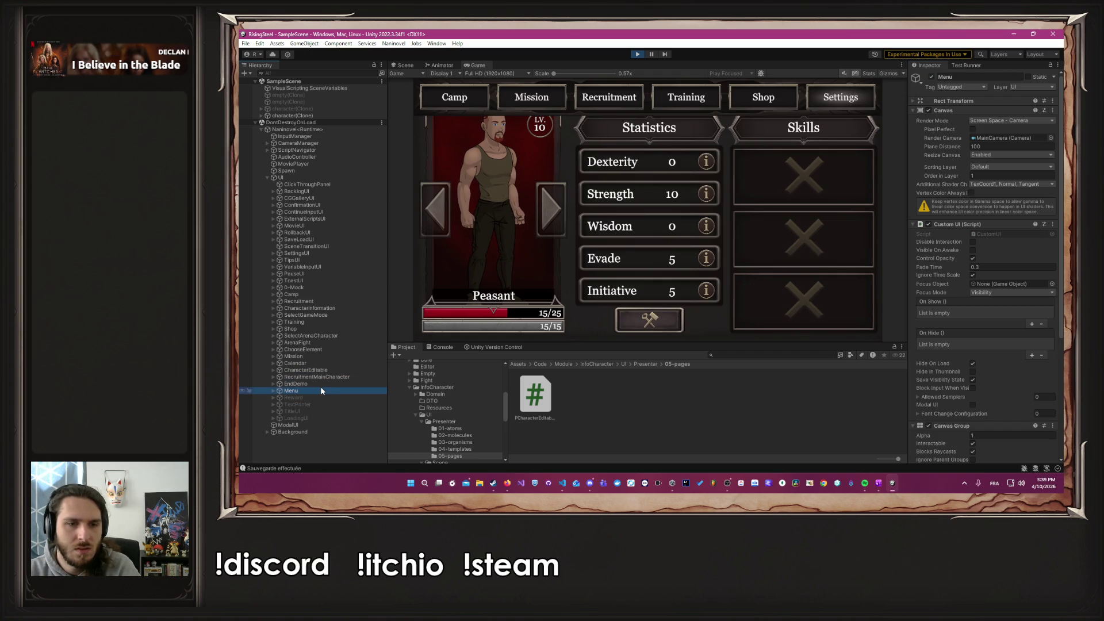
pyautogui.click(931, 76)
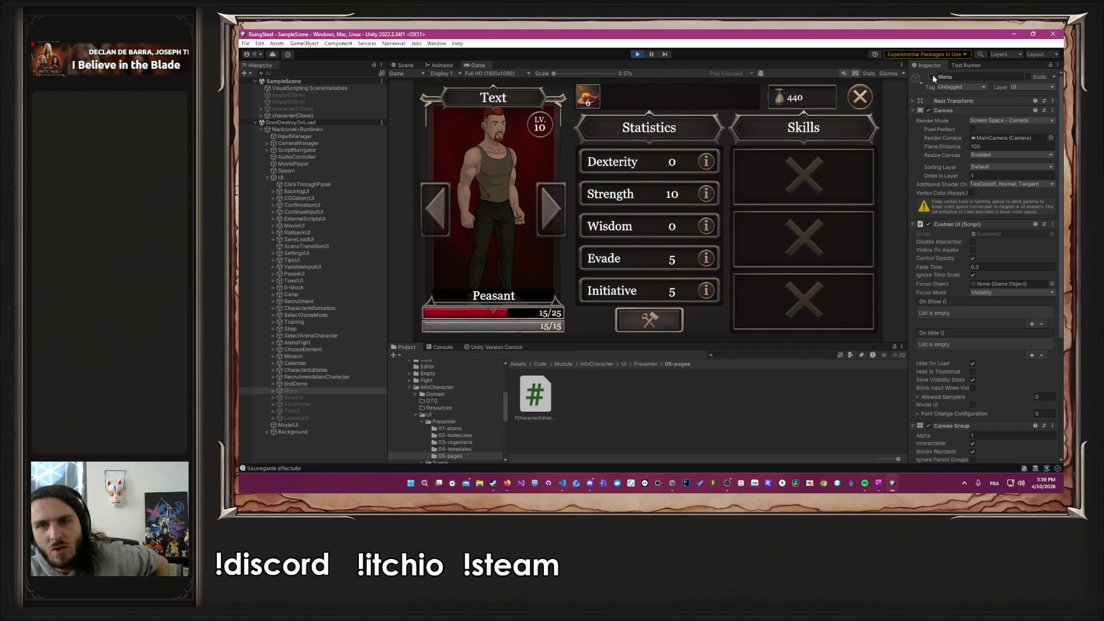
pyautogui.click(932, 76)
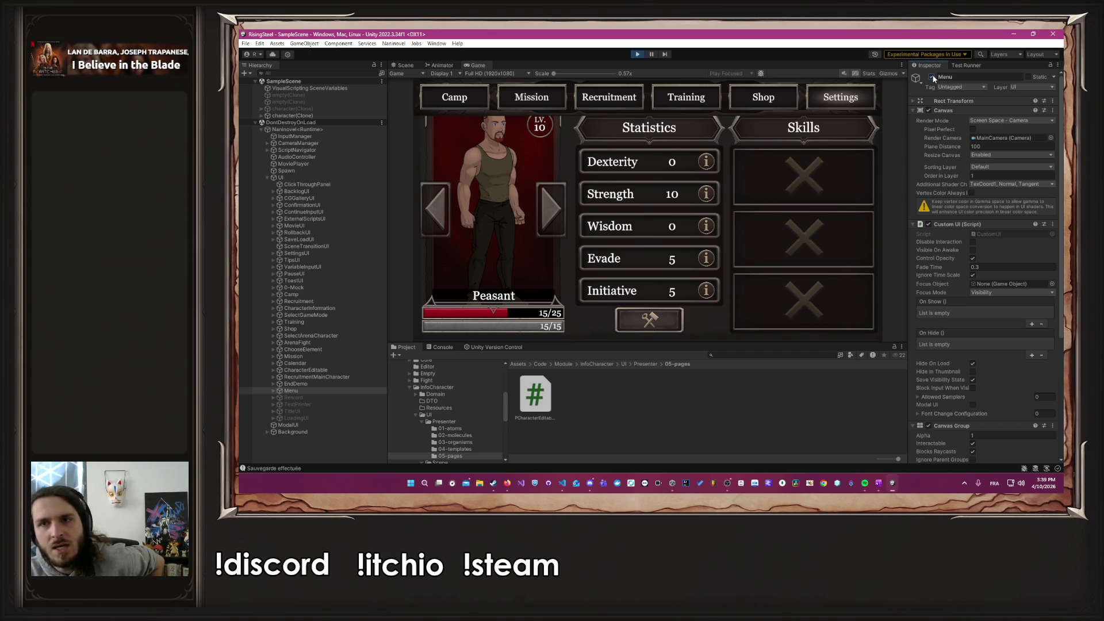
pyautogui.click(932, 77)
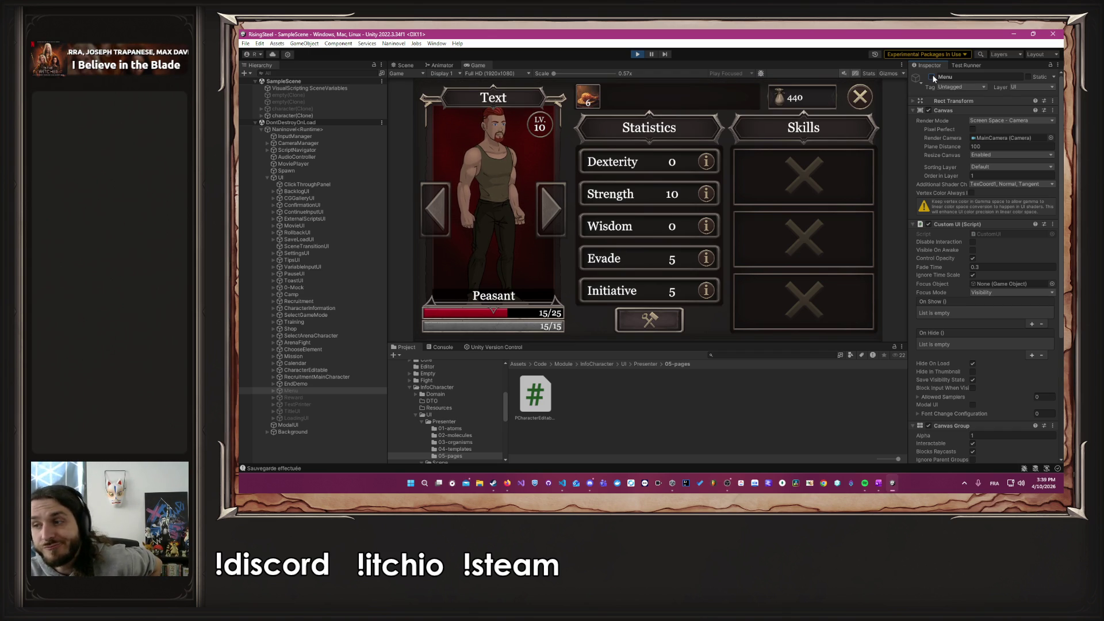
pyautogui.click(637, 55)
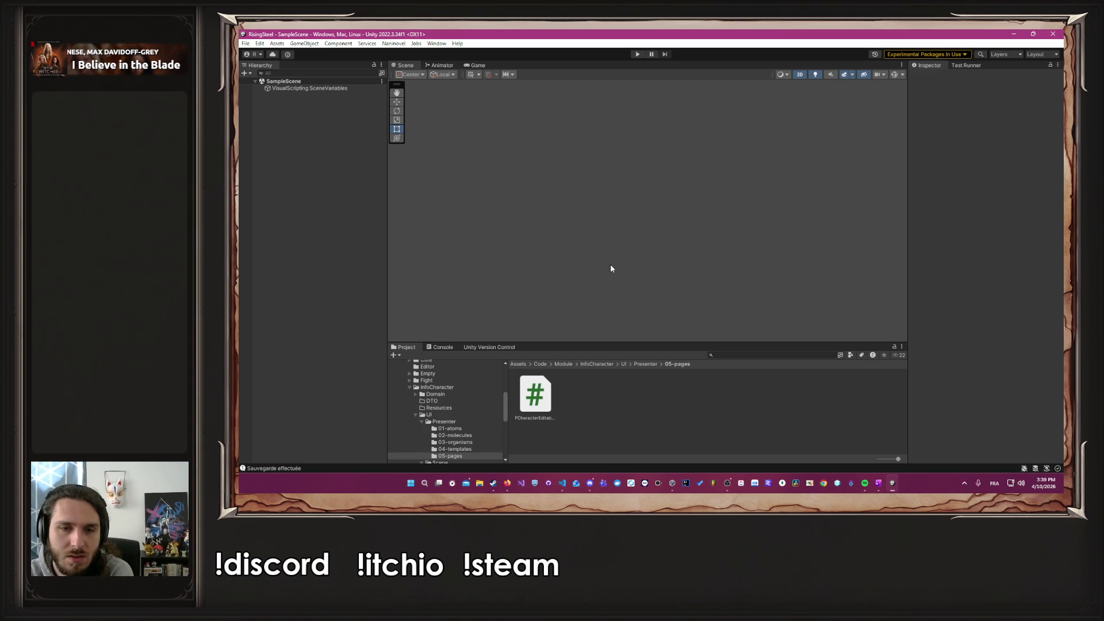
# Step: Enlarge the Project panel and scroll Naninovel's UI resources list down to the Menu entry
pyautogui.moveTo(605, 344); pyautogui.dragTo(592, 213)
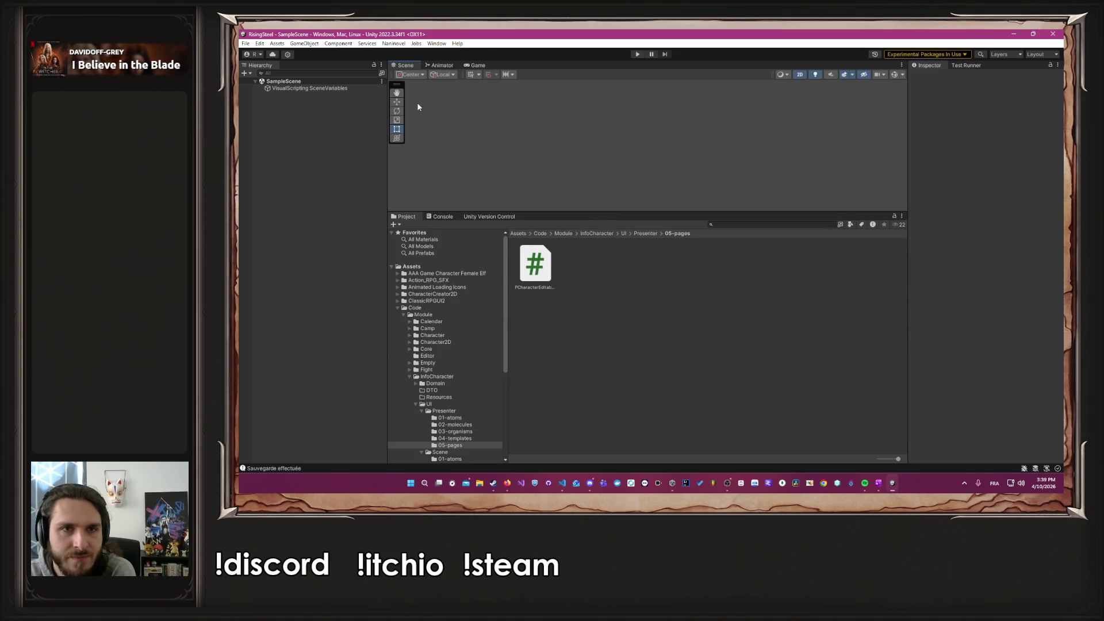
pyautogui.click(394, 44)
pyautogui.moveTo(455, 97)
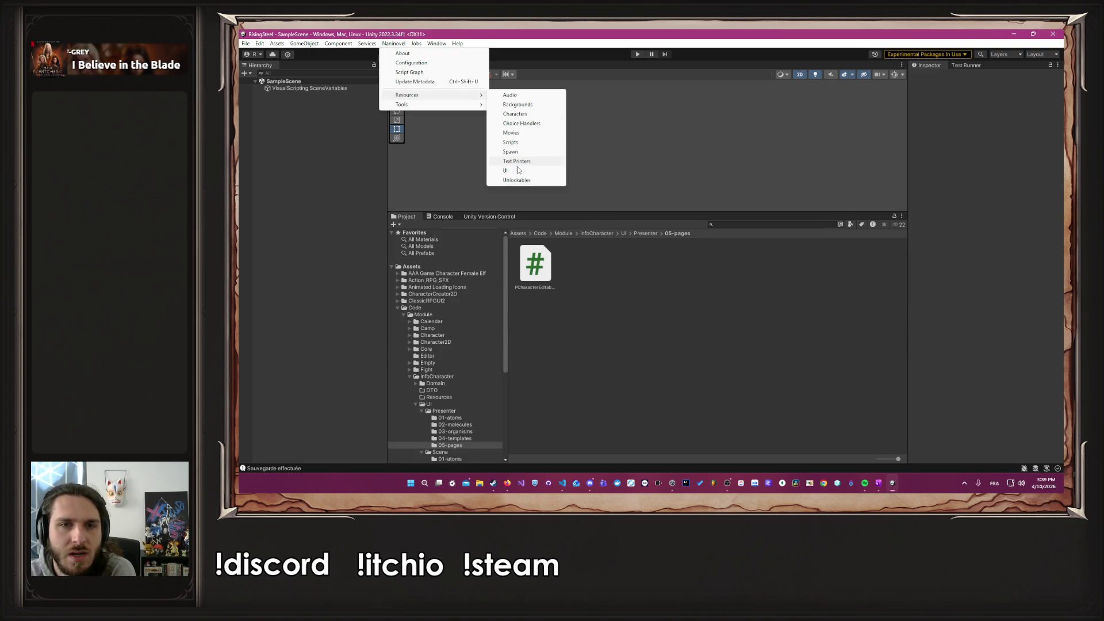
pyautogui.click(517, 171)
pyautogui.scroll(-5, 809, 202)
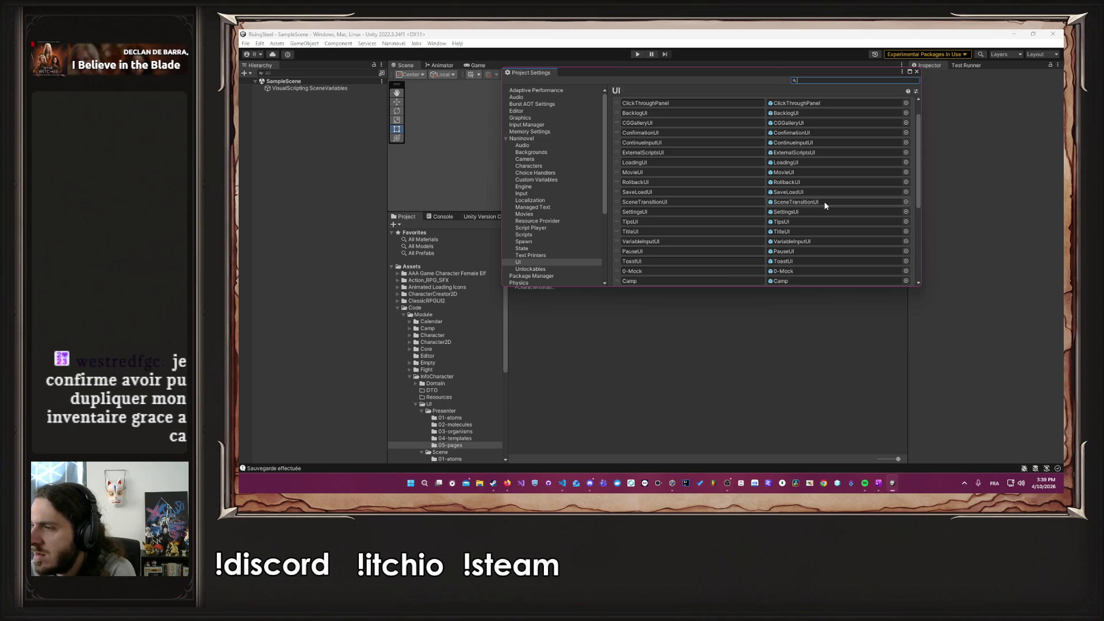
pyautogui.scroll(-2, 804, 141)
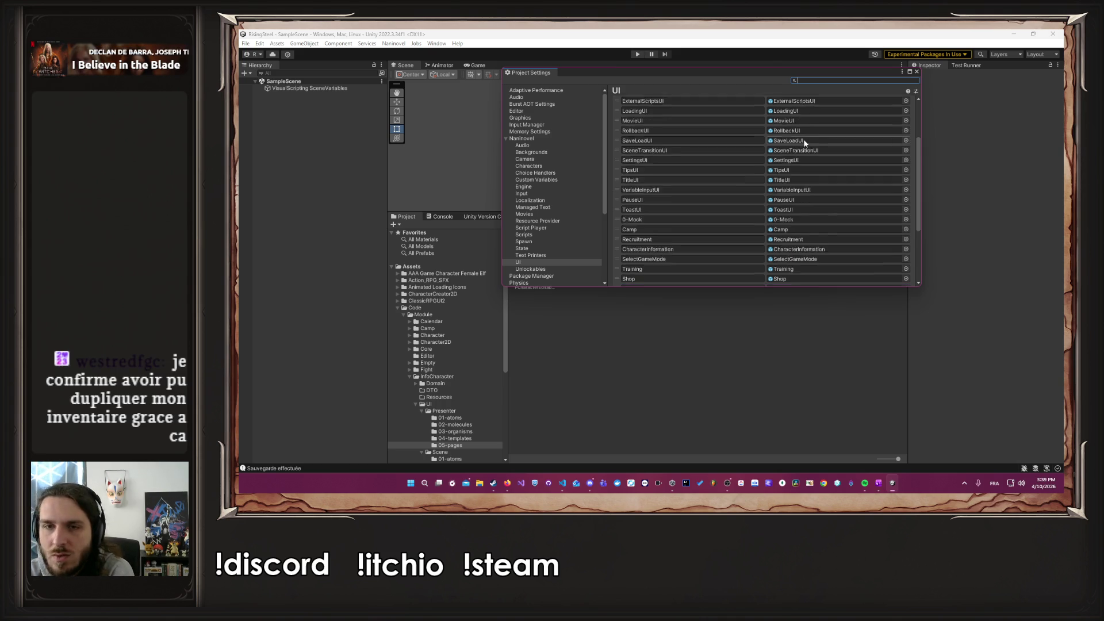
pyautogui.scroll(-2, 831, 212)
pyautogui.scroll(-5, 801, 154)
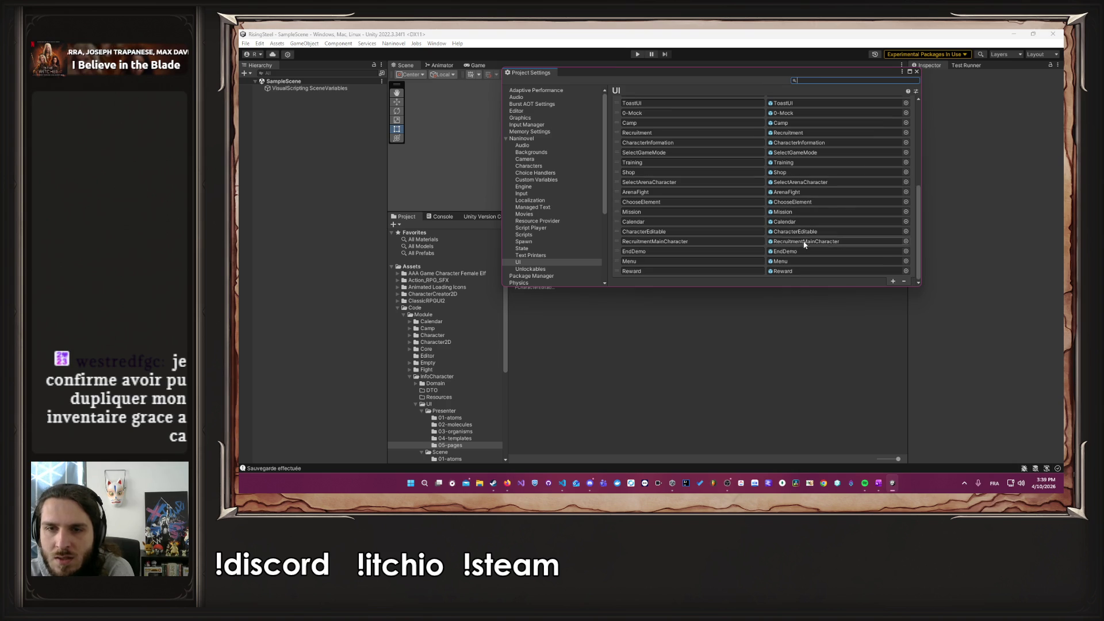
# Step: Ping the Menu prefab asset, close Project Settings, and open the prefab for editing
pyautogui.click(801, 262)
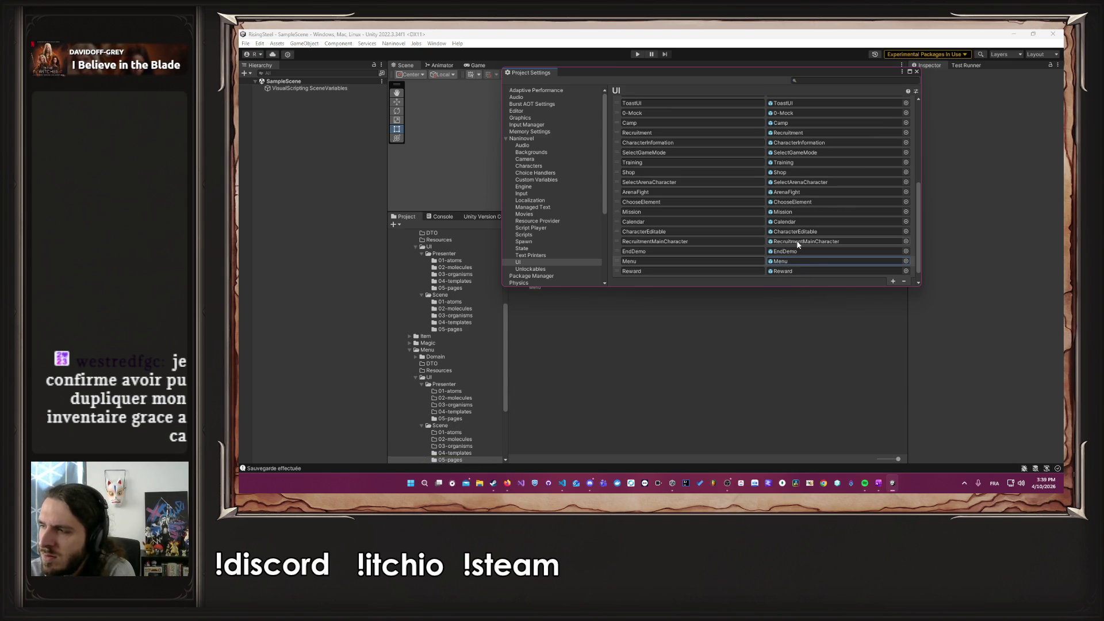
pyautogui.click(917, 71)
pyautogui.doubleClick(546, 261)
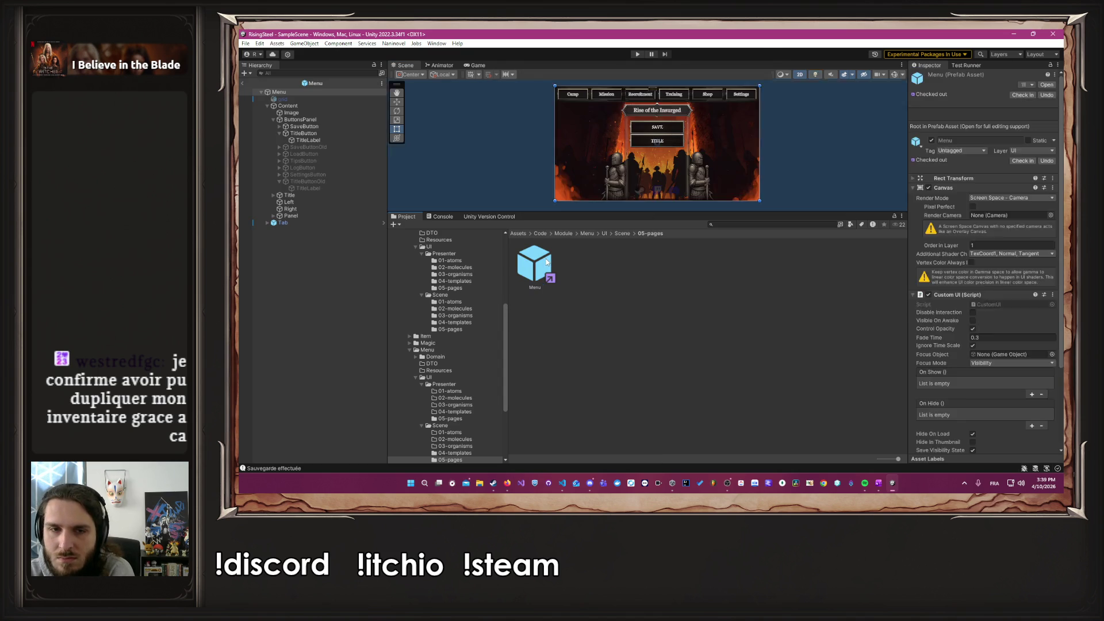
# Step: Inspect the Menu prefab's TitleButton click actions and open its TitleController script
pyautogui.moveTo(726, 212); pyautogui.dragTo(705, 352)
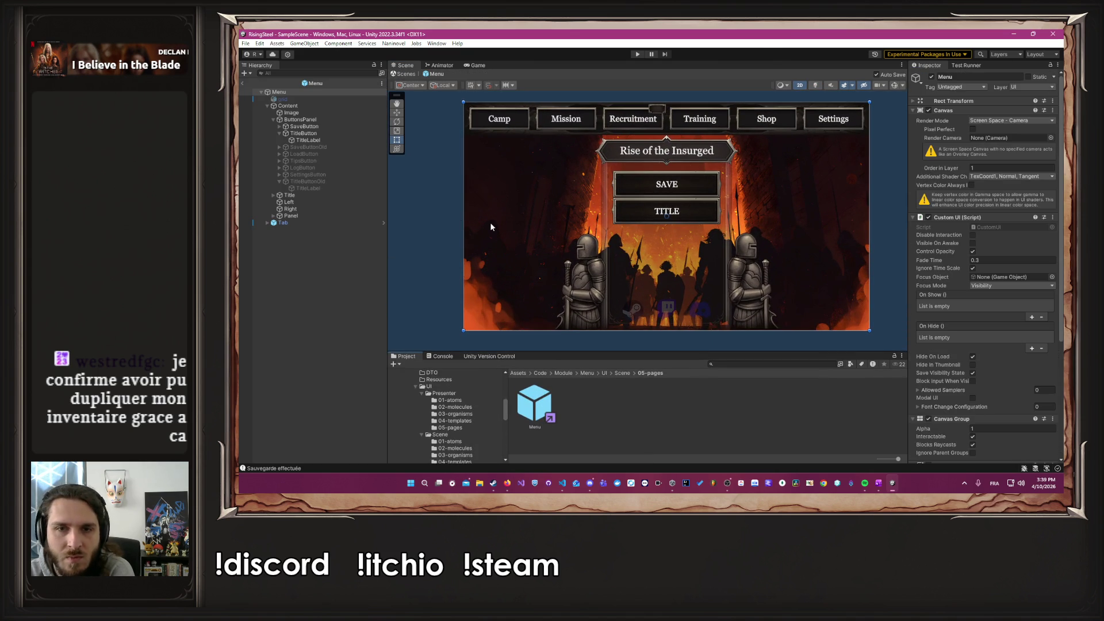
pyautogui.click(322, 141)
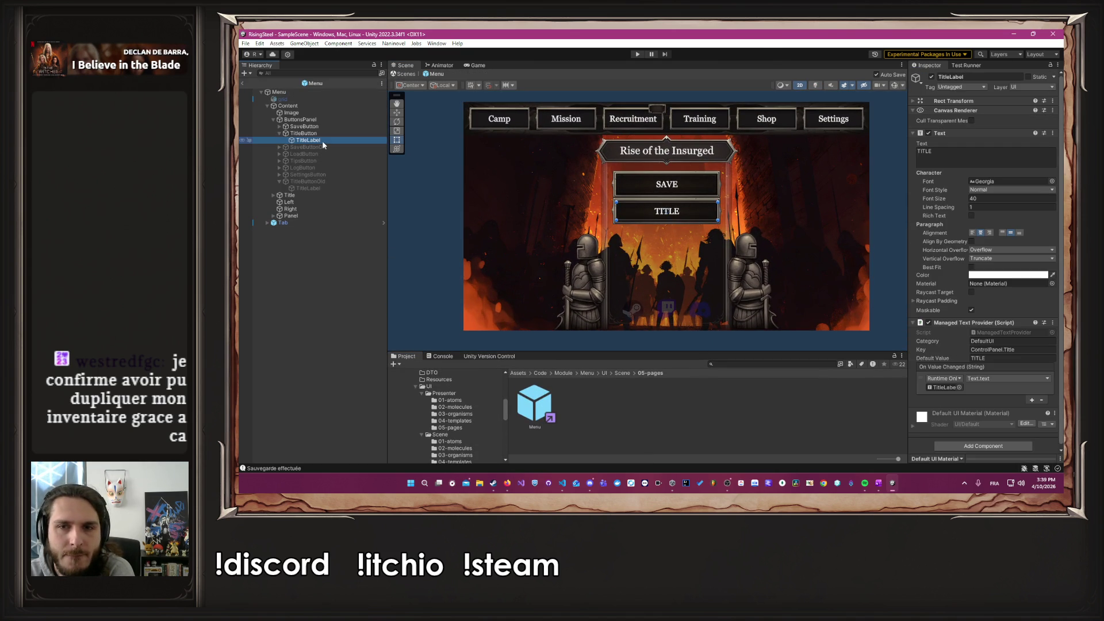
pyautogui.click(321, 133)
pyautogui.scroll(-5, 922, 280)
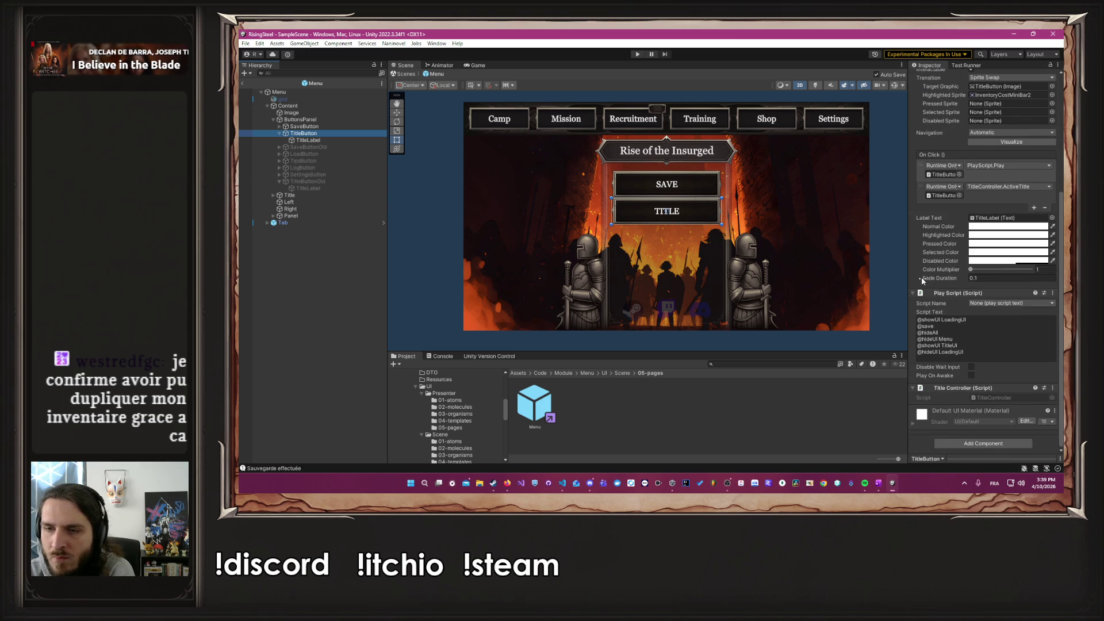
pyautogui.click(1002, 396)
pyautogui.doubleClick(689, 397)
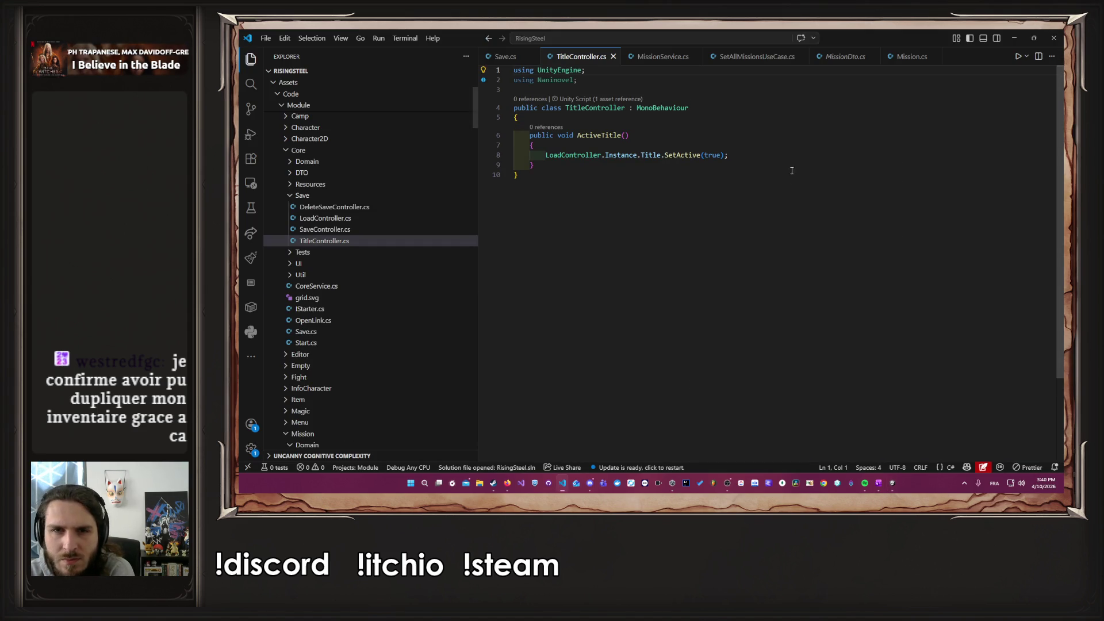
# Step: Review the SetActive call on line 8 of ActiveTitle, then minimize VS Code
pyautogui.click(792, 151)
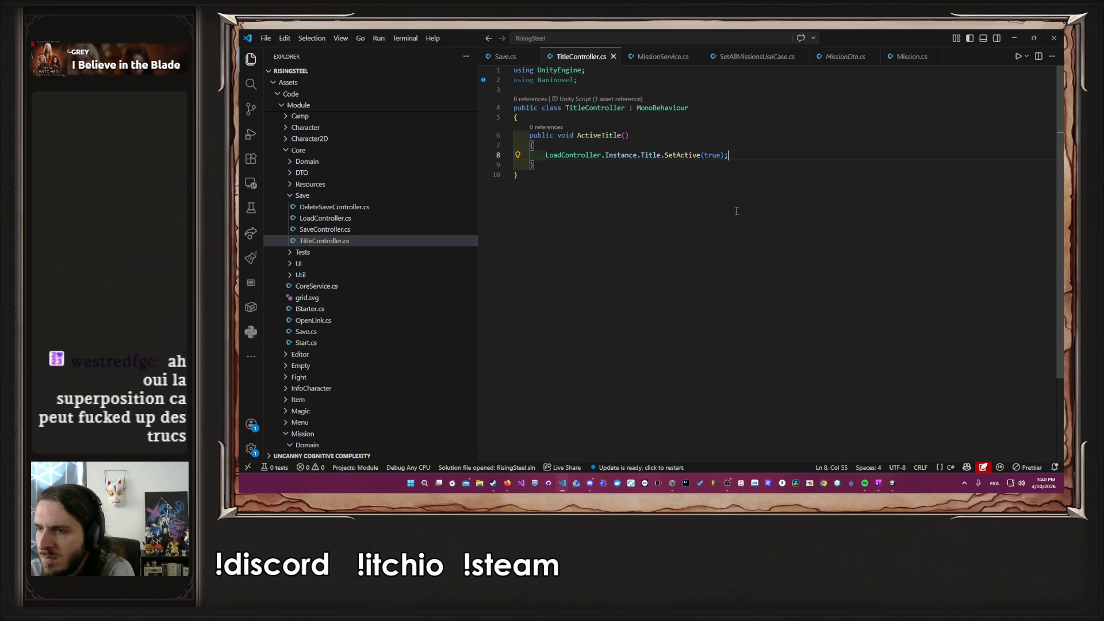
pyautogui.click(703, 155)
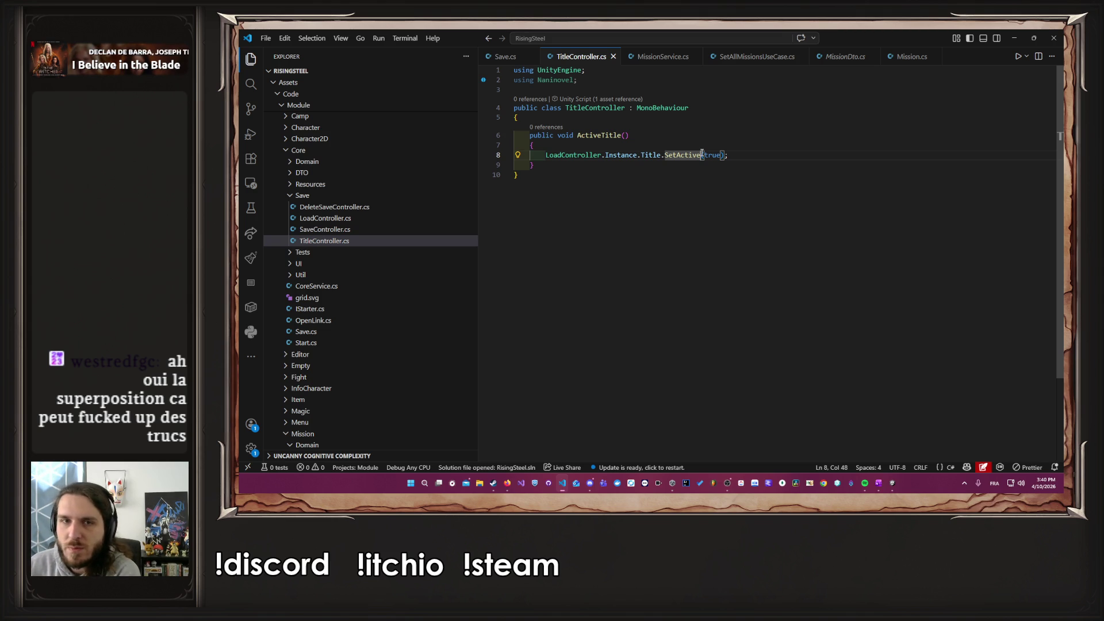
pyautogui.click(1014, 37)
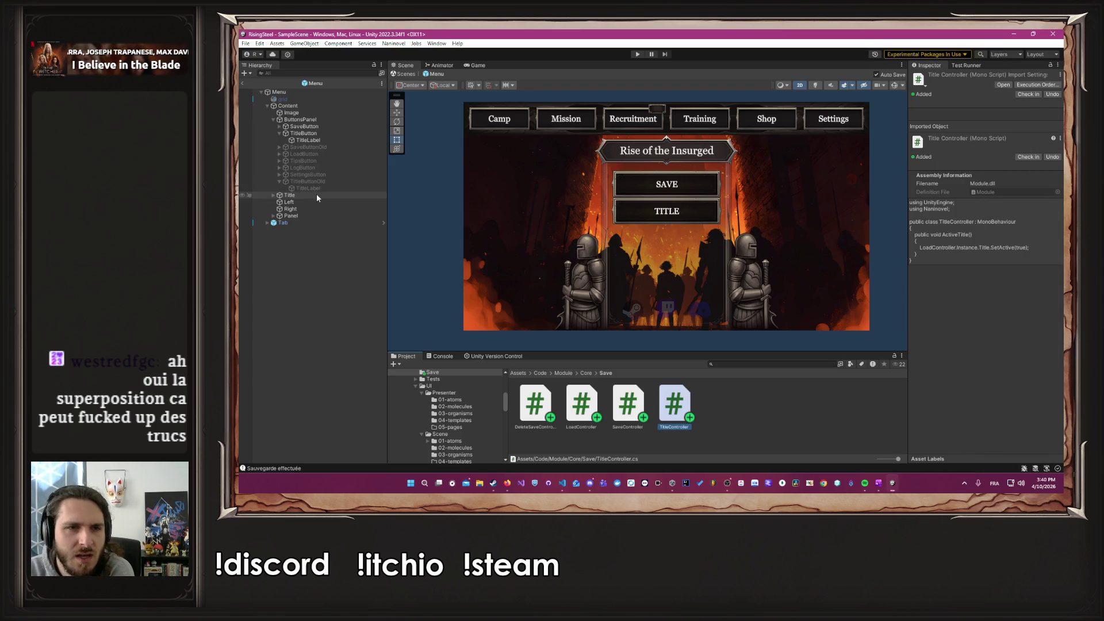
# Step: Dismiss VS Code and bring the Unity Editor back to the front
pyautogui.click(562, 483)
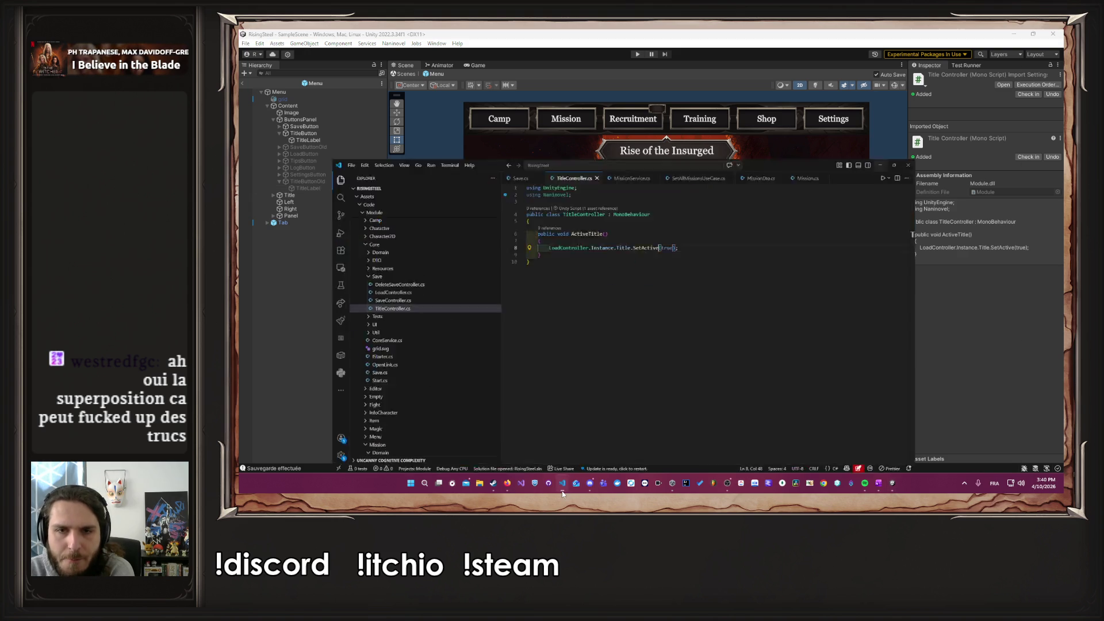
pyautogui.doubleClick(839, 37)
pyautogui.hotkey('alt', 'Tab')
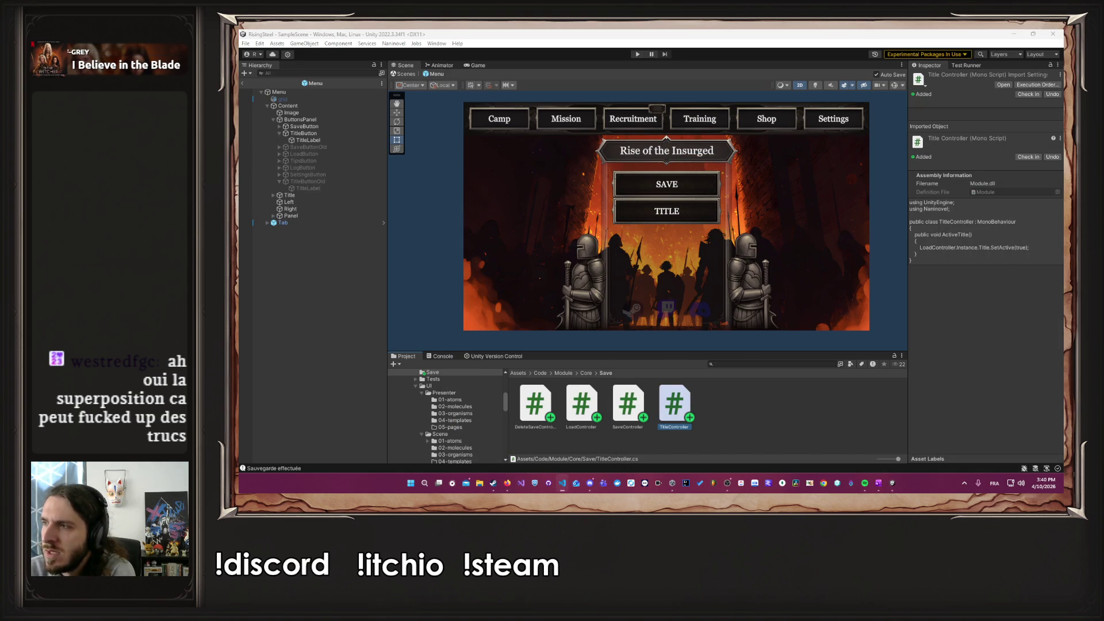
pyautogui.click(861, 225)
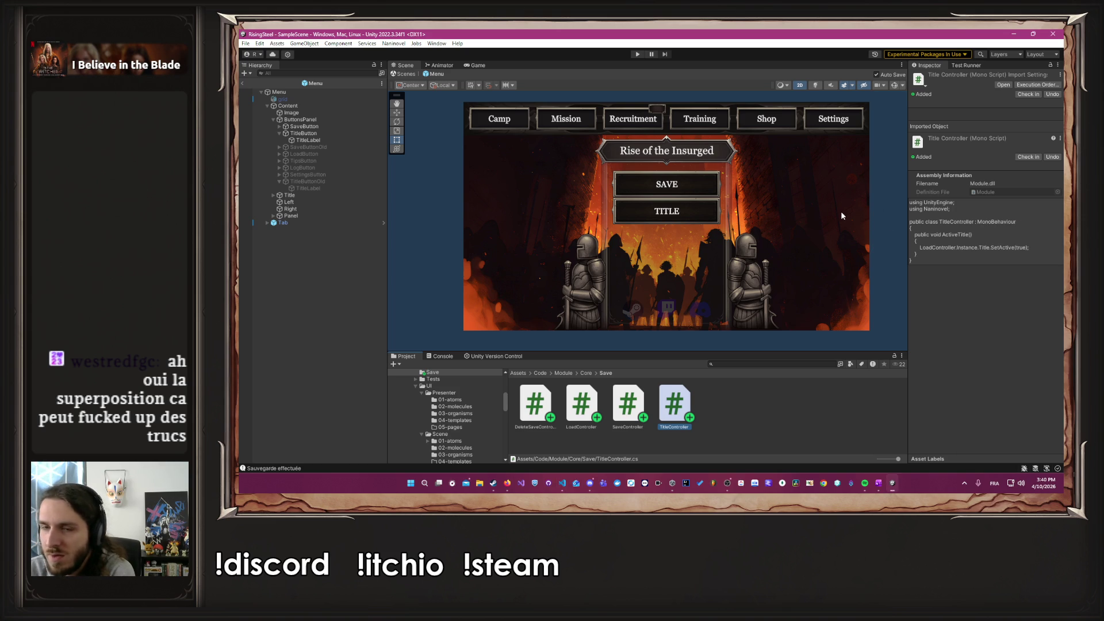
pyautogui.click(327, 140)
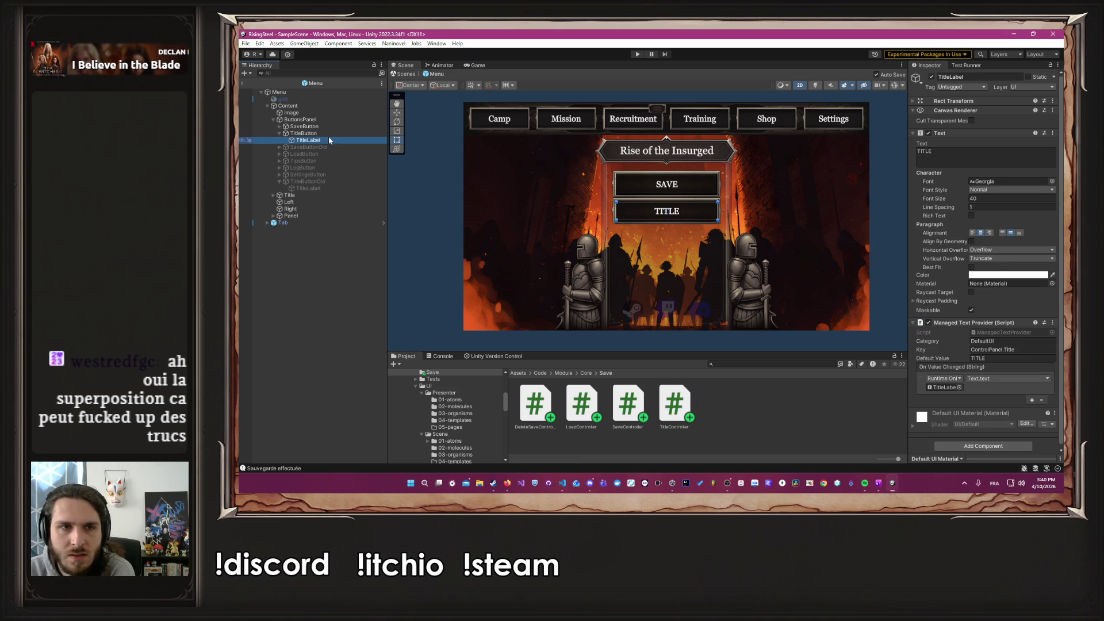
pyautogui.click(328, 134)
pyautogui.scroll(-5, 947, 298)
pyautogui.click(988, 321)
pyautogui.click(988, 321)
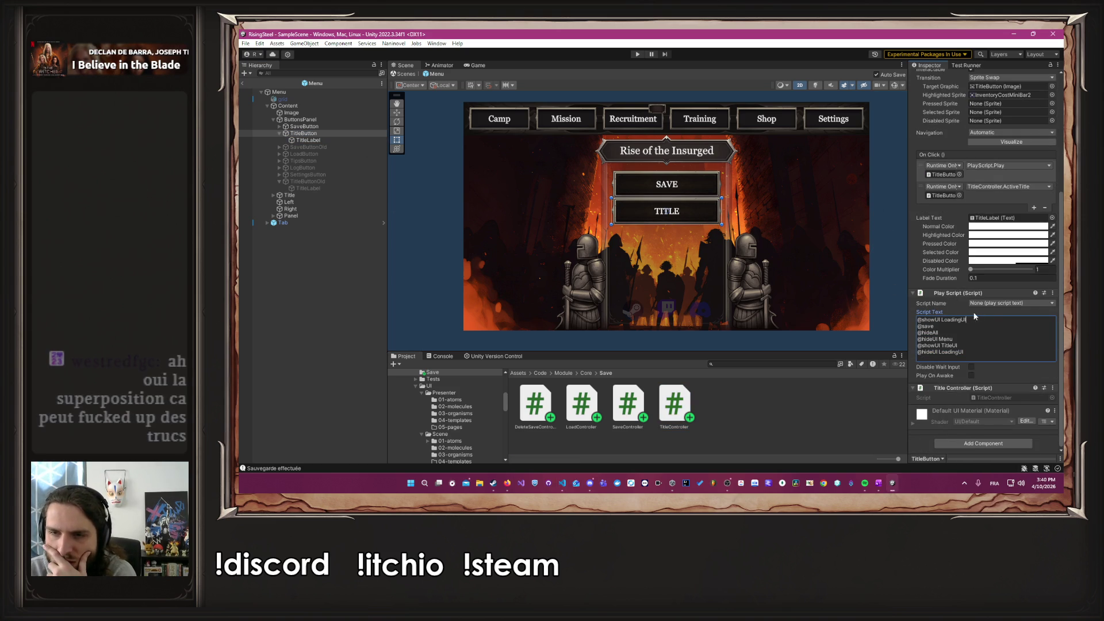
pyautogui.click(970, 338)
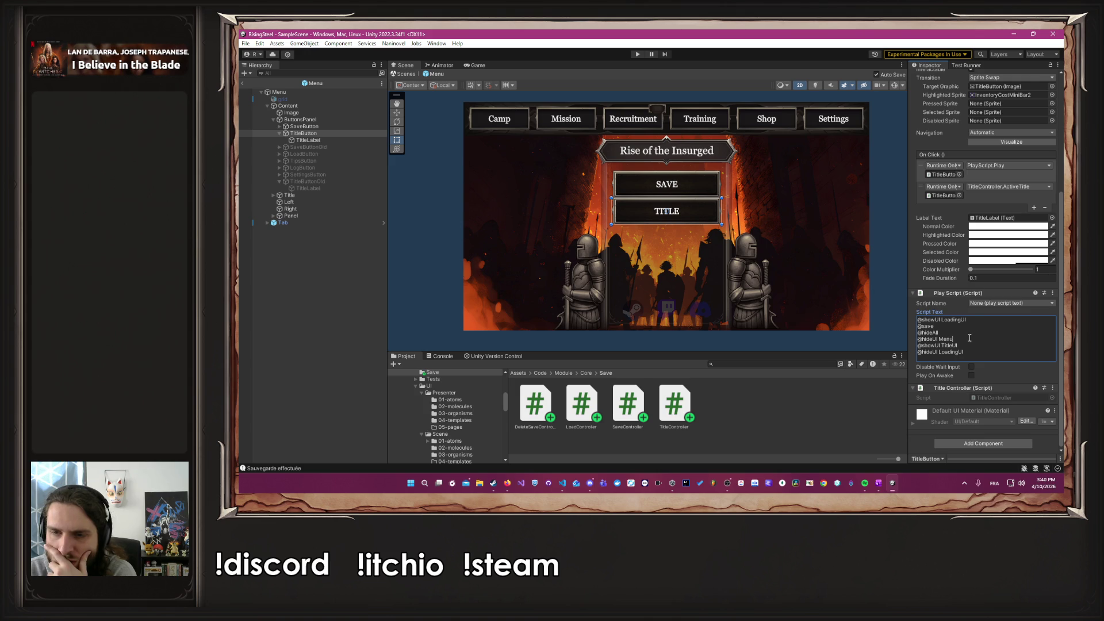
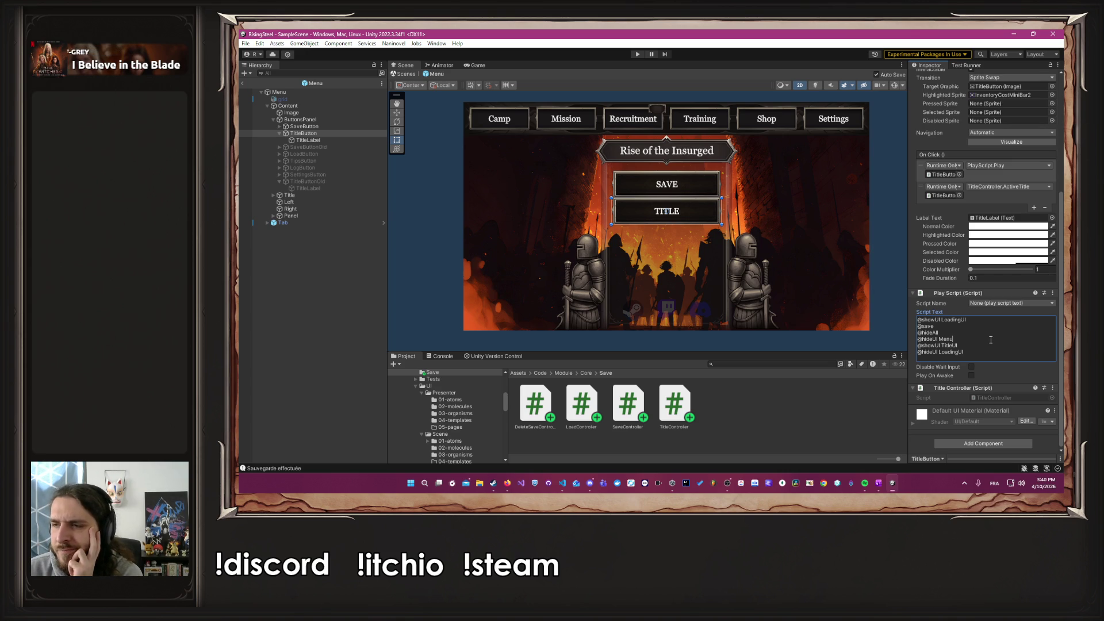
# Step: Enter Play mode so the game launches to its title menu
pyautogui.click(638, 54)
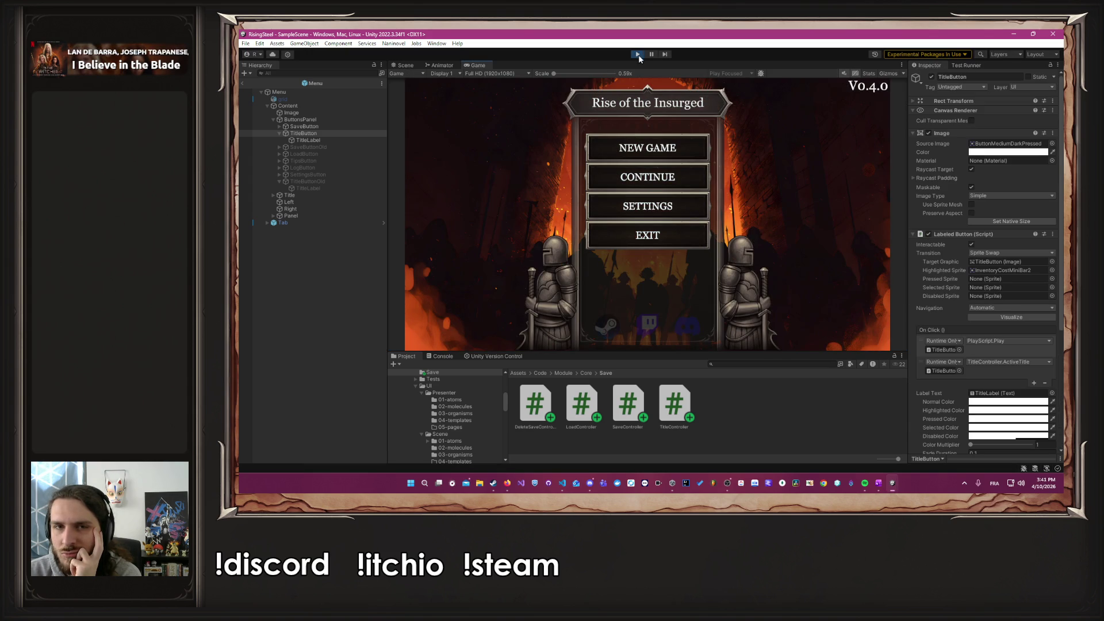
# Step: Continue the saved game, then use the in-game TITLE button to return to the title screen
pyautogui.click(657, 181)
pyautogui.click(861, 105)
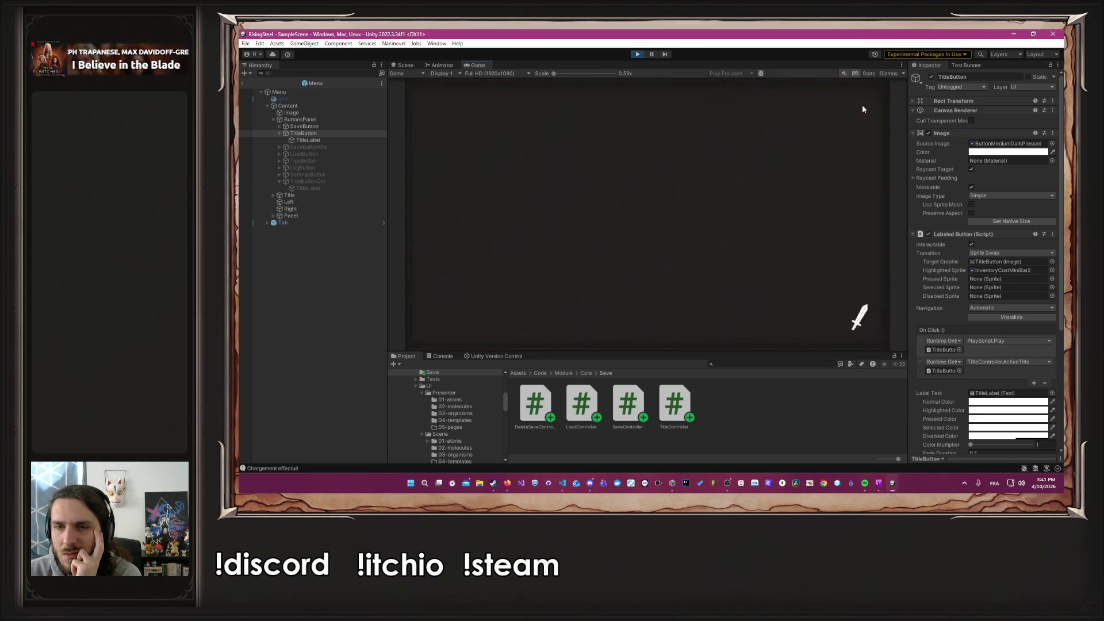
pyautogui.click(674, 211)
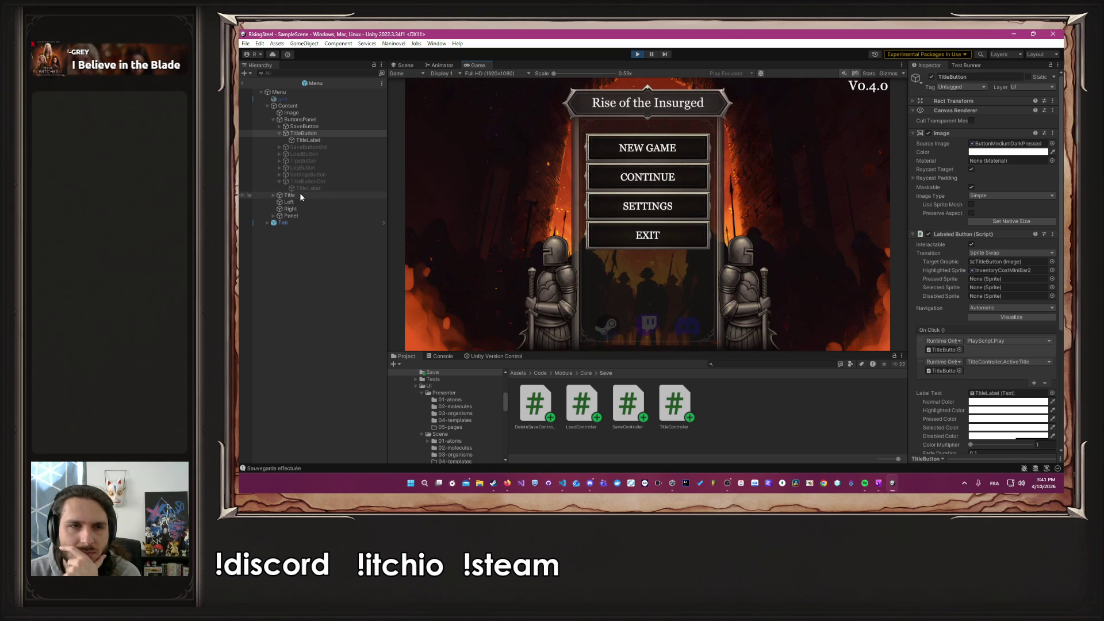
# Step: Toggle the ModalUI and Menu objects' active state in the Inspector, then continue to camp
pyautogui.click(241, 83)
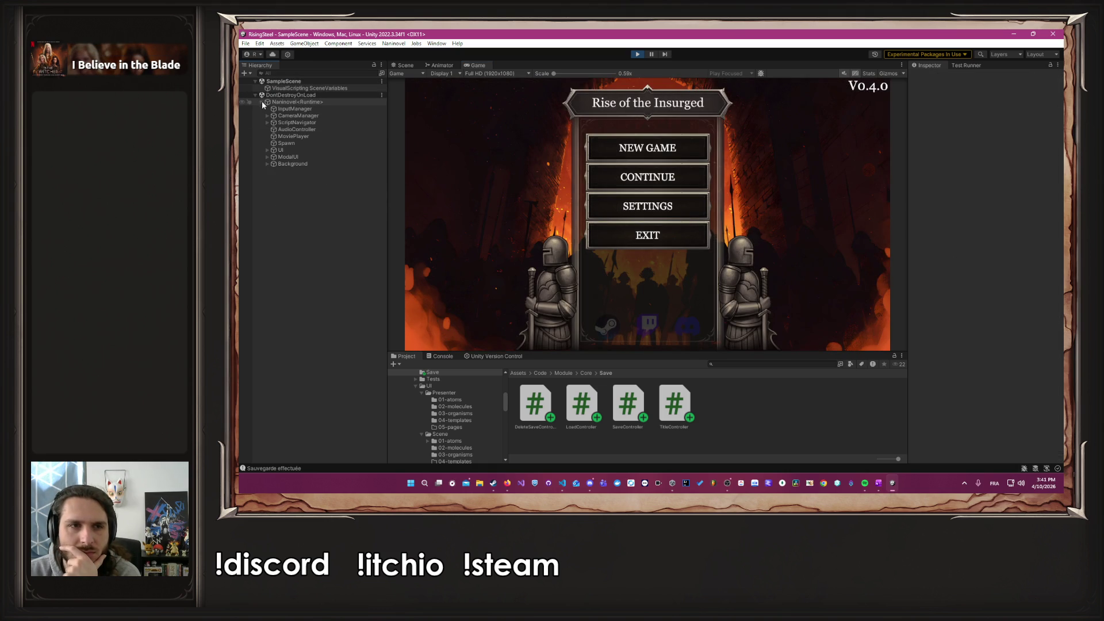
pyautogui.click(288, 157)
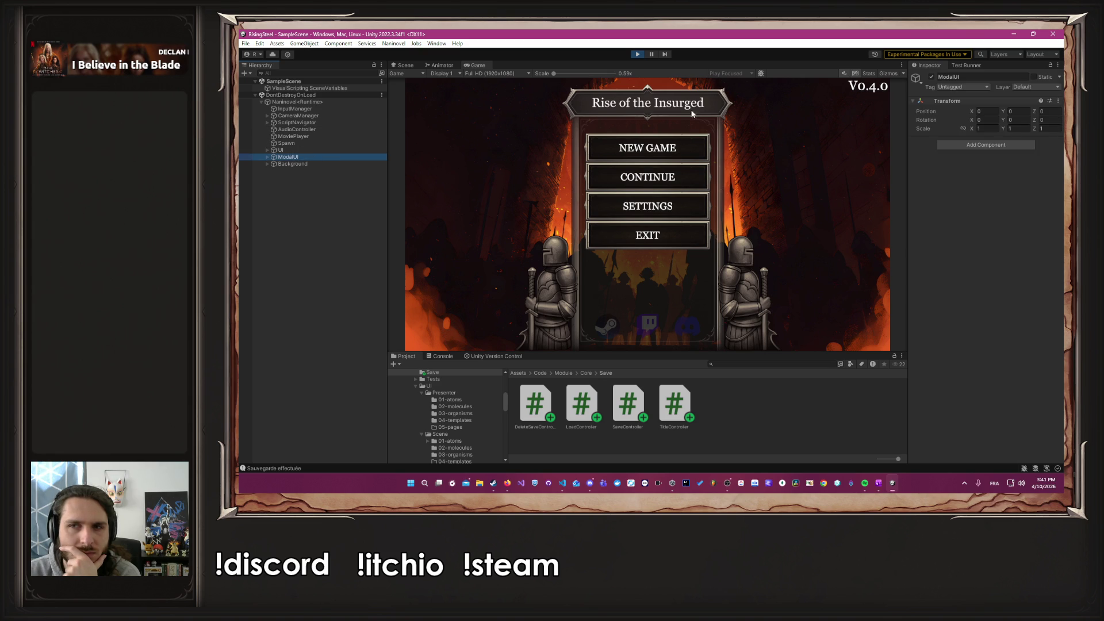
pyautogui.click(930, 76)
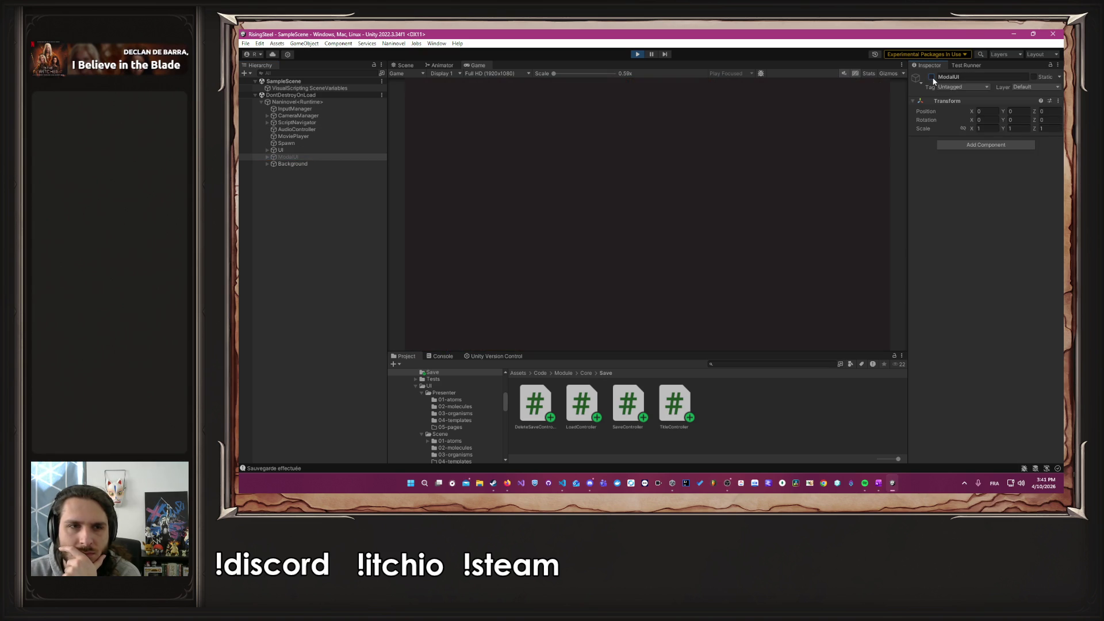
pyautogui.click(267, 149)
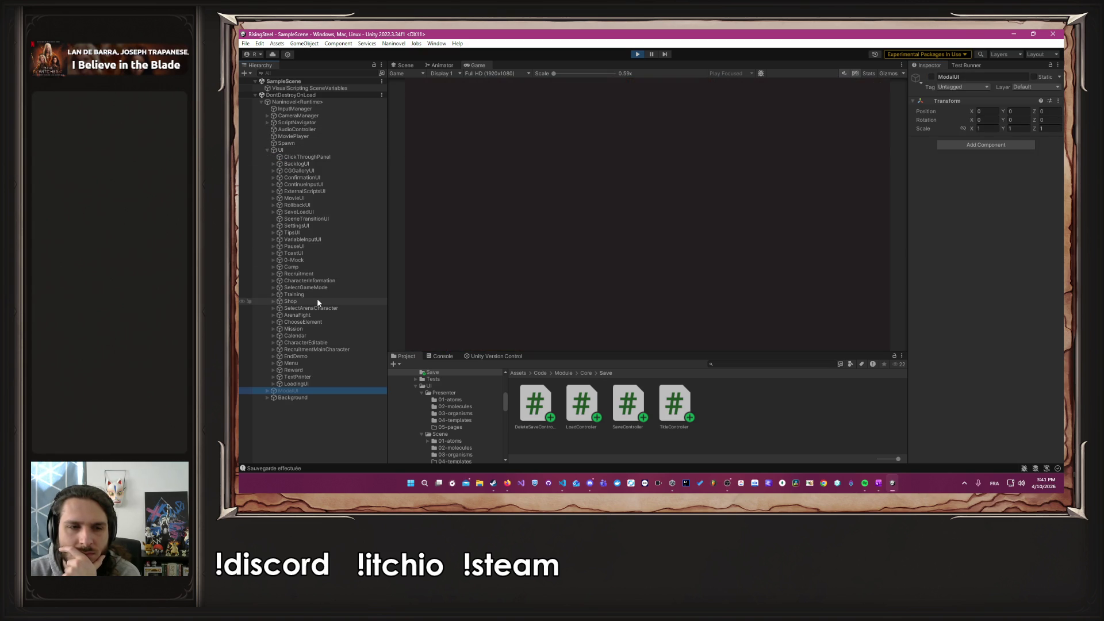
pyautogui.click(293, 363)
pyautogui.click(931, 77)
pyautogui.click(932, 77)
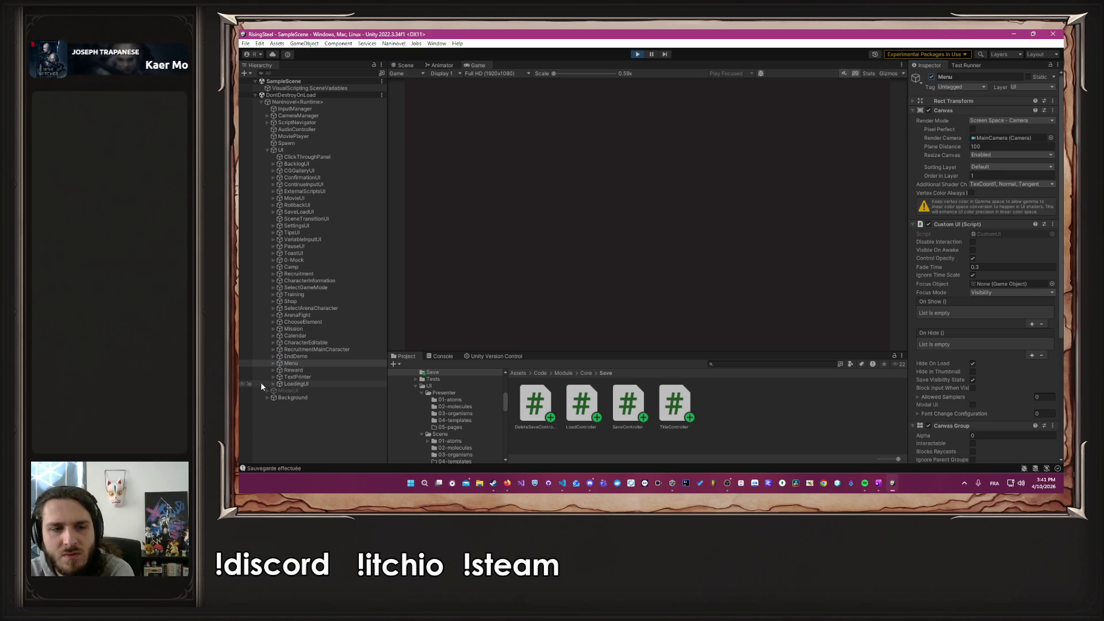
pyautogui.click(295, 391)
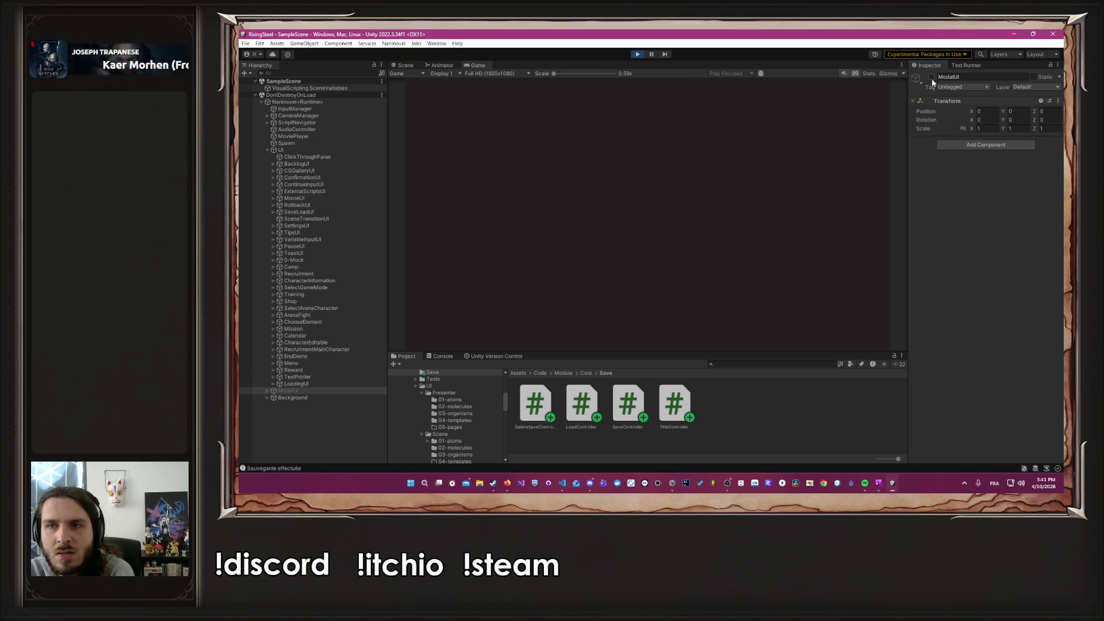
pyautogui.click(931, 77)
pyautogui.click(675, 179)
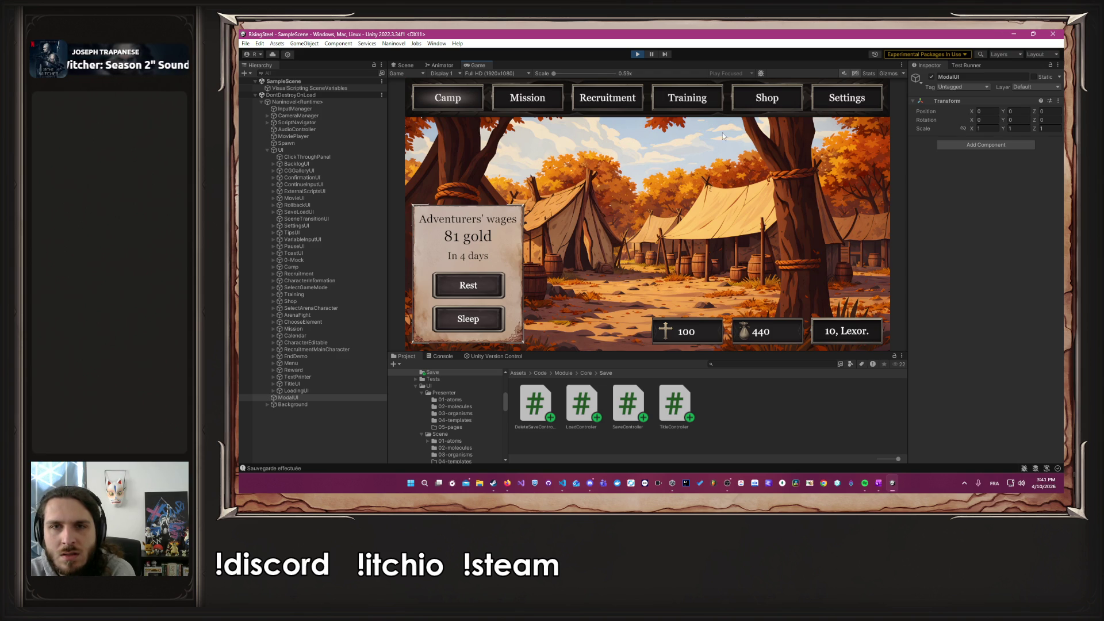
# Step: Start the Arena mission and open Albert's statistics and skills screen
pyautogui.click(546, 95)
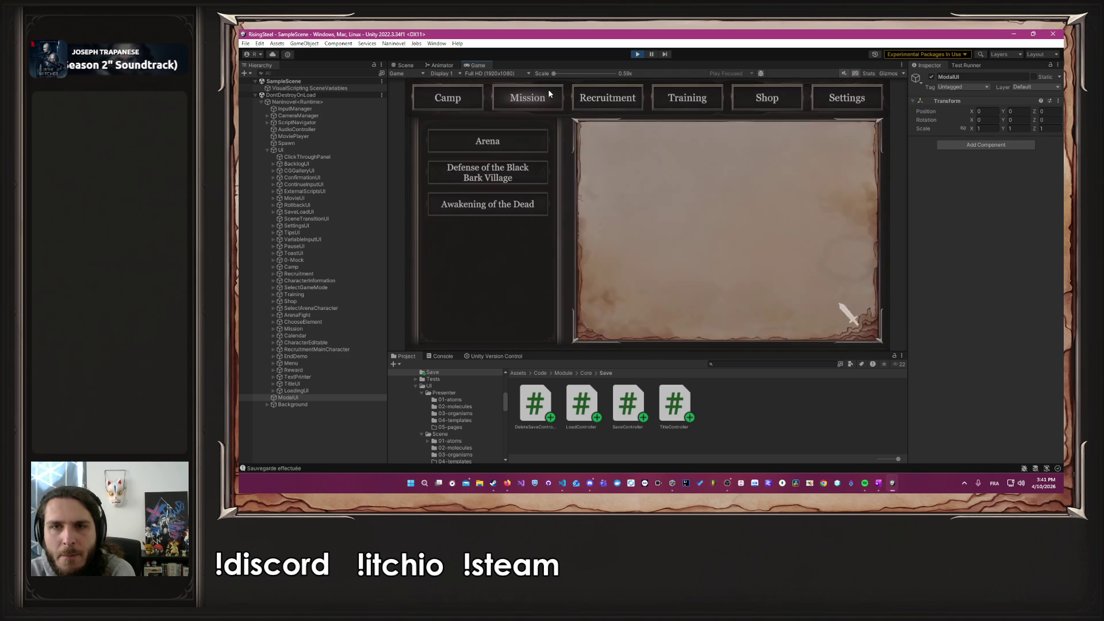
pyautogui.click(521, 141)
pyautogui.click(730, 321)
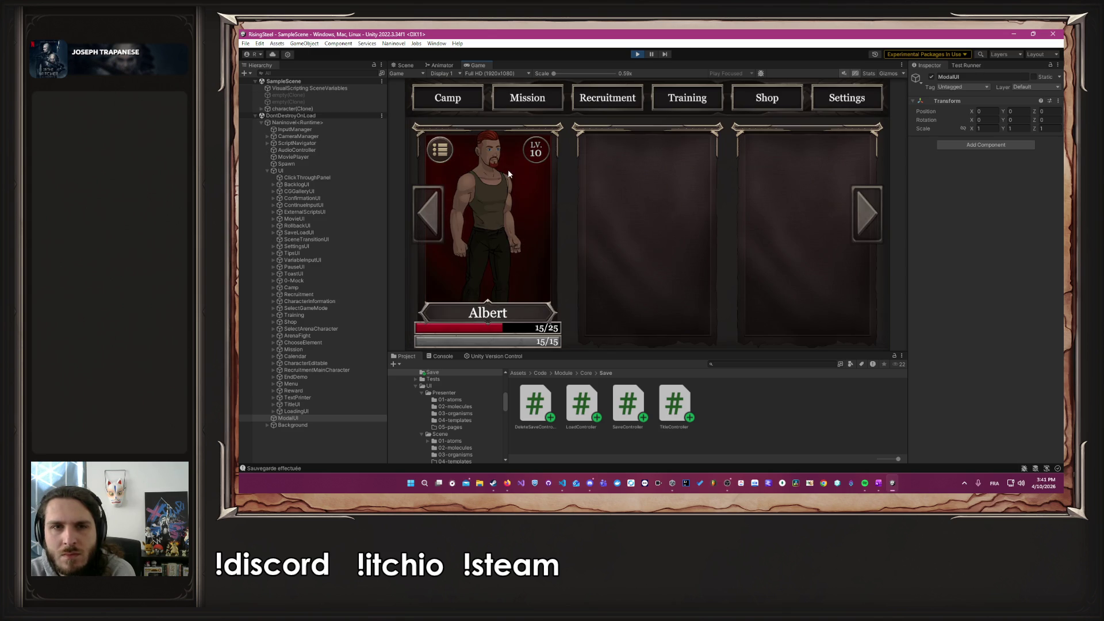
pyautogui.click(446, 147)
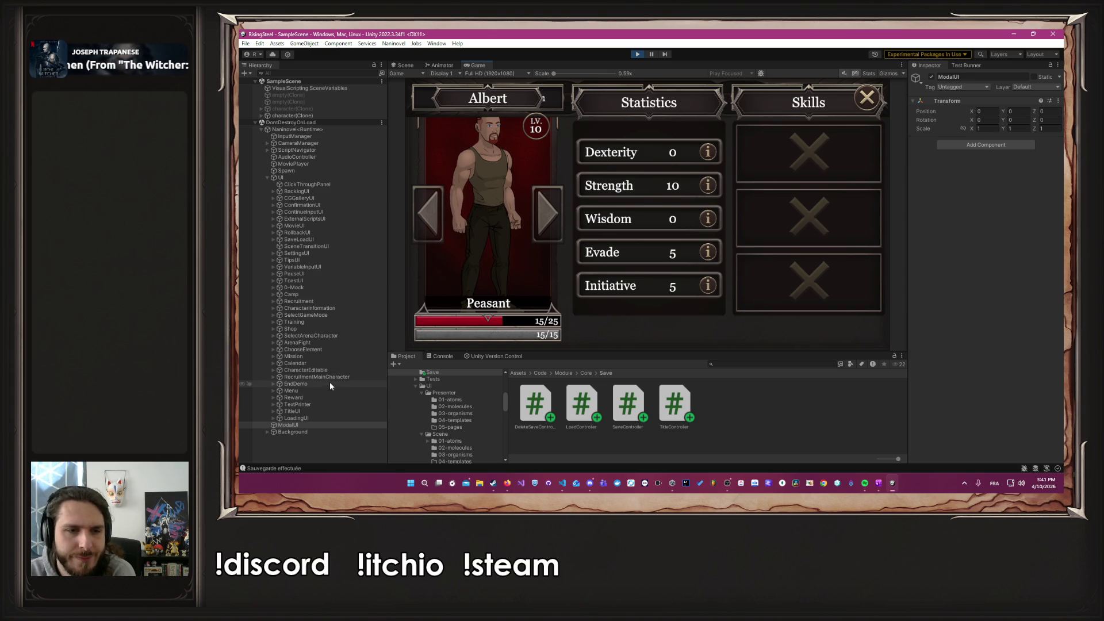
# Step: Toggle the CharacterEditable panel off and on again, then exit Play mode
pyautogui.click(313, 370)
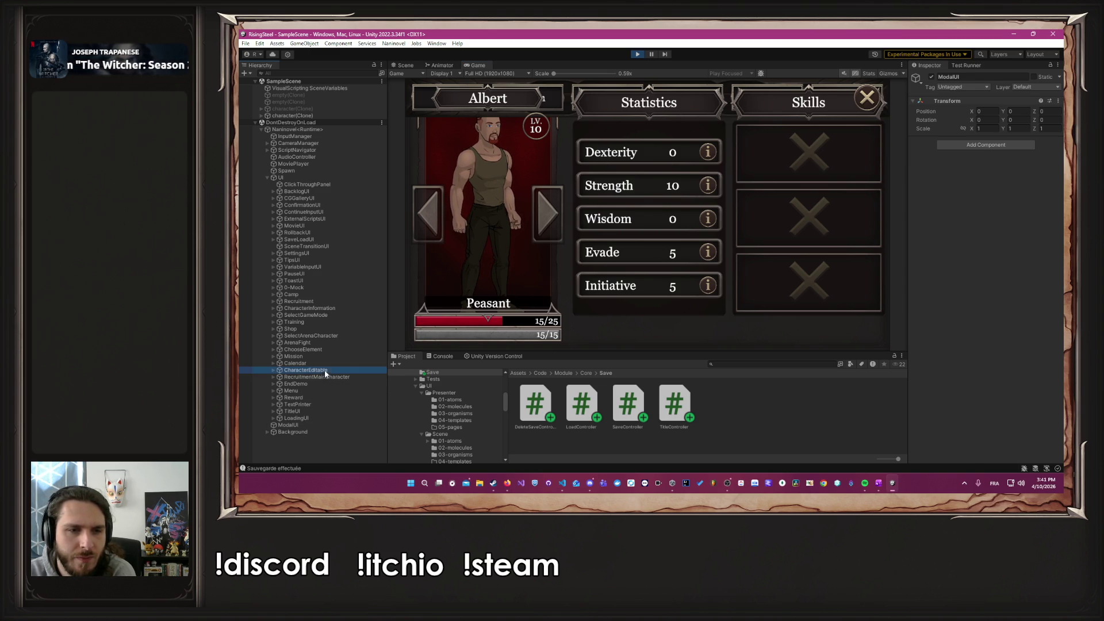
pyautogui.click(931, 77)
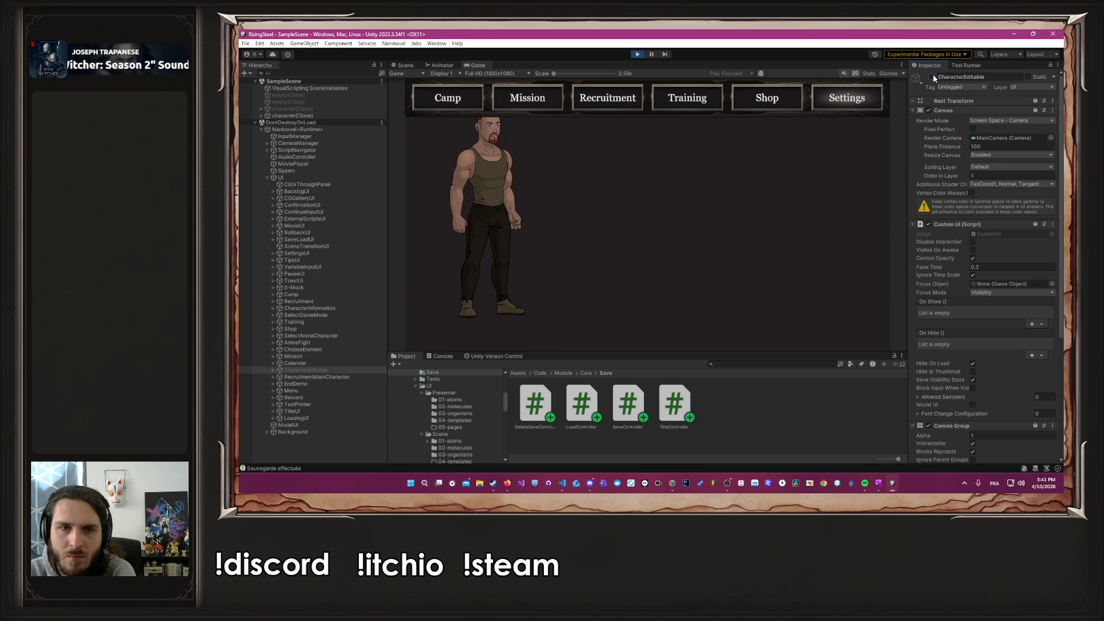
pyautogui.click(931, 77)
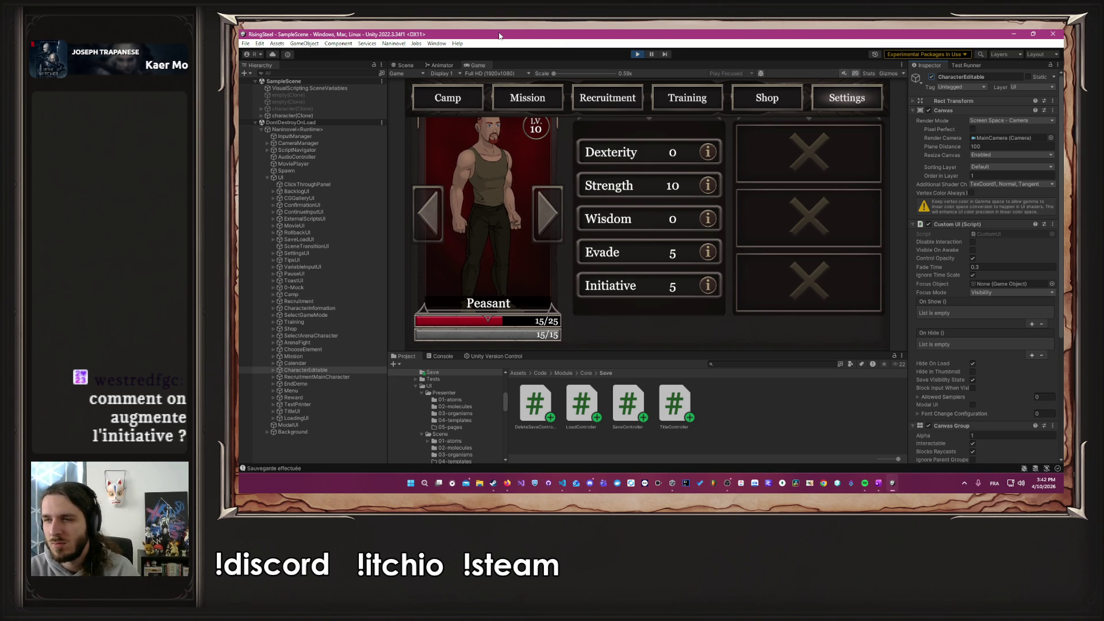
pyautogui.click(636, 54)
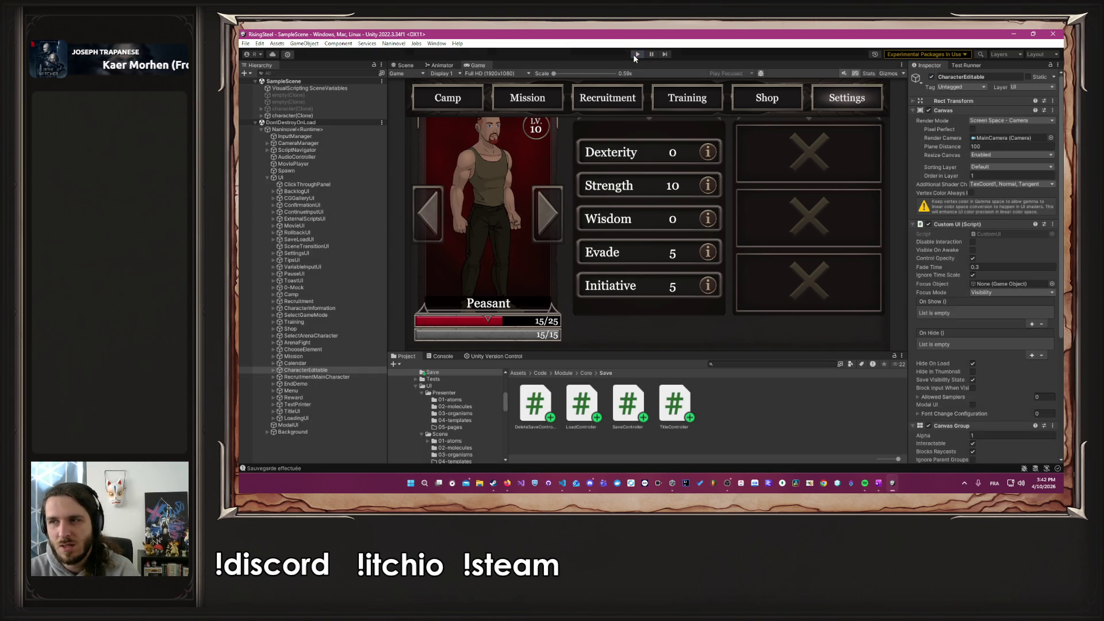
# Step: Open Naninovel's UI resources page in Project Settings
pyautogui.hotkey('alt', 'Tab')
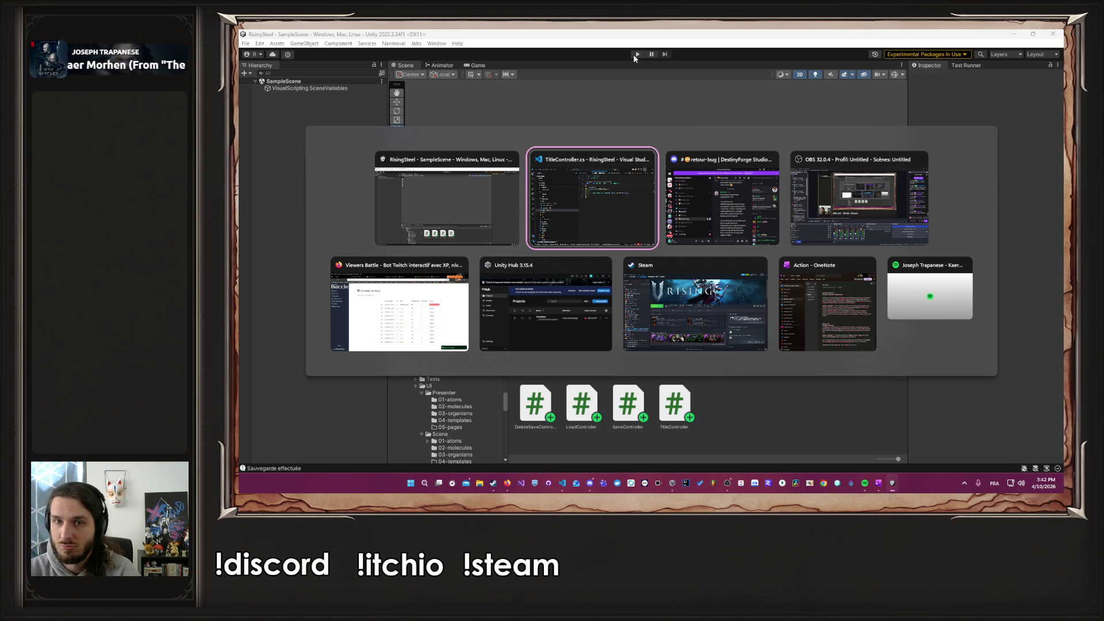
pyautogui.press('Escape')
pyautogui.hotkey('alt', 'Tab')
pyautogui.press('Escape')
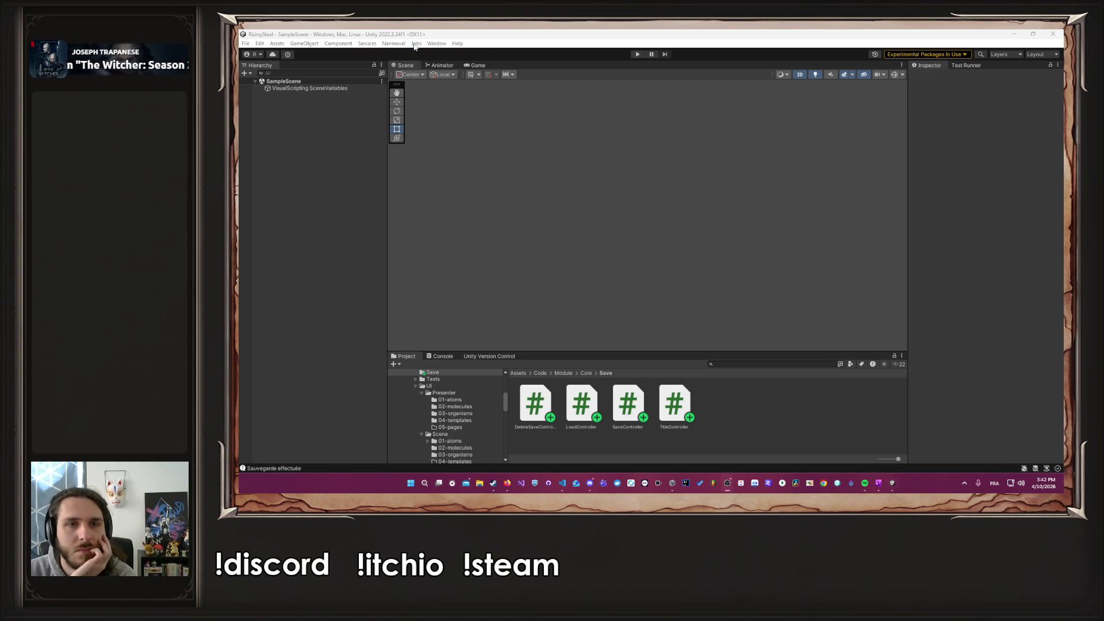
pyautogui.click(393, 43)
pyautogui.moveTo(407, 95)
pyautogui.click(520, 167)
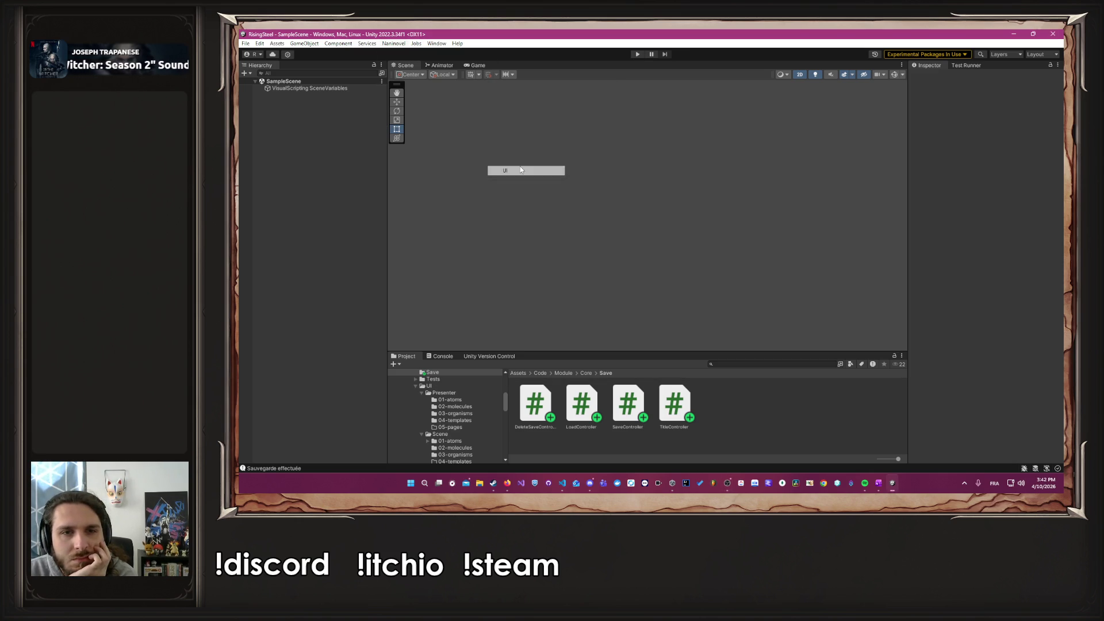
# Step: Ping the Menu UI prefab, close Project Settings, and open the Menu prefab for editing
pyautogui.scroll(-2, 718, 212)
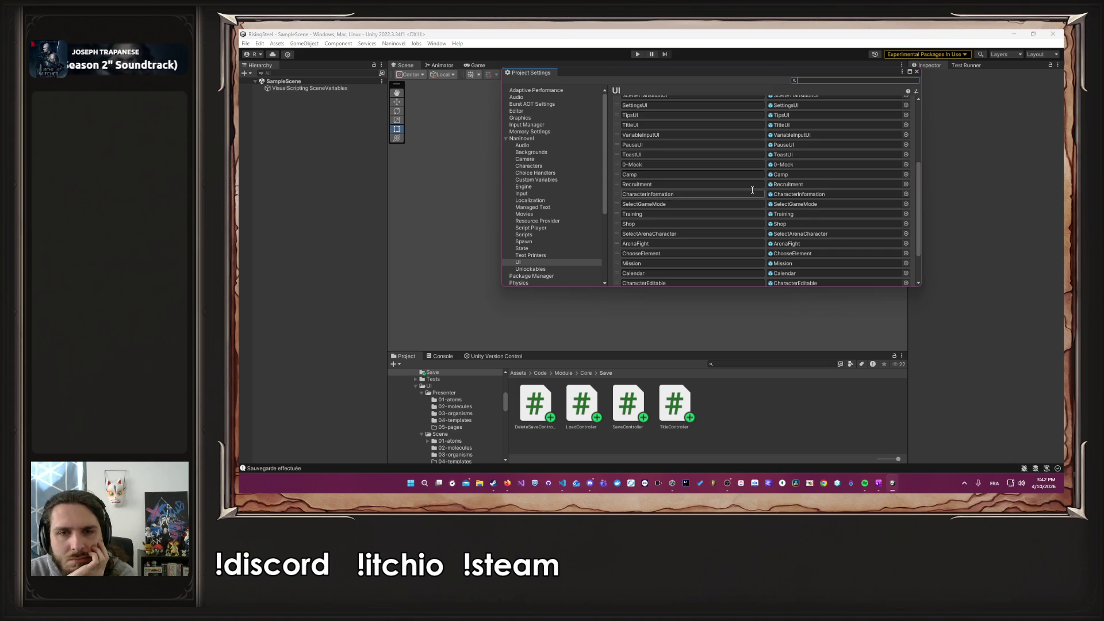
pyautogui.click(807, 262)
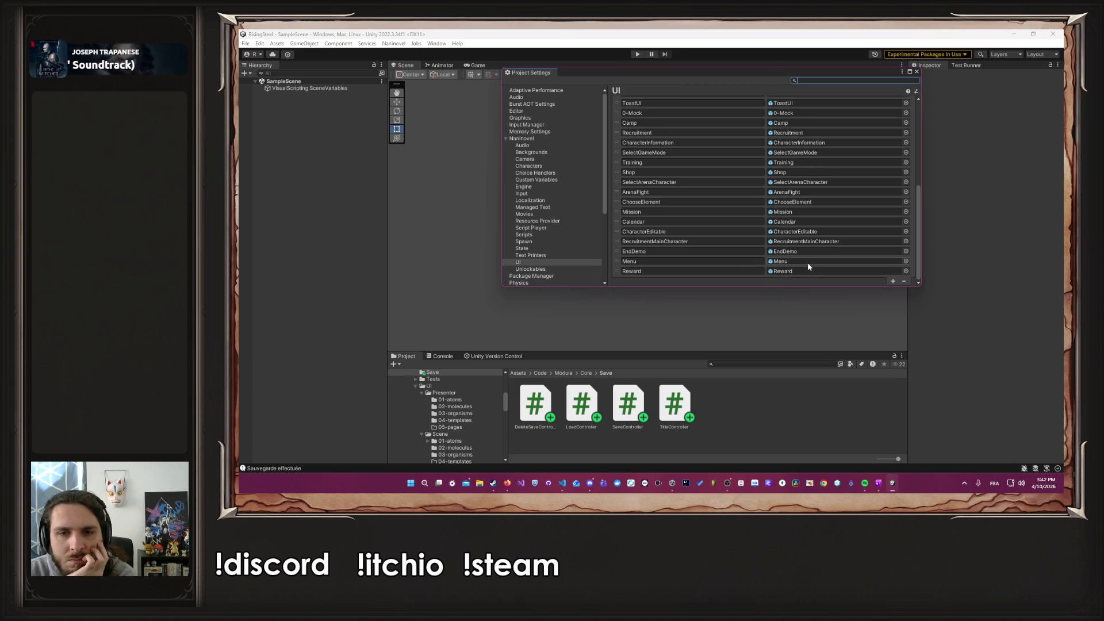
pyautogui.click(917, 71)
pyautogui.doubleClick(534, 408)
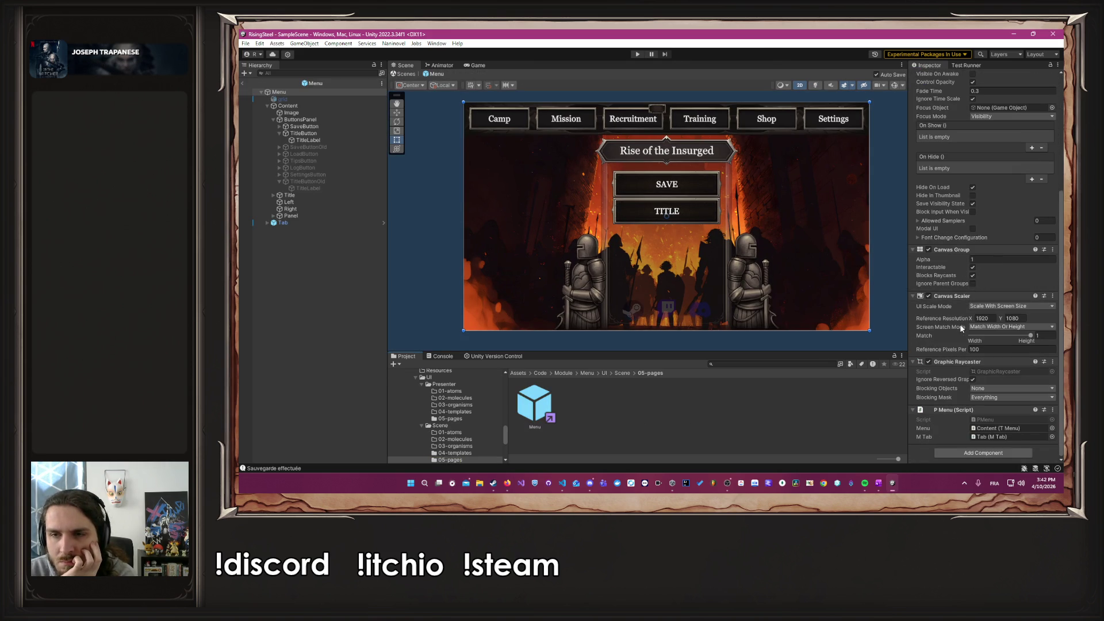
# Step: Select TitleButton and delete its entire Play Script text, then go to Visual Studio Code
pyautogui.scroll(5, 937, 357)
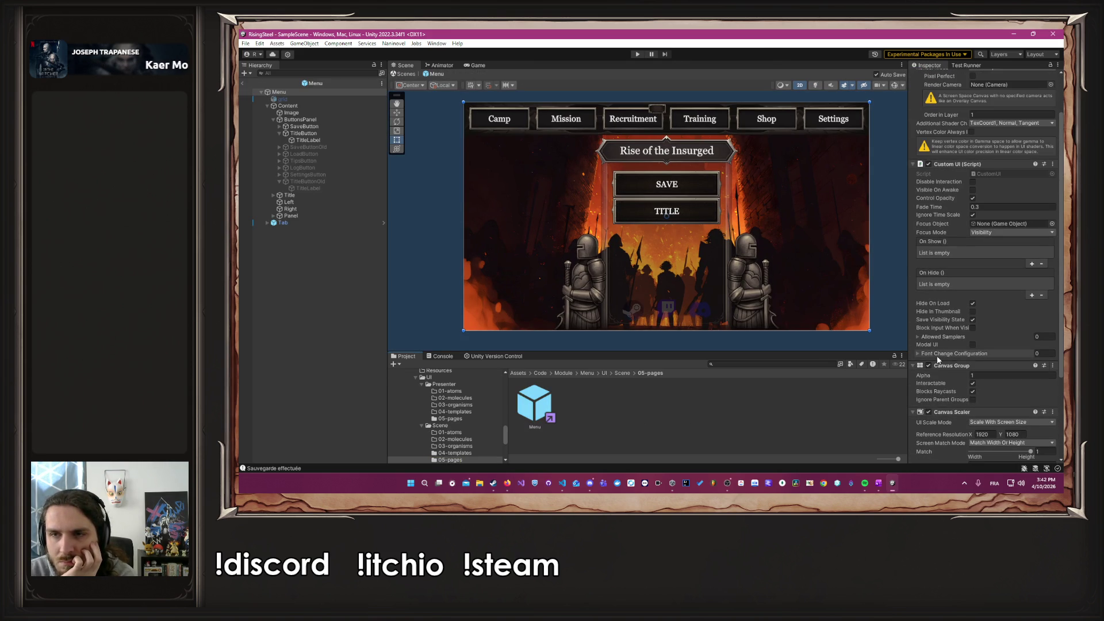
pyautogui.click(673, 227)
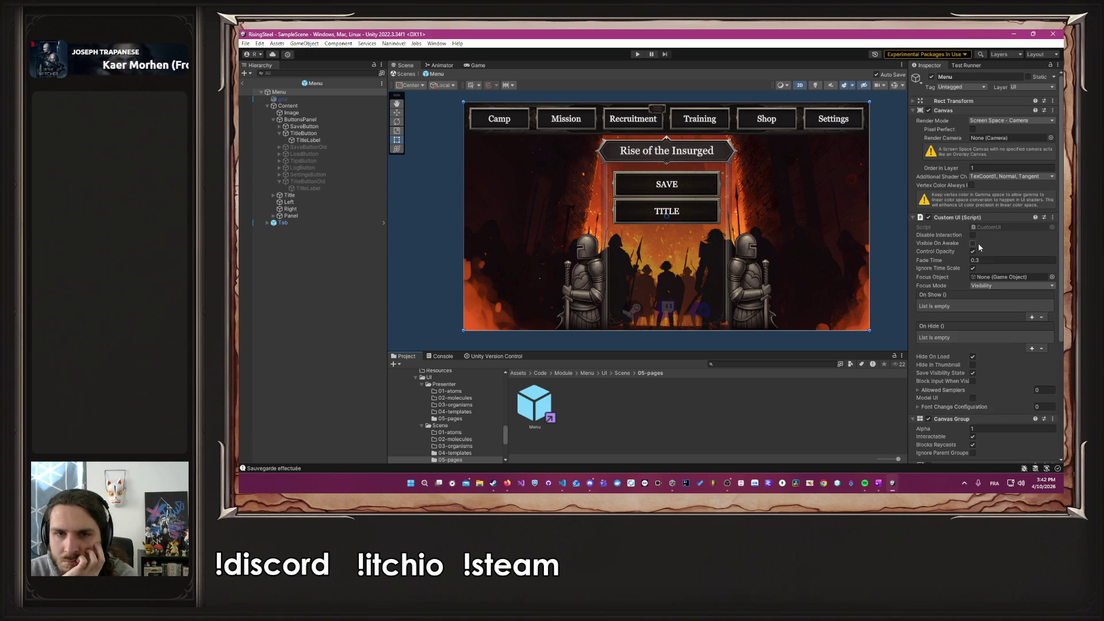
pyautogui.scroll(-3, 943, 276)
pyautogui.scroll(-3, 927, 285)
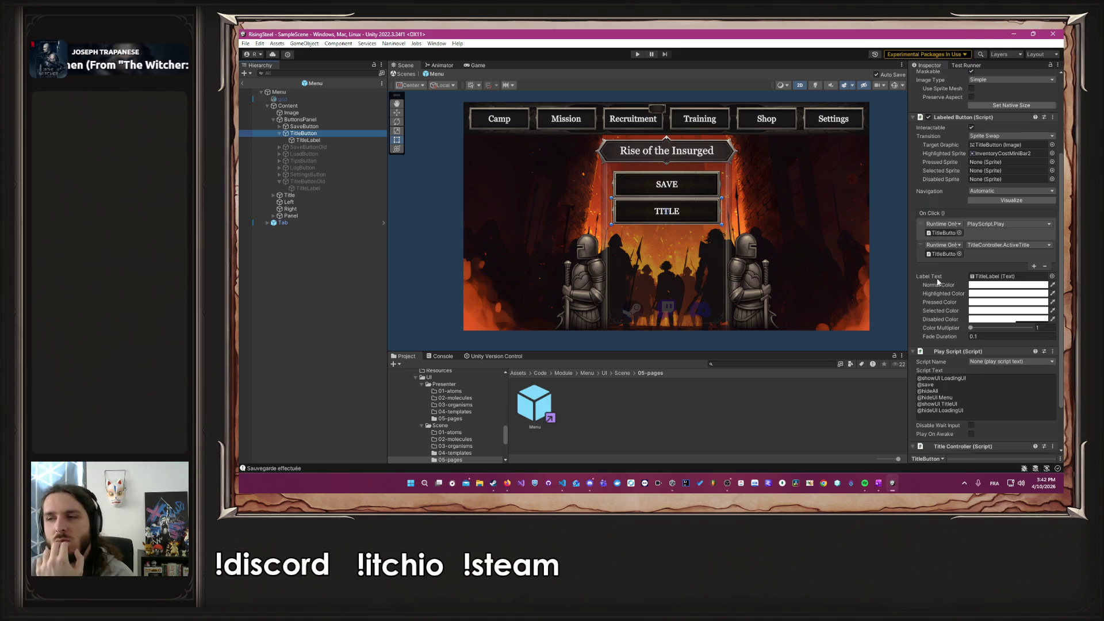
pyautogui.scroll(-2, 937, 282)
pyautogui.click(996, 360)
pyautogui.moveTo(995, 361)
pyautogui.mouseDown()
pyautogui.moveTo(931, 326)
pyautogui.moveTo(884, 321)
pyautogui.mouseUp()
pyautogui.hotkey('ctrl', 'c')
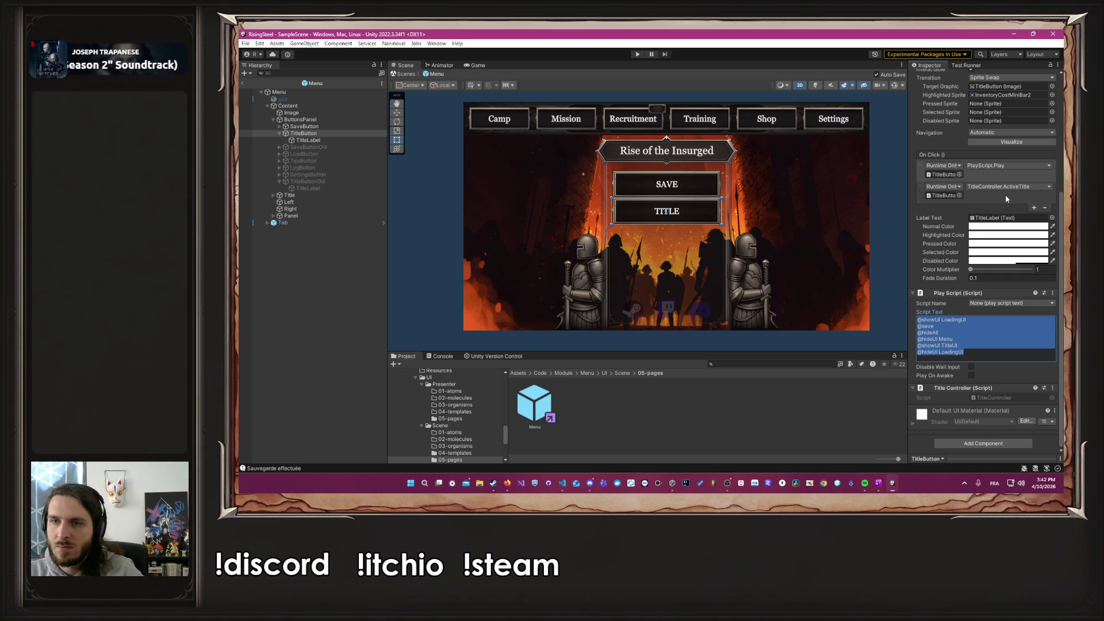
pyautogui.scroll(2, 1007, 299)
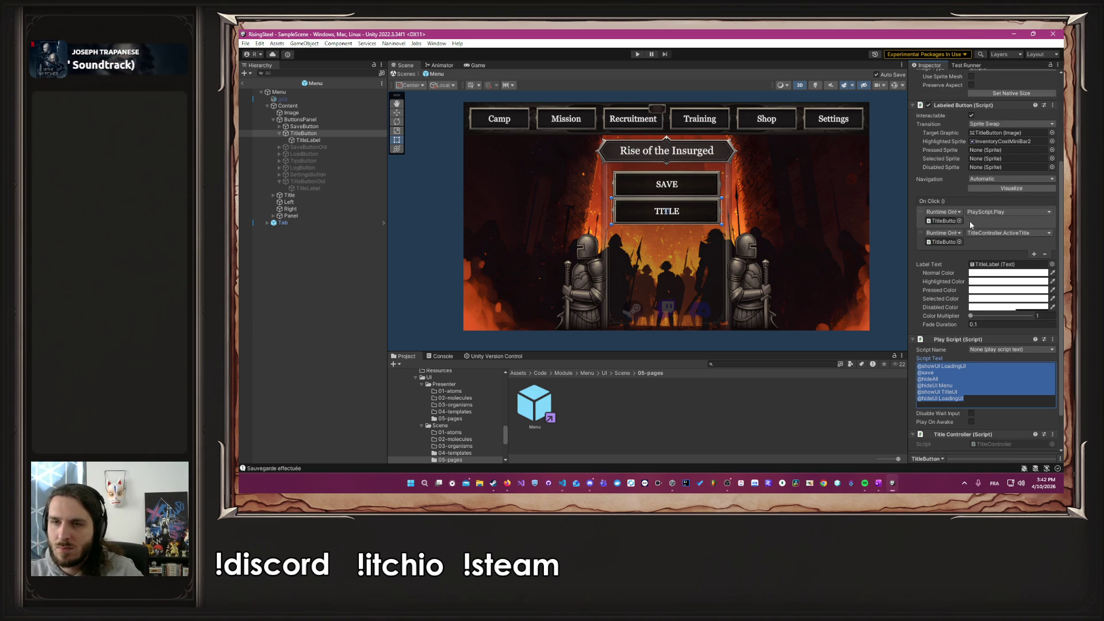
pyautogui.press('BackSpace')
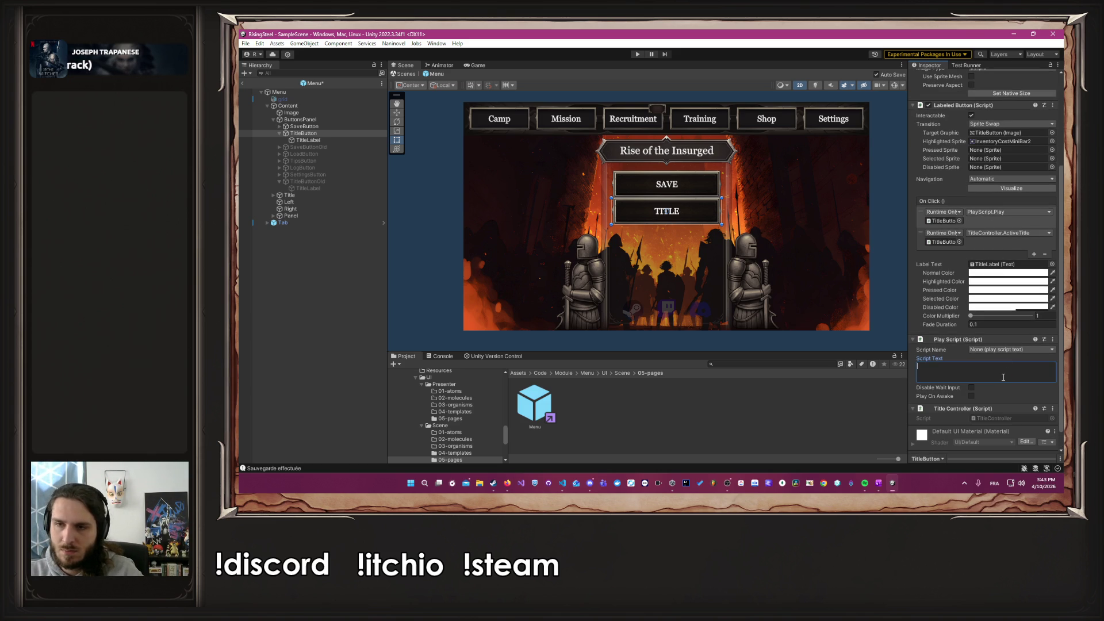
pyautogui.click(562, 483)
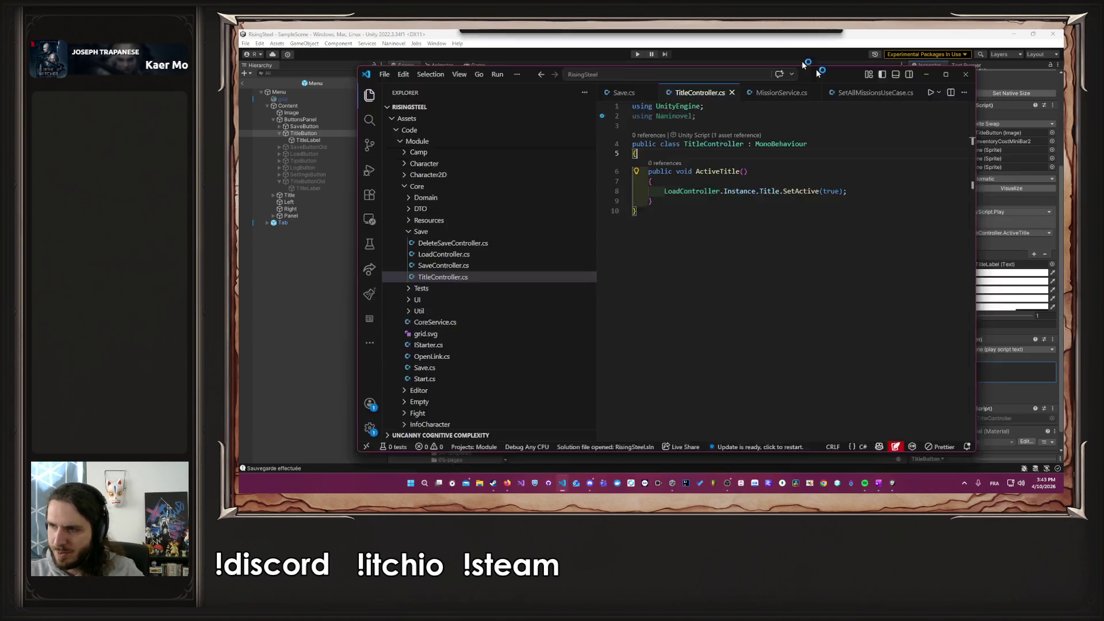
pyautogui.click(666, 143)
pyautogui.press('Return')
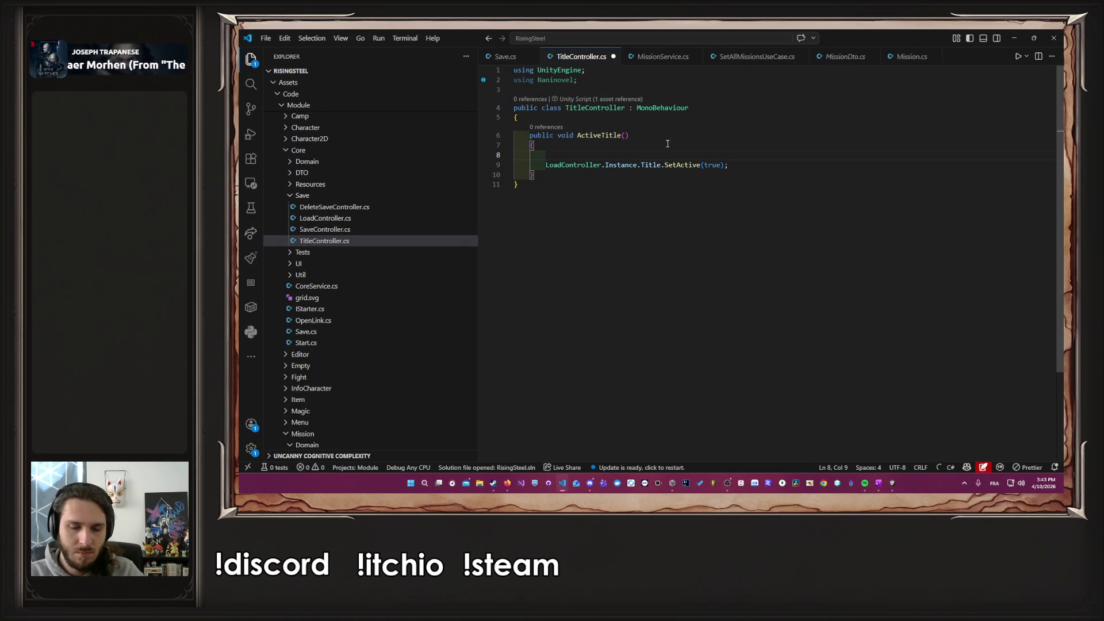
pyautogui.write('$"')
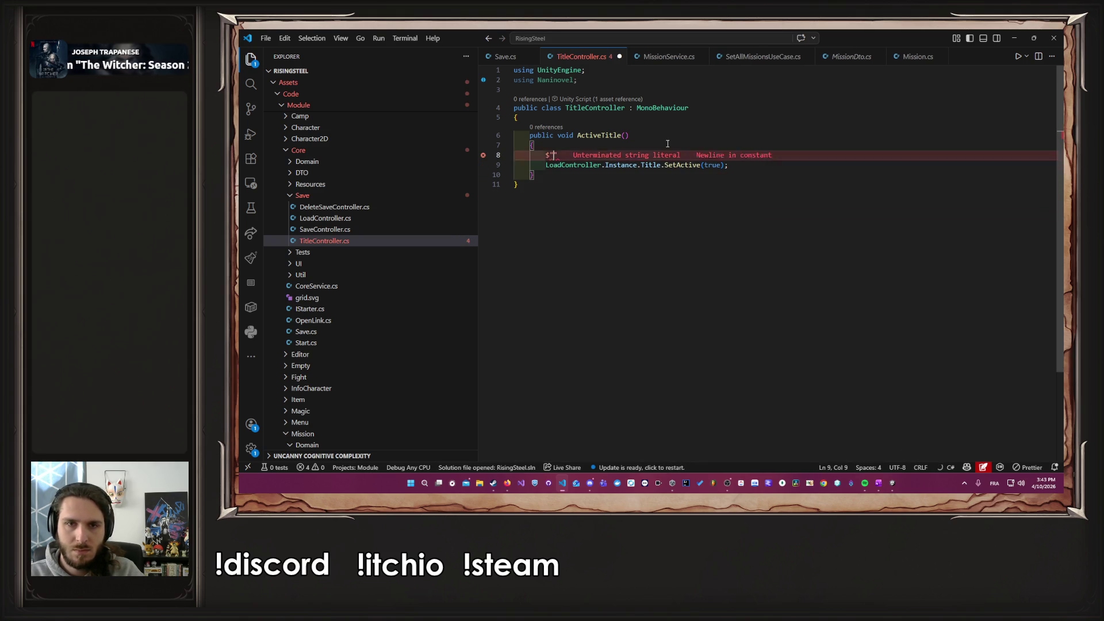
pyautogui.press('BackSpace')
pyautogui.press('BackSpace')
pyautogui.hotkey('ctrl', 'v')
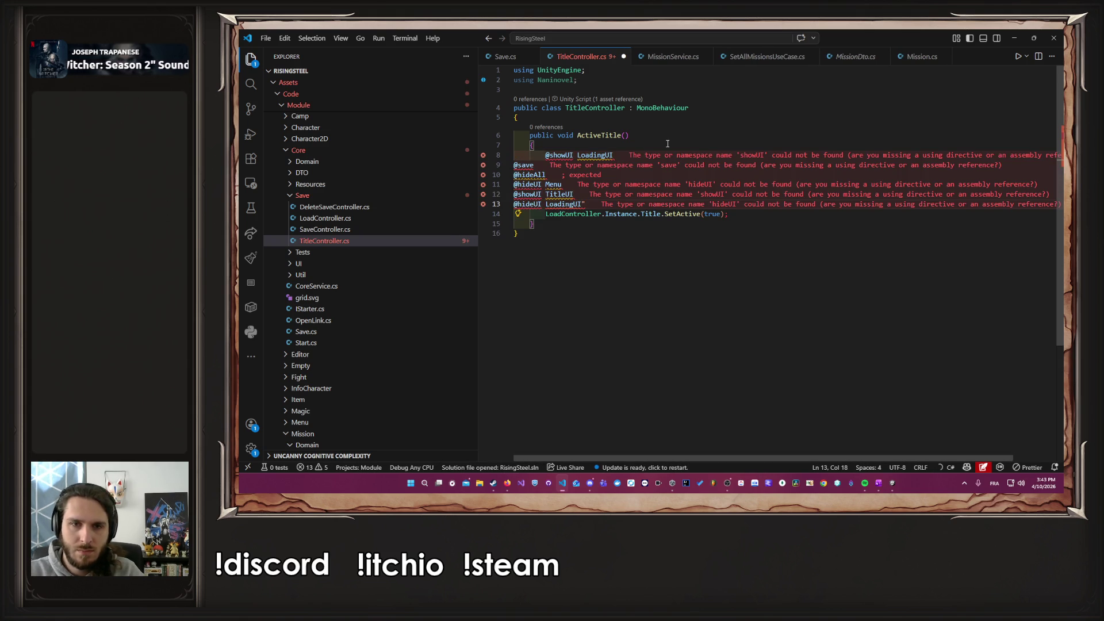
pyautogui.hotkey('ctrl', 'z')
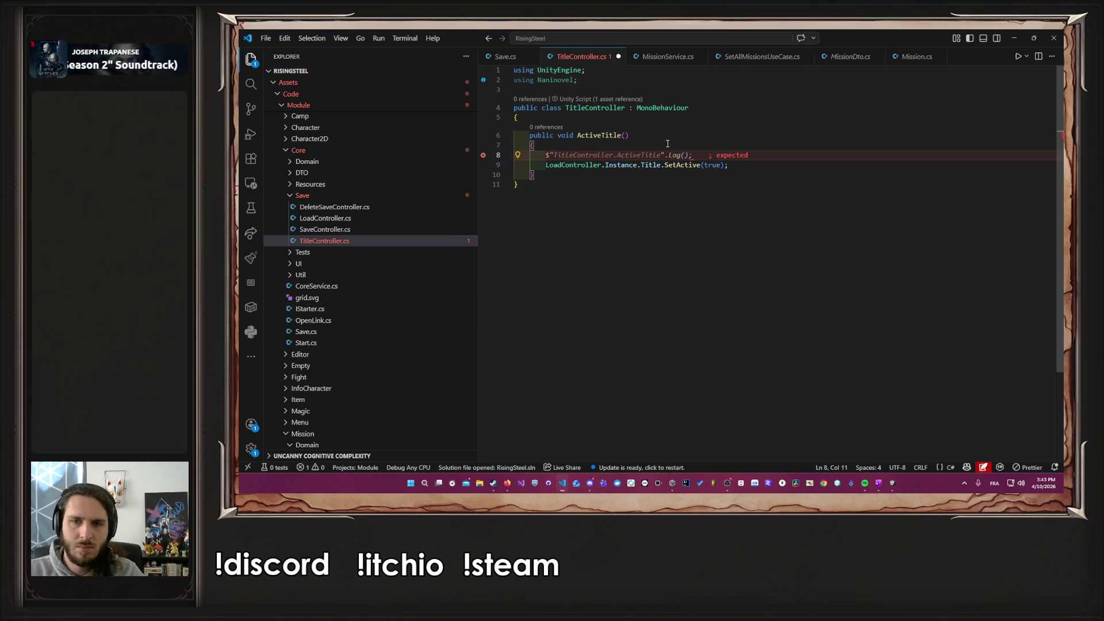
pyautogui.press('BackSpace')
pyautogui.press('BackSpace')
pyautogui.hotkey('ctrl', 'v')
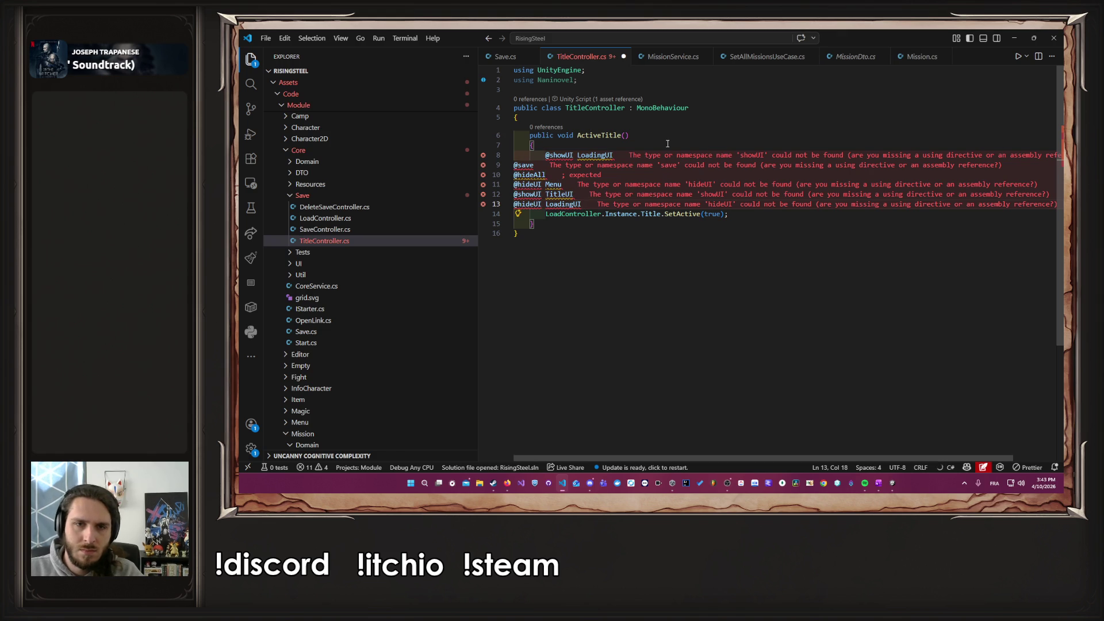
# Step: Comment out the six command lines, add a blank line below, and save TitleController.cs
pyautogui.moveTo(581, 204); pyautogui.dragTo(511, 165)
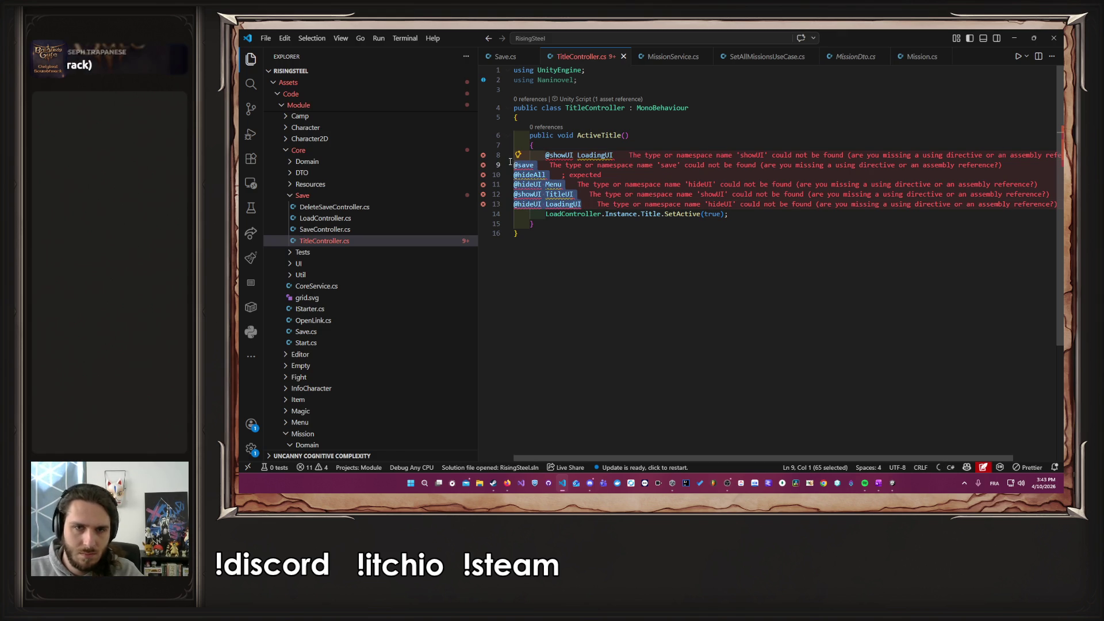
pyautogui.hotkey('shift', 'Up')
pyautogui.hotkey('ctrl', '/')
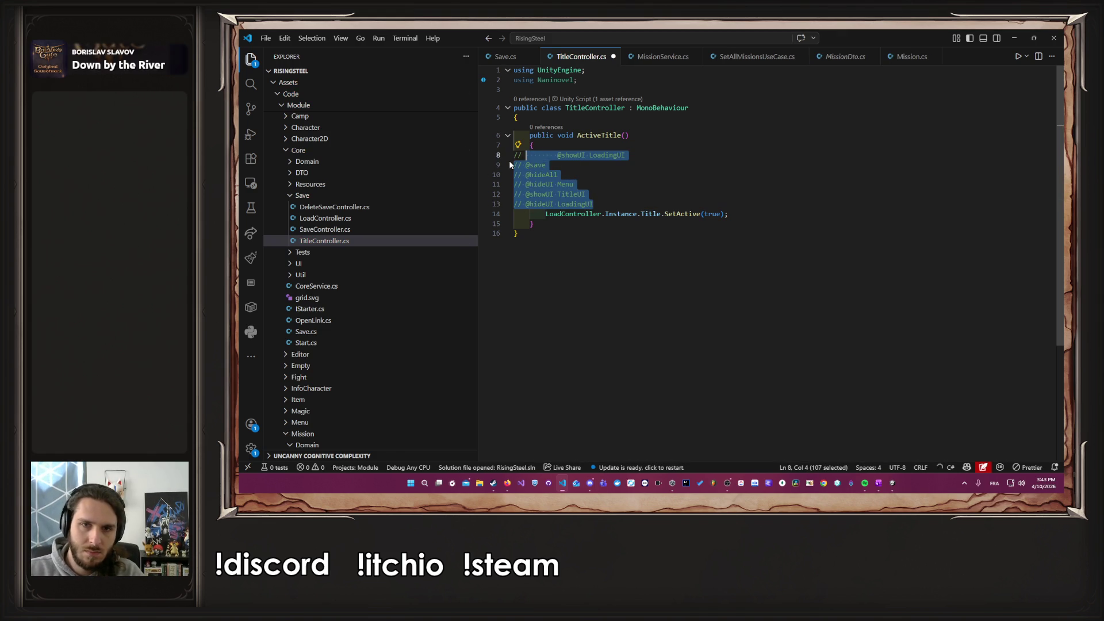
pyautogui.press('Right')
pyautogui.press('Return')
pyautogui.hotkey('ctrl', 's')
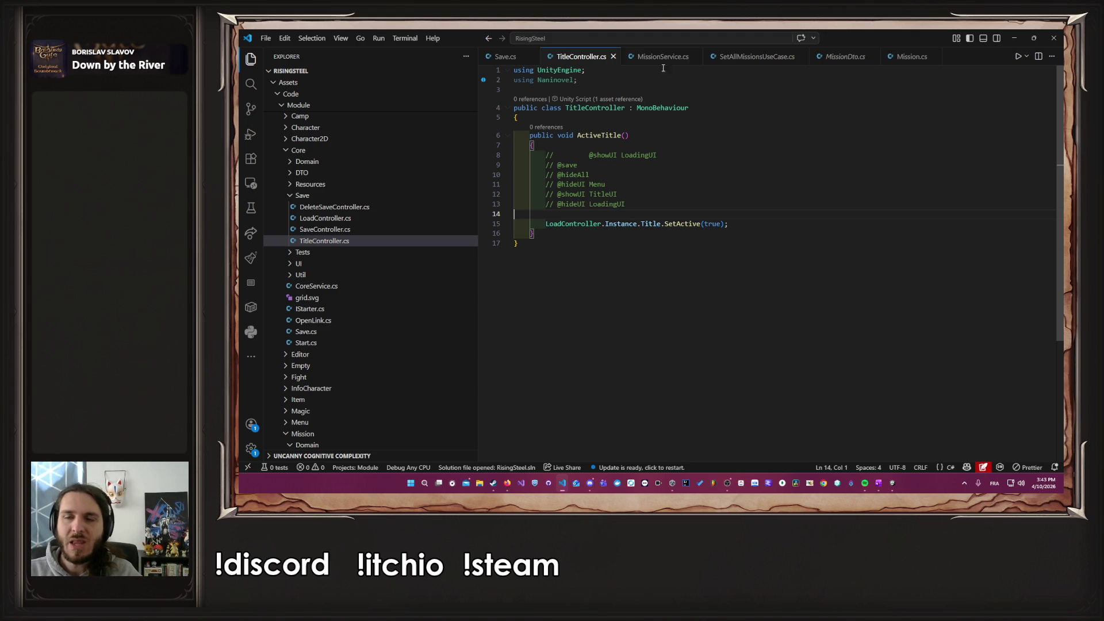
pyautogui.click(507, 483)
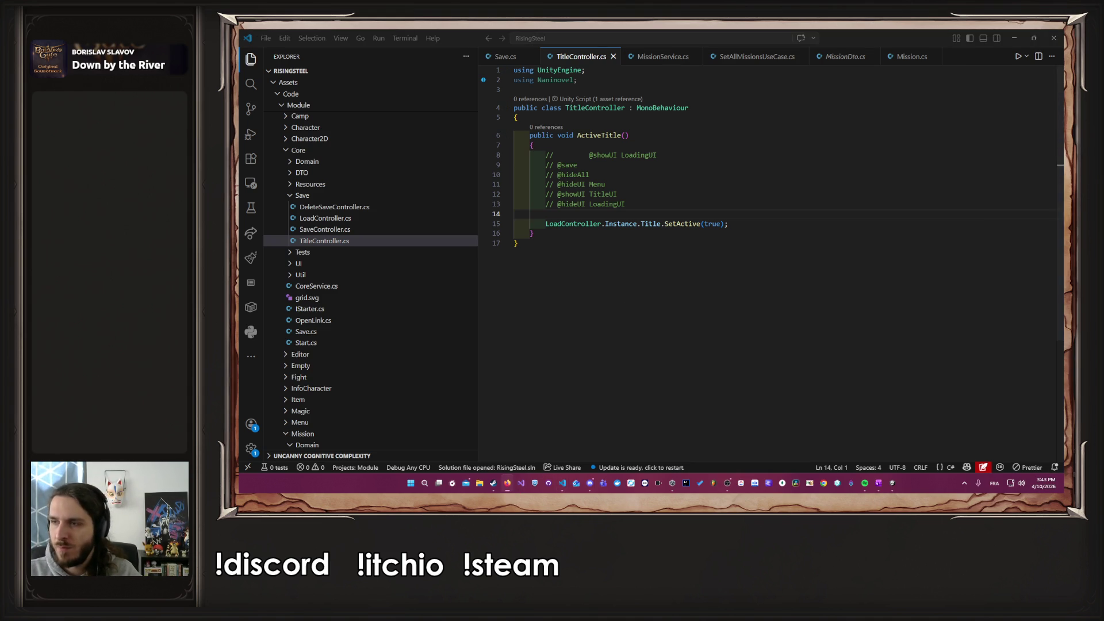
pyautogui.click(728, 483)
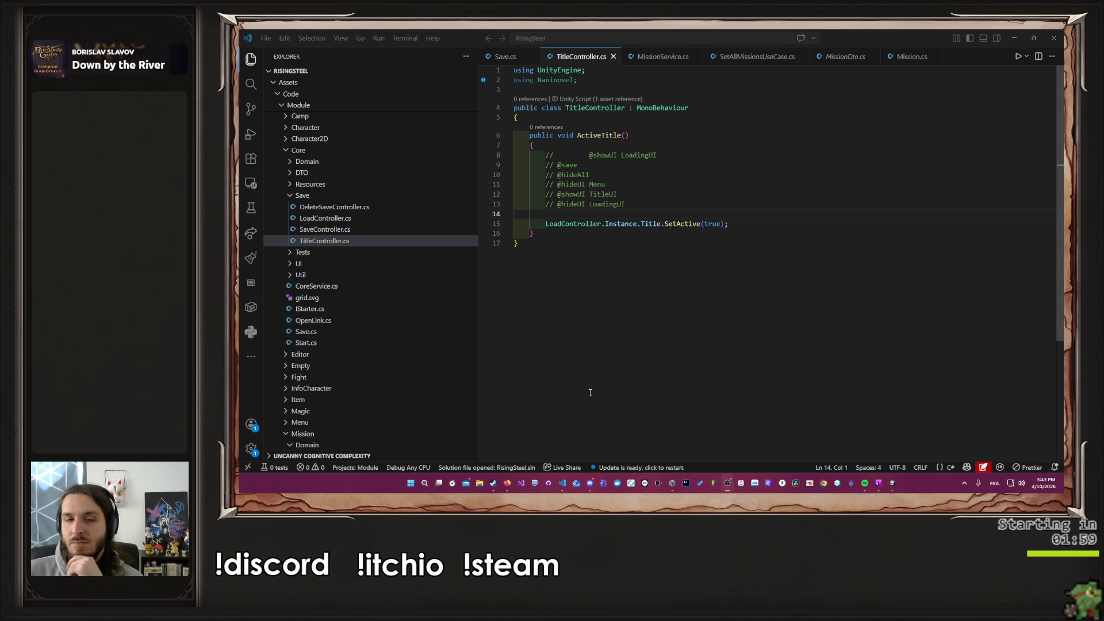
pyautogui.moveTo(558, 488)
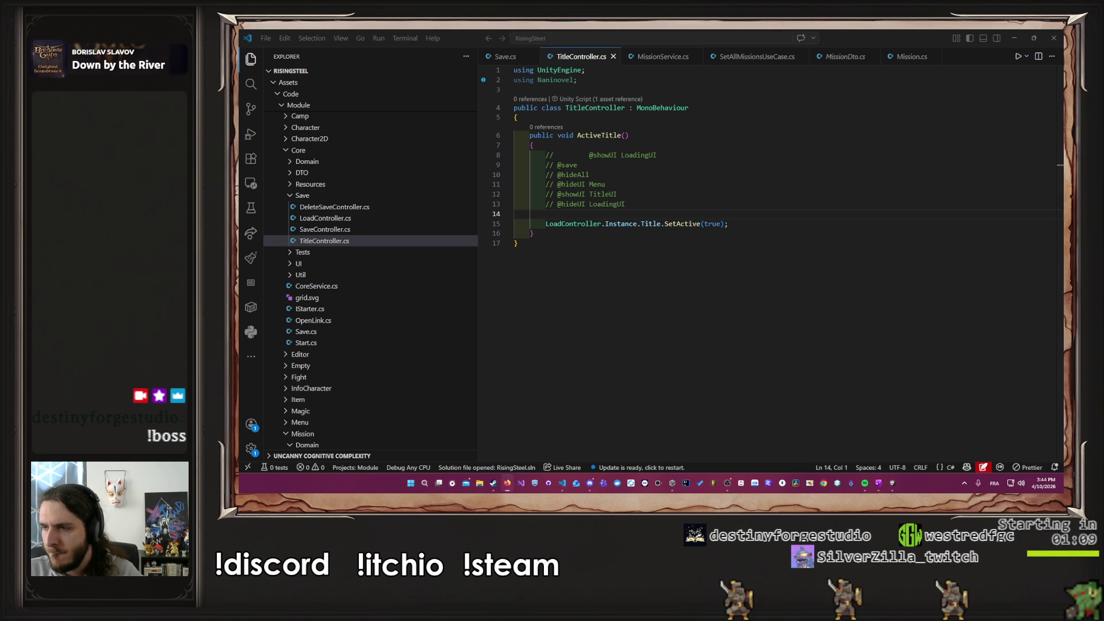
# Step: Add var player = Engine.GetService<IScriptPlayer>(); and begin a player.Play( call
pyautogui.click(712, 156)
pyautogui.write('var player = Engine.GetService<IScriptPlayer>();')
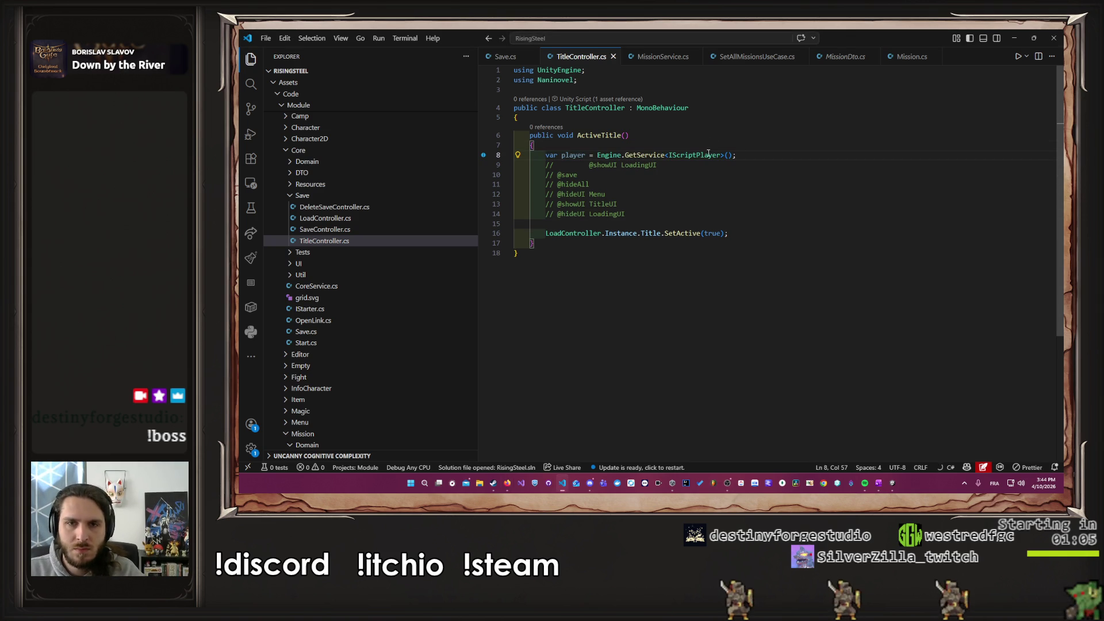
pyautogui.press('Return')
pyautogui.write('pla')
pyautogui.press('Tab')
pyautogui.write('.')
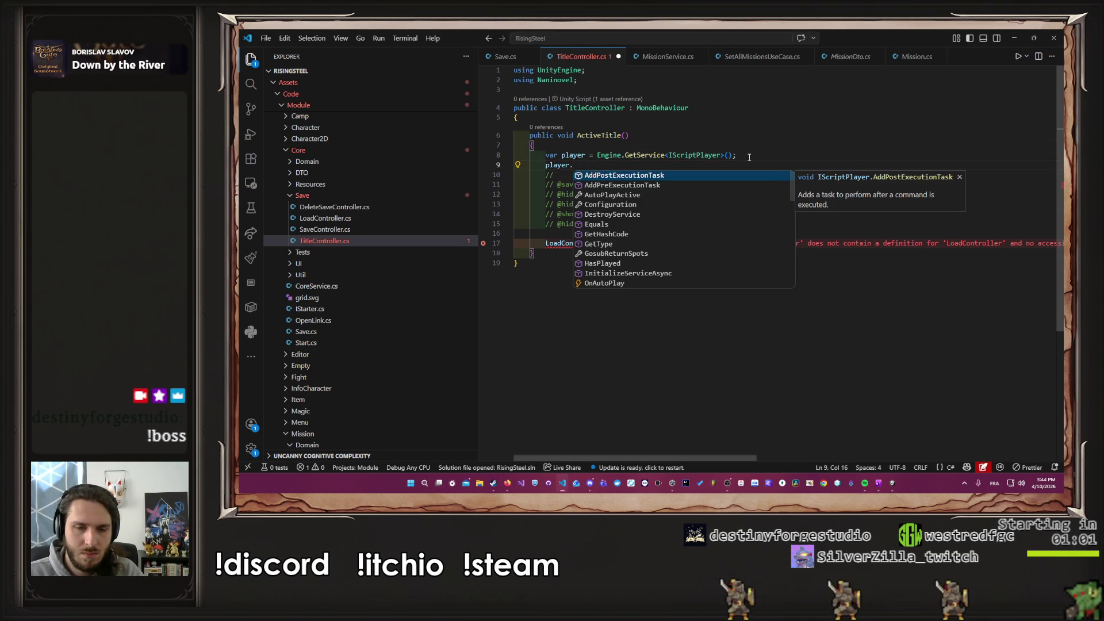
pyautogui.write('Play(')
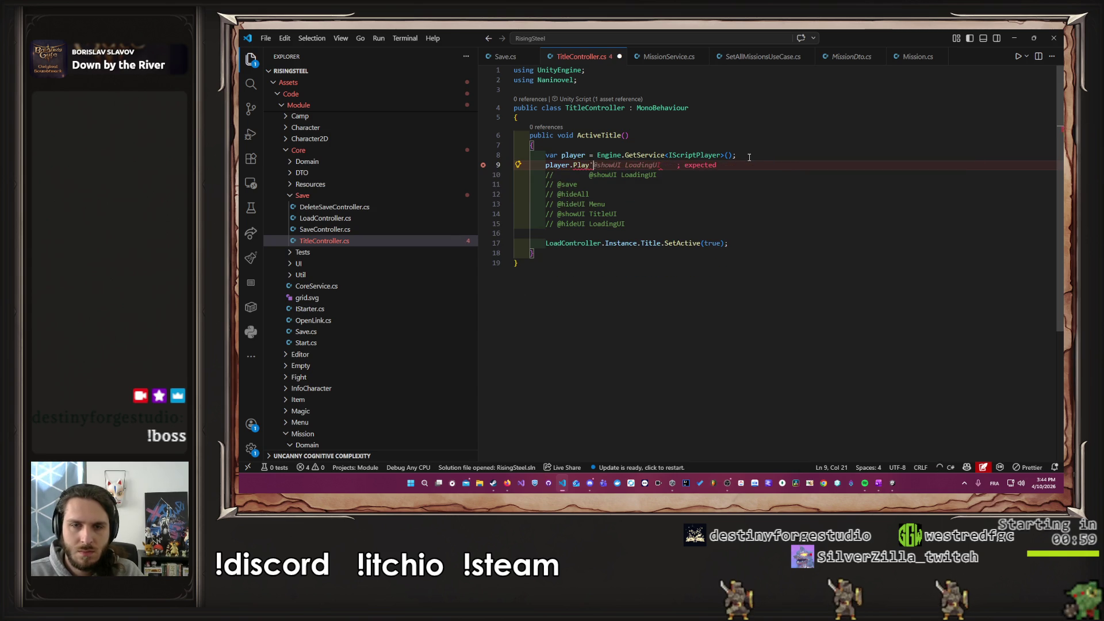
pyautogui.press('Escape')
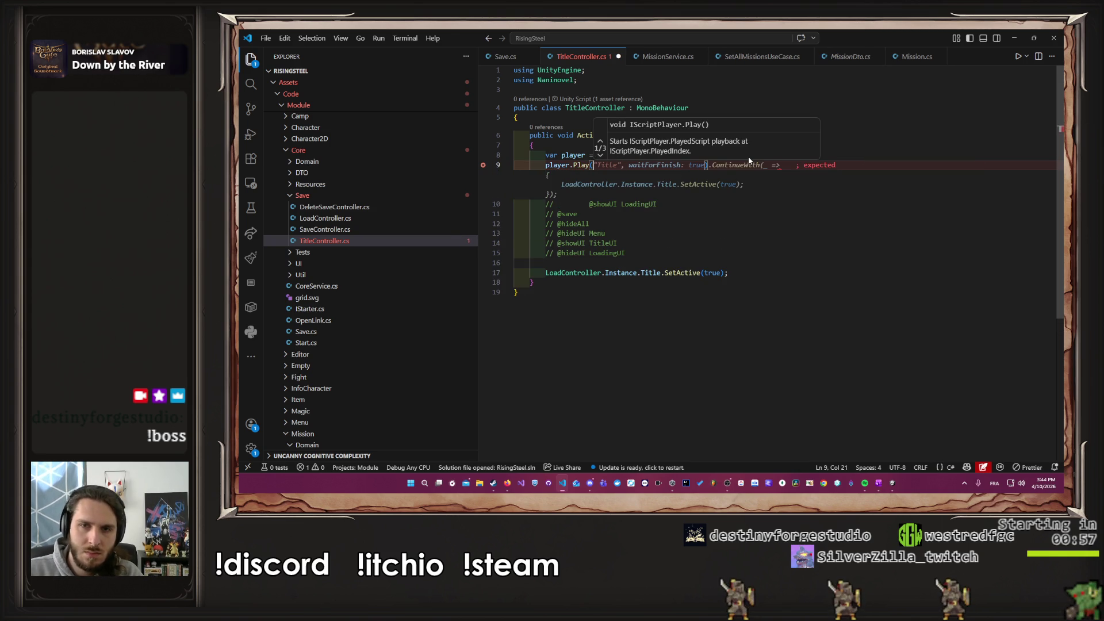
pyautogui.keyDown('ctrl'); pyautogui.click(586, 166); pyautogui.keyUp('ctrl')
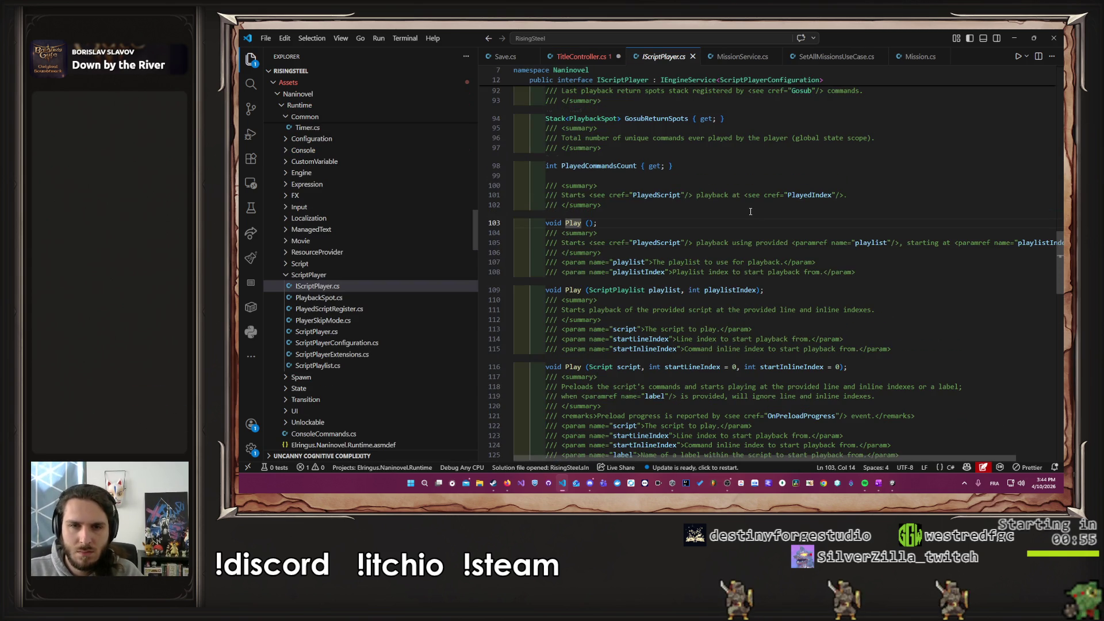
pyautogui.scroll(-6, 750, 212)
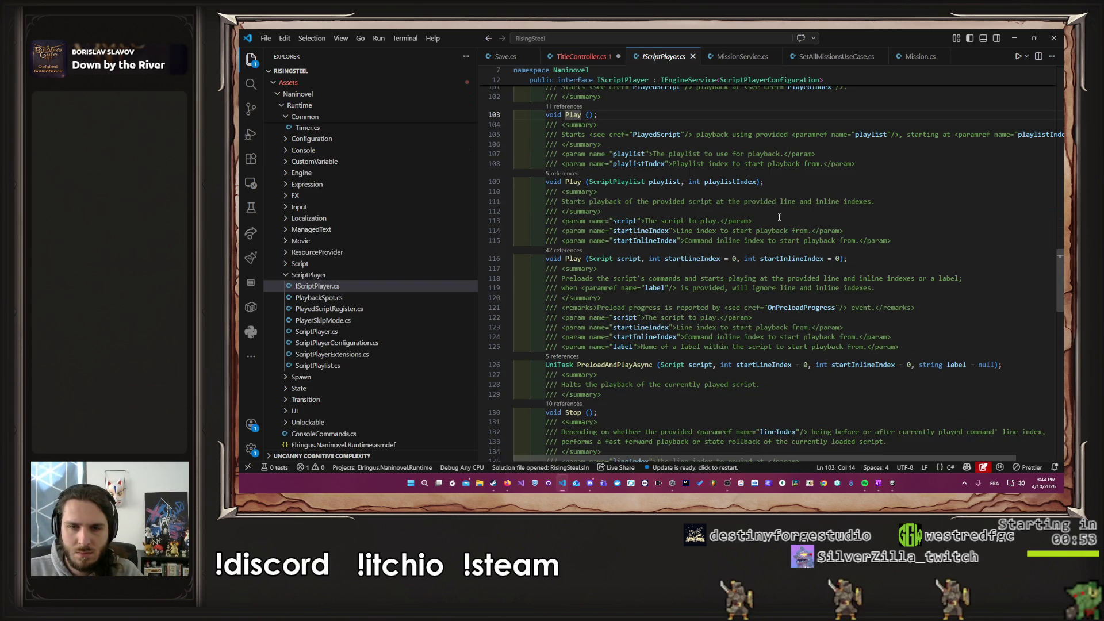
pyautogui.scroll(5, 782, 219)
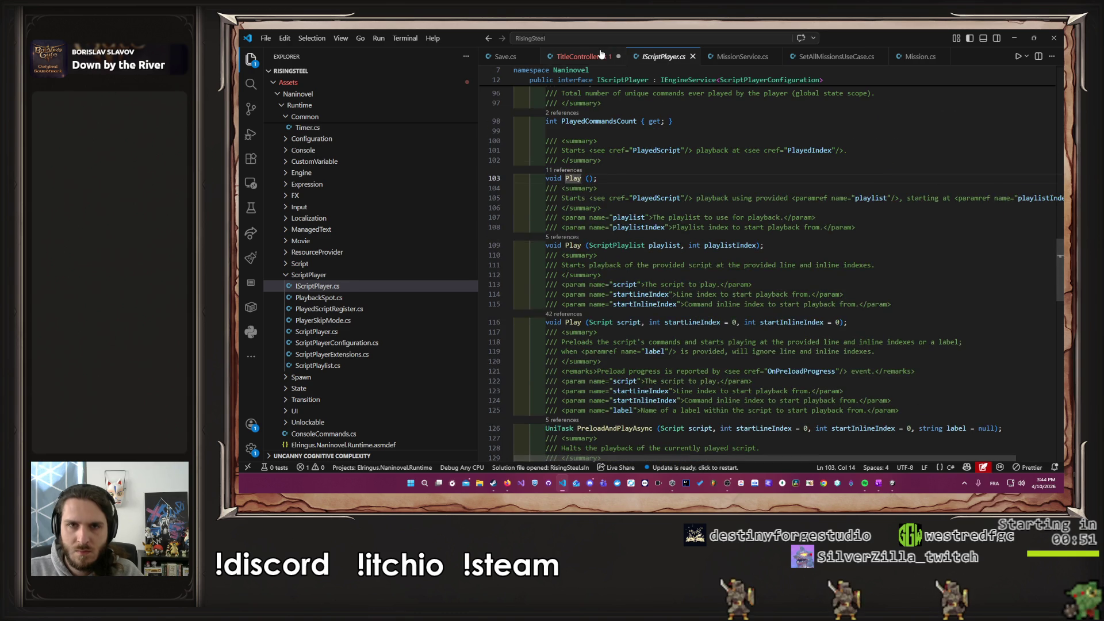
pyautogui.hotkey('alt', 'Left')
pyautogui.hotkey('ctrl', 'z')
pyautogui.hotkey('ctrl', 'z')
pyautogui.hotkey('ctrl', 'z')
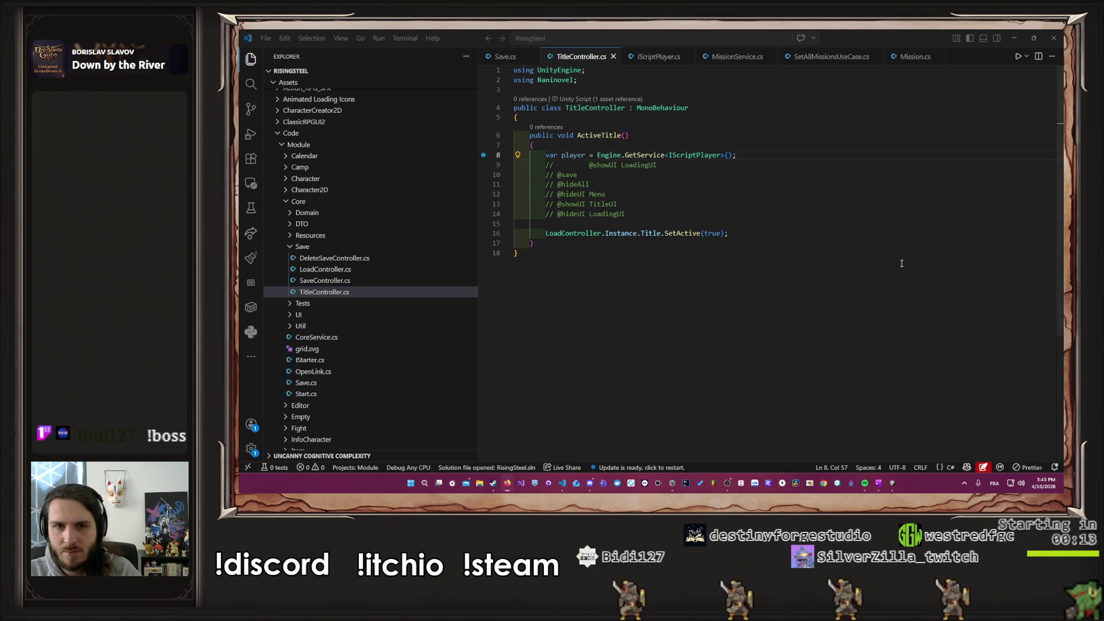
pyautogui.click(814, 222)
pyautogui.write('var script = "@char say Bonjour depuis runtime !";')
# Step: Wrap the Bonjour string in new Script(...), save, and check the constructor error fixes
pyautogui.hotkey('ctrl', 's')
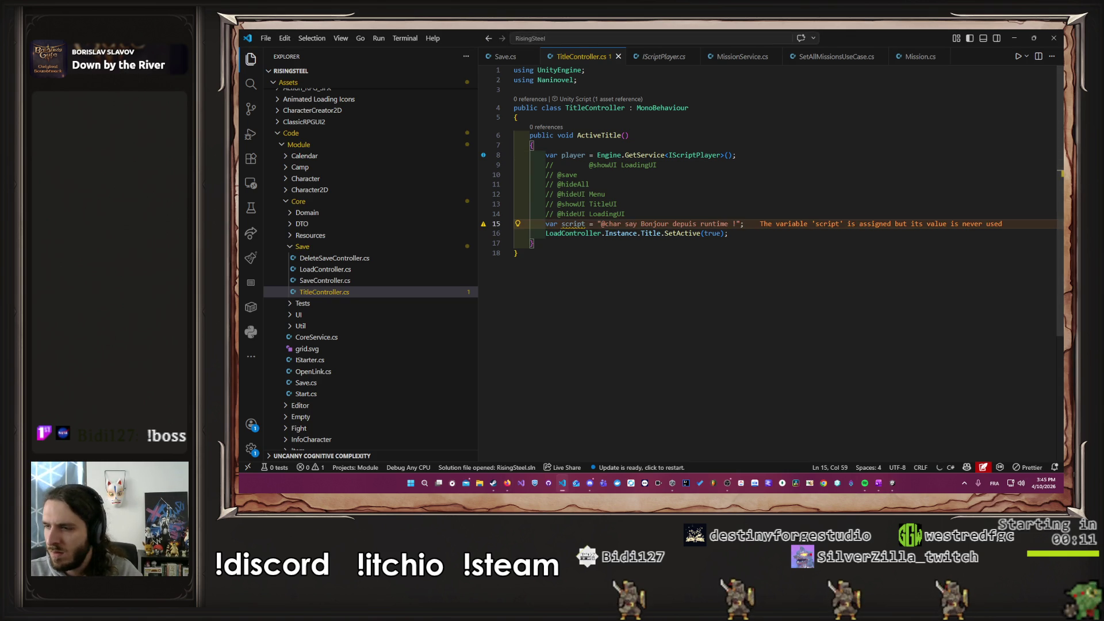
pyautogui.press('Down')
pyautogui.press('Down')
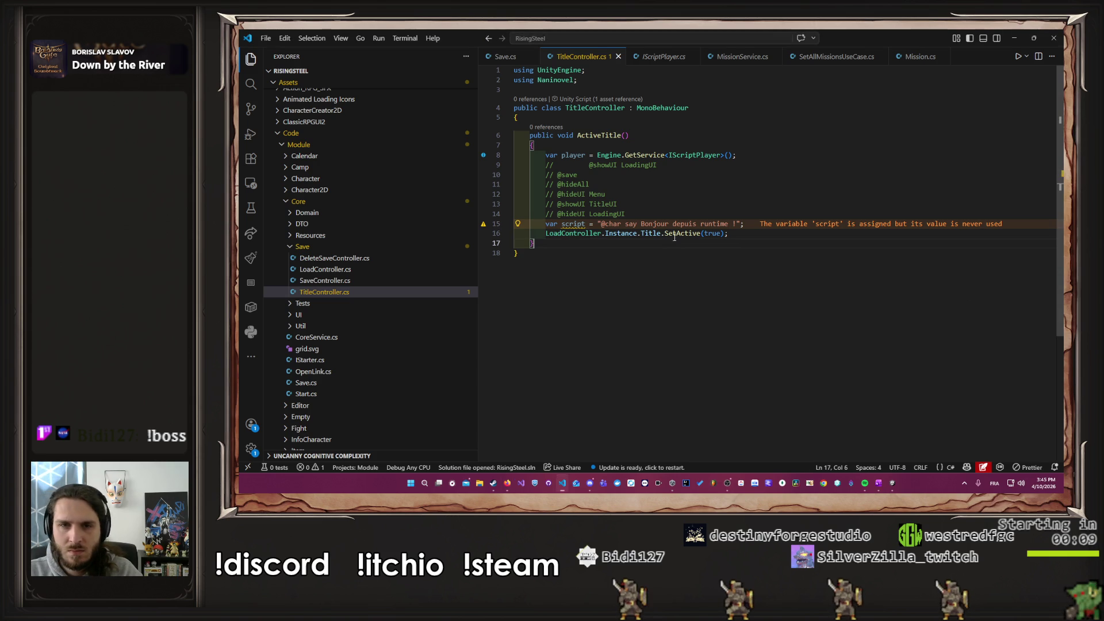
pyautogui.hotkey('alt', 'Tab')
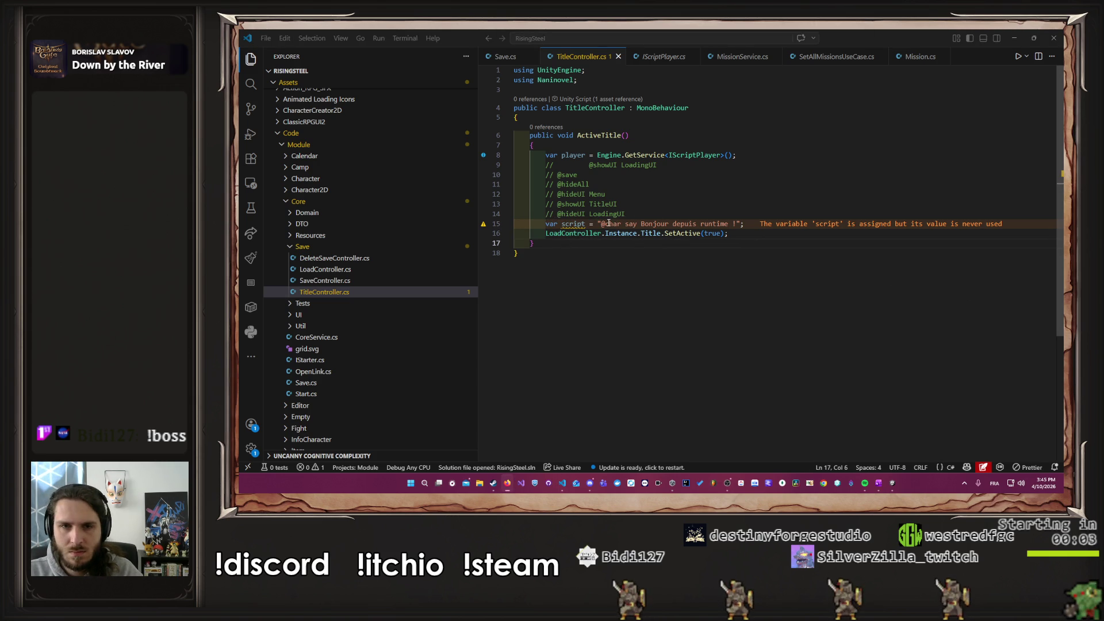
pyautogui.hotkey('ctrl', 'z')
pyautogui.click(784, 224)
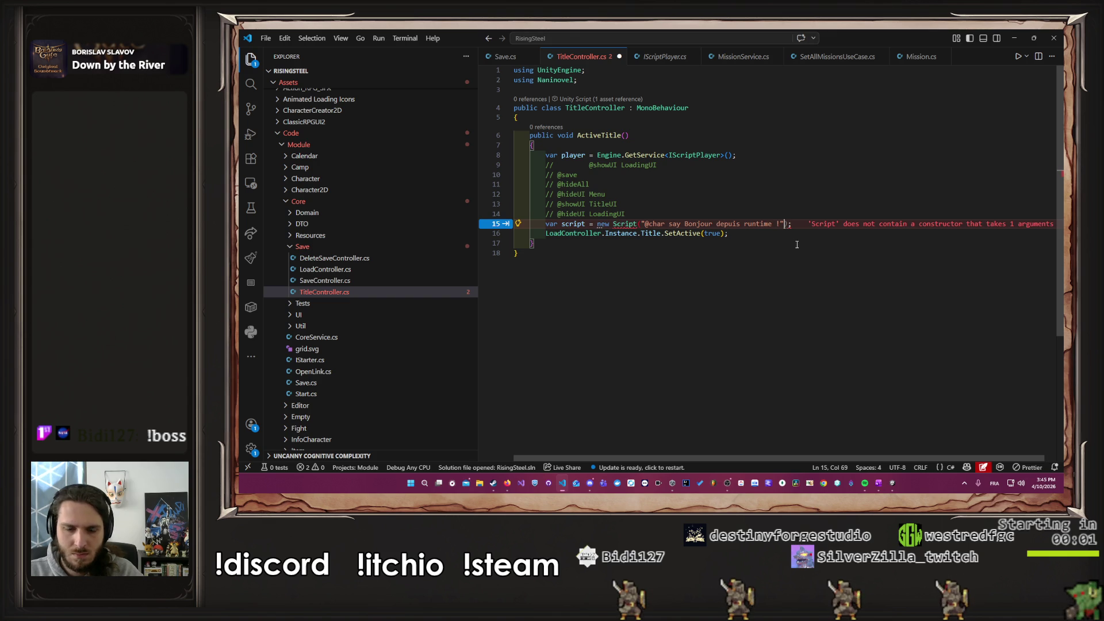
pyautogui.write(');')
pyautogui.hotkey('ctrl', 's')
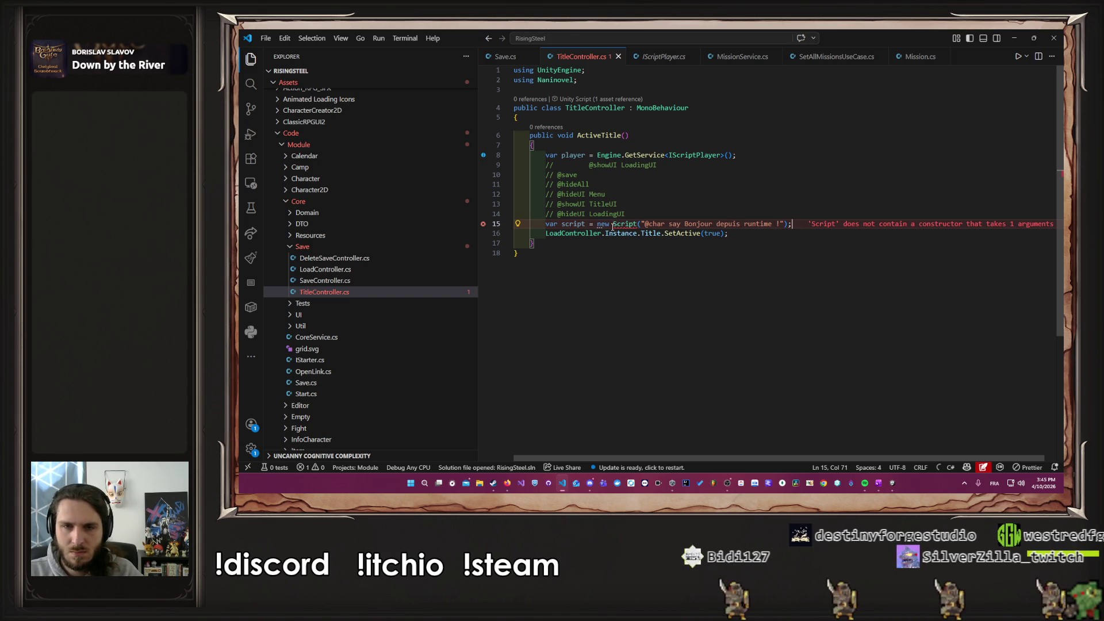
pyautogui.click(711, 216)
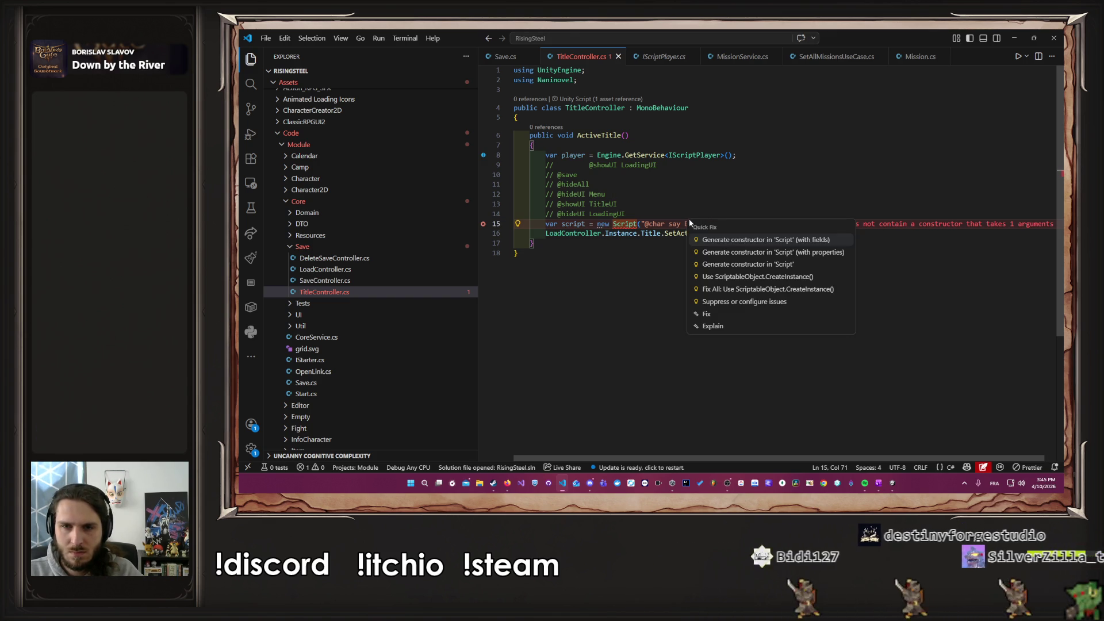
pyautogui.press('Escape')
# Step: Read the Script class definition, then trim the line back to var script = Script with suggestions
pyautogui.keyDown('ctrl'); pyautogui.click(624, 224); pyautogui.keyUp('ctrl')
pyautogui.scroll(-1, 759, 256)
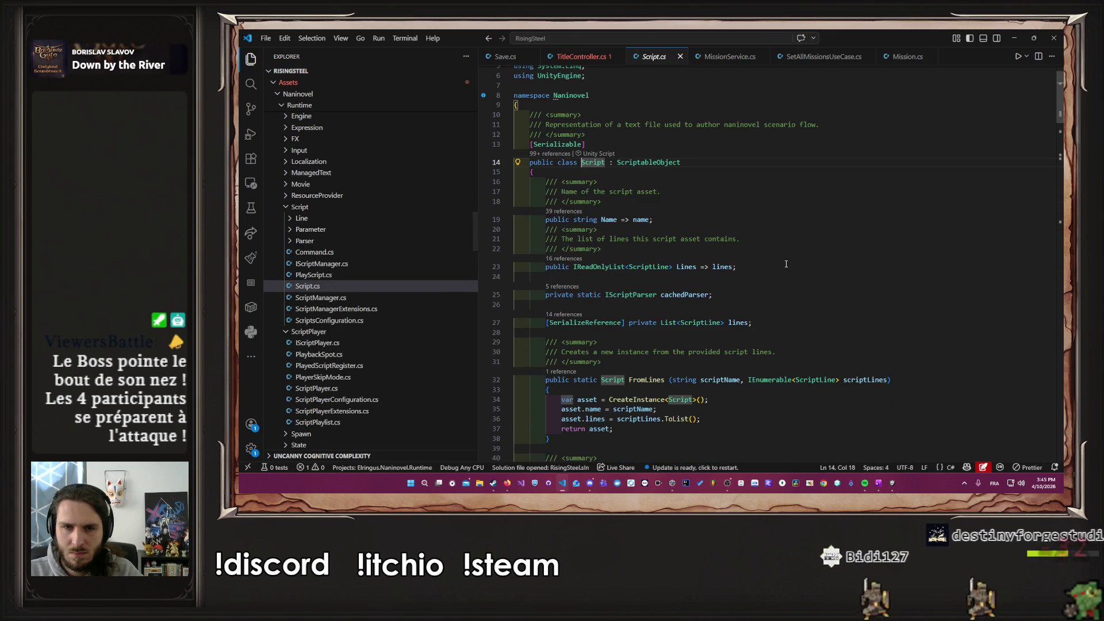
pyautogui.scroll(-1, 786, 264)
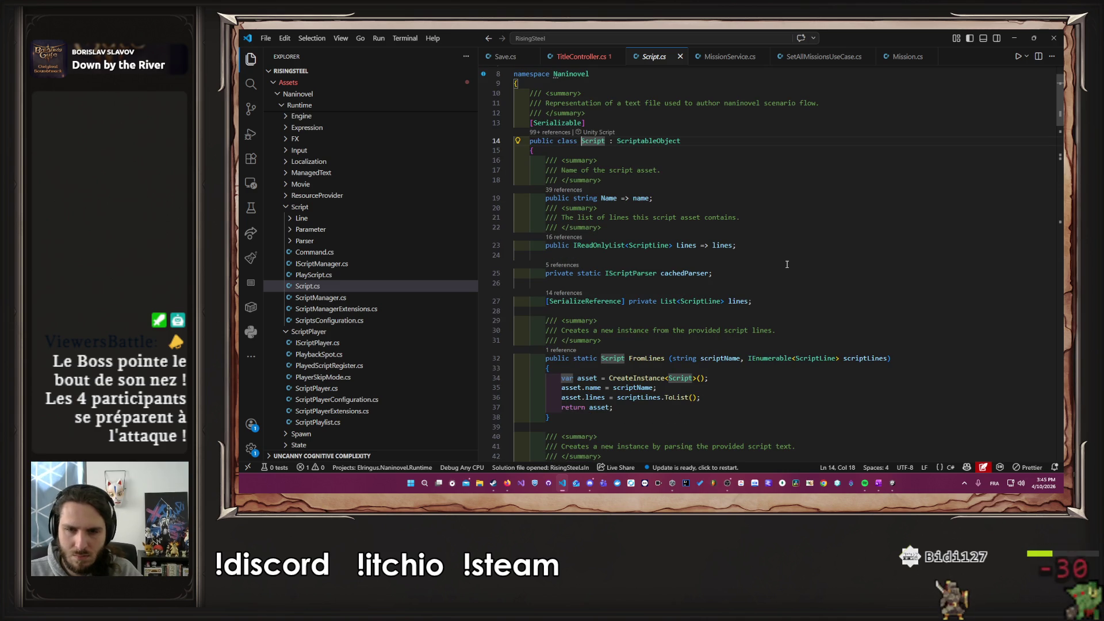
pyautogui.hotkey('alt', 'Left')
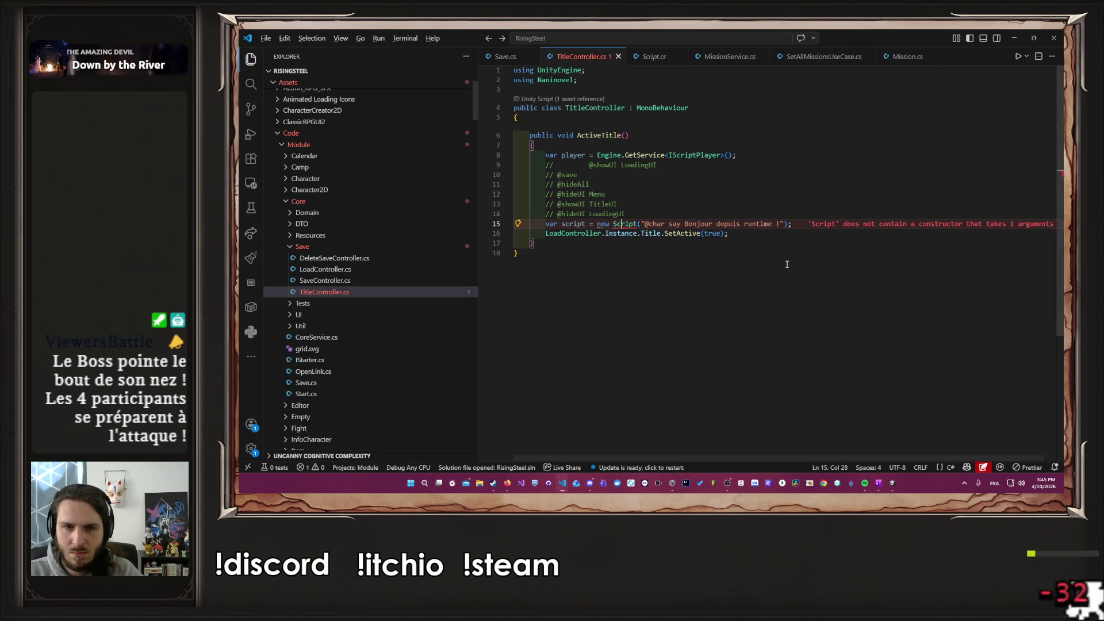
pyautogui.press('BackSpace')
pyautogui.press('BackSpace')
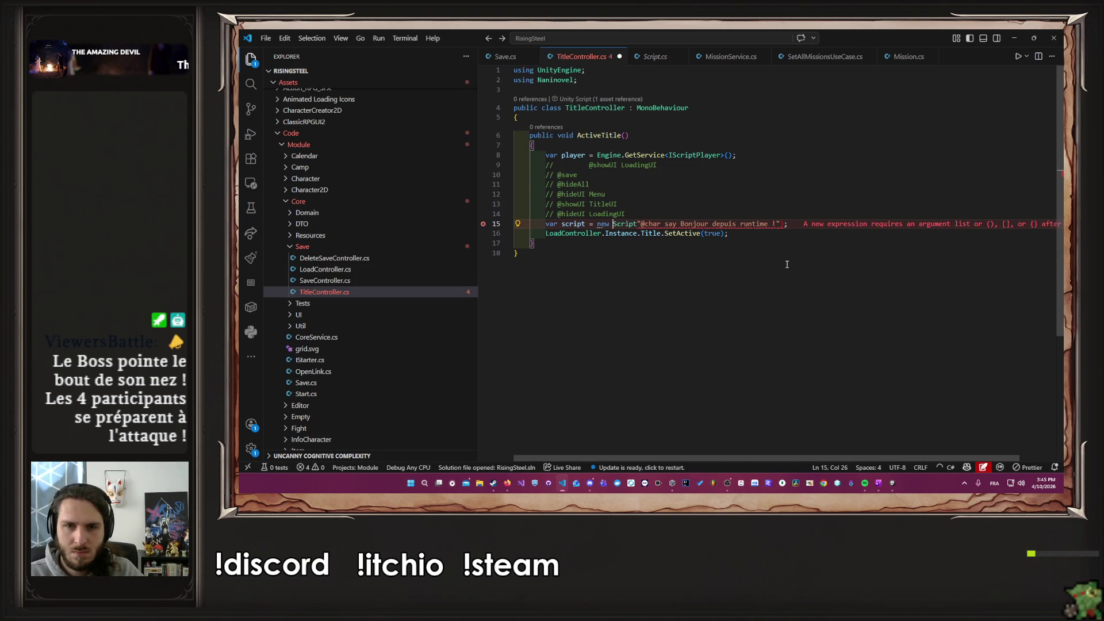
pyautogui.press('BackSpace')
pyautogui.press('BackSpace')
pyautogui.press('BackSpace')
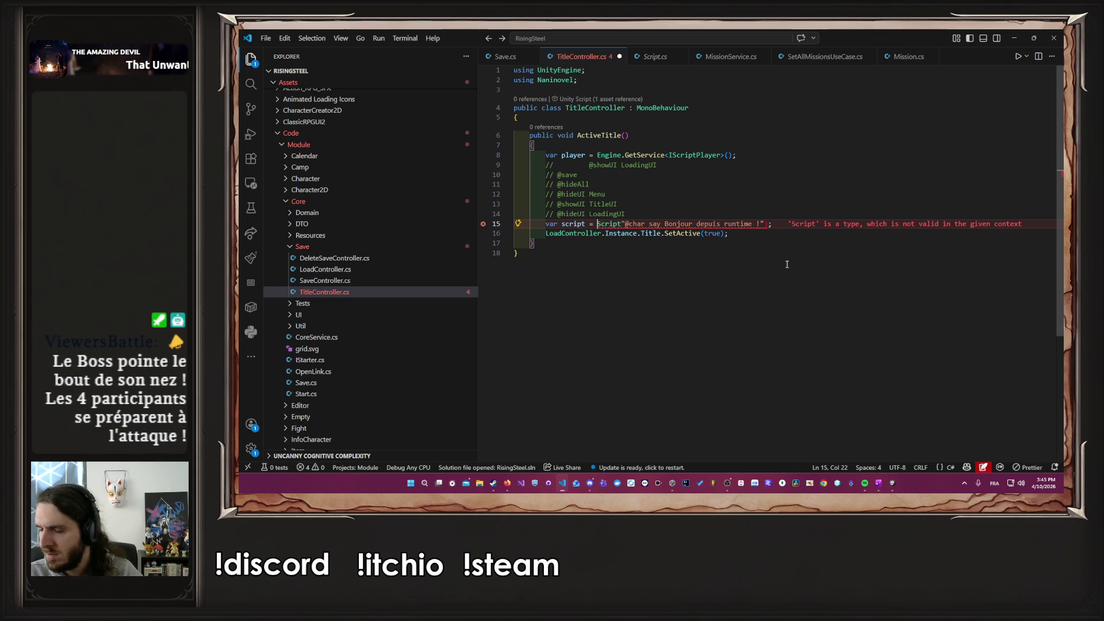
pyautogui.press('End')
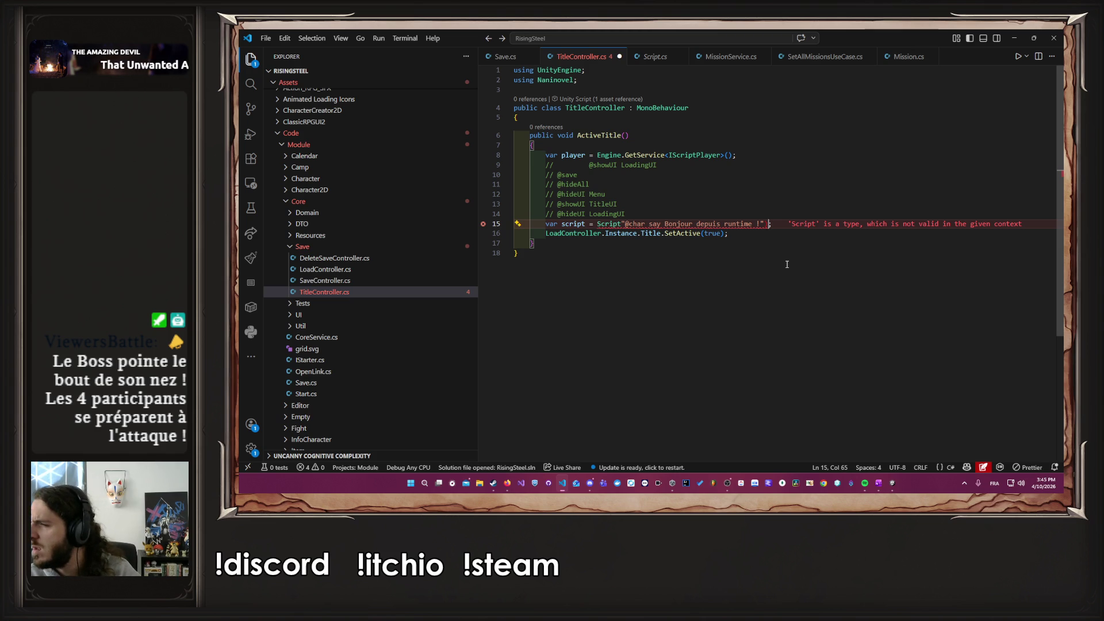
pyautogui.press('BackSpace')
pyautogui.hotkey('ctrl', 'shift', 'Left')
pyautogui.hotkey('ctrl', 'shift', 'Left')
pyautogui.hotkey('ctrl', 'shift', 'Left')
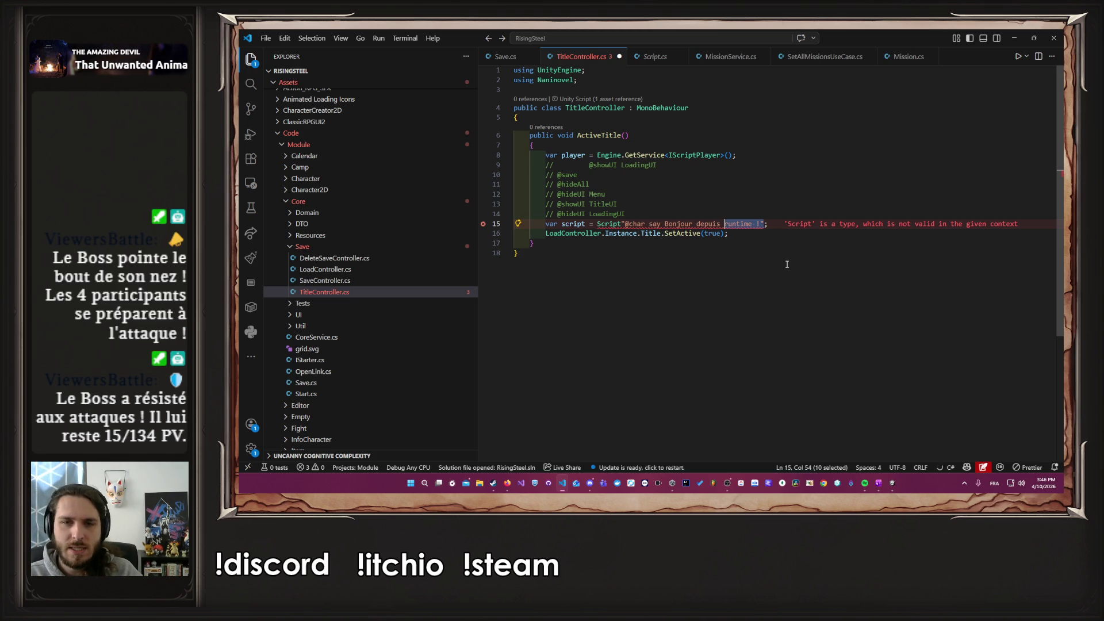
pyautogui.press('BackSpace')
pyautogui.press('BackSpace')
pyautogui.press('BackSpace')
pyautogui.hotkey('ctrl', 'space')
# Step: Call Script.FromLines with its suggested string-array arguments
pyautogui.write('.Fr')
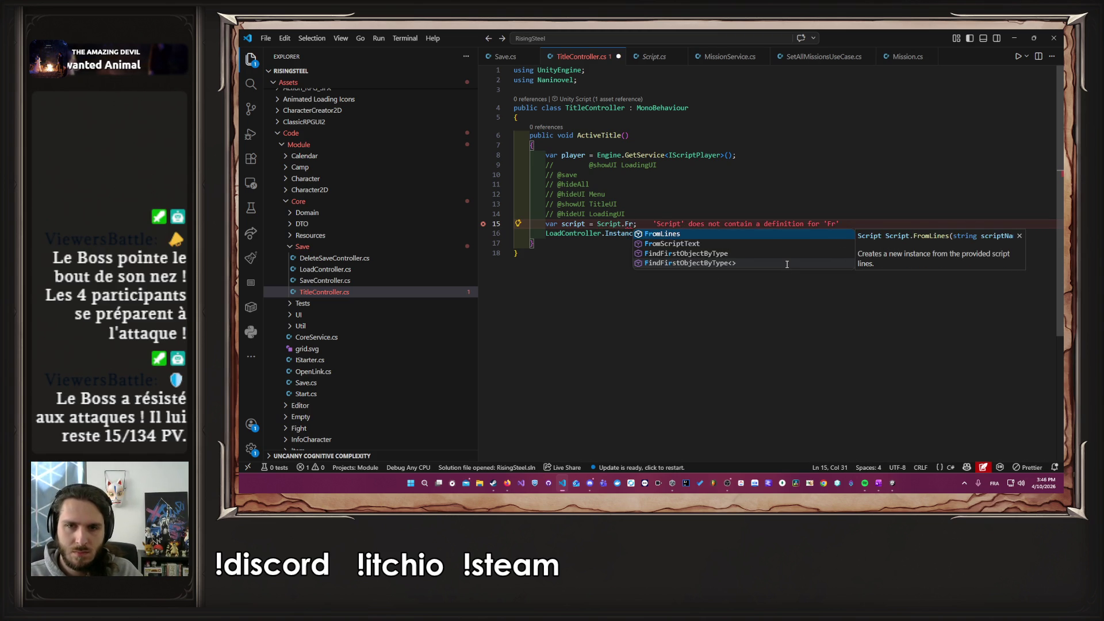
pyautogui.press('Tab')
pyautogui.write('(')
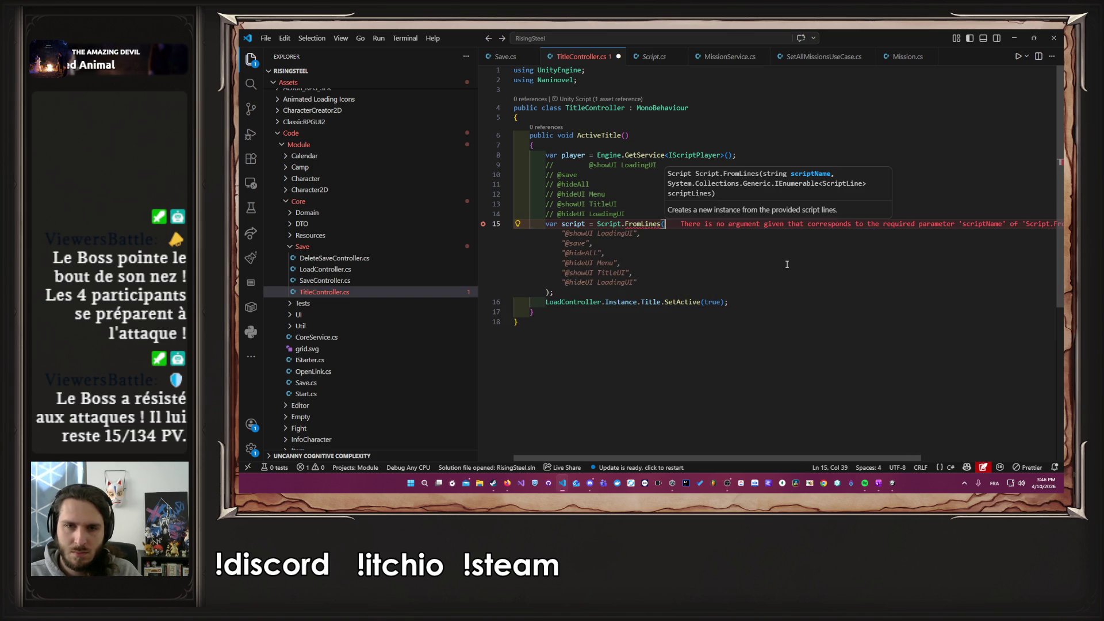
pyautogui.press('Tab')
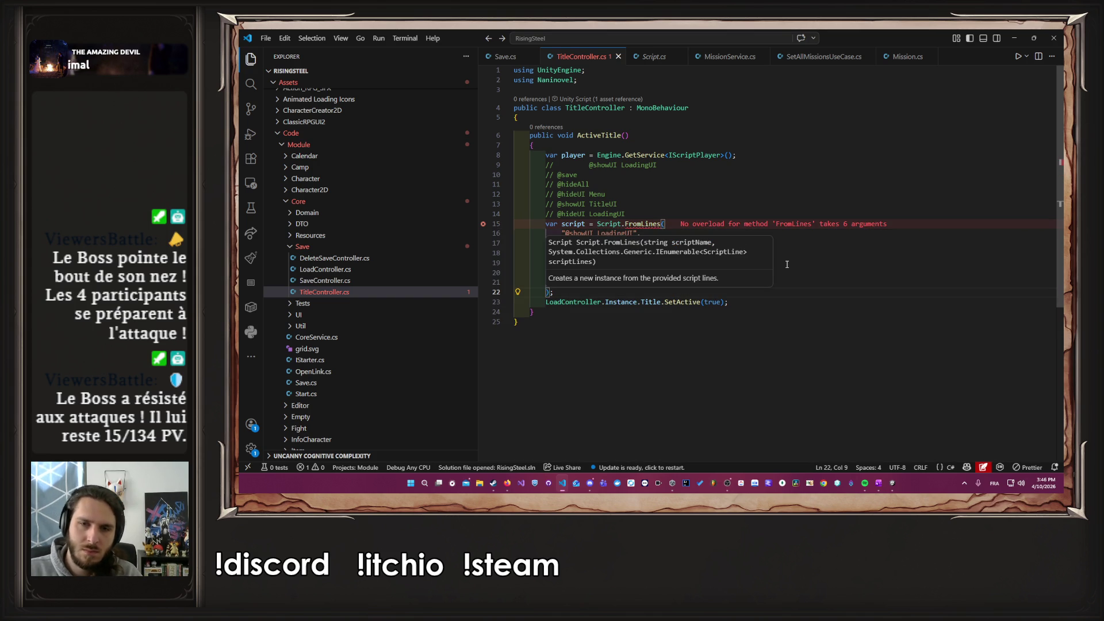
pyautogui.press('Escape')
# Step: Swap FromLines for FromScriptText, add the "ReturnToTitle" name, and delete the old argument lines
pyautogui.keyDown('ctrl'); pyautogui.click(634, 223); pyautogui.keyUp('ctrl')
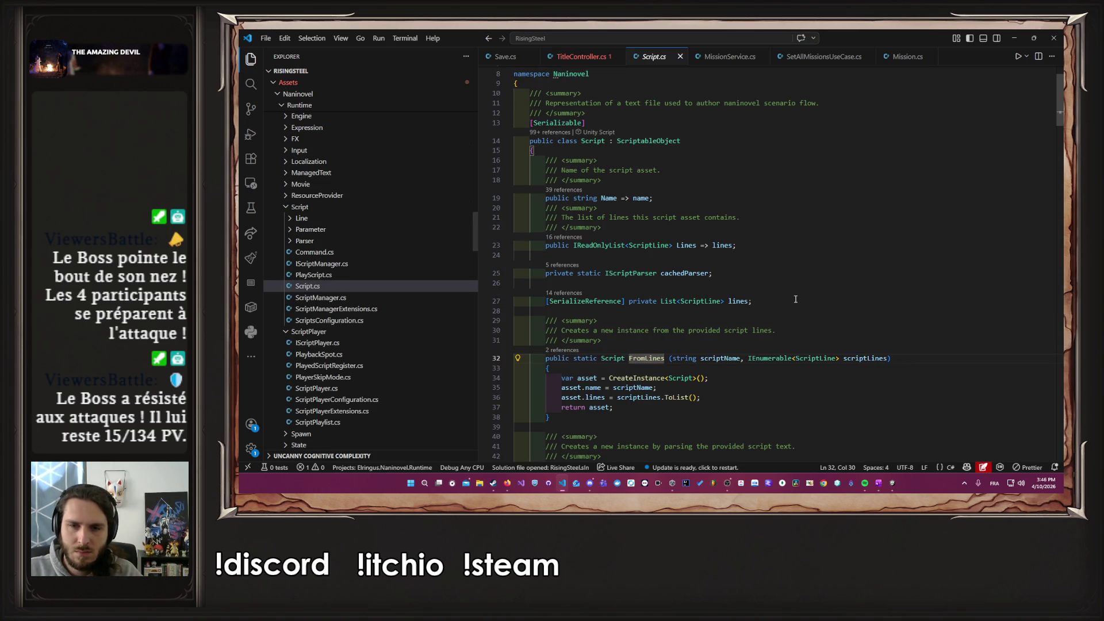
pyautogui.scroll(-4, 795, 299)
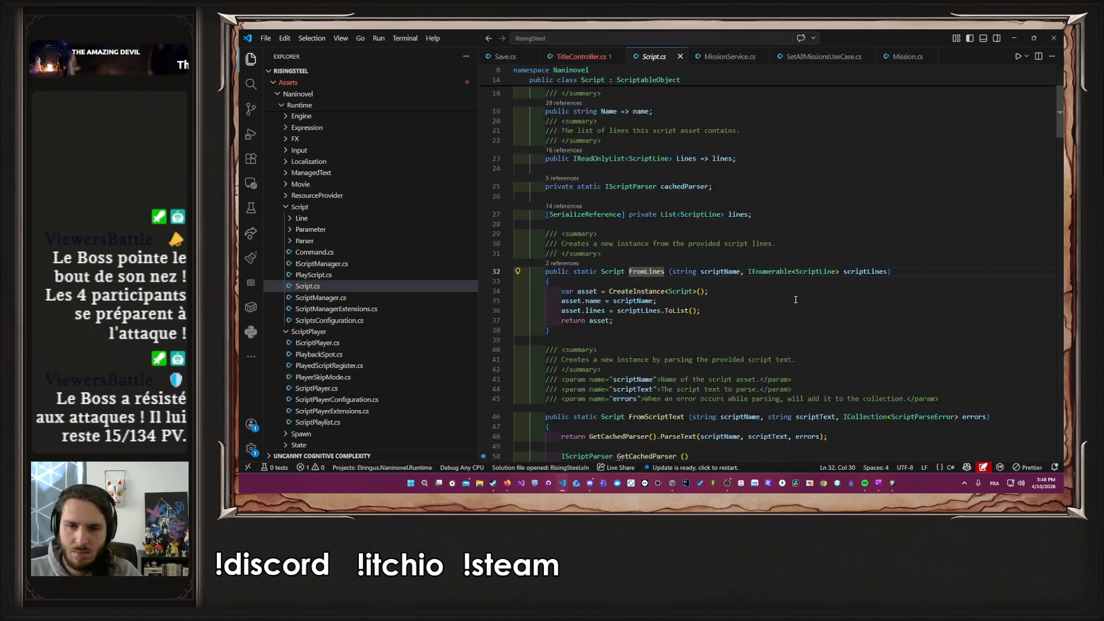
pyautogui.doubleClick(656, 373)
pyautogui.hotkey('ctrl', 'c')
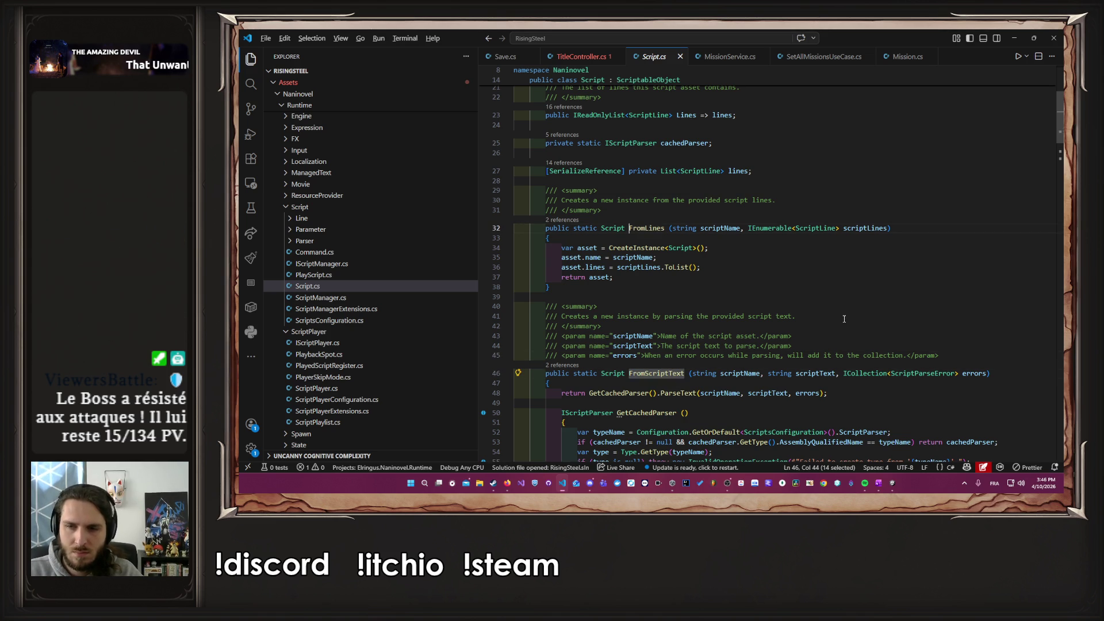
pyautogui.hotkey('alt', 'Left')
pyautogui.hotkey('alt', 'Left')
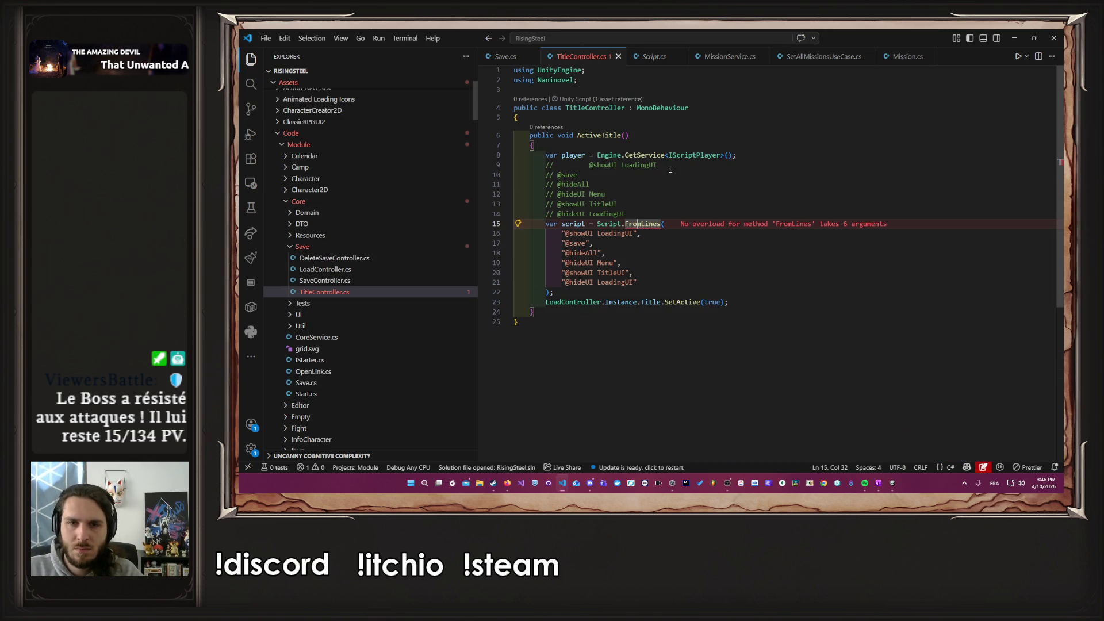
pyautogui.hotkey('ctrl', 'v')
pyautogui.write('""')
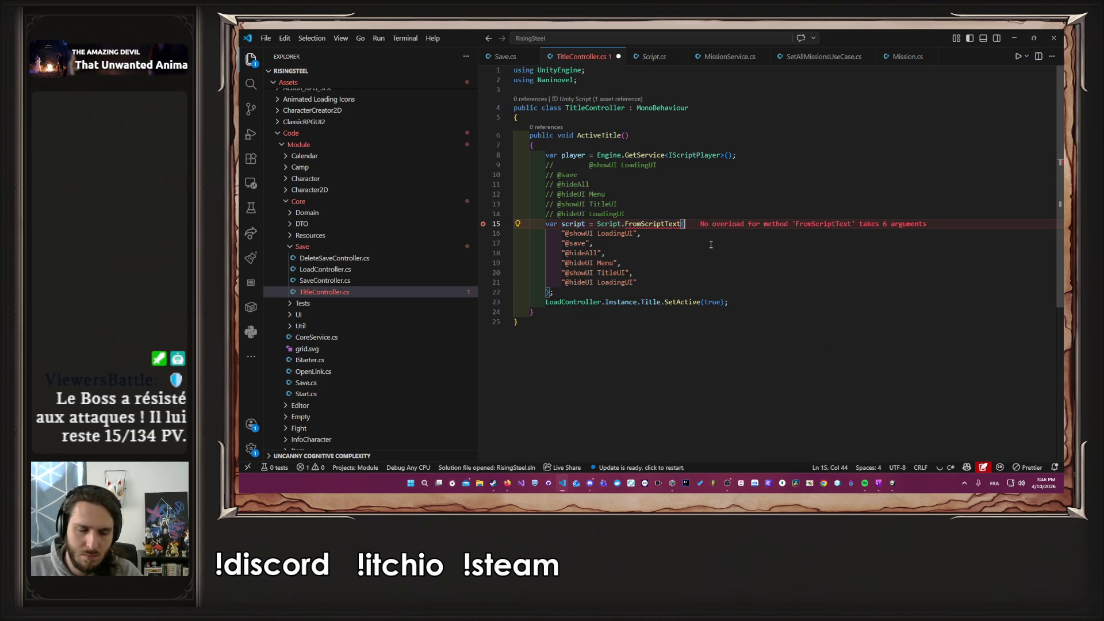
pyautogui.write('ReturnTo')
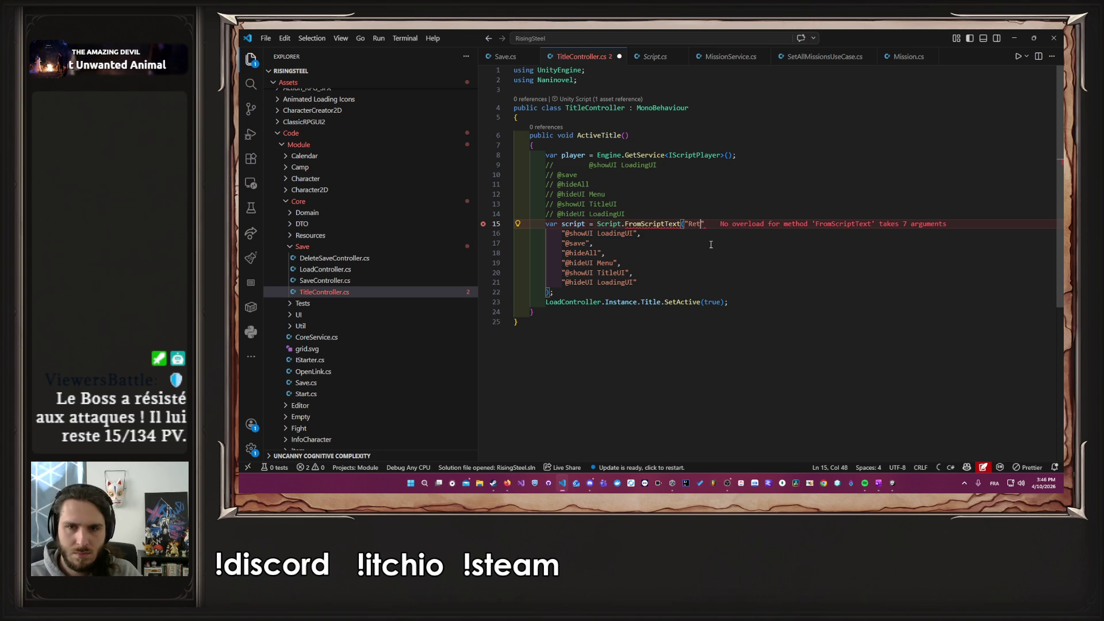
pyautogui.write('Title"')
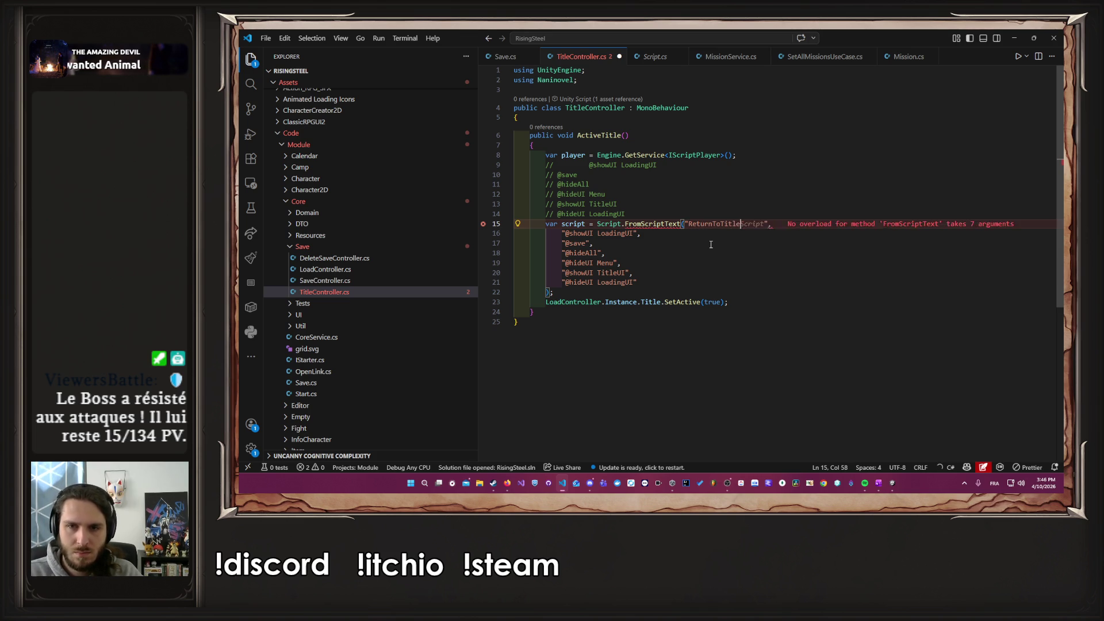
pyautogui.write(',')
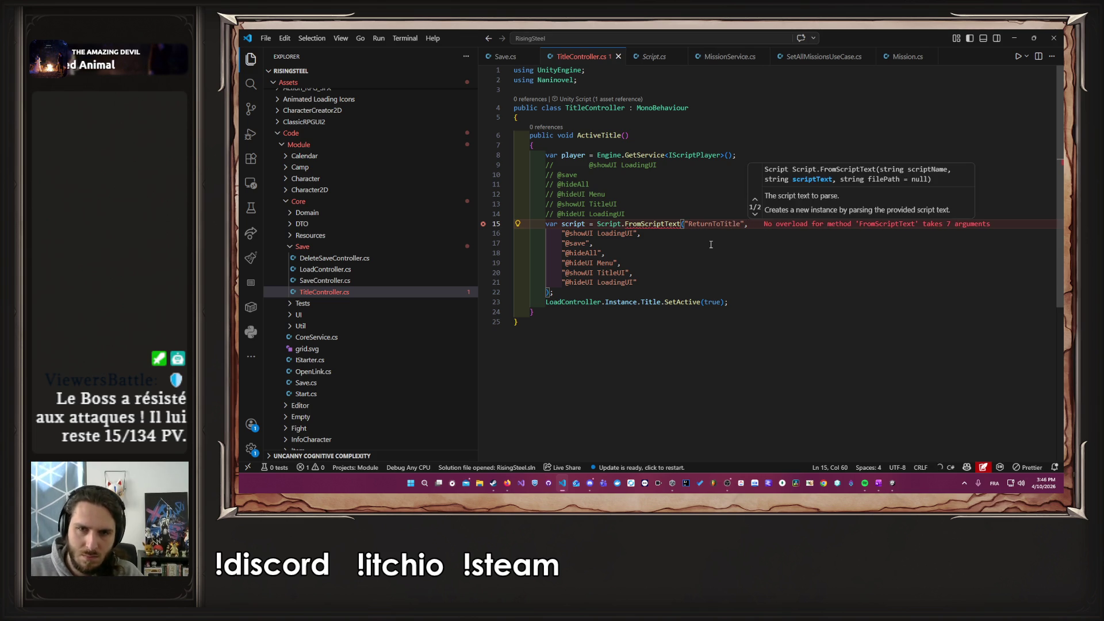
pyautogui.moveTo(657, 281)
pyautogui.mouseDown()
pyautogui.moveTo(552, 243)
pyautogui.moveTo(562, 233)
pyautogui.mouseUp()
pyautogui.press('BackSpace')
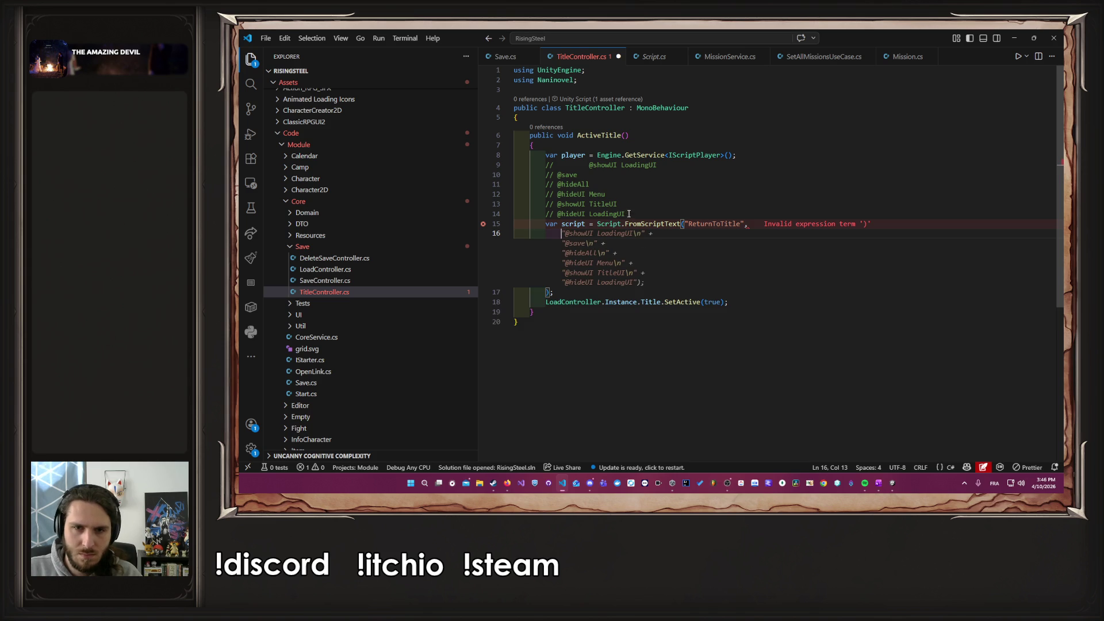
# Step: Start a verbatim @"" string argument on line 16, split across two lines
pyautogui.press('Escape')
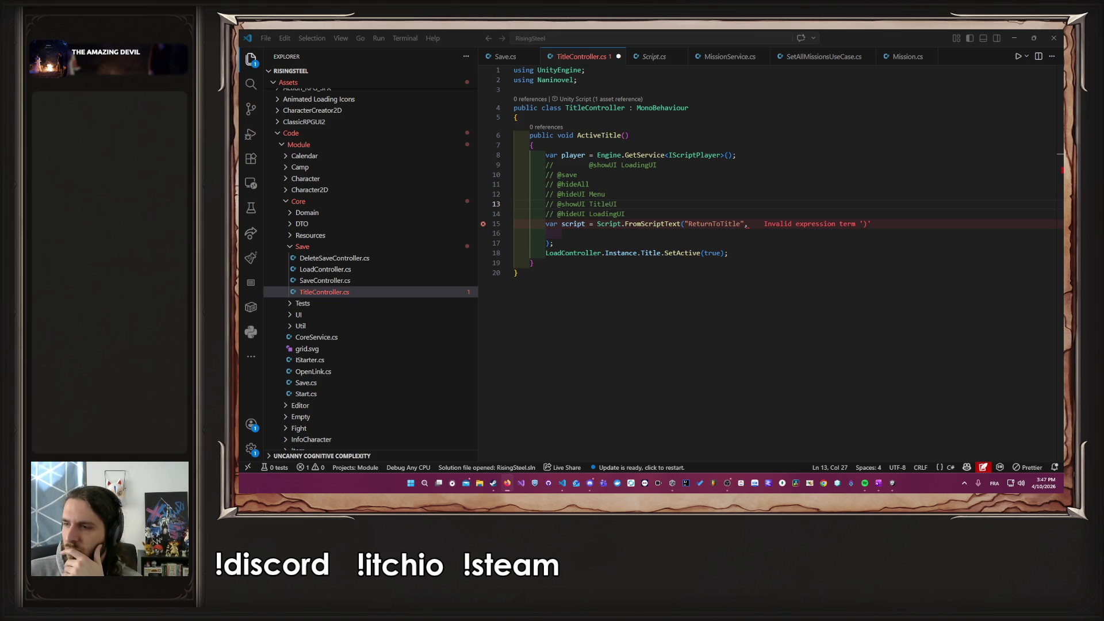
pyautogui.click(674, 235)
pyautogui.write('@""')
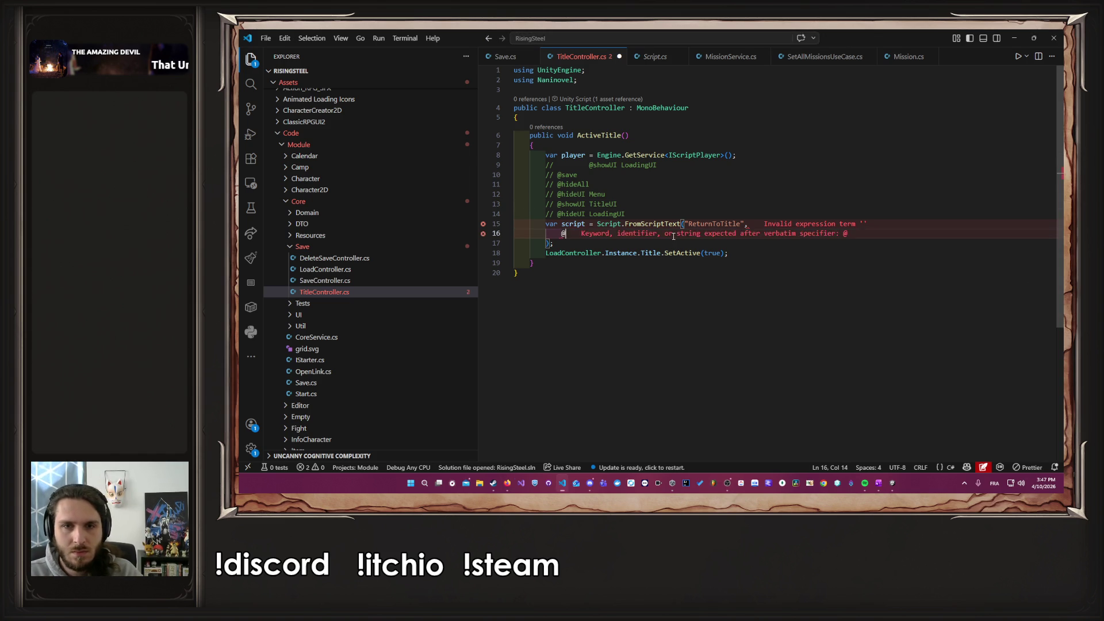
pyautogui.press('Return')
# Step: Move the six commented Naninovel commands from lines 9–14 inside the verbatim string
pyautogui.click(596, 194)
pyautogui.moveTo(589, 166)
pyautogui.mouseDown()
pyautogui.moveTo(555, 165)
pyautogui.moveTo(638, 214)
pyautogui.mouseUp()
pyautogui.press('BackSpace')
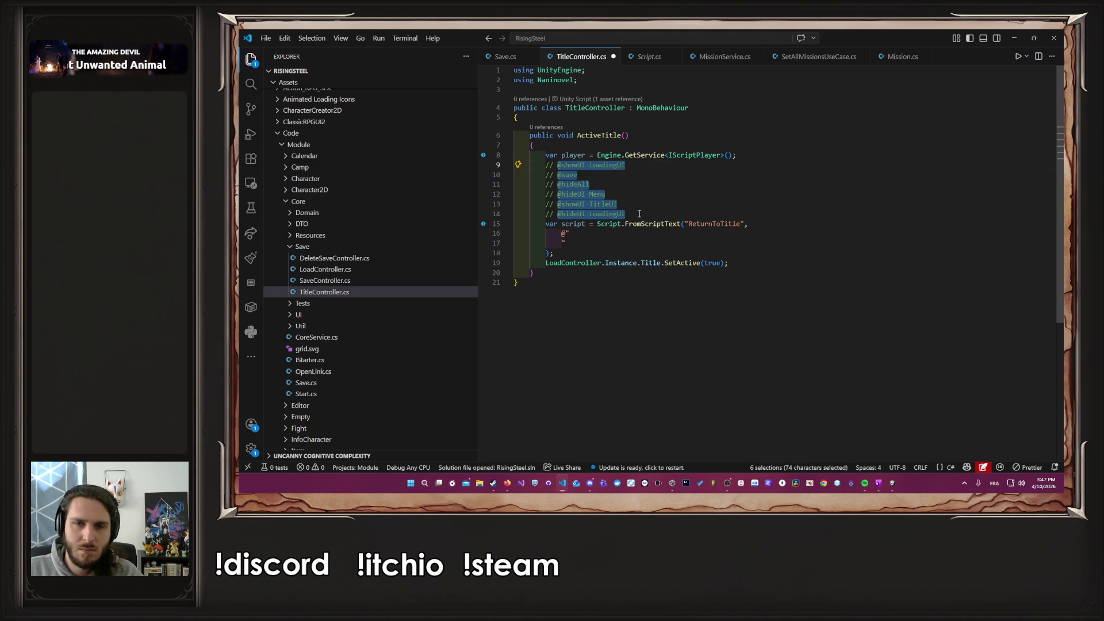
pyautogui.hotkey('ctrl', 'x')
pyautogui.click(584, 233)
pyautogui.press('Return')
pyautogui.hotkey('ctrl', 'v')
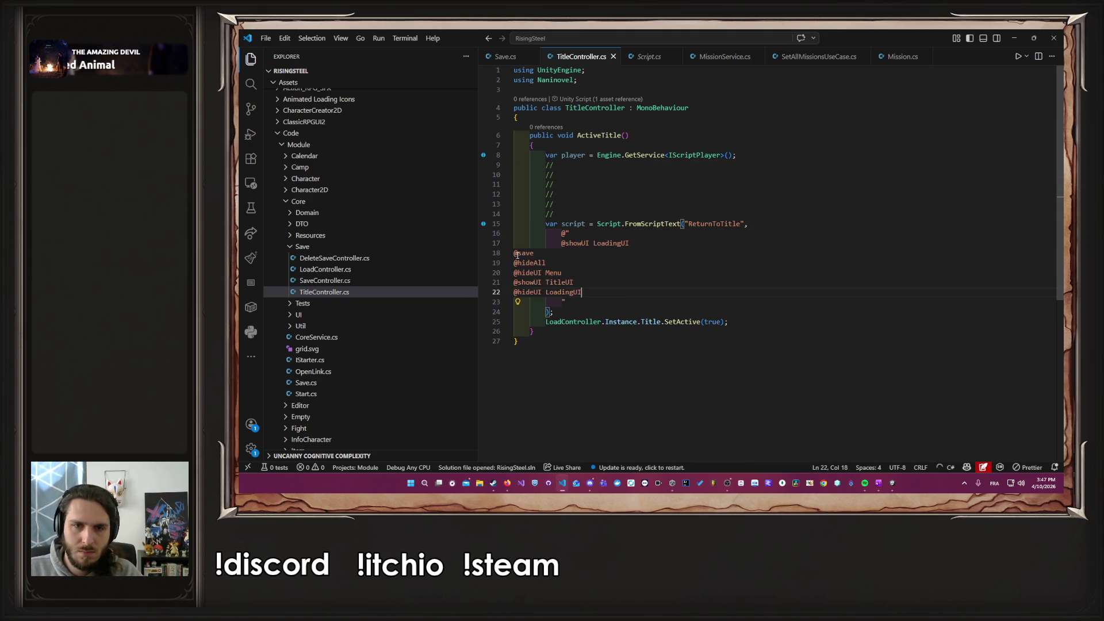
# Step: Indent the pasted commands with multiple cursors and select the leftover empty comment lines
pyautogui.moveTo(515, 253); pyautogui.dragTo(514, 284)
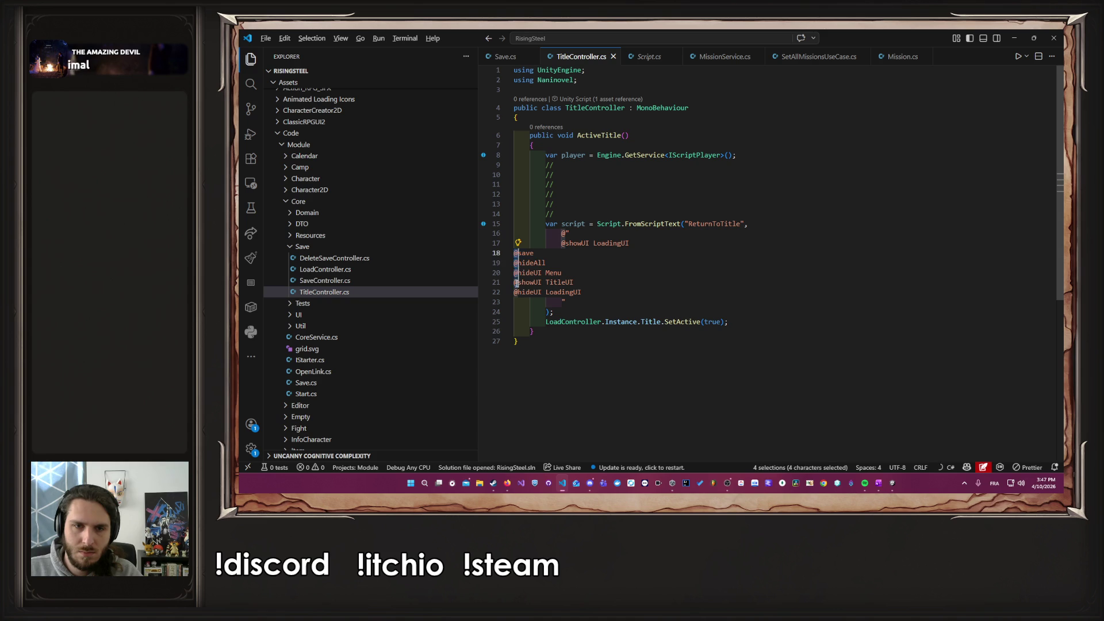
pyautogui.write('#')
pyautogui.press('Tab')
pyautogui.press('Tab')
pyautogui.press('Tab')
pyautogui.moveTo(561, 243); pyautogui.dragTo(561, 292)
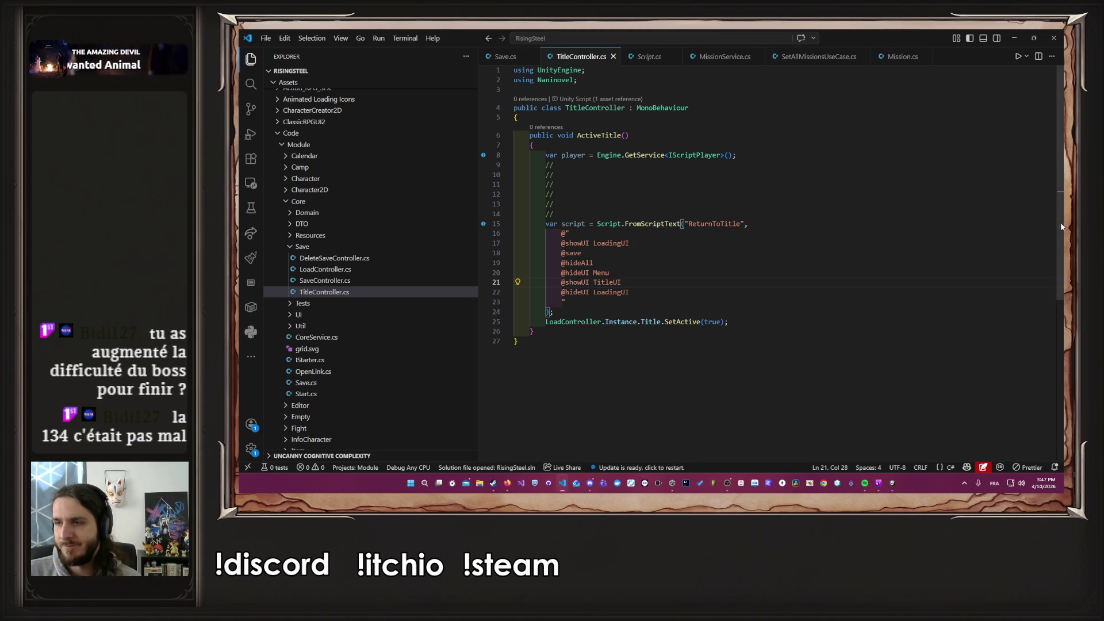
pyautogui.hotkey('alt', 'Tab')
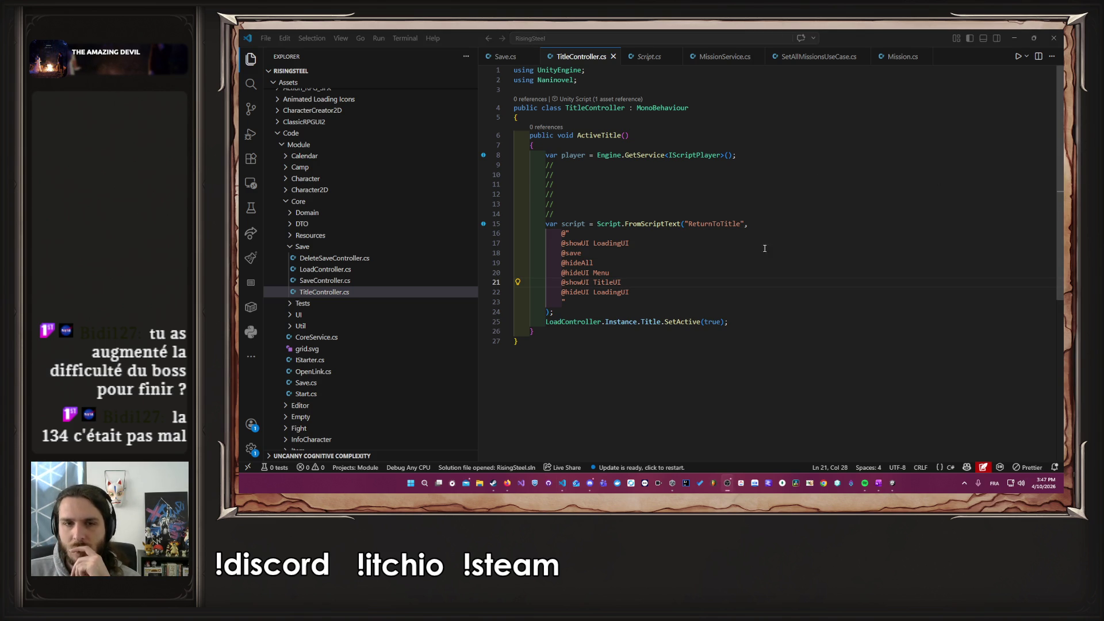
pyautogui.click(575, 211)
pyautogui.hotkey('shift', 'Up')
pyautogui.hotkey('shift', 'Up')
pyautogui.hotkey('shift', 'Up')
pyautogui.hotkey('shift', 'Home')
pyautogui.hotkey('shift', 'Home')
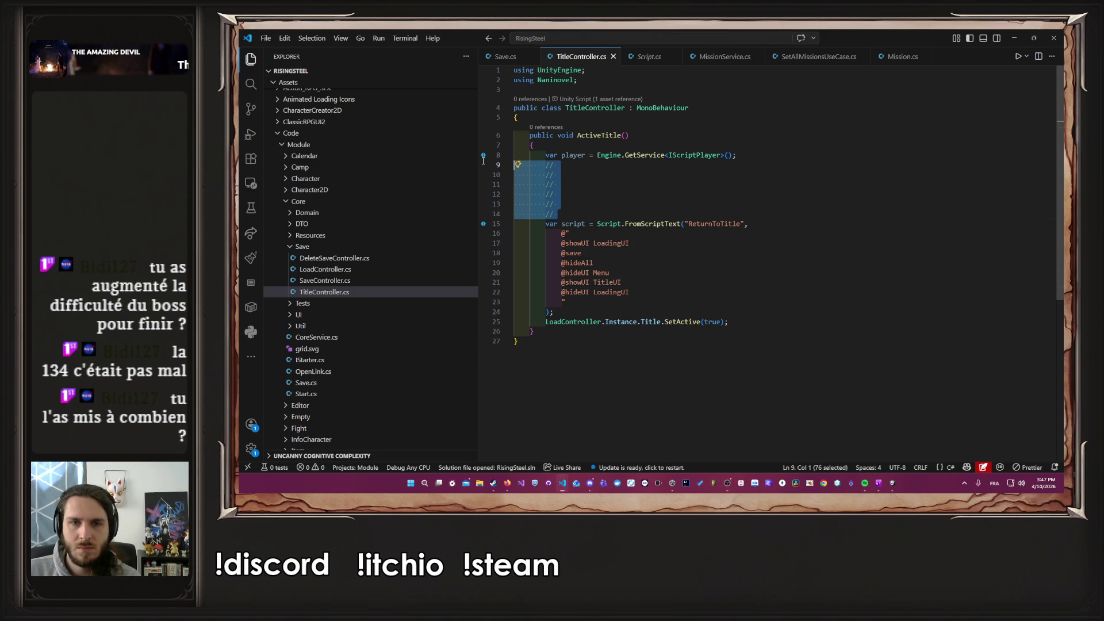
# Step: Remove the empty comment lines, add player.Play(script); before the LoadController title call, and save
pyautogui.press('BackSpace')
pyautogui.click(667, 263)
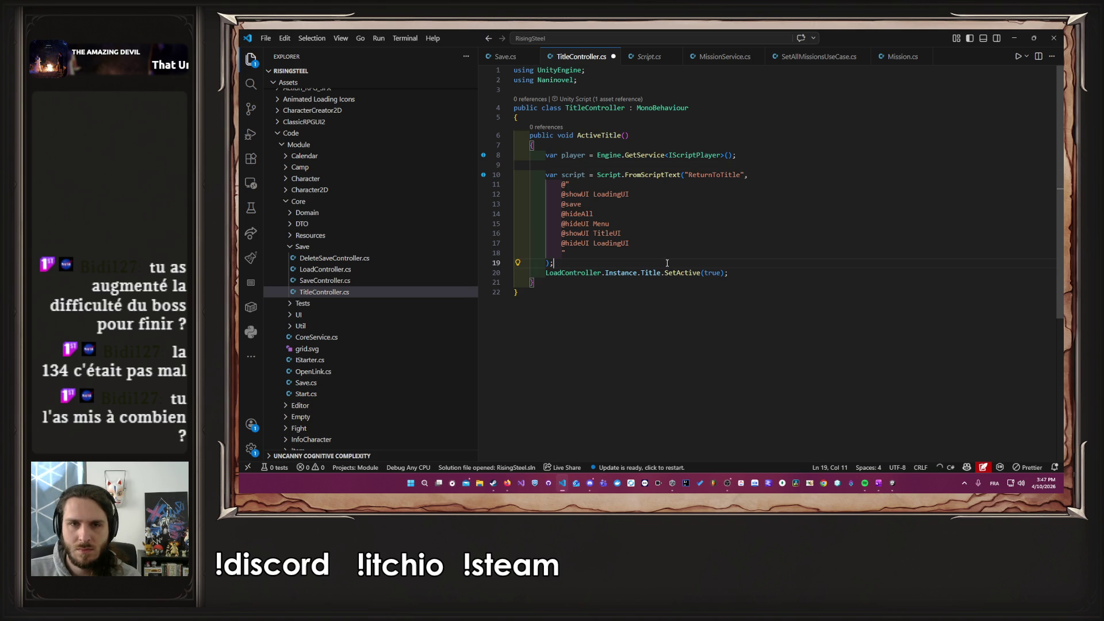
pyautogui.doubleClick(569, 155)
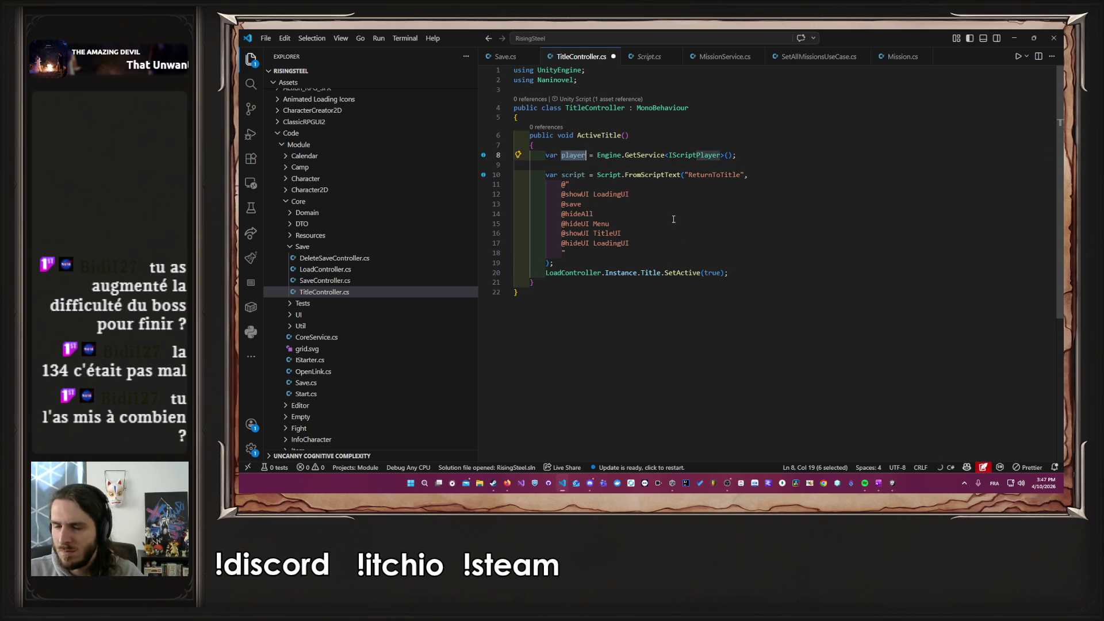
pyautogui.hotkey('ctrl', 'c')
pyautogui.click(585, 265)
pyautogui.press('Return')
pyautogui.hotkey('ctrl', 'v')
pyautogui.press('Tab')
pyautogui.hotkey('ctrl', 's')
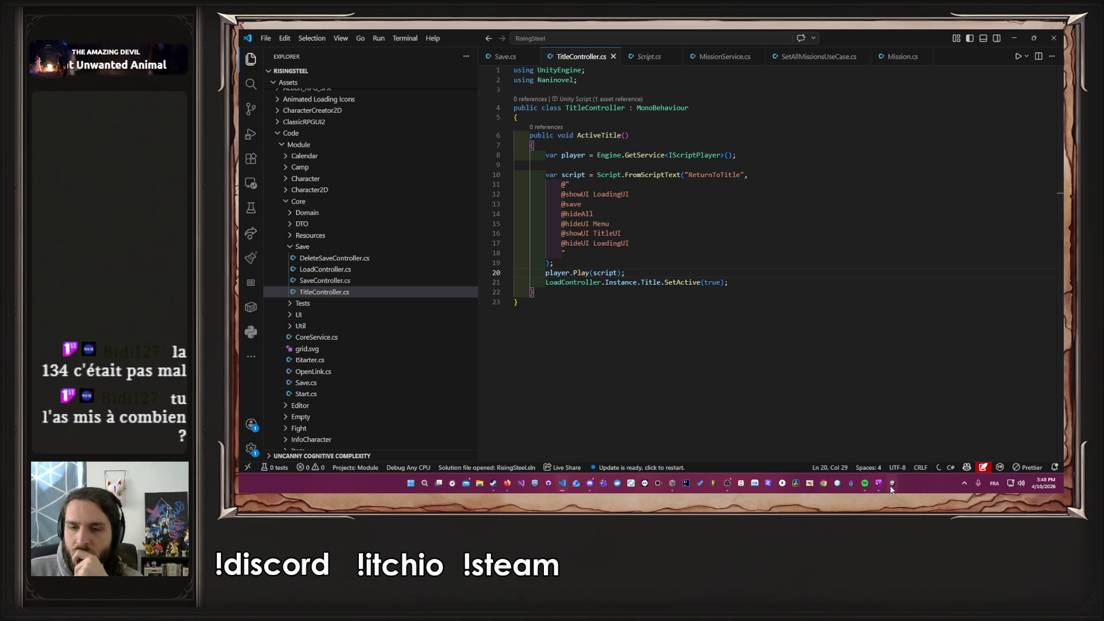
pyautogui.hotkey('alt', 'Tab')
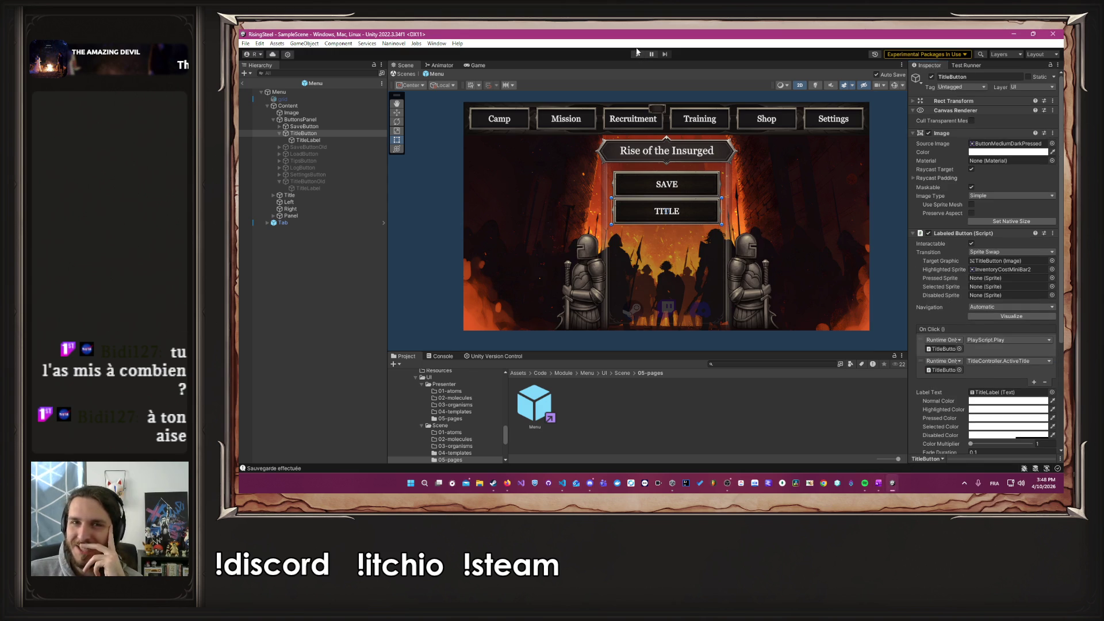
# Step: Play-test the in-game Settings TITLE button, then open the ReturnToTitle load error in the Console
pyautogui.click(637, 55)
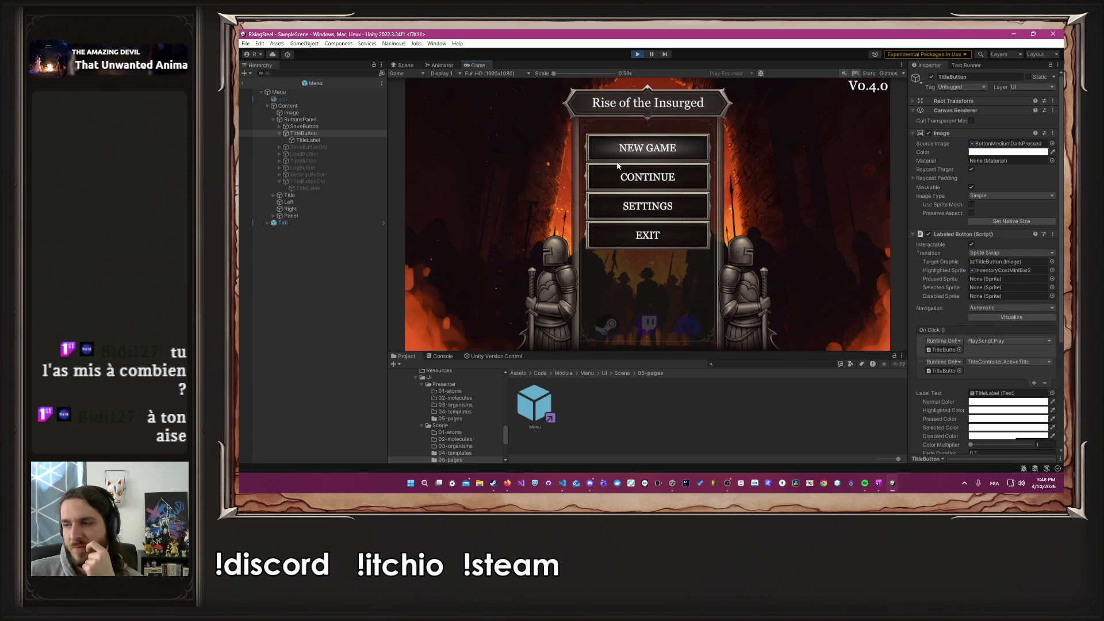
pyautogui.click(634, 176)
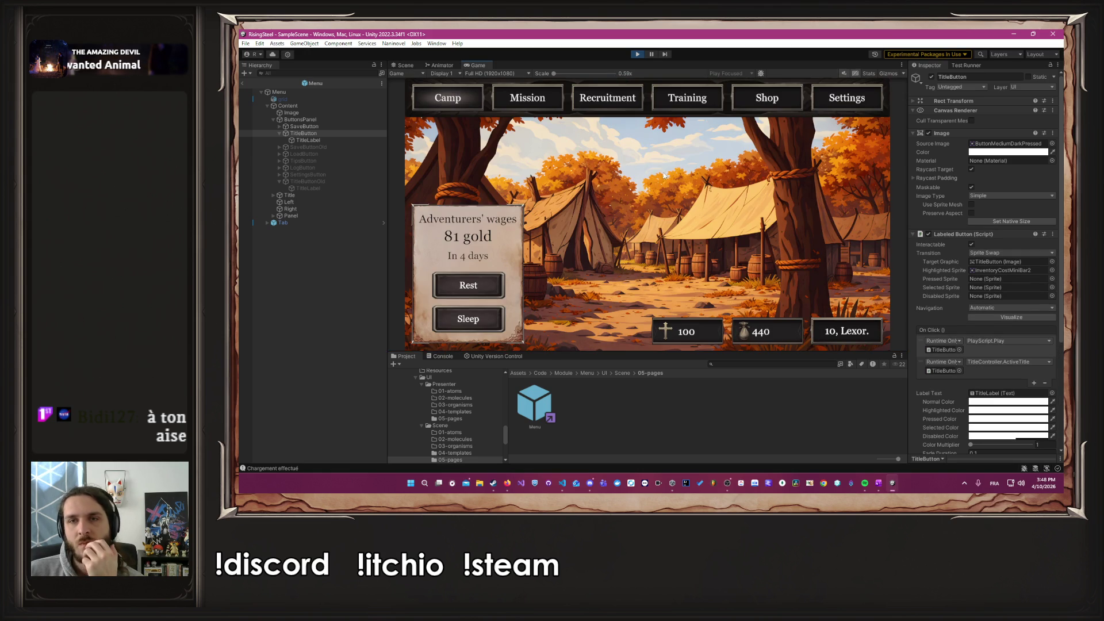
pyautogui.click(841, 108)
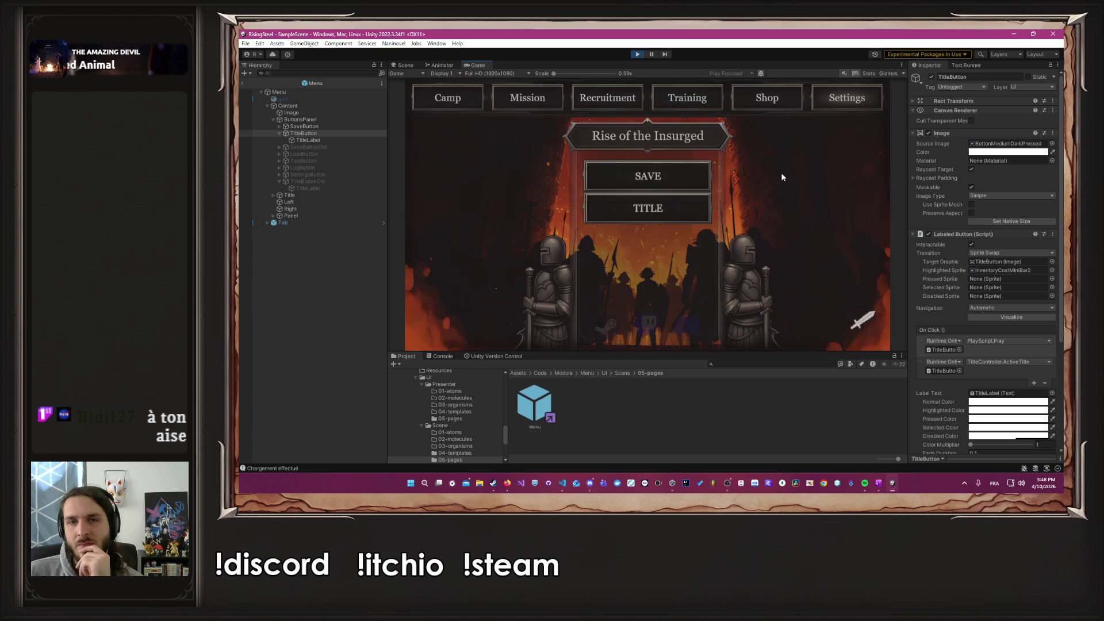
pyautogui.click(682, 210)
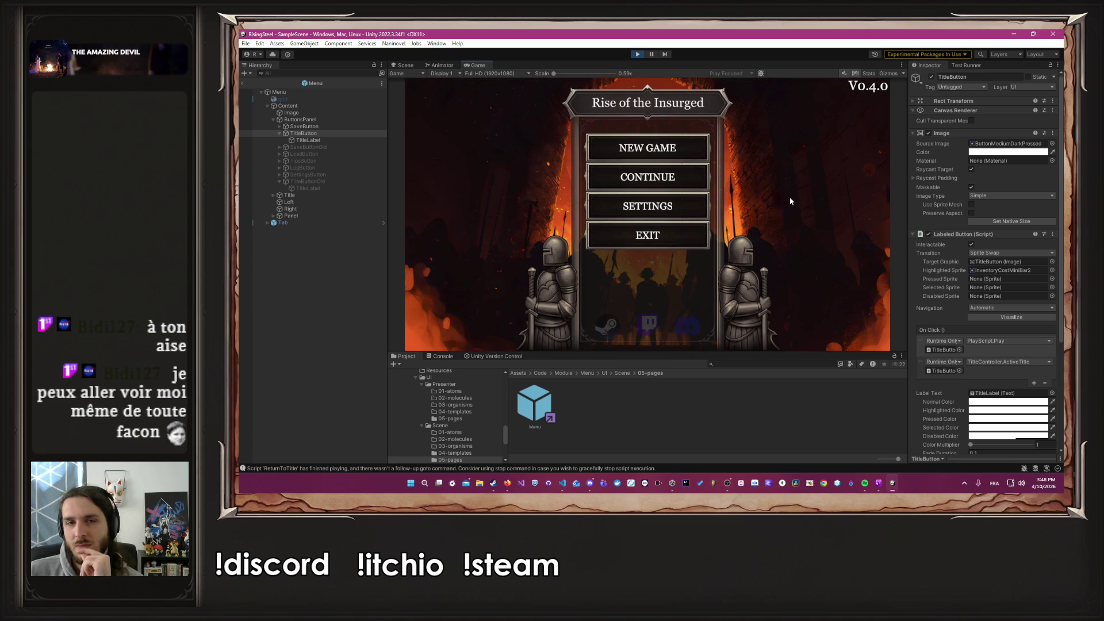
pyautogui.click(711, 184)
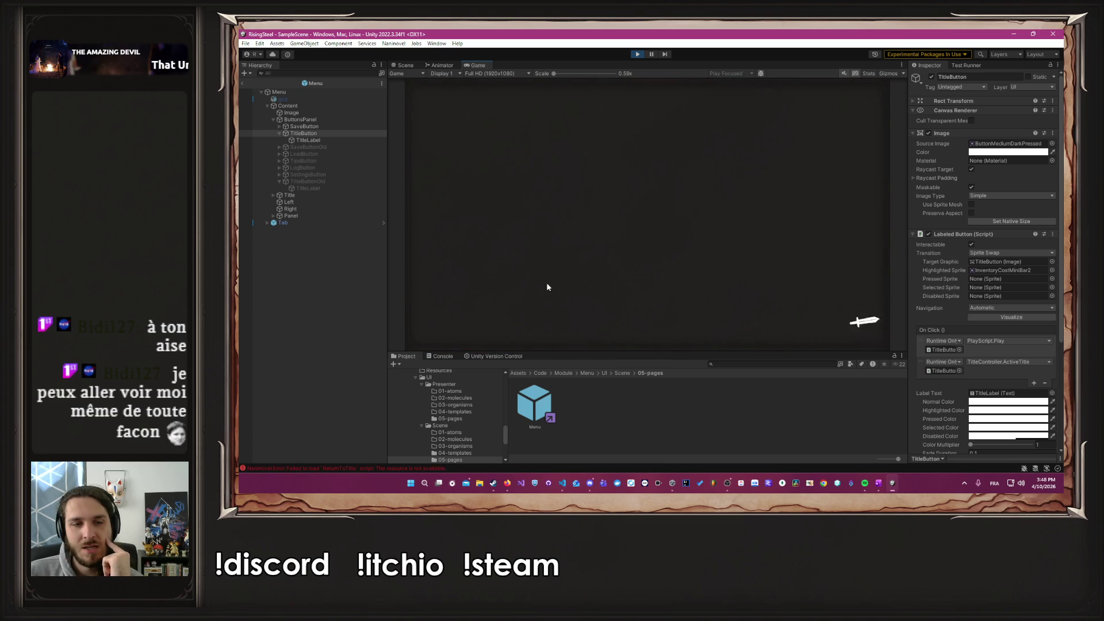
pyautogui.click(362, 469)
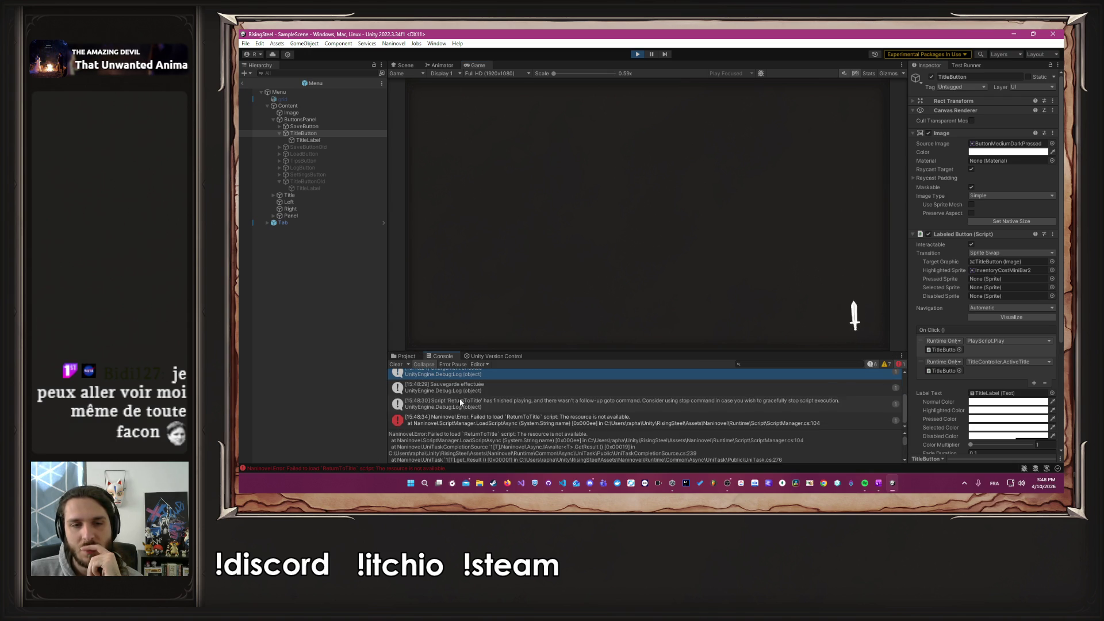
pyautogui.click(500, 418)
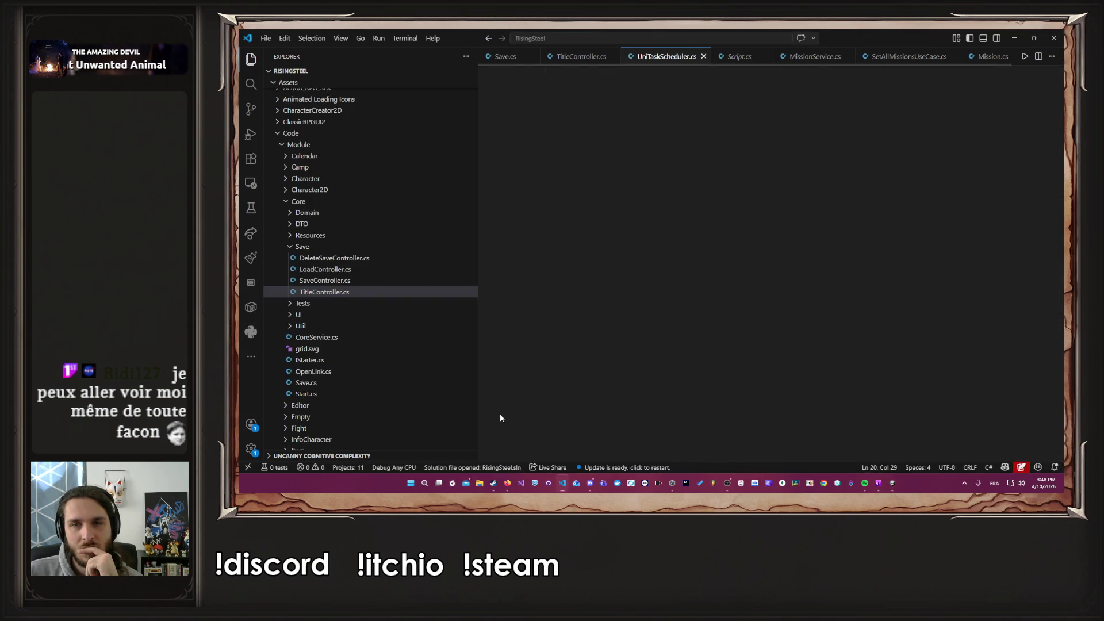
# Step: Look through Script.cs, MissionService.cs and SetAllMissionsUseCase.cs, then return to TitleController.cs
pyautogui.click(736, 57)
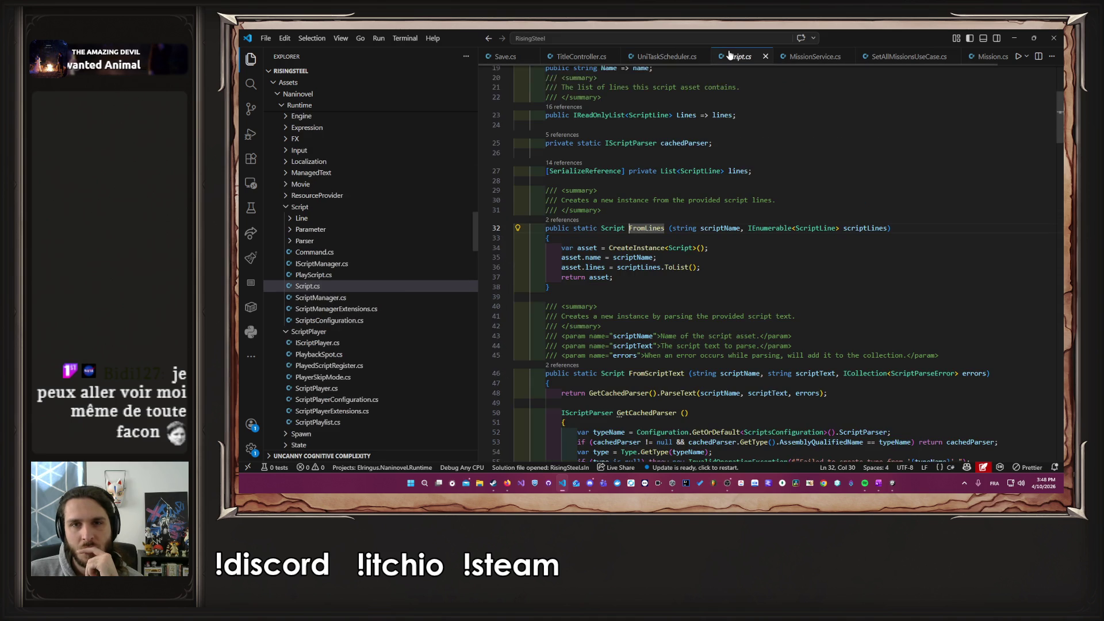
pyautogui.click(804, 57)
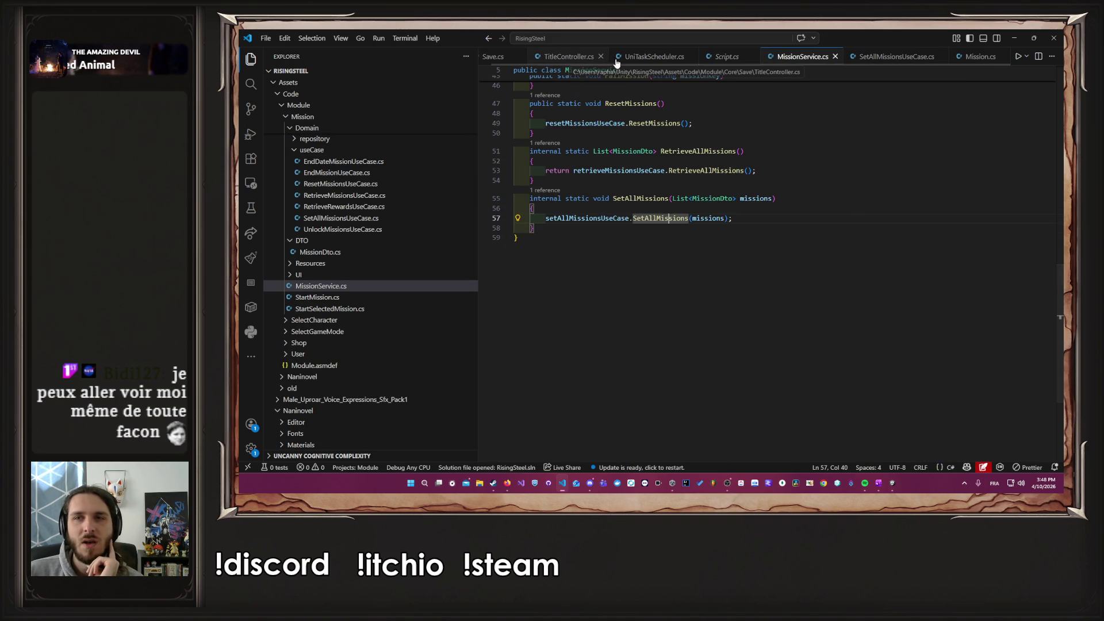
pyautogui.click(905, 58)
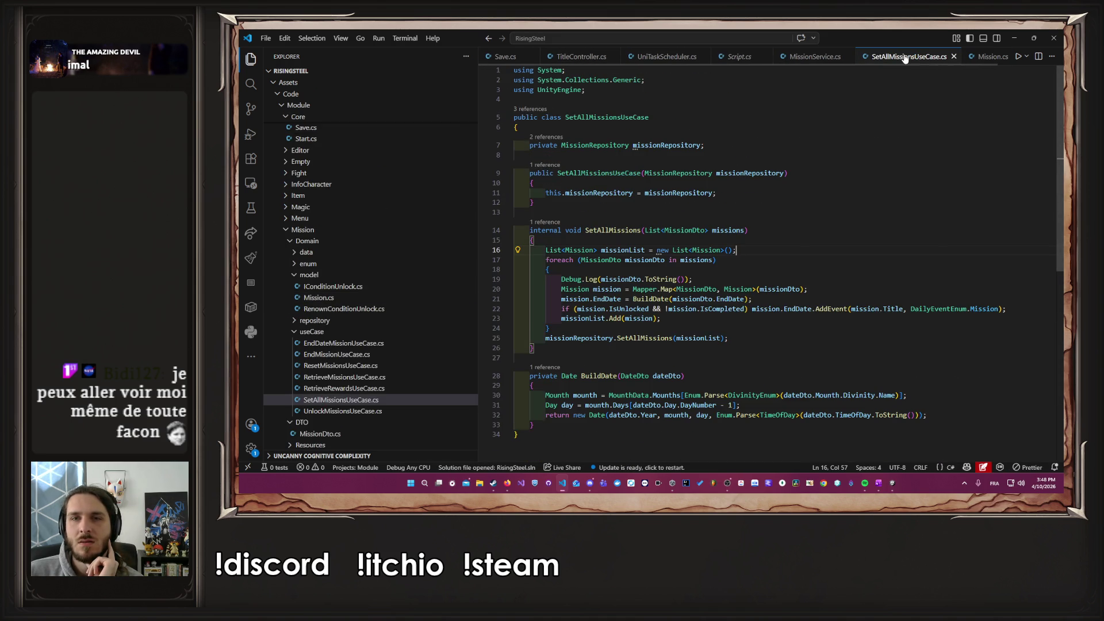
pyautogui.click(808, 57)
pyautogui.middleClick(727, 56)
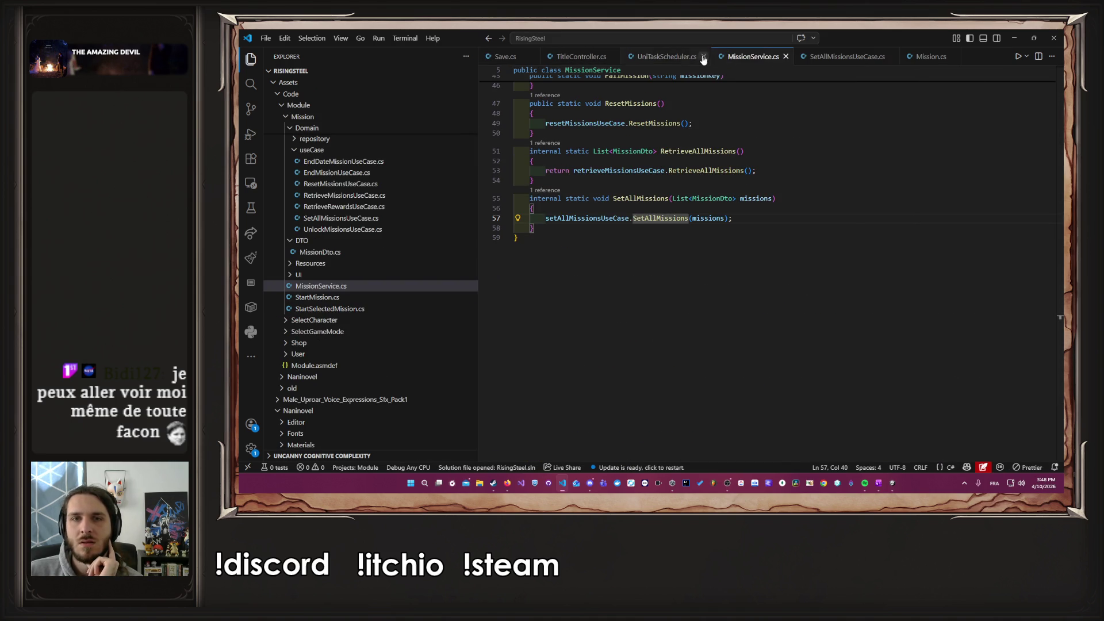
pyautogui.click(661, 56)
pyautogui.click(575, 56)
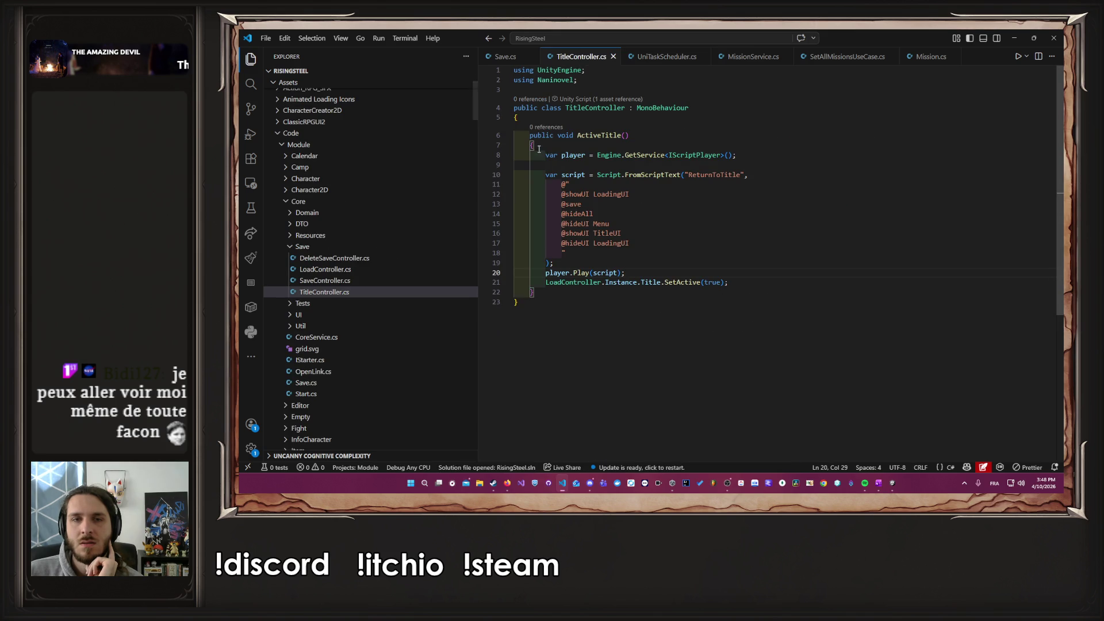
# Step: Declare a new field 'public static Script ScriptTitle =' at the top of the class
pyautogui.click(664, 118)
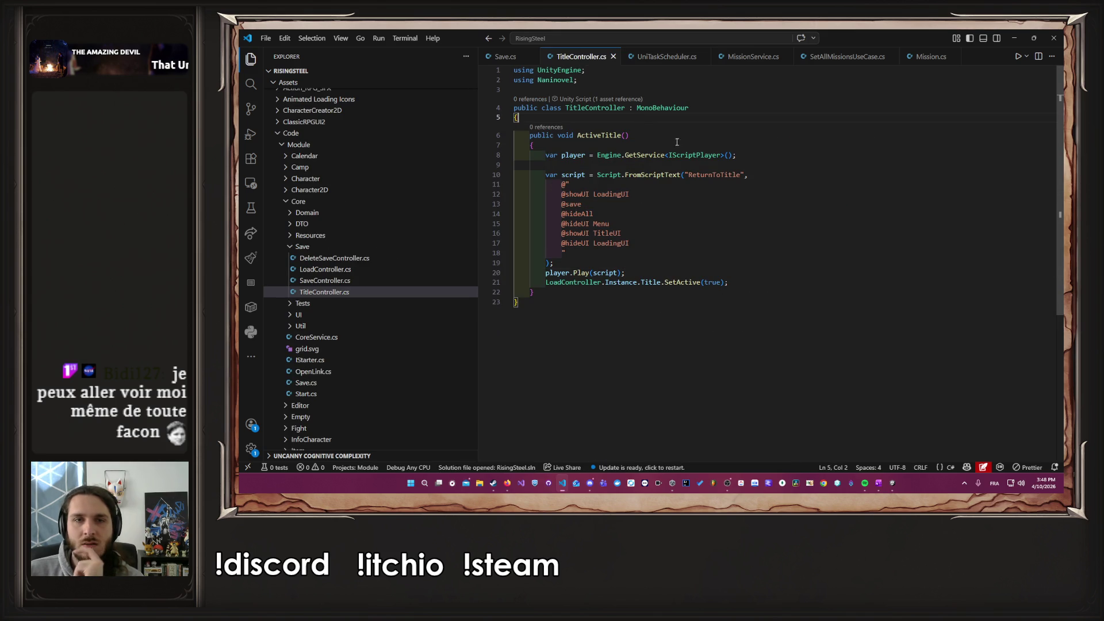
pyautogui.press('Return')
pyautogui.write('public st')
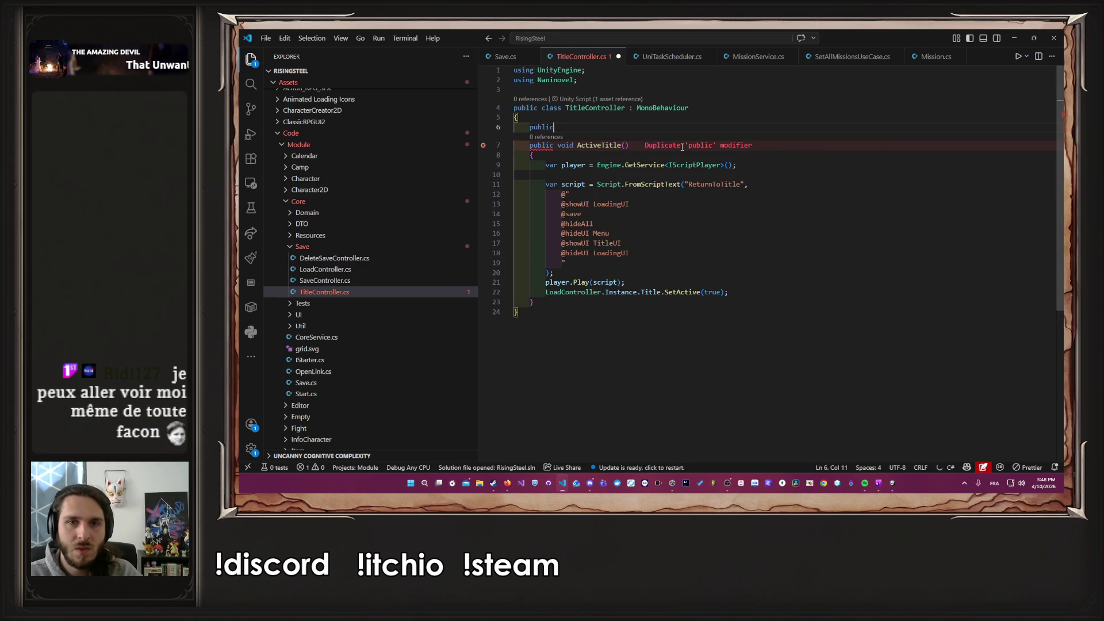
pyautogui.press('Tab')
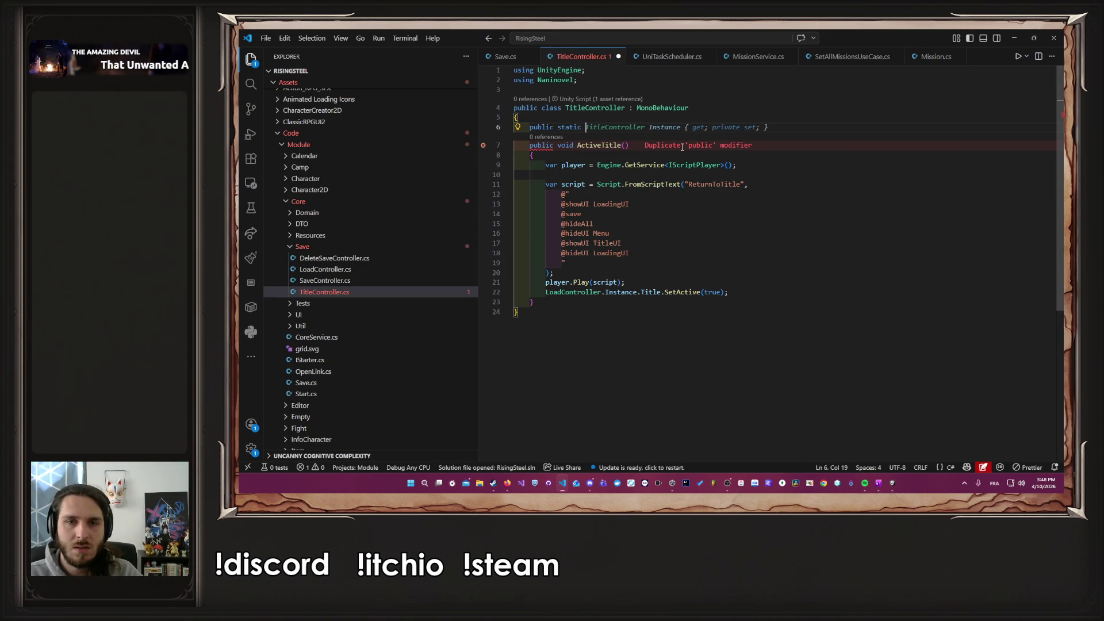
pyautogui.hotkey('ctrl', 'space')
pyautogui.press('Escape')
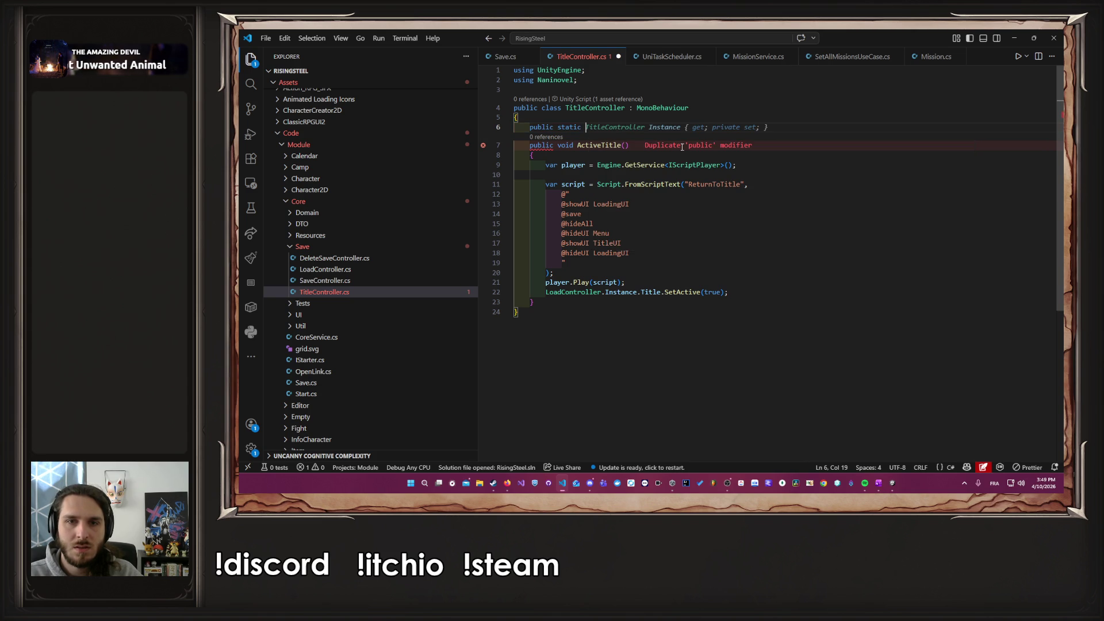
pyautogui.write('Script')
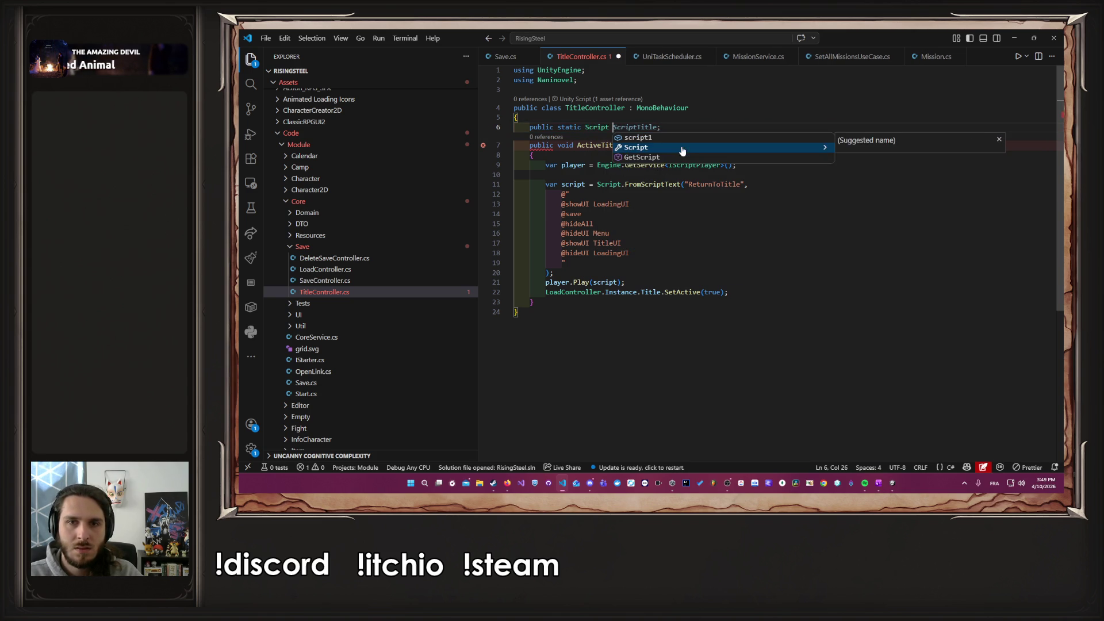
pyautogui.press('Tab')
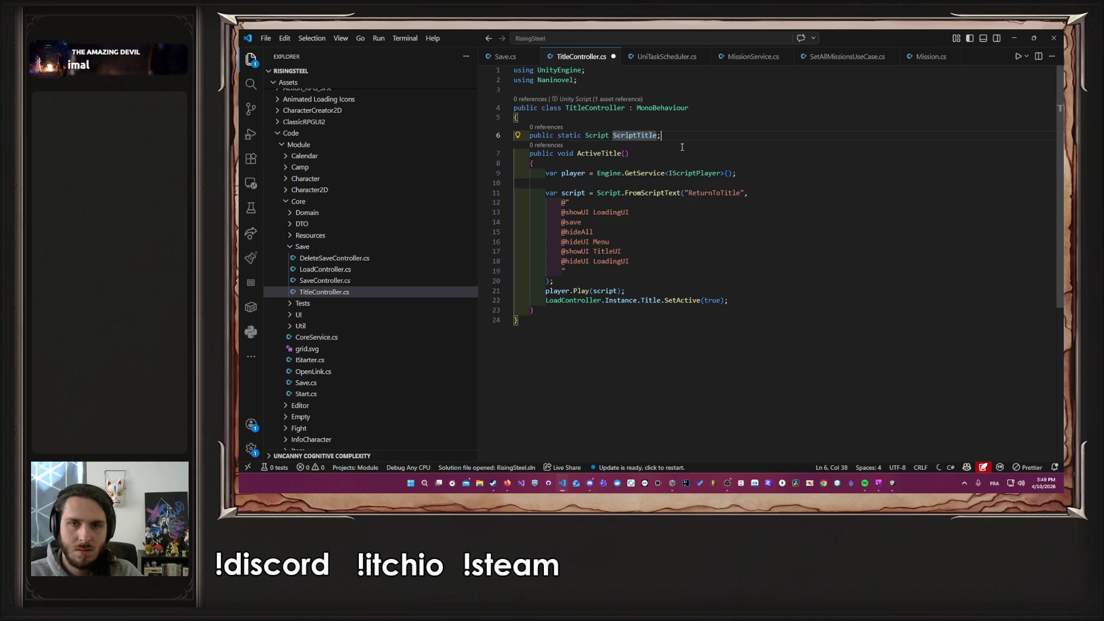
pyautogui.write(';')
pyautogui.write('=')
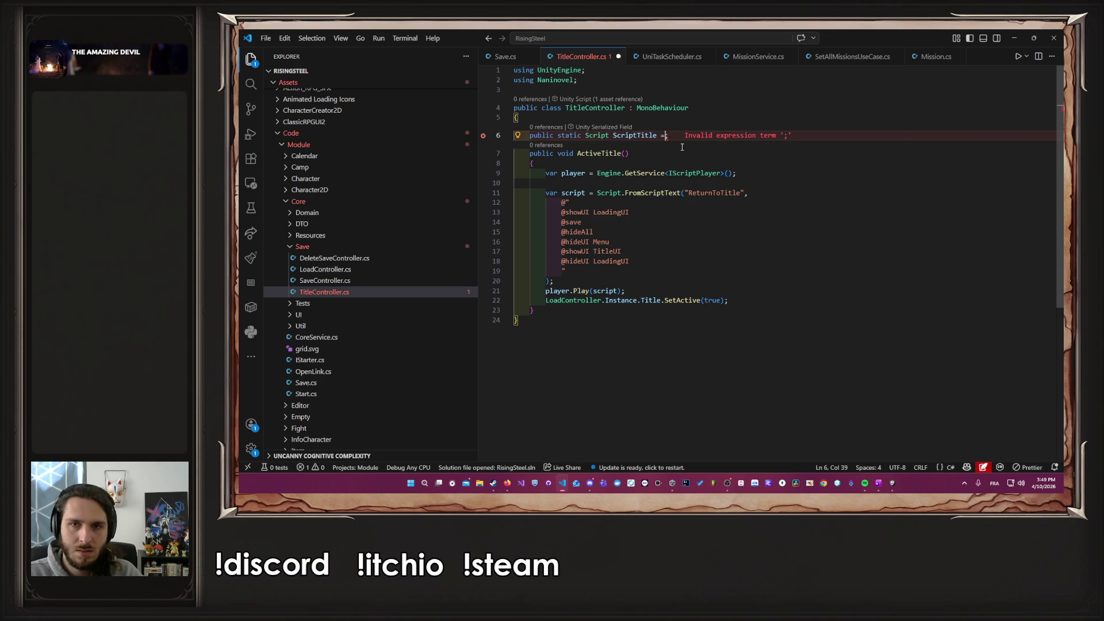
# Step: Move the ReturnToTitle FromScriptText block into the ScriptTitle initializer and save
pyautogui.moveTo(595, 193); pyautogui.dragTo(570, 278)
pyautogui.hotkey('ctrl', 'c')
pyautogui.press('BackSpace')
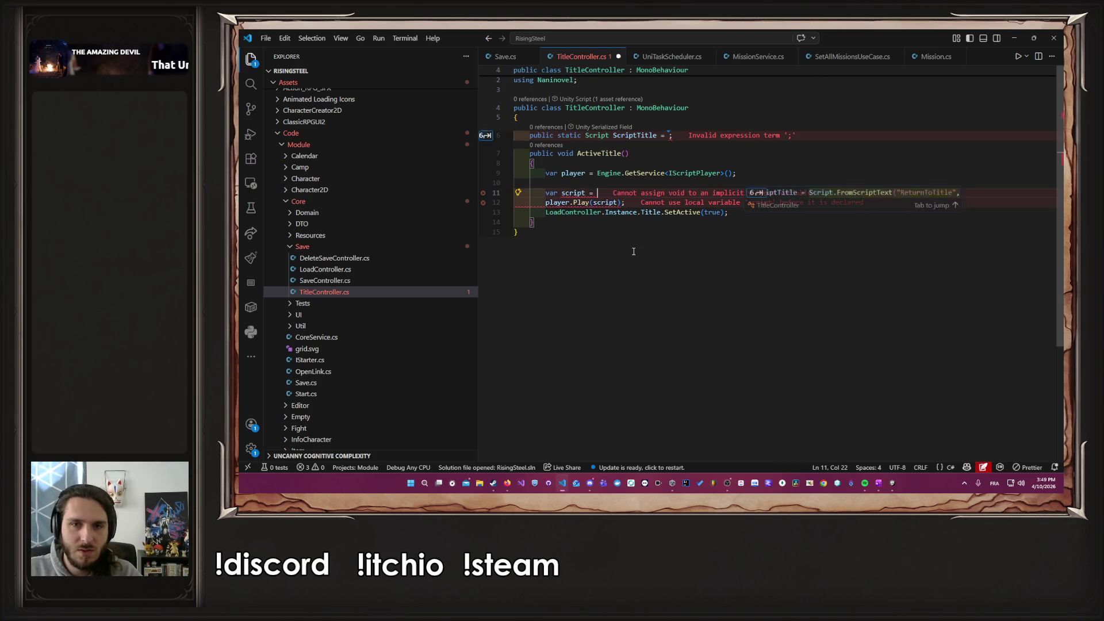
pyautogui.hotkey('ctrl', 'v')
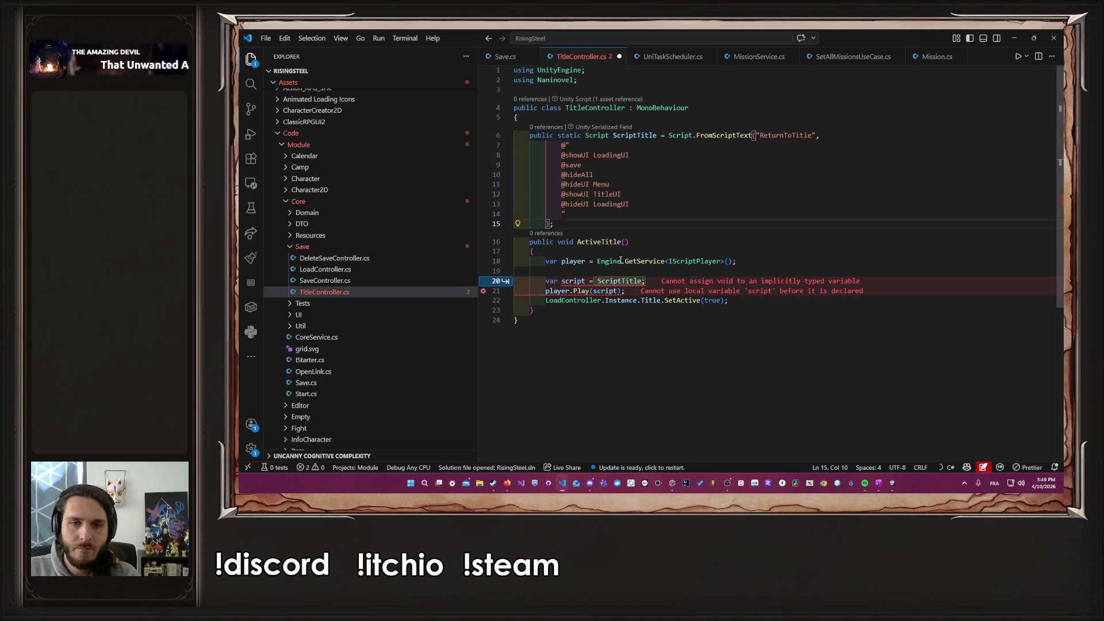
pyautogui.moveTo(597, 281); pyautogui.dragTo(606, 274)
pyautogui.press('BackSpace')
pyautogui.press('BackSpace')
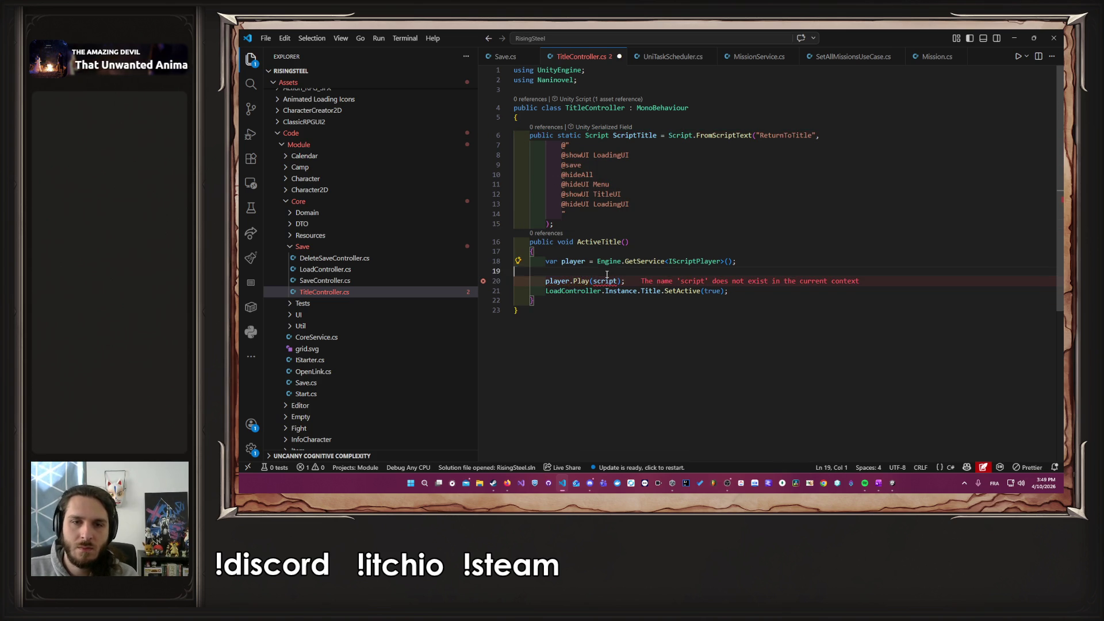
pyautogui.hotkey('ctrl', 's')
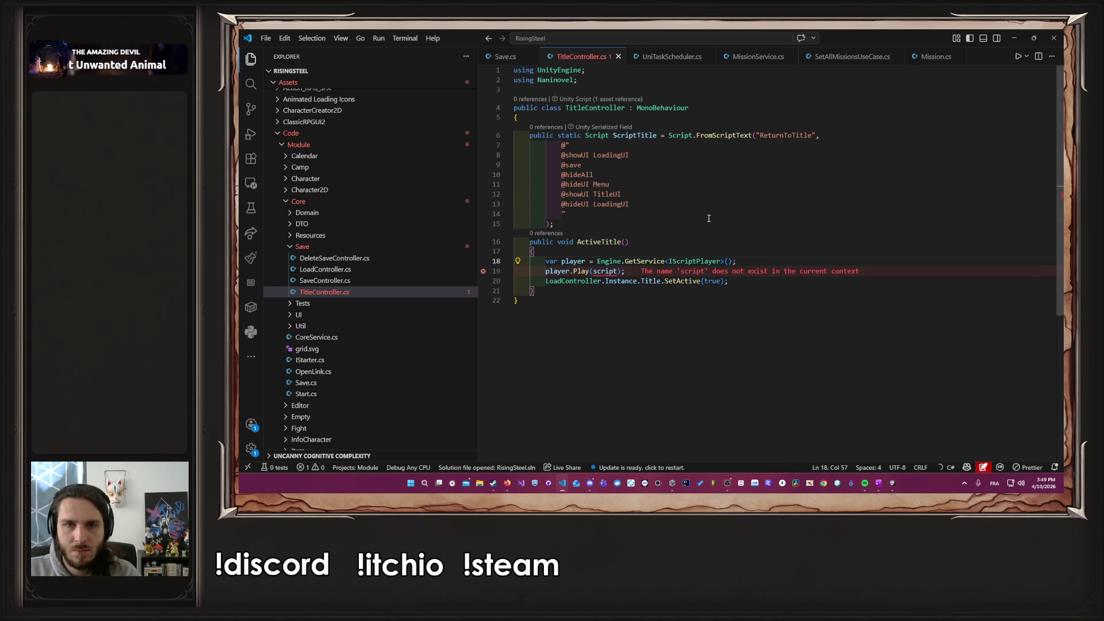
# Step: Pass ScriptTitle to player.Play, save, and run the game in Unity
pyautogui.doubleClick(635, 136)
pyautogui.hotkey('ctrl', 'c')
pyautogui.doubleClick(606, 271)
pyautogui.hotkey('ctrl', 'v')
pyautogui.hotkey('ctrl', 's')
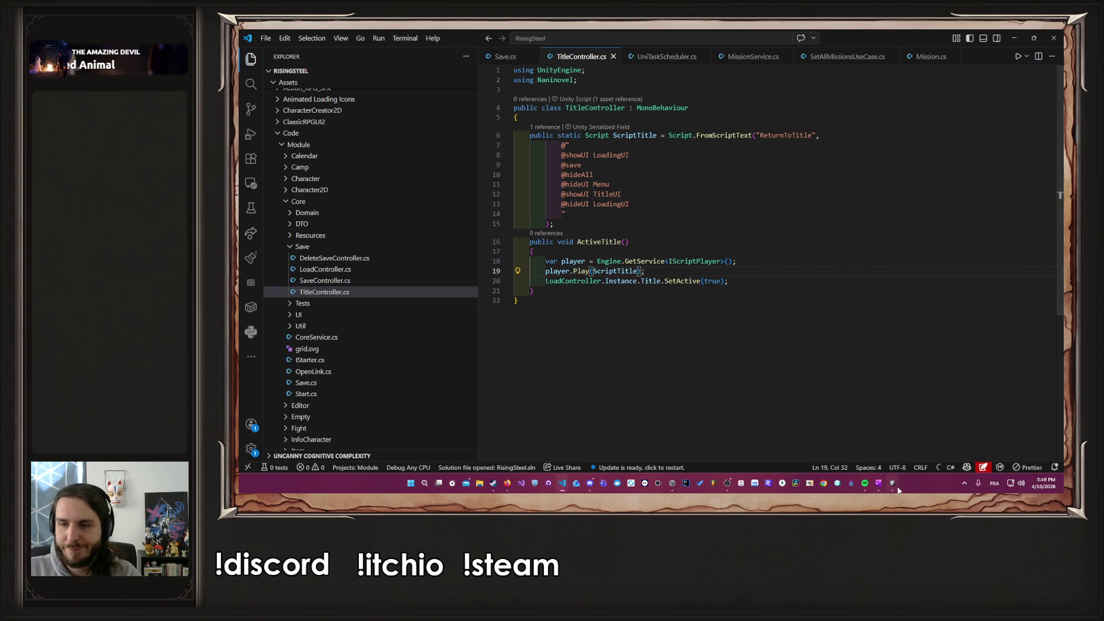
pyautogui.hotkey('alt', 'Tab')
pyautogui.click(637, 54)
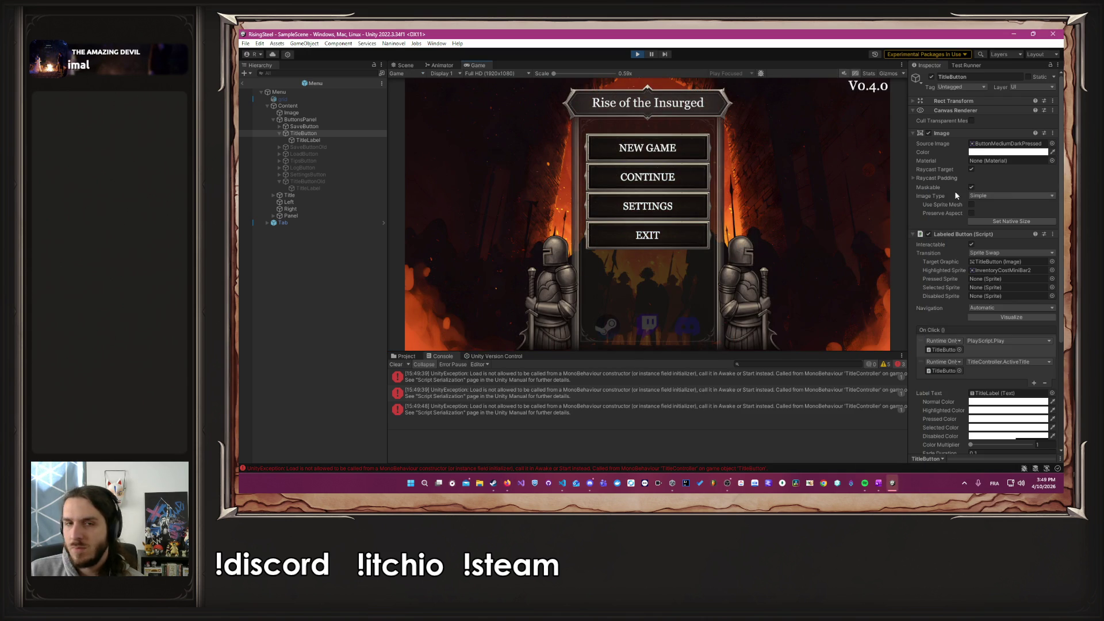
# Step: Clear the Console, replay the game, and read the stack trace of the Load-from-constructor error
pyautogui.click(395, 364)
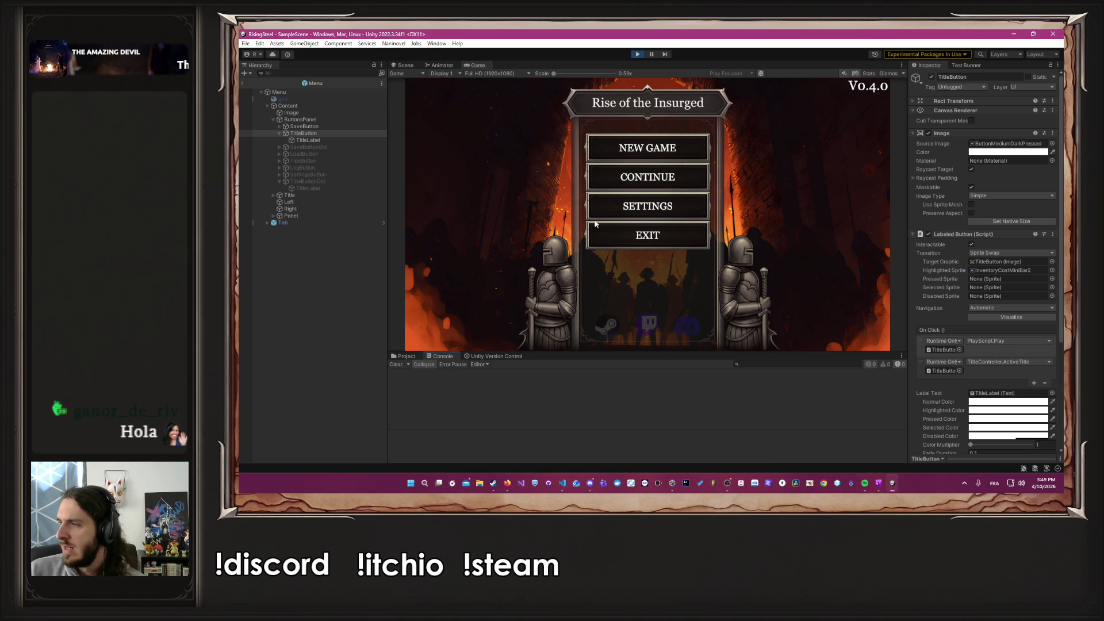
pyautogui.click(638, 54)
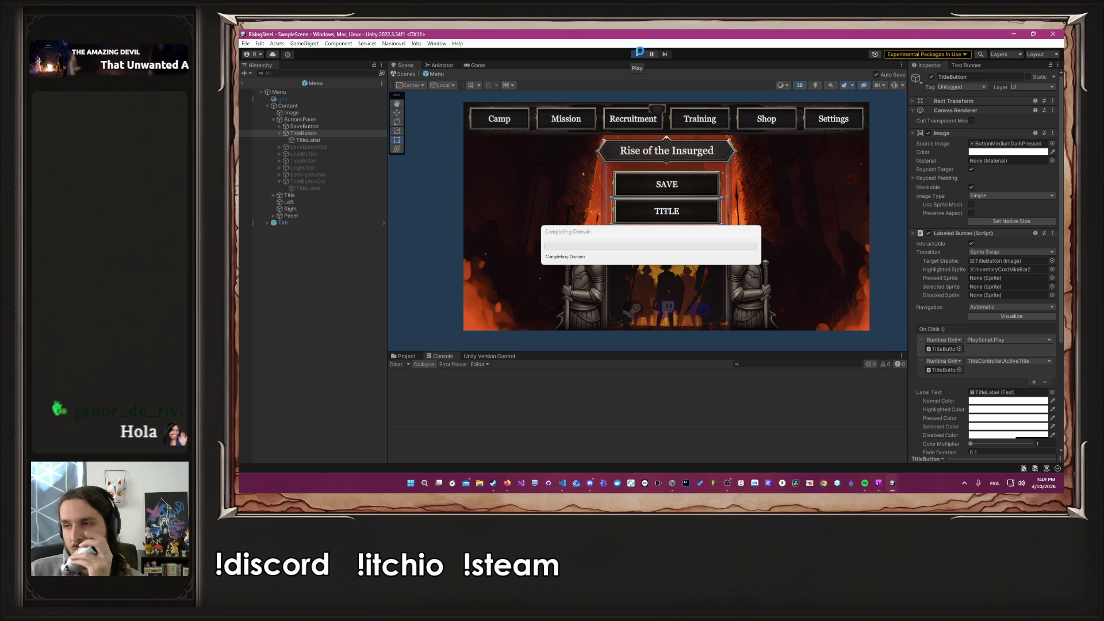
pyautogui.click(639, 53)
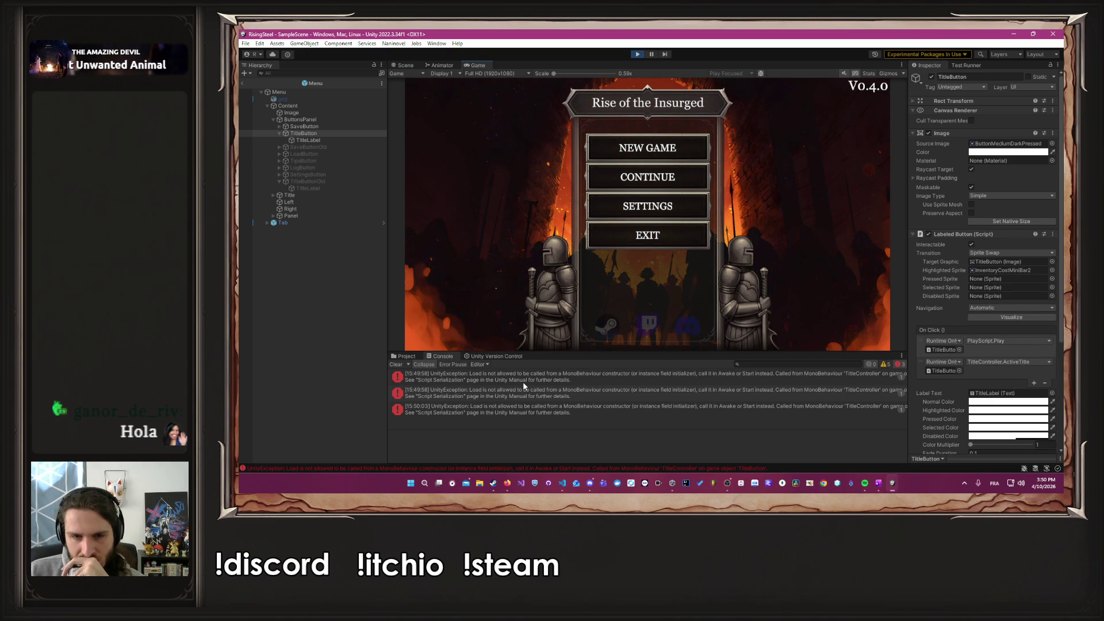
pyautogui.click(523, 381)
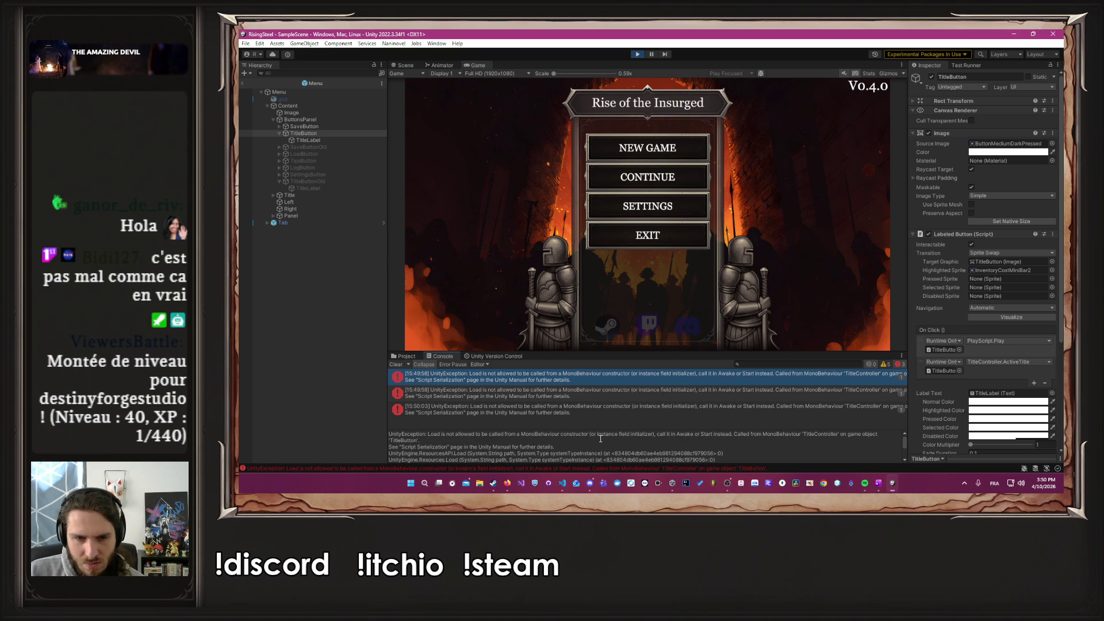
pyautogui.click(566, 487)
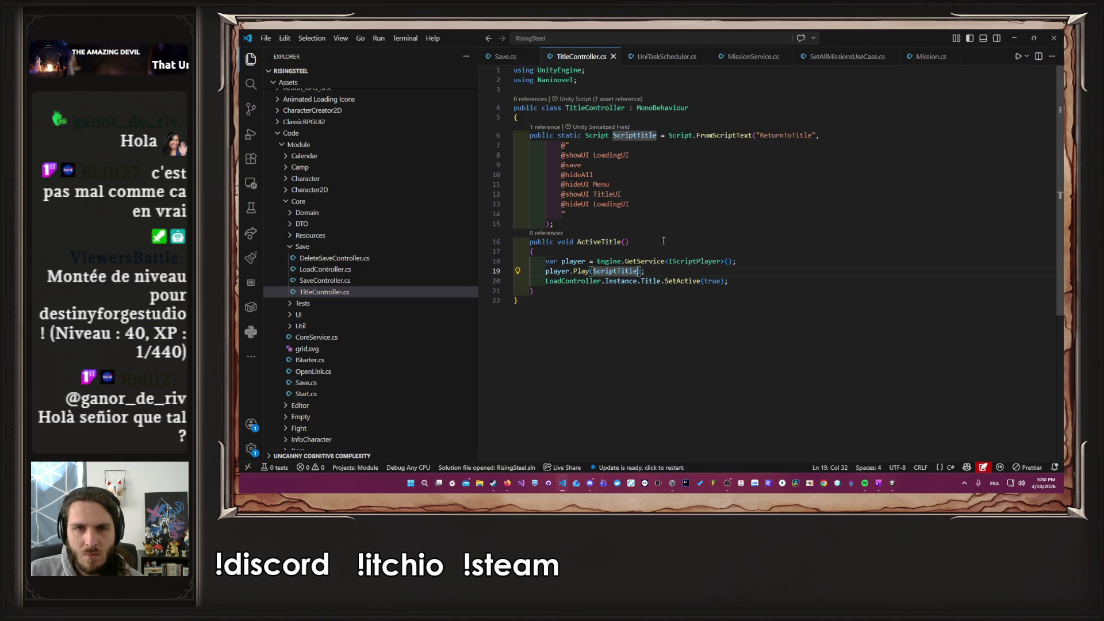
# Step: Comment out the ScriptTitle field declaration on lines 6–15
pyautogui.click(668, 224)
pyautogui.moveTo(669, 221)
pyautogui.mouseDown()
pyautogui.moveTo(551, 150)
pyautogui.moveTo(446, 137)
pyautogui.mouseUp()
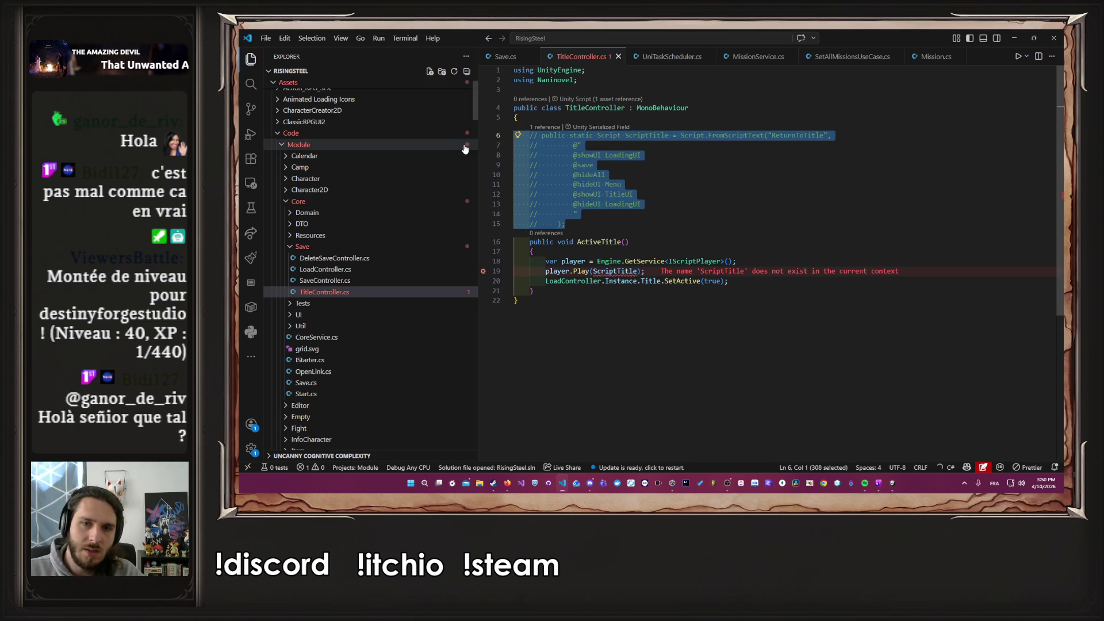
pyautogui.hotkey('ctrl', 'k')
pyautogui.hotkey('ctrl', 'c')
# Step: Comment out the player and Play lines 18–19, then go back to Unity
pyautogui.click(749, 271)
pyautogui.hotkey('shift', 'Down')
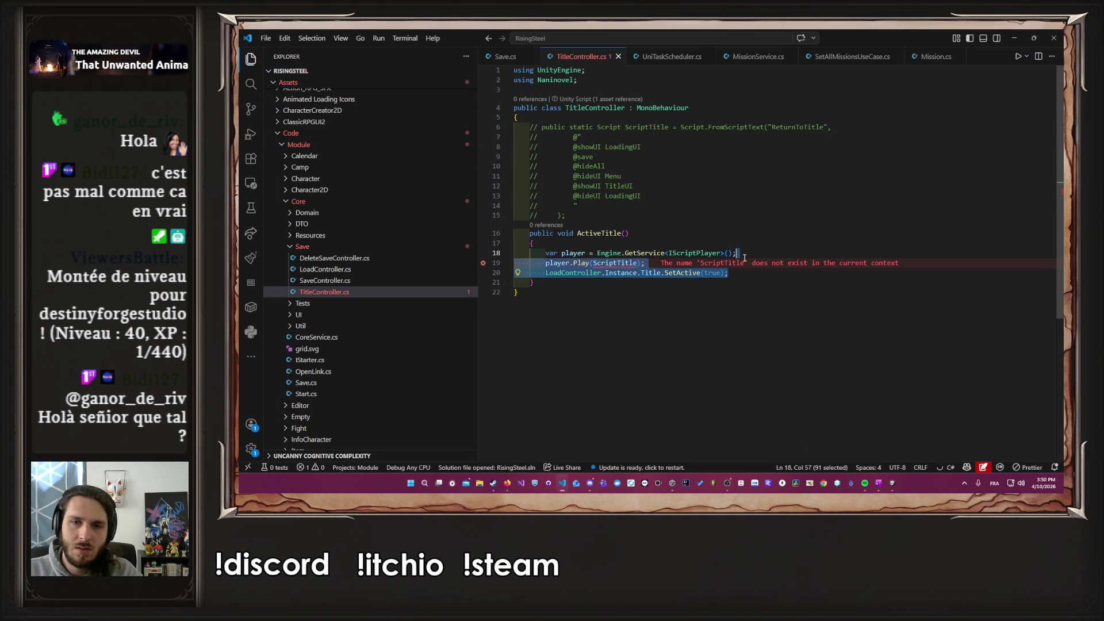
pyautogui.moveTo(749, 263); pyautogui.dragTo(753, 254)
pyautogui.hotkey('ctrl', 'k')
pyautogui.hotkey('ctrl', 'c')
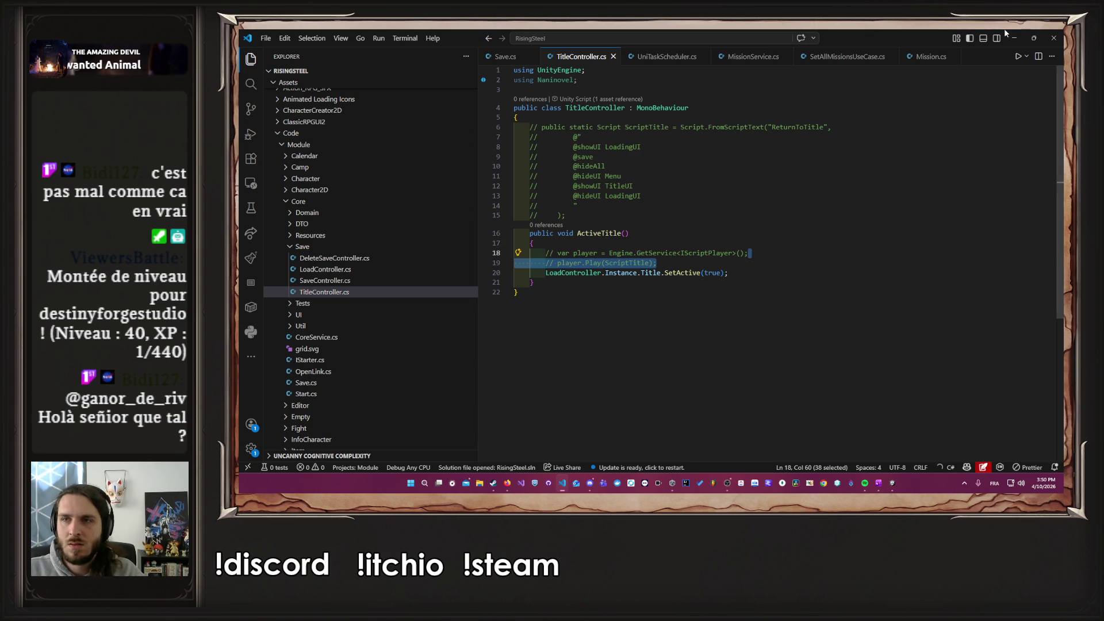
pyautogui.click(1013, 37)
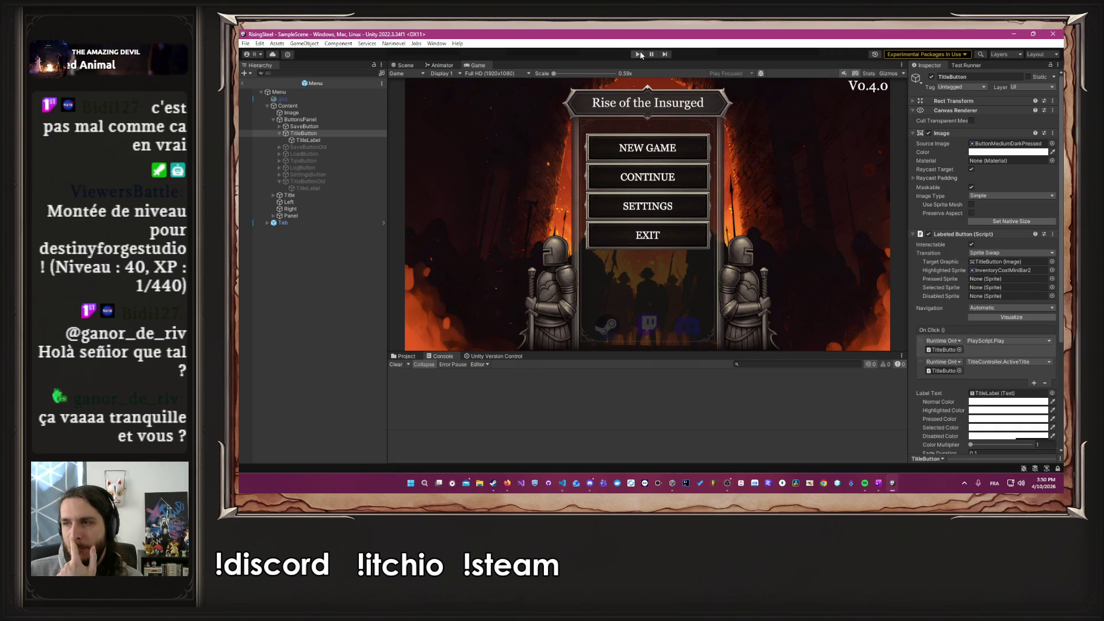
# Step: Run the game, see the ReturnToTitle unavailable-resource error, and stop play mode
pyautogui.click(639, 54)
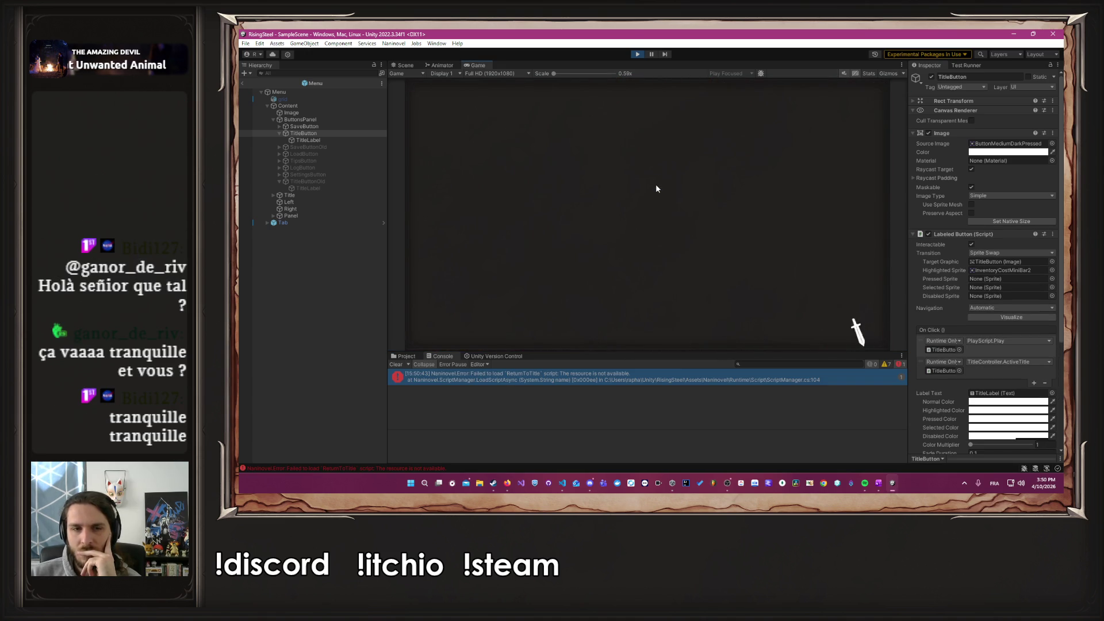
pyautogui.hotkey('ctrl', 'p')
pyautogui.hotkey('alt', 'Tab')
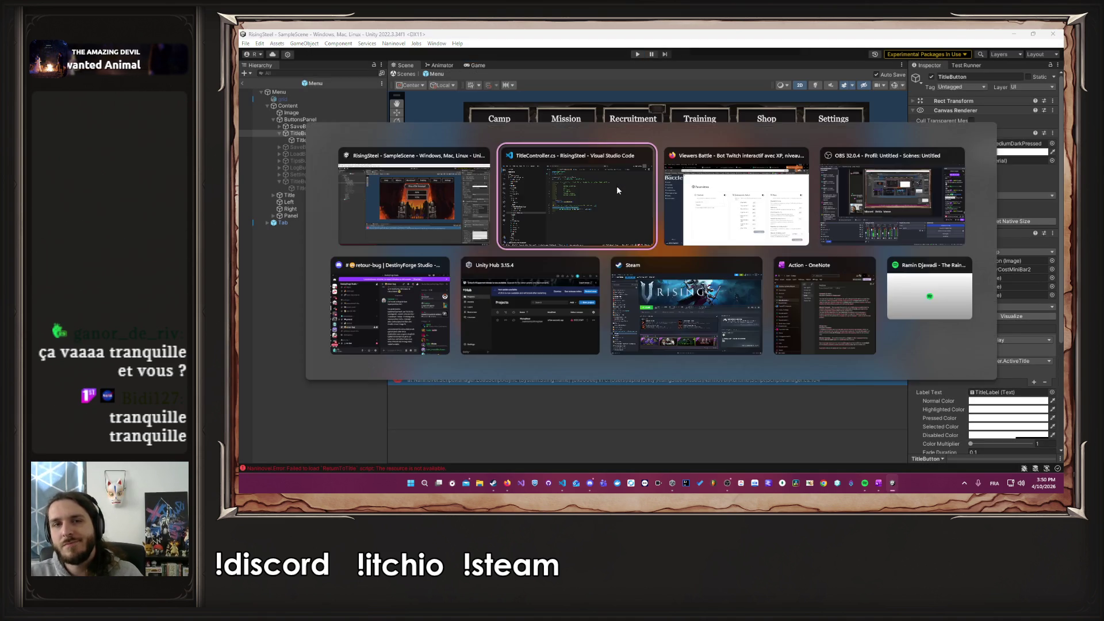
# Step: Uncomment the ScriptTitle field on lines 6–15, keeping the Play lines commented out
pyautogui.click(617, 185)
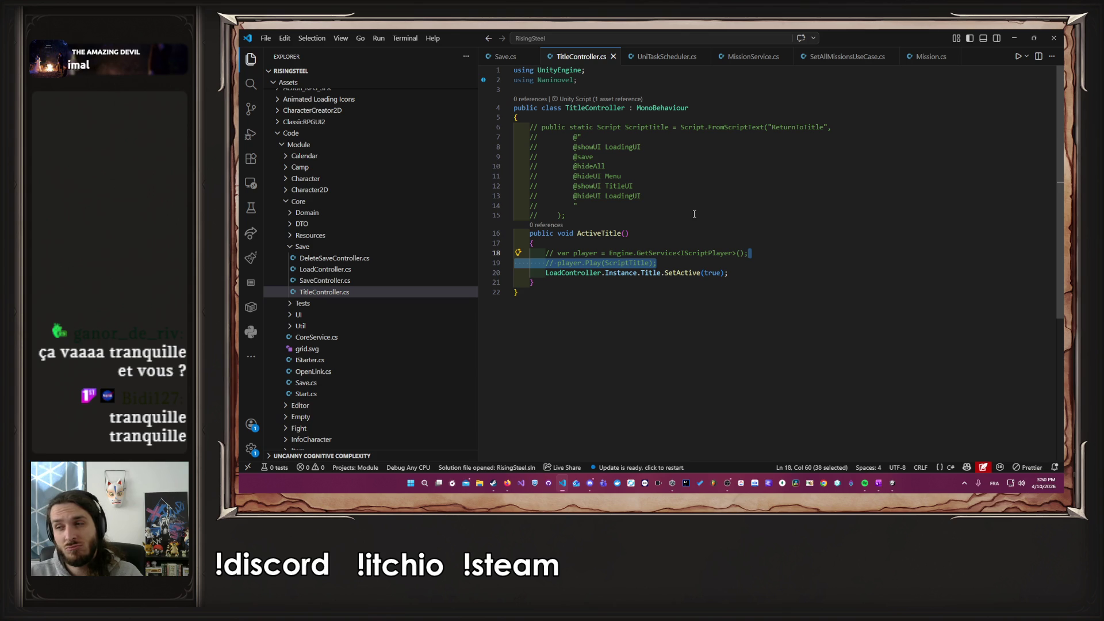
pyautogui.moveTo(567, 215); pyautogui.dragTo(498, 125)
pyautogui.hotkey('ctrl', '/')
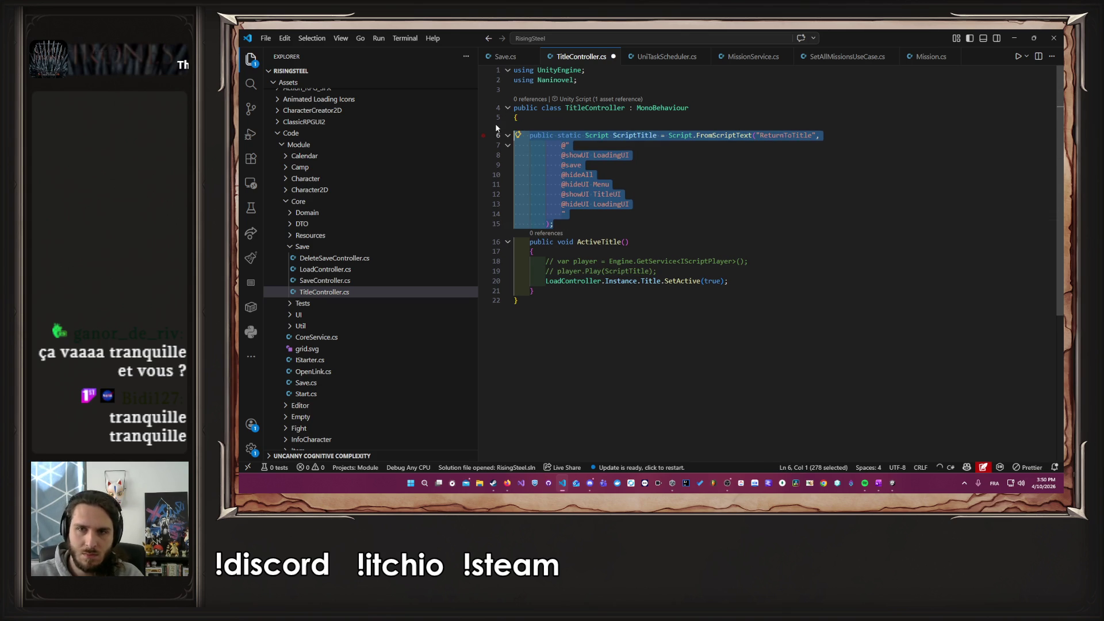
pyautogui.click(1012, 38)
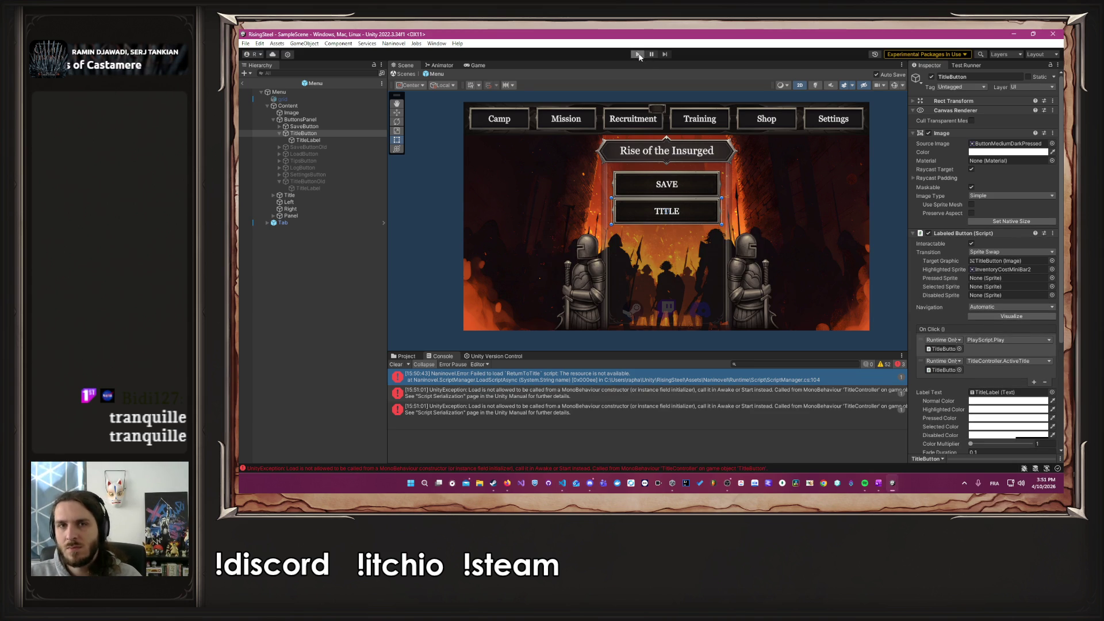
# Step: Run the game again, confirm the Load-from-constructor error returns, and stop play mode
pyautogui.click(638, 54)
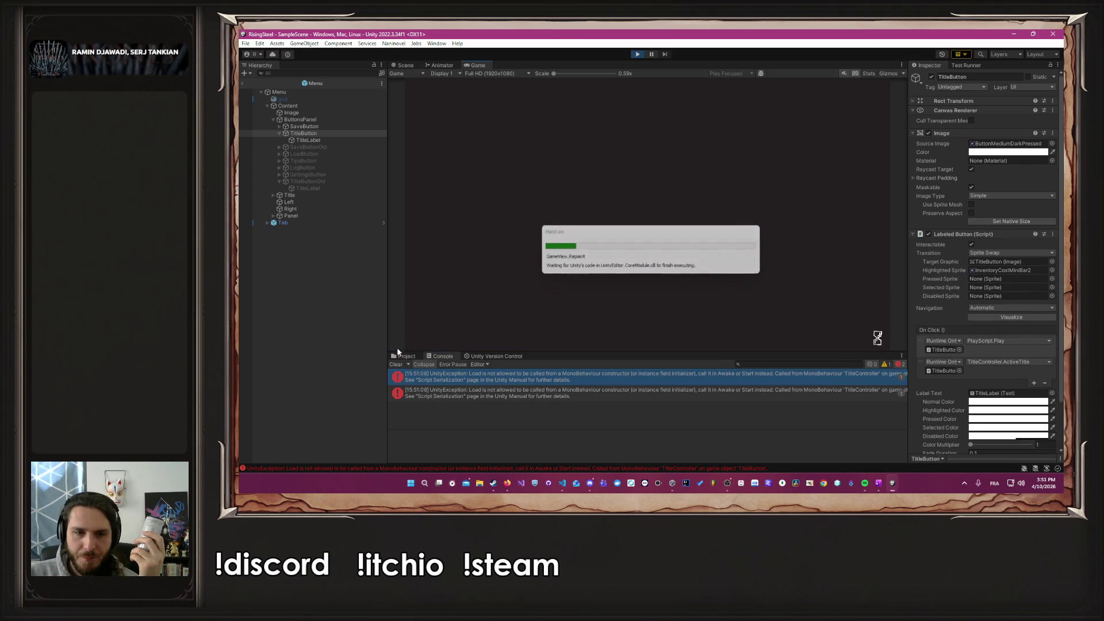
pyautogui.click(635, 55)
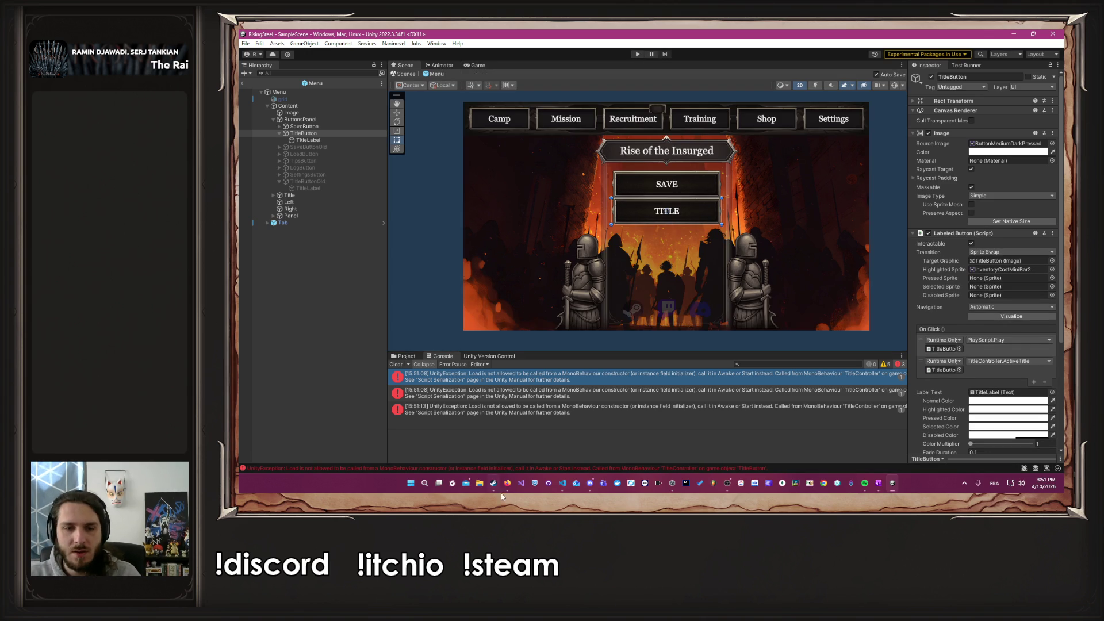
pyautogui.click(558, 484)
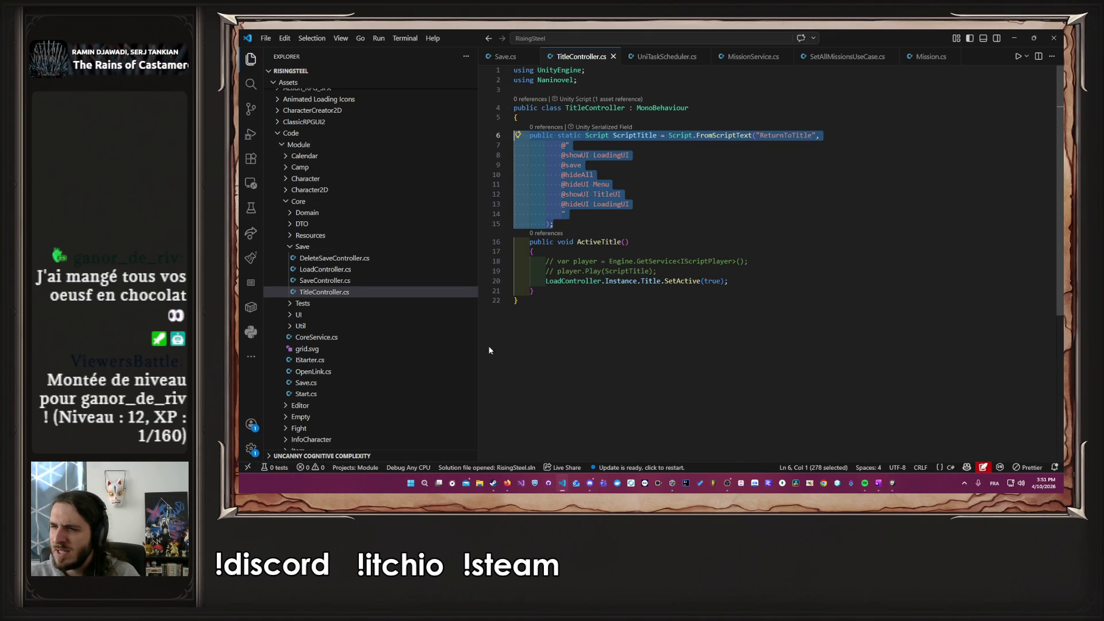
# Step: Collapse the Core and Naninovel Runtime folders in the Explorer
pyautogui.scroll(-5, 315, 311)
pyautogui.scroll(-15, 322, 309)
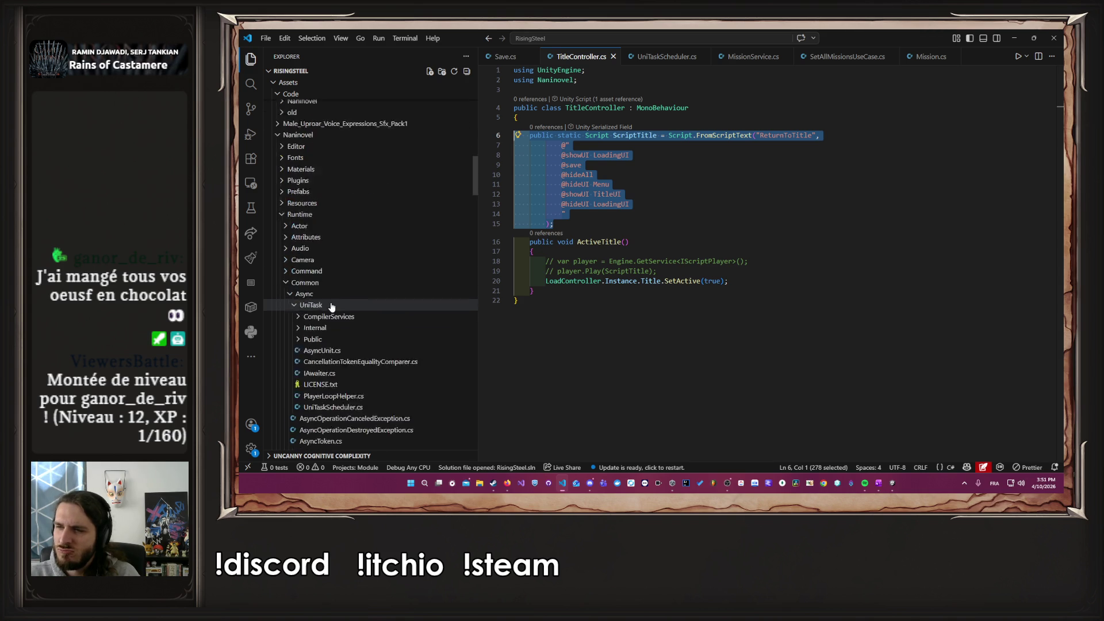
pyautogui.scroll(10, 332, 308)
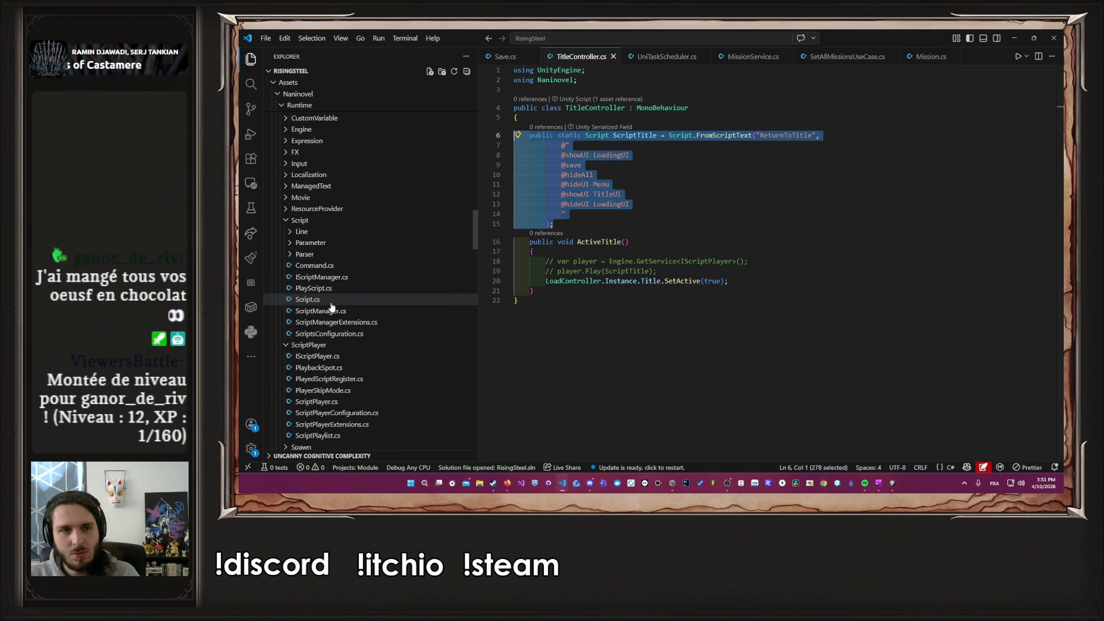
pyautogui.scroll(-10, 331, 307)
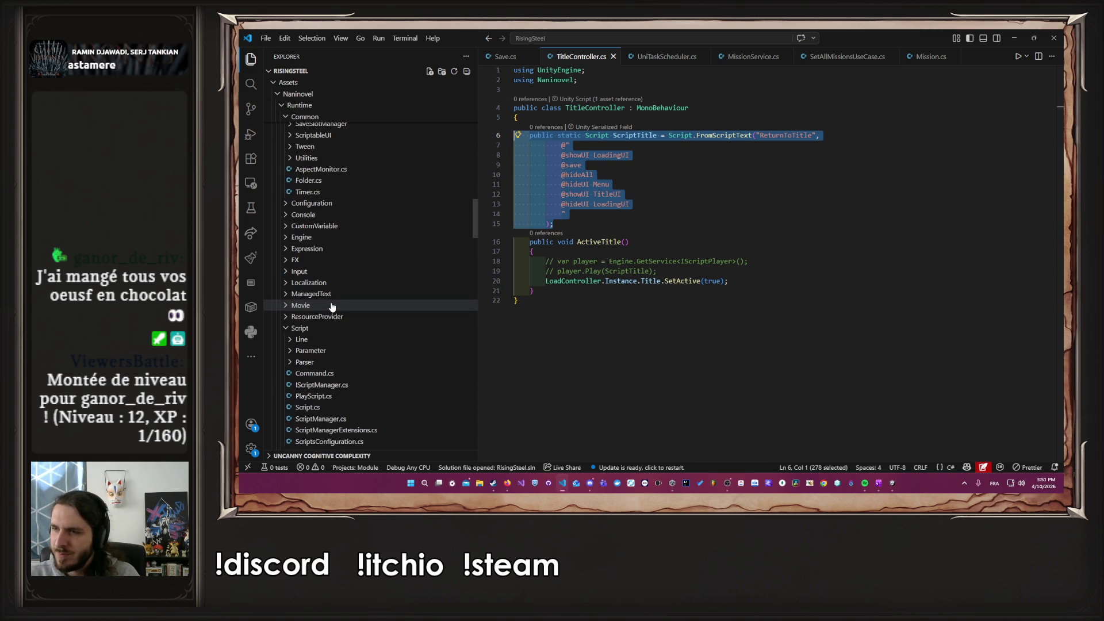
pyautogui.scroll(-5, 332, 307)
pyautogui.scroll(-10, 334, 306)
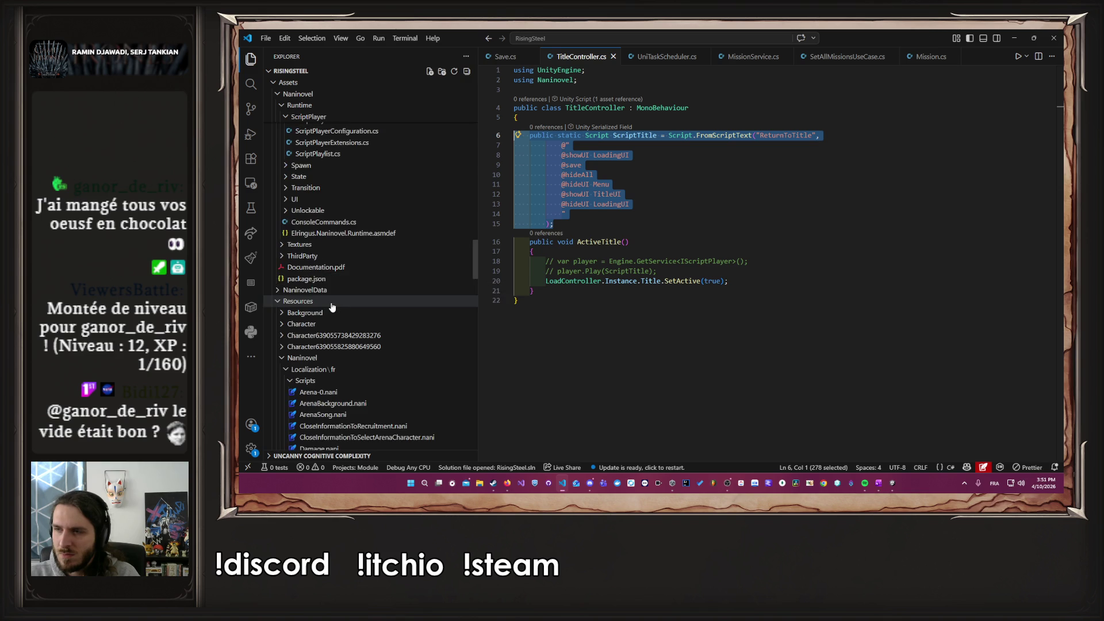
pyautogui.scroll(-7, 351, 304)
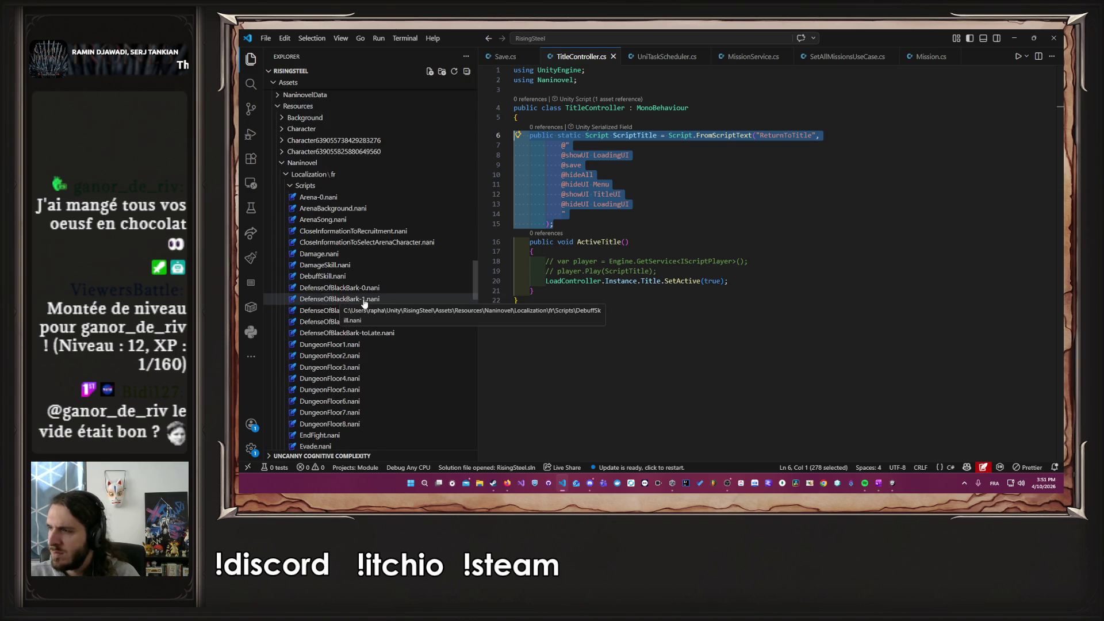
pyautogui.scroll(8, 364, 303)
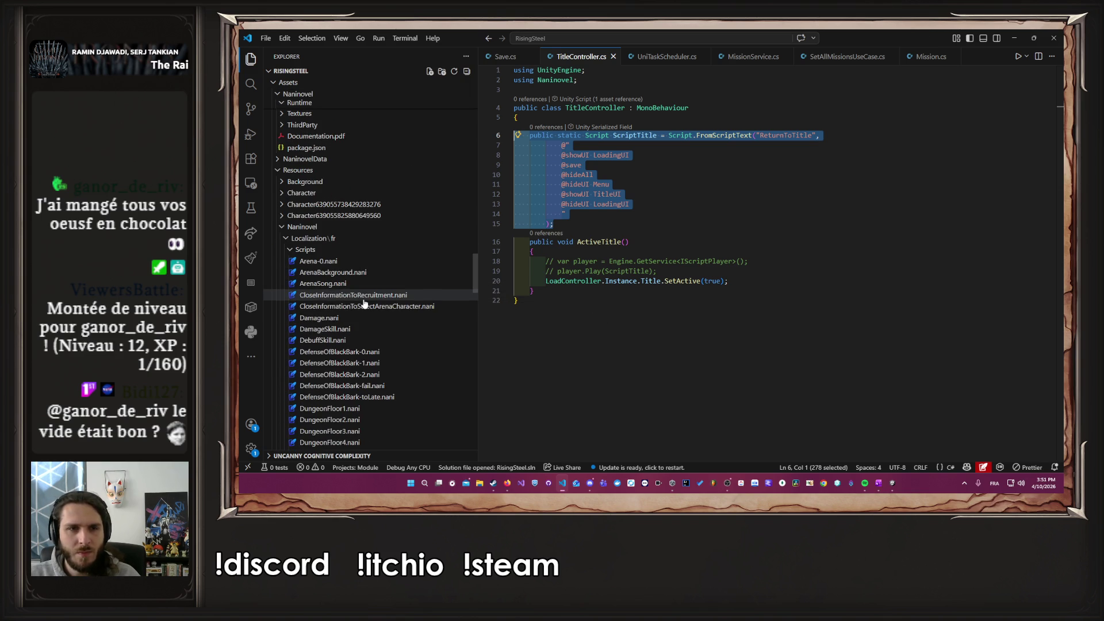
pyautogui.scroll(10, 379, 262)
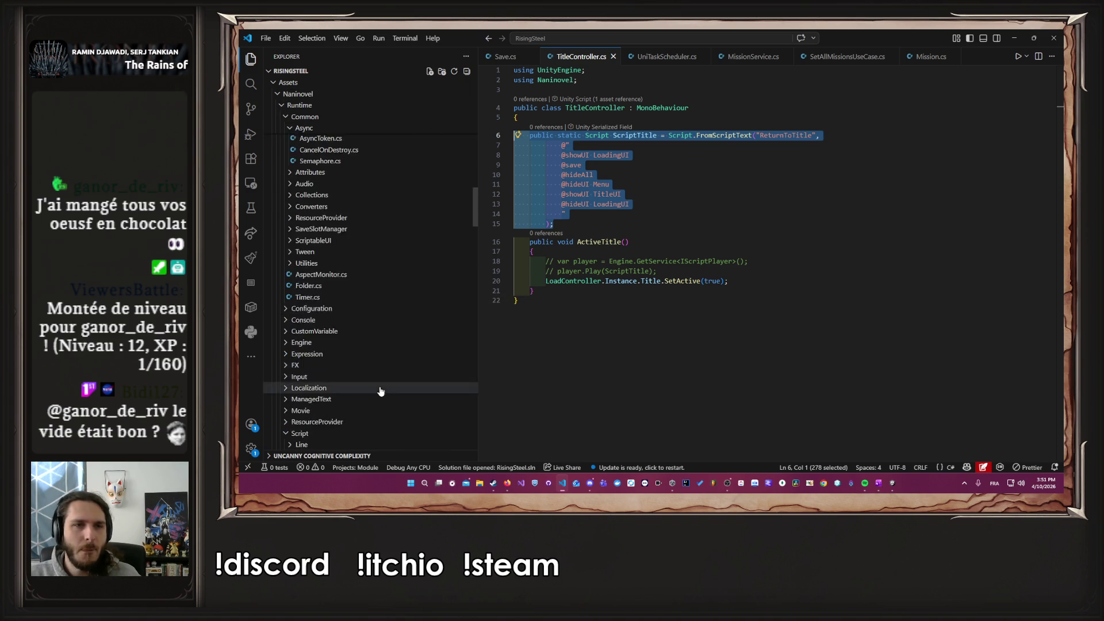
pyautogui.scroll(10, 364, 416)
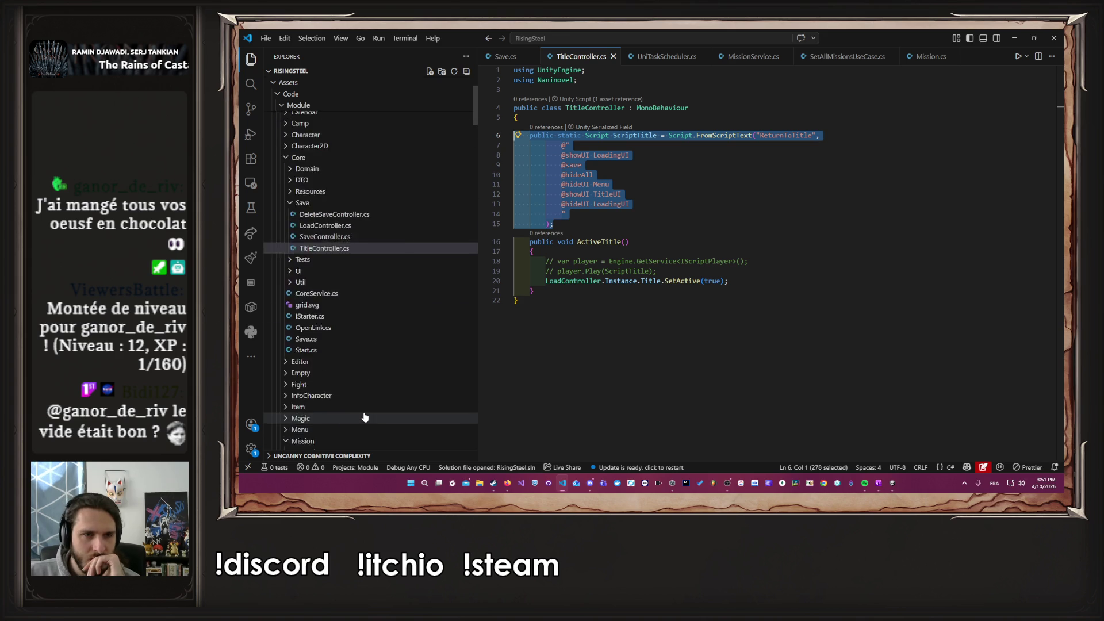
pyautogui.click(315, 242)
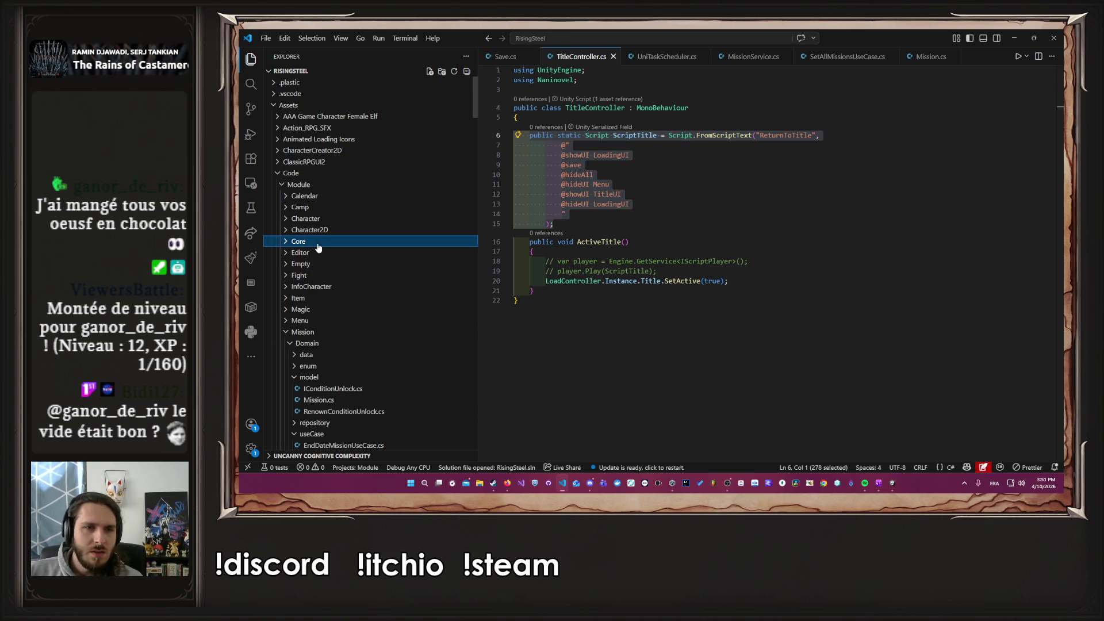
pyautogui.scroll(-8, 342, 325)
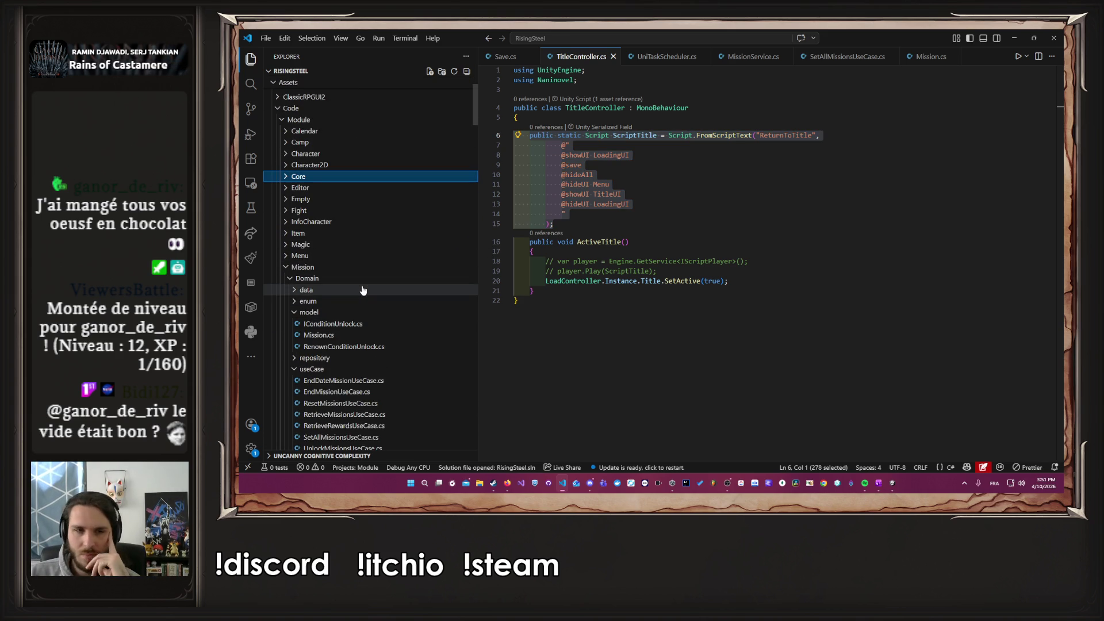
pyautogui.scroll(-4, 366, 293)
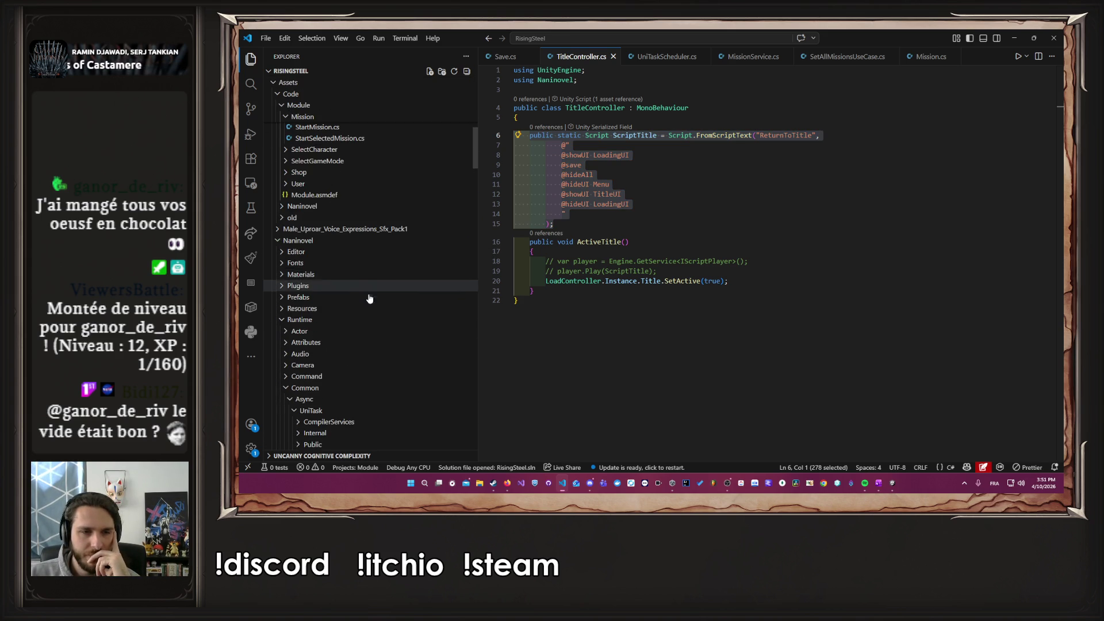
pyautogui.click(357, 298)
# Step: Expand the project's Assets/Code/Naninovel/Script folder
pyautogui.click(331, 184)
pyautogui.click(340, 207)
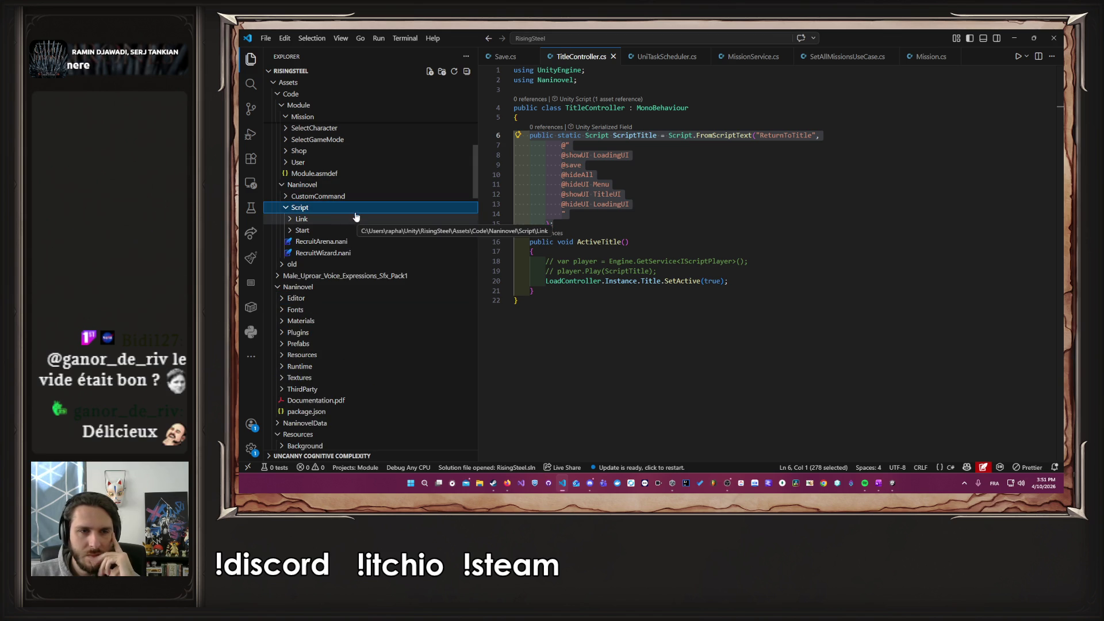
pyautogui.rightClick(364, 209)
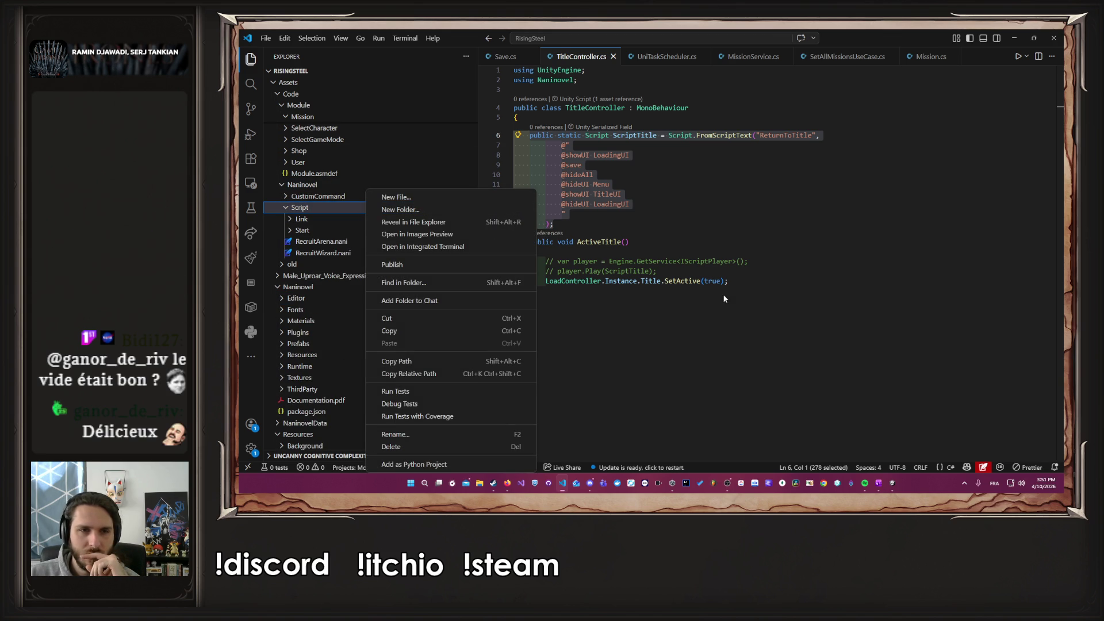
# Step: Create a new file ReturnToTitle.nani in the Script folder
pyautogui.click(396, 196)
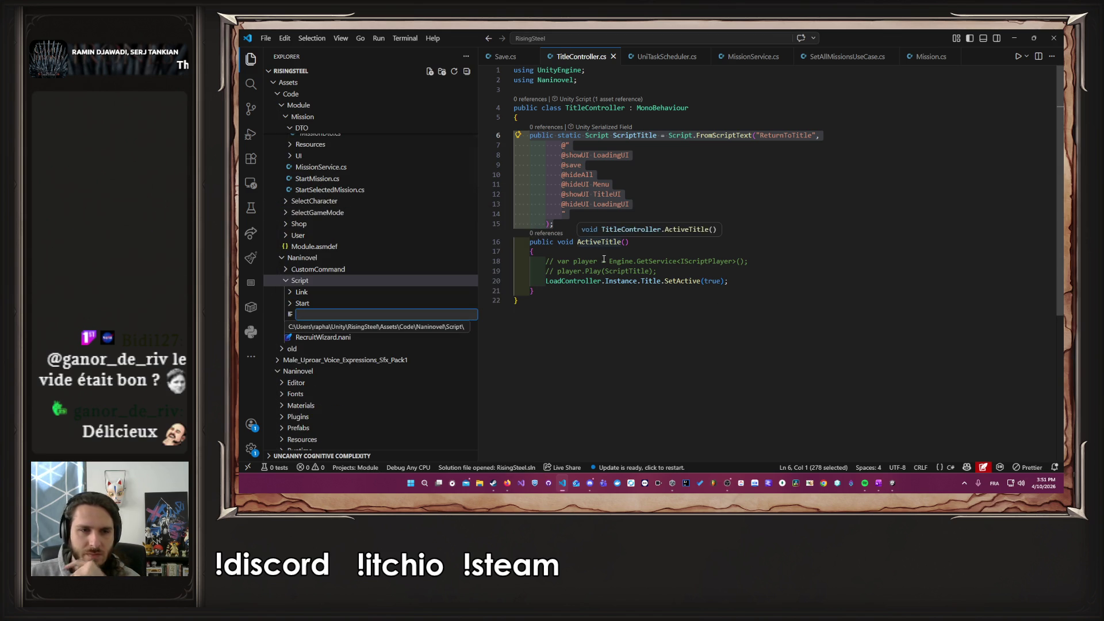
pyautogui.write('ReturnToTitle')
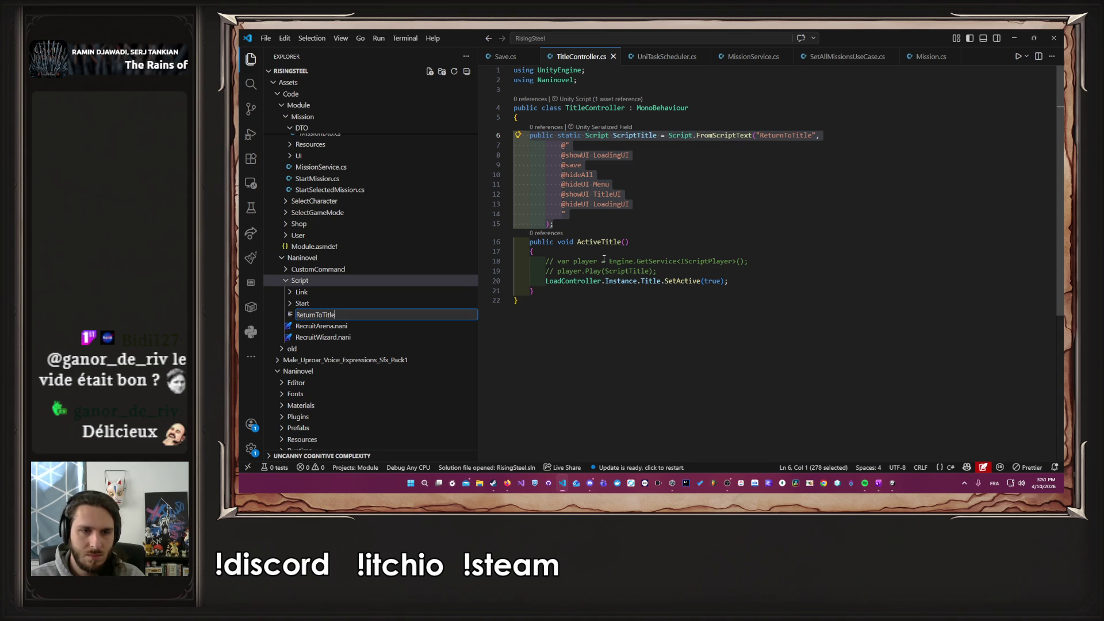
pyautogui.write('.nani')
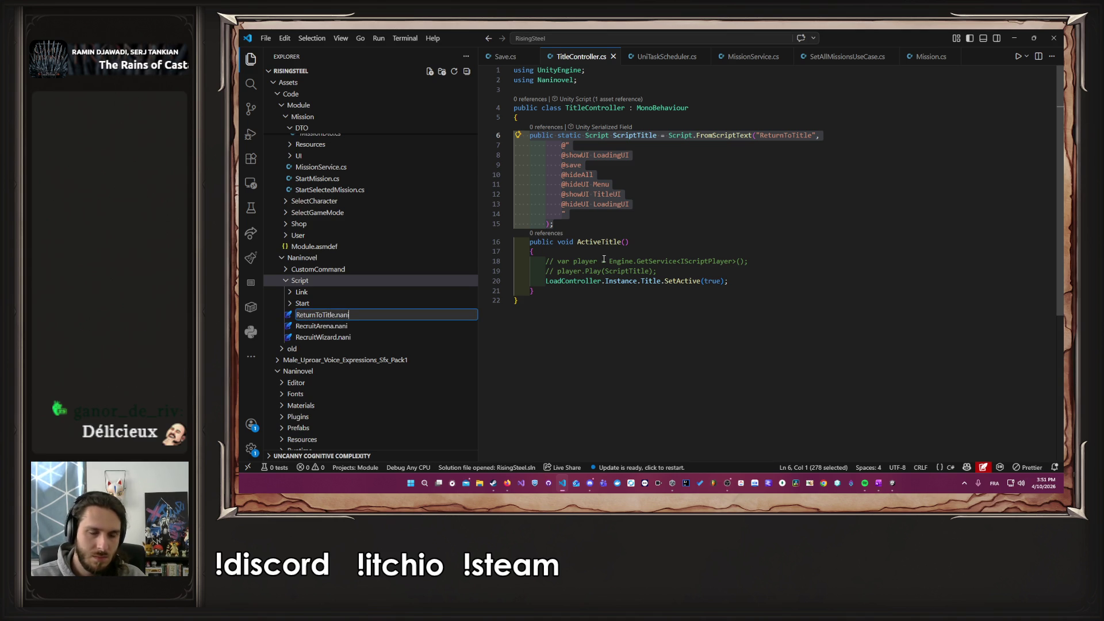
pyautogui.press('Return')
# Step: Move the six title command lines 8–13 into ReturnToTitle.nani, save, and unindent them
pyautogui.click(577, 58)
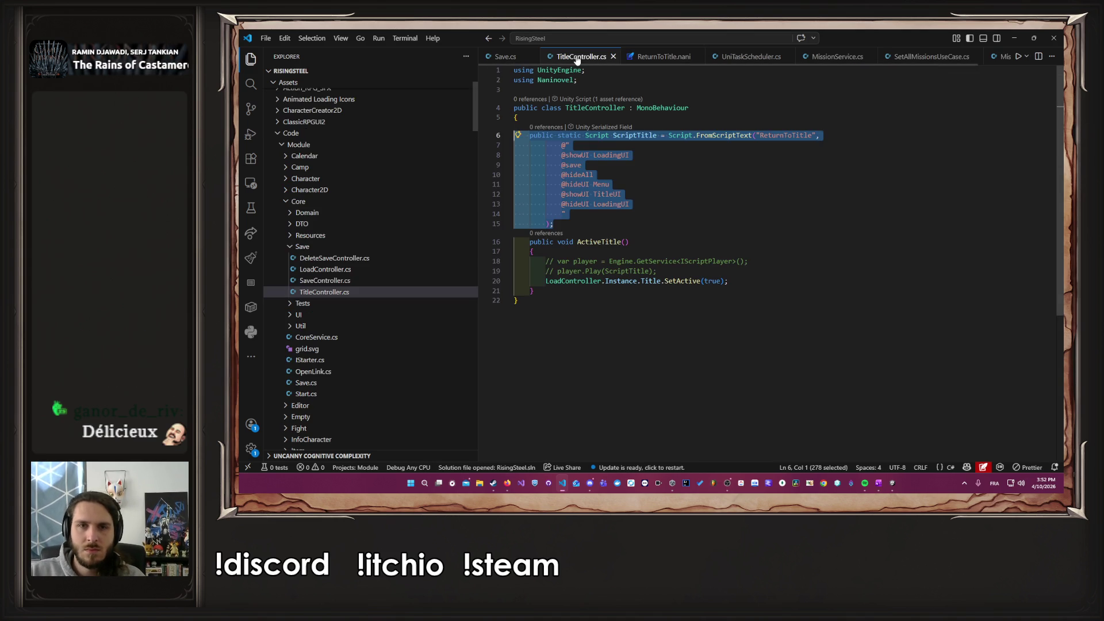
pyautogui.moveTo(631, 205); pyautogui.dragTo(515, 155)
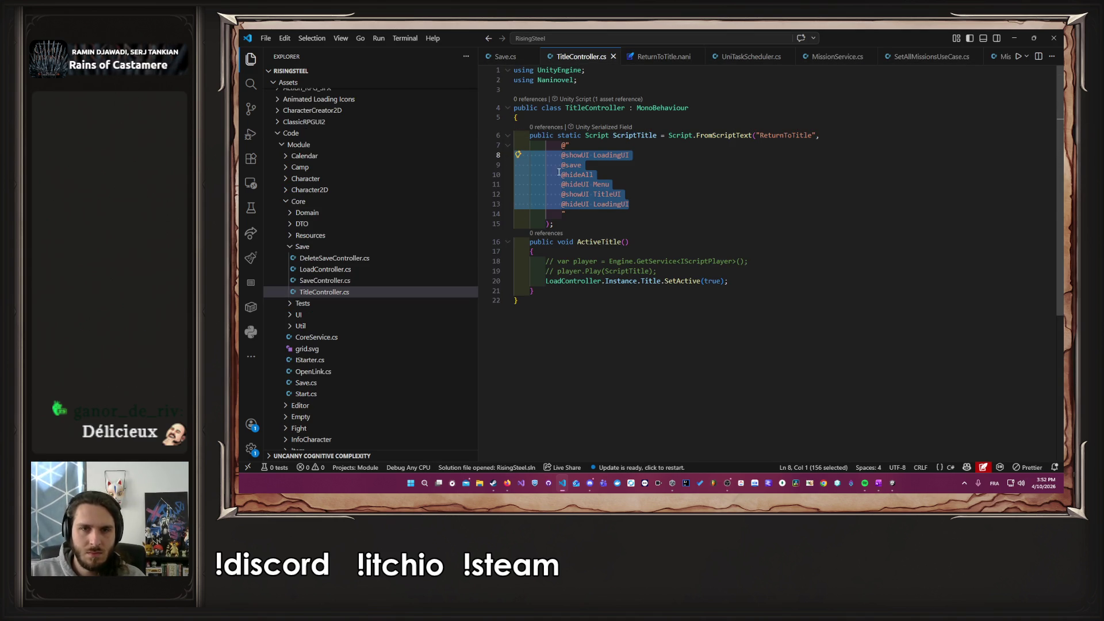
pyautogui.hotkey('ctrl', 'x')
pyautogui.hotkey('ctrl', 'Tab')
pyautogui.hotkey('ctrl', 'v')
pyautogui.hotkey('ctrl', 's')
pyautogui.moveTo(561, 69); pyautogui.dragTo(523, 125)
pyautogui.press('BackSpace')
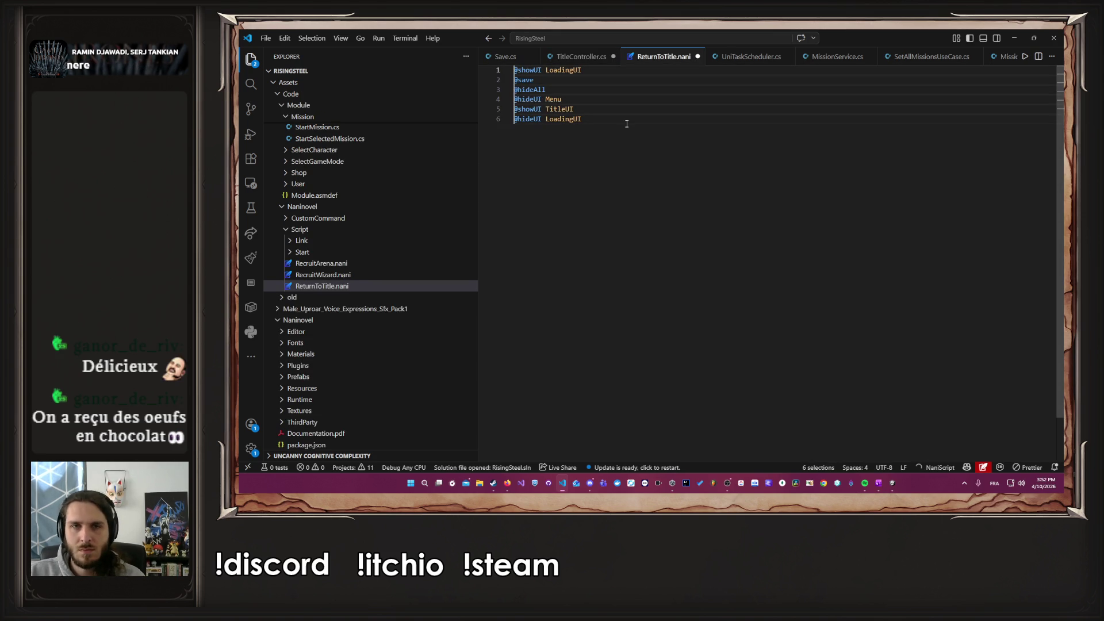
# Step: Delete the leftover ScriptTitle field from TitleController.cs and let Unity recompile
pyautogui.click(600, 57)
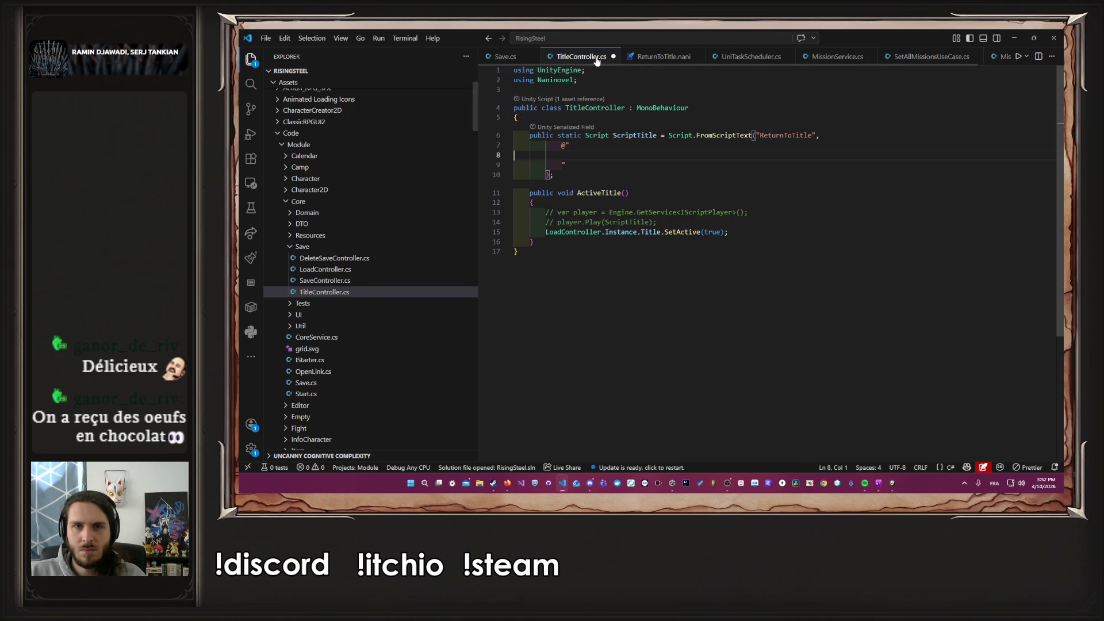
pyautogui.click(673, 170)
pyautogui.hotkey('shift', 'Up')
pyautogui.hotkey('shift', 'Up')
pyautogui.hotkey('shift', 'Up')
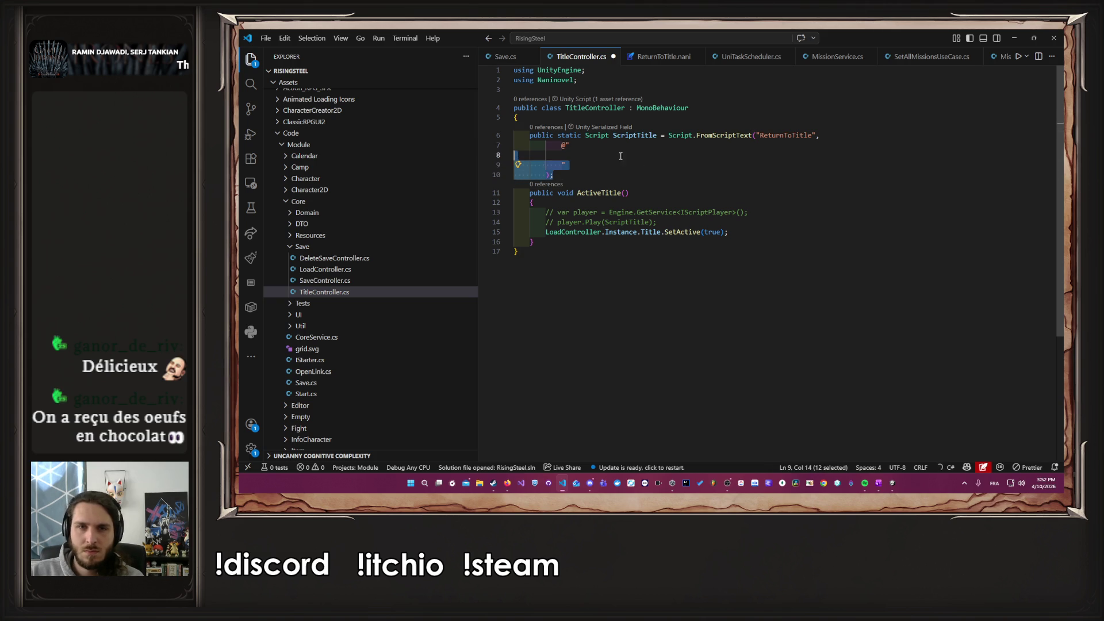
pyautogui.press('BackSpace')
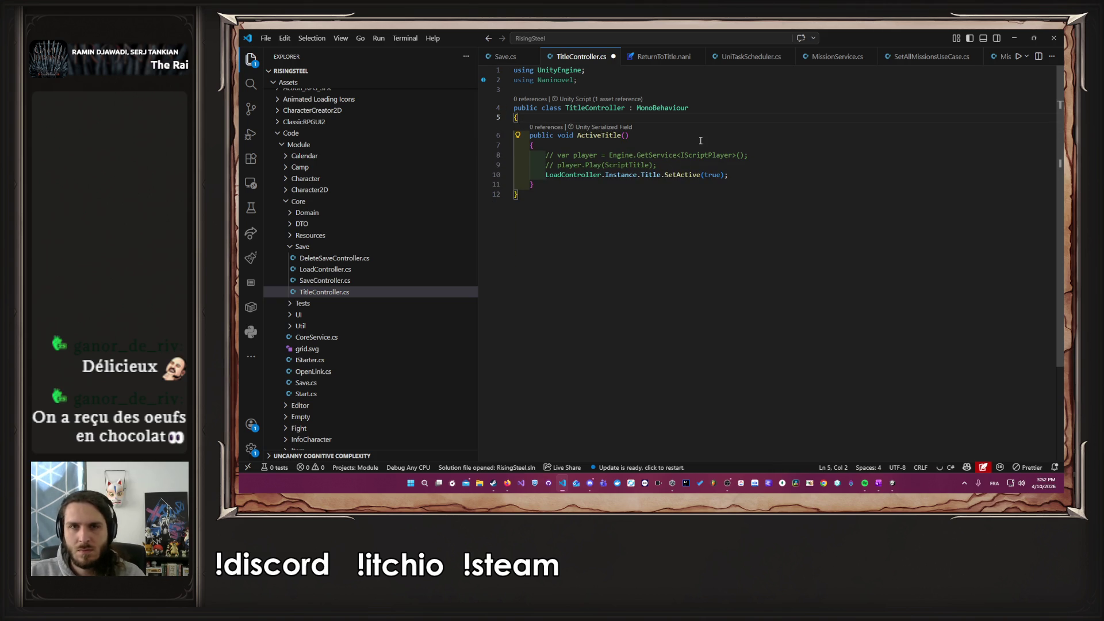
pyautogui.click(892, 481)
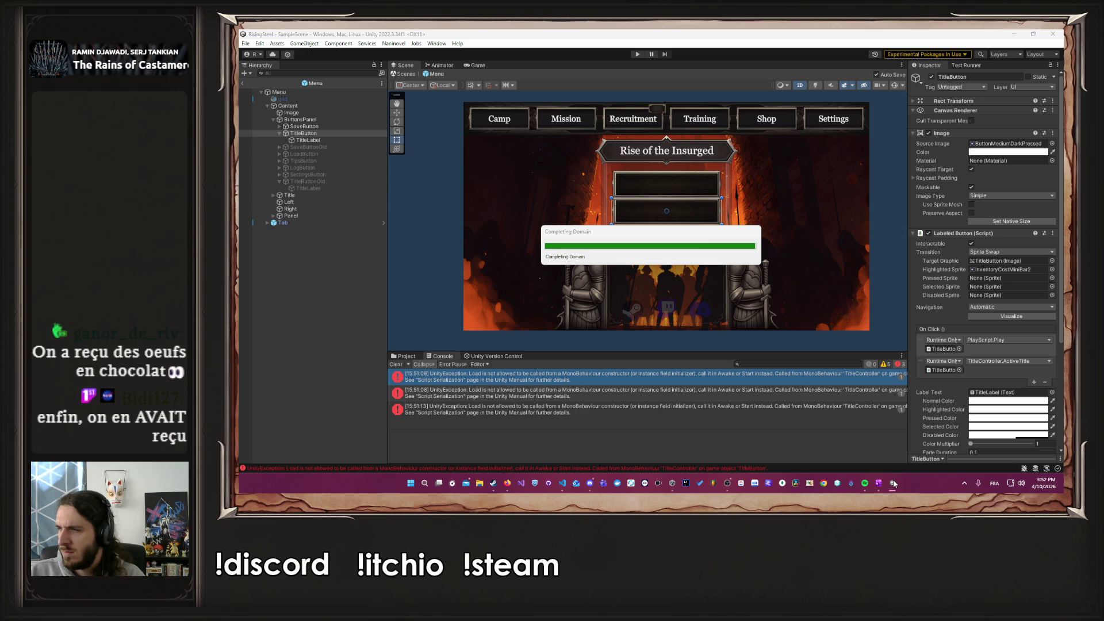
# Step: After recompiling, run a quick Play-mode test at the title menu, stop, and open Naninovel > Resources
pyautogui.click(893, 481)
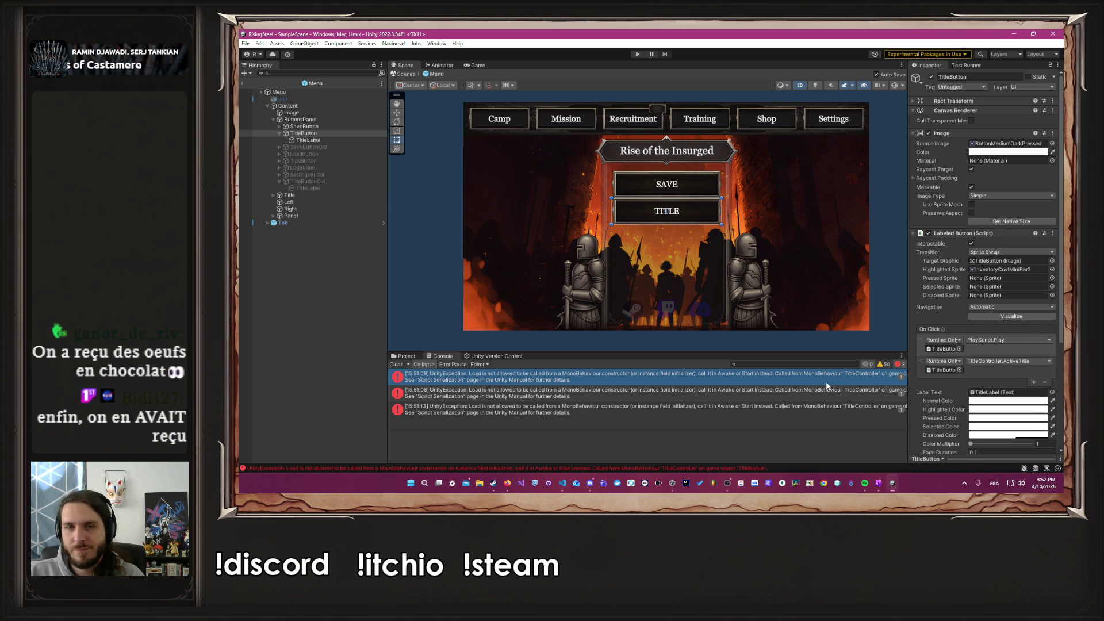
pyautogui.click(637, 56)
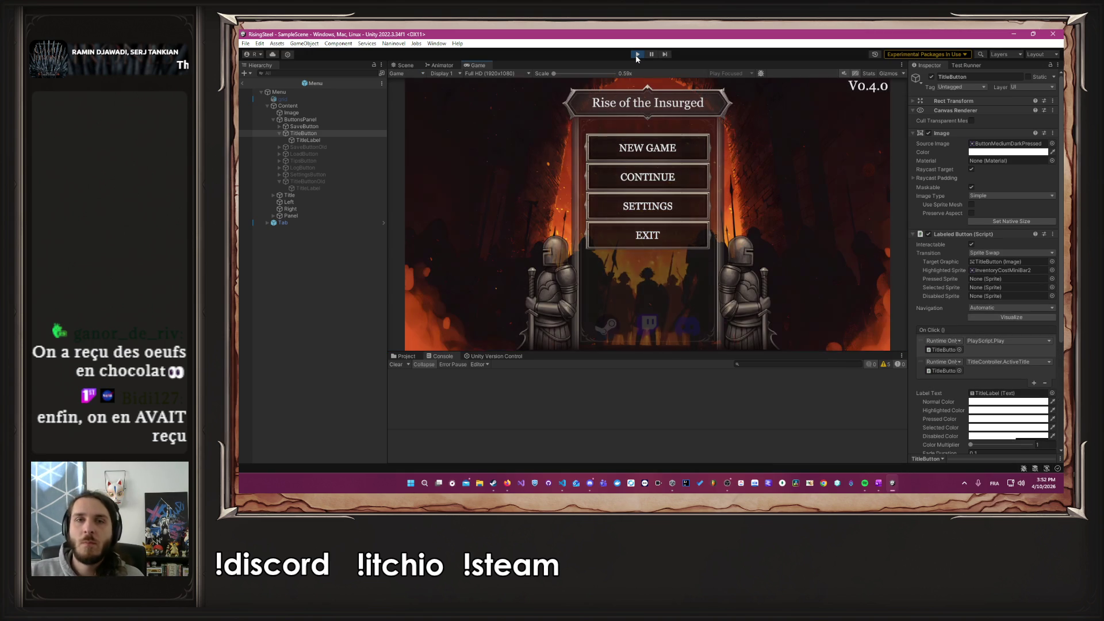
pyautogui.click(636, 54)
pyautogui.click(393, 44)
pyautogui.moveTo(428, 96)
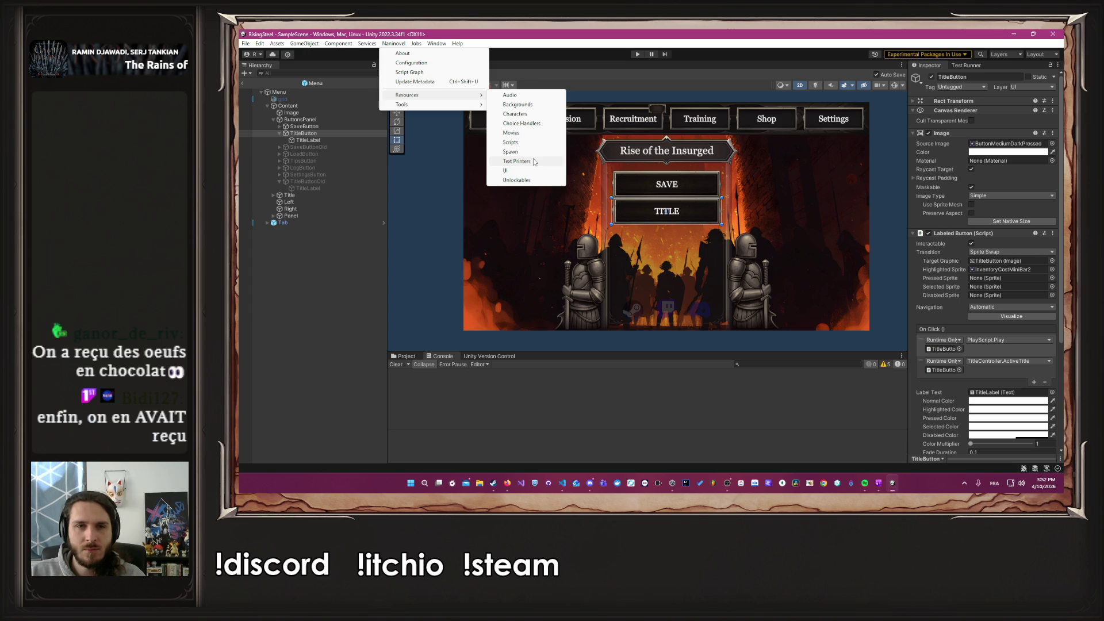
# Step: Add an empty entry to the Naninovel Scripts resource list
pyautogui.click(521, 142)
pyautogui.scroll(-10, 793, 241)
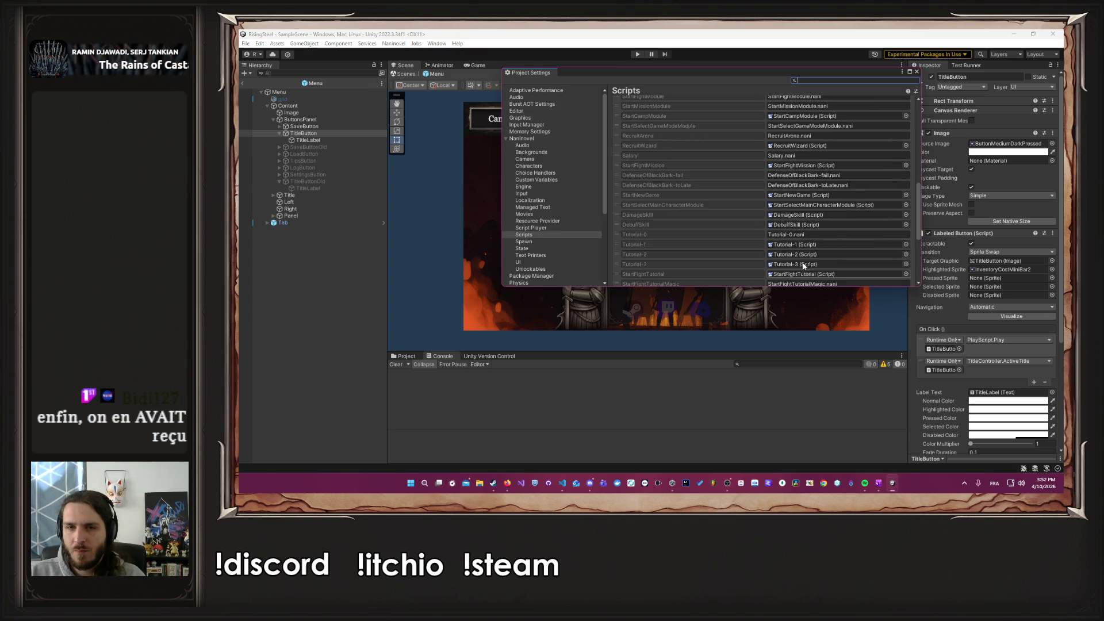
pyautogui.click(891, 281)
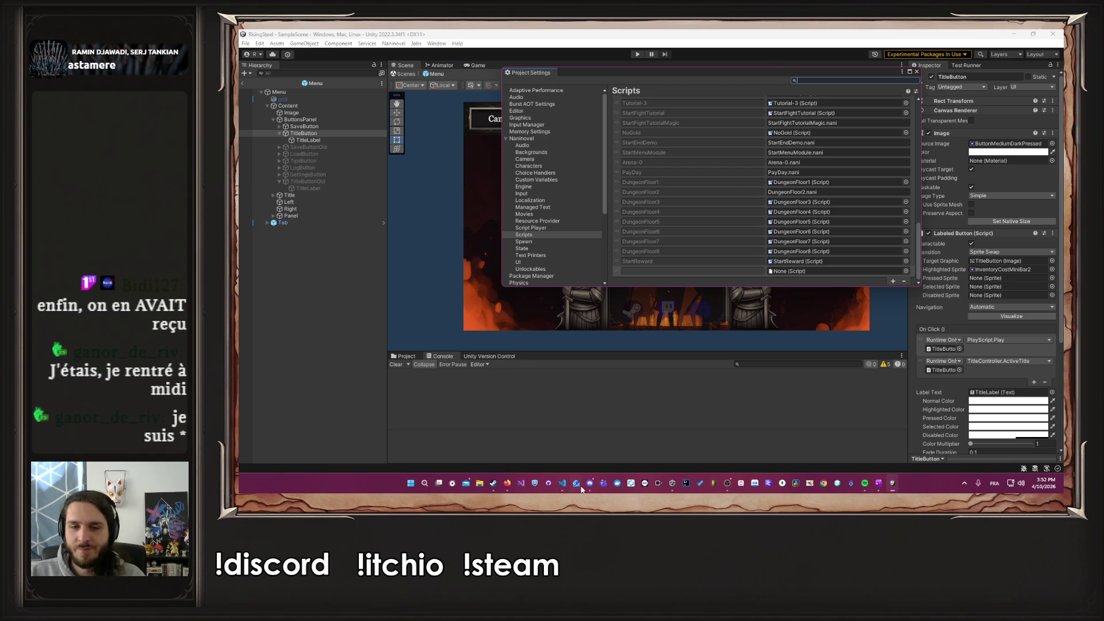
pyautogui.click(563, 486)
pyautogui.click(562, 487)
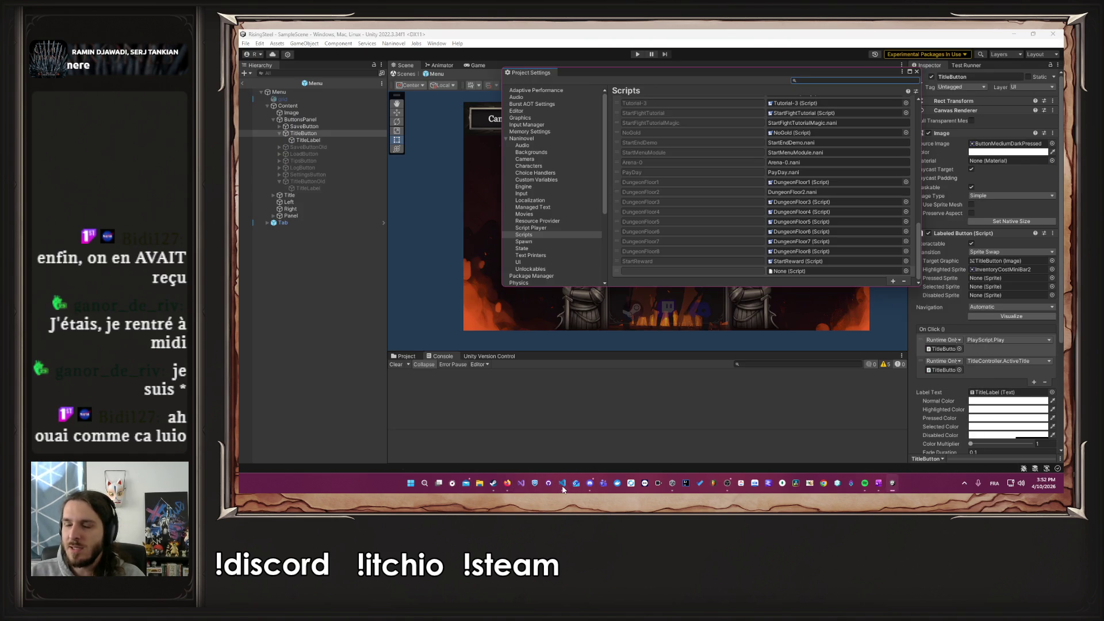
# Step: Drag ReturnToTitle from Assets/Code/Naninovel/Script into the empty Scripts slot
pyautogui.click(406, 356)
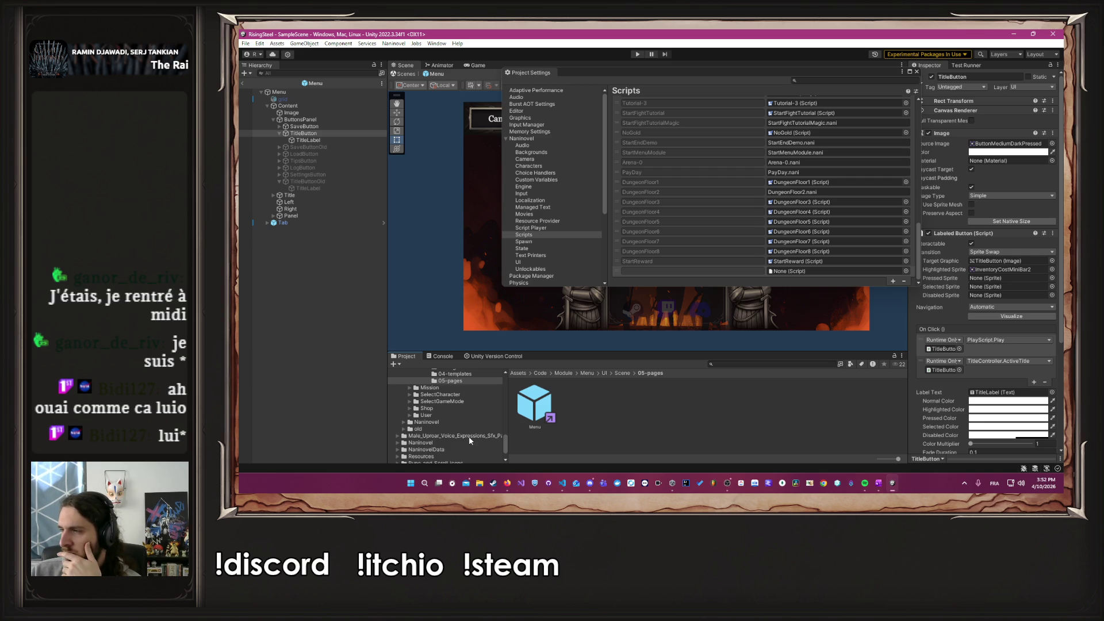
pyautogui.scroll(-2, 457, 422)
pyautogui.scroll(10, 454, 423)
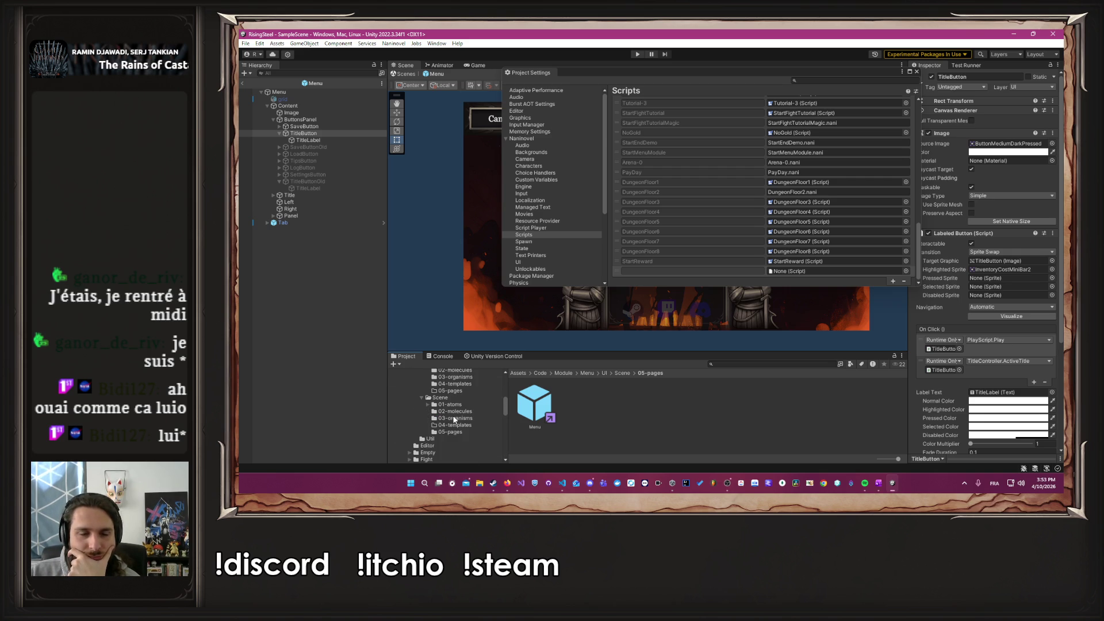
pyautogui.moveTo(466, 351); pyautogui.dragTo(467, 301)
pyautogui.scroll(5, 467, 386)
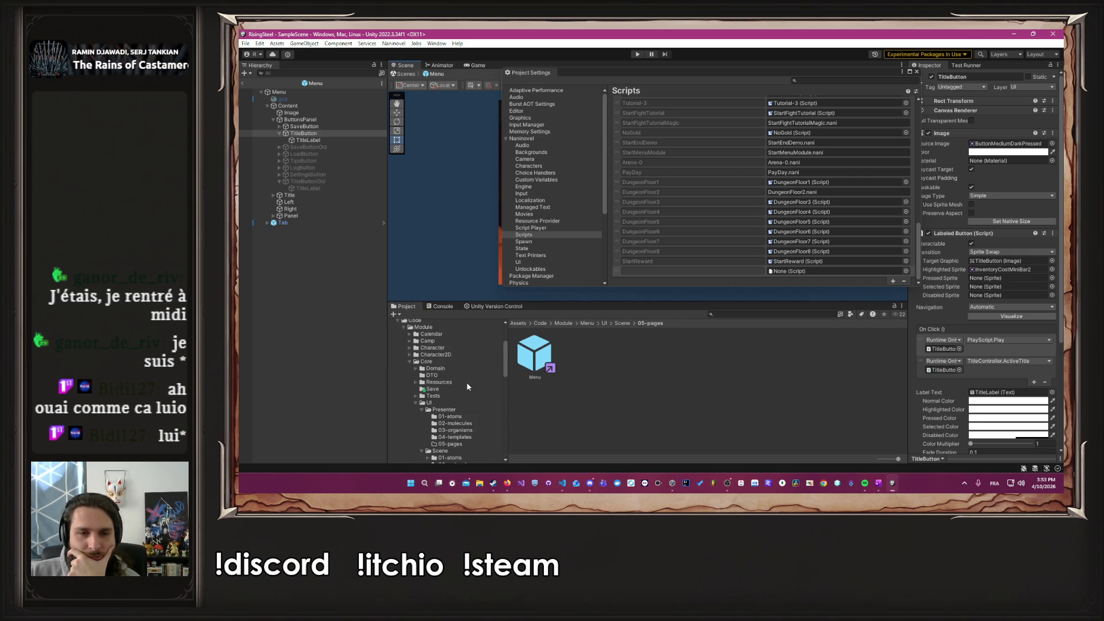
pyautogui.scroll(3, 467, 386)
pyautogui.click(404, 389)
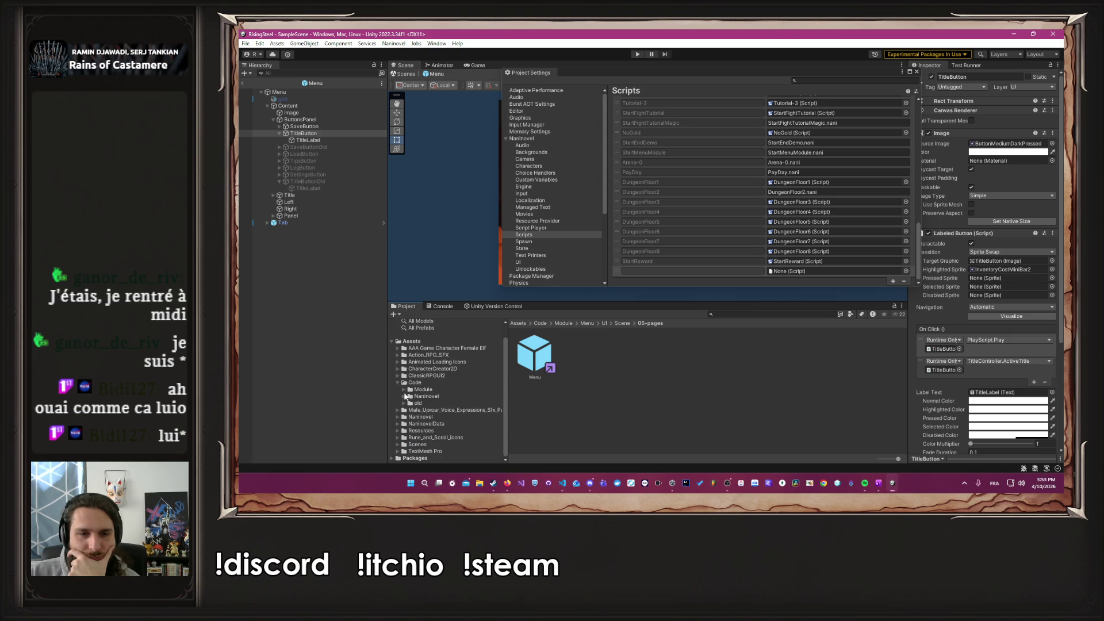
pyautogui.click(403, 396)
pyautogui.click(426, 384)
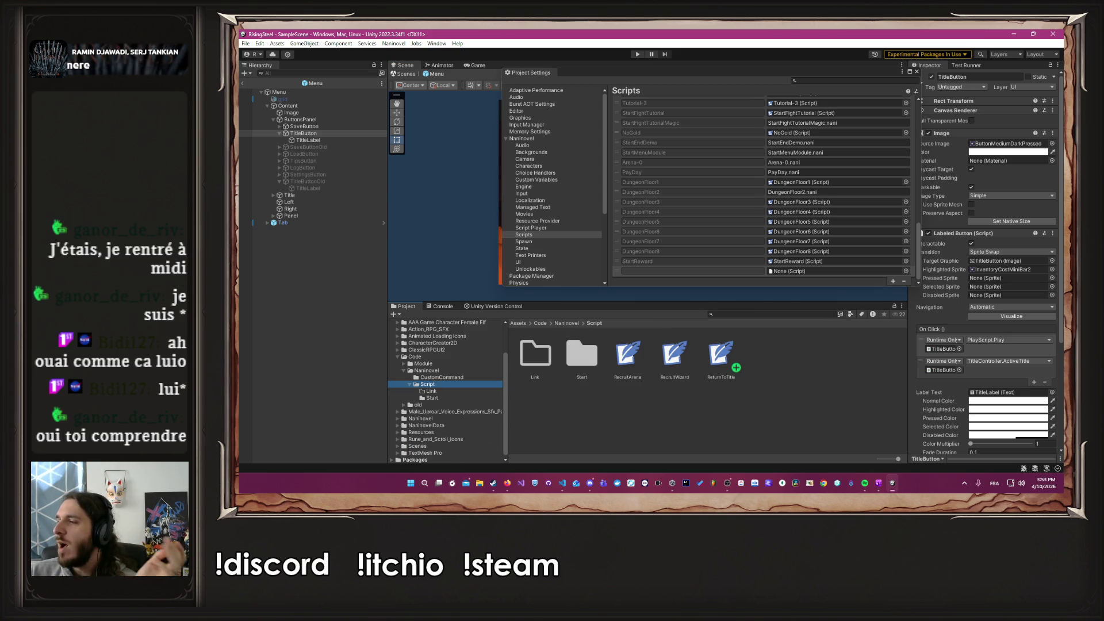
pyautogui.hotkey('alt', 'Tab')
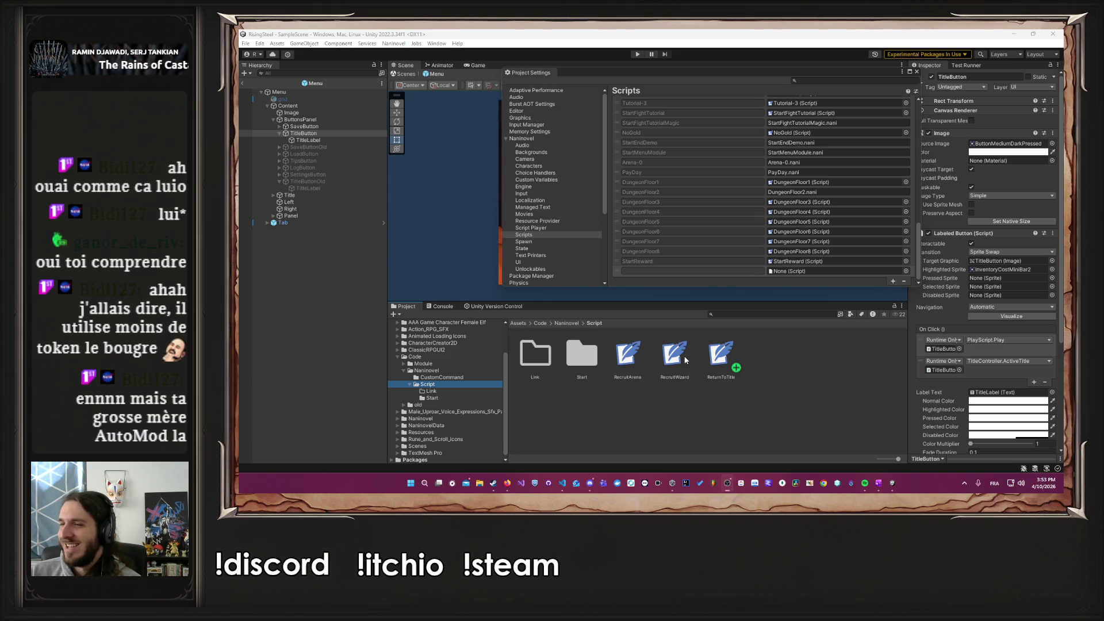
pyautogui.moveTo(719, 353)
pyautogui.mouseDown()
pyautogui.moveTo(817, 299)
pyautogui.moveTo(805, 270)
pyautogui.mouseUp()
pyautogui.click(681, 257)
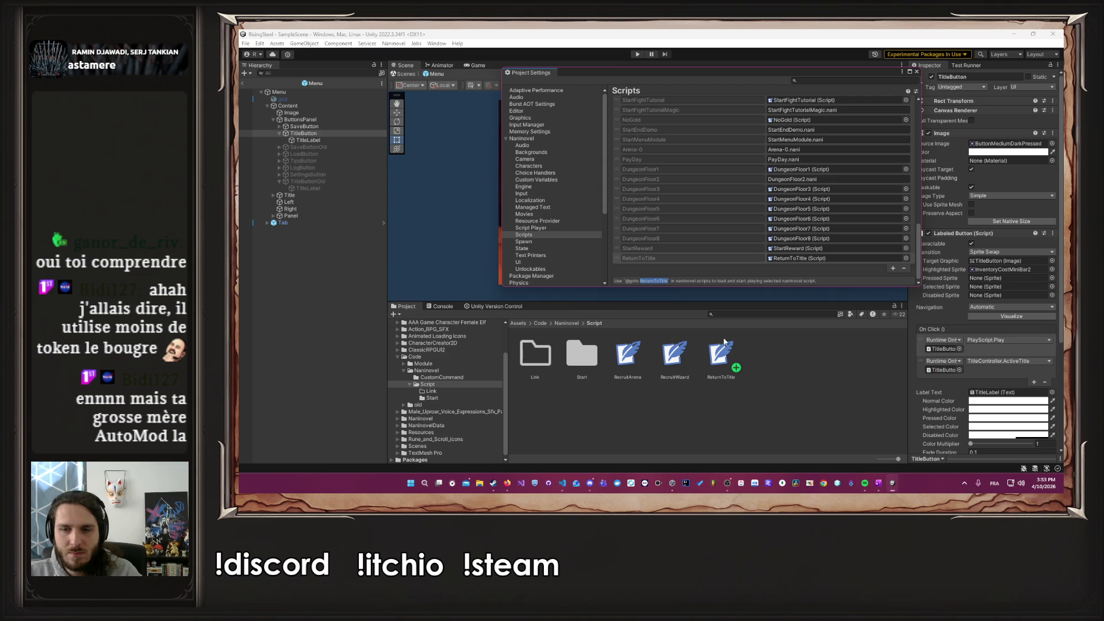
# Step: Uncomment the player lines in TitleController.cs, swap ScriptTitle for ReturnToTitle, and save
pyautogui.click(565, 485)
pyautogui.click(673, 167)
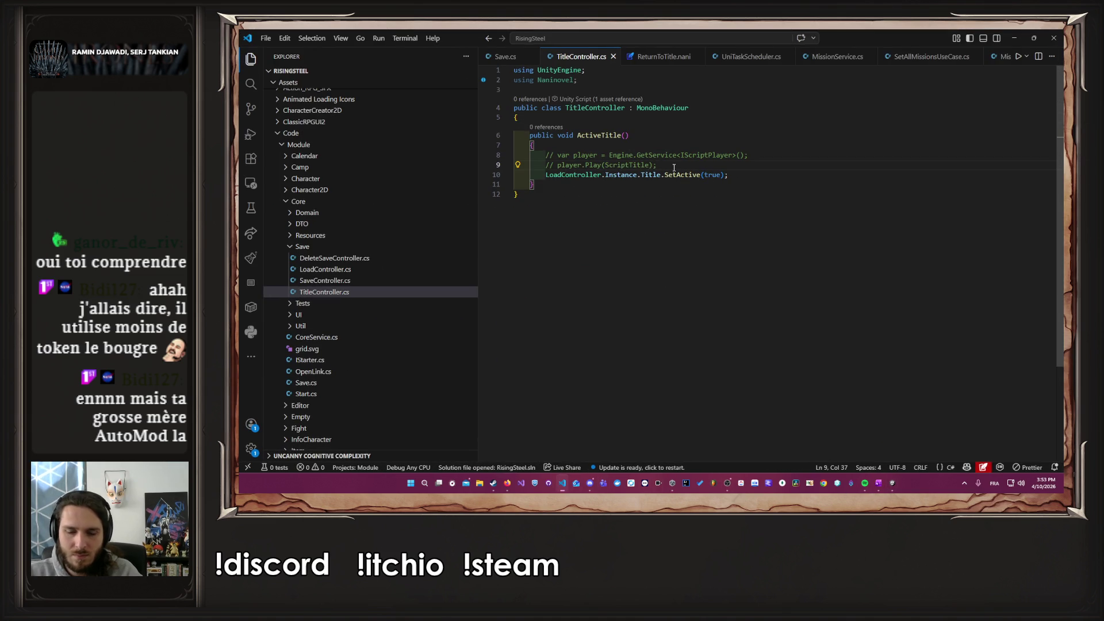
pyautogui.hotkey('ctrl', '=')
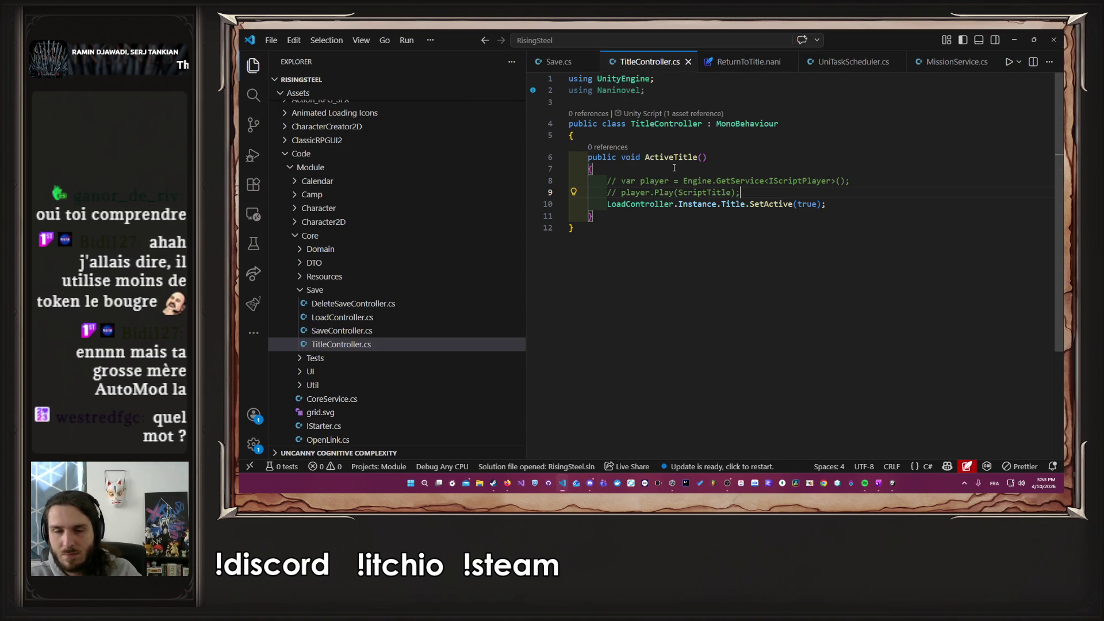
pyautogui.hotkey('ctrl', '/')
pyautogui.hotkey('ctrl', 'shift', 'Left')
pyautogui.write('ReturnToTitle')
pyautogui.press('Up')
pyautogui.hotkey('ctrl', '/')
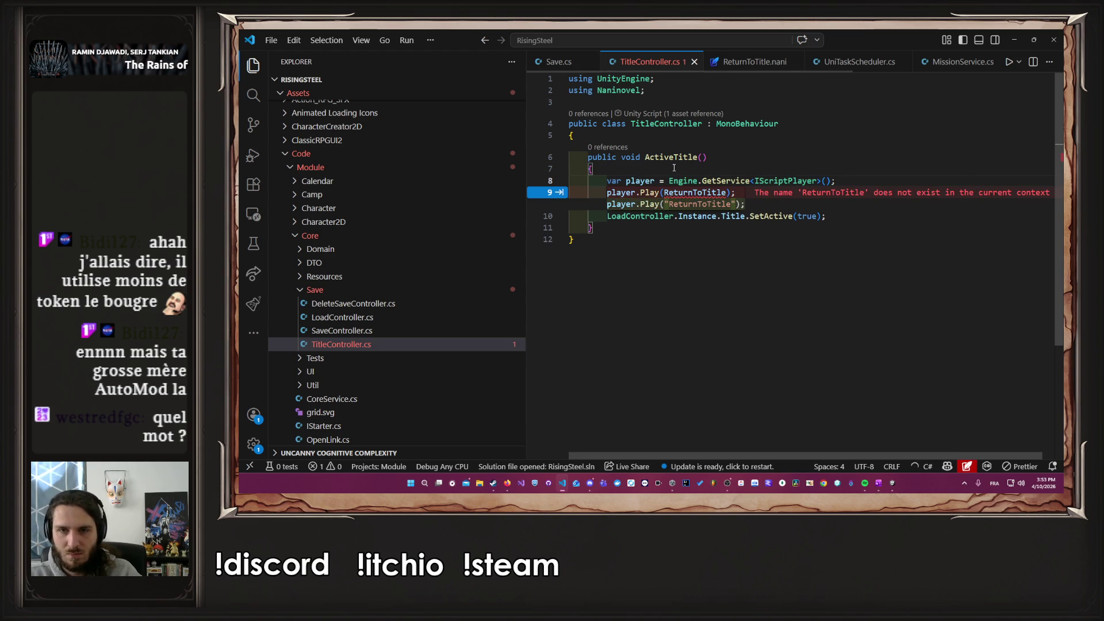
pyautogui.write('"')
pyautogui.hotkey('ctrl', 's')
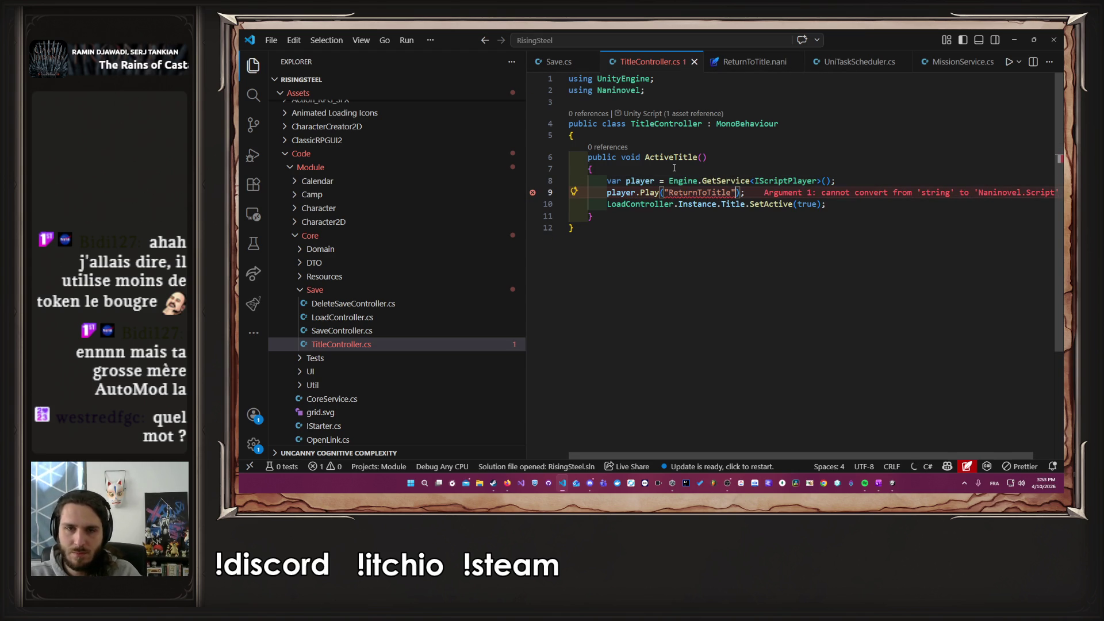
# Step: Undo the stray completion edits, retype player.Pl, and jump to the Play method's definition
pyautogui.hotkey('ctrl', 'space')
pyautogui.press('Return')
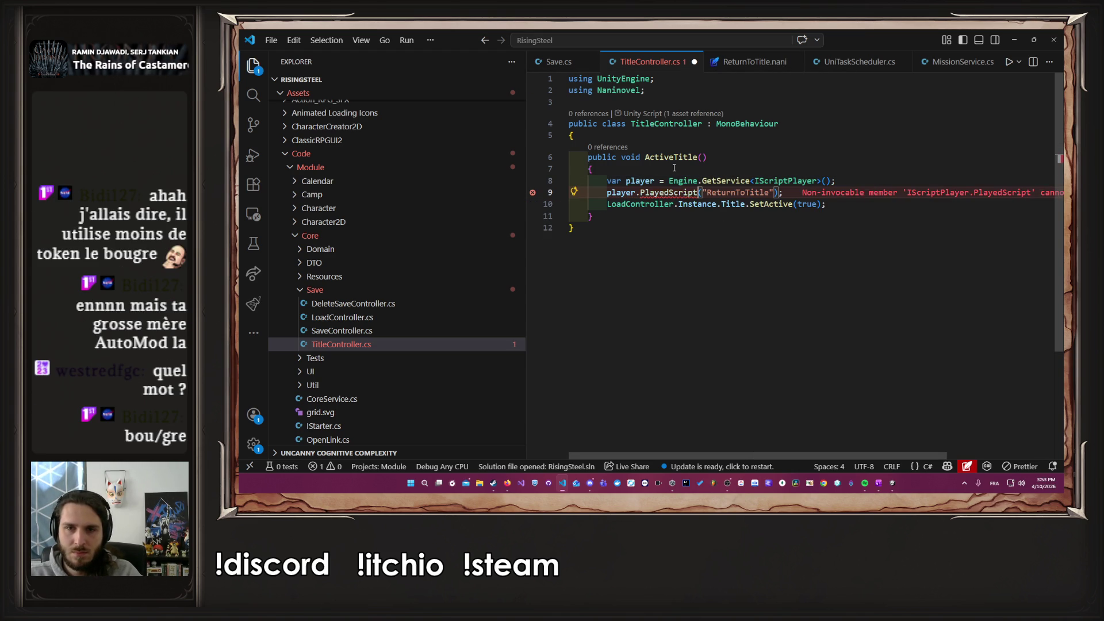
pyautogui.press('BackSpace')
pyautogui.press('BackSpace')
pyautogui.press('BackSpace')
pyautogui.write('S')
pyautogui.hotkey('ctrl', 'z')
pyautogui.hotkey('ctrl', 'z')
pyautogui.hotkey('ctrl', 'z')
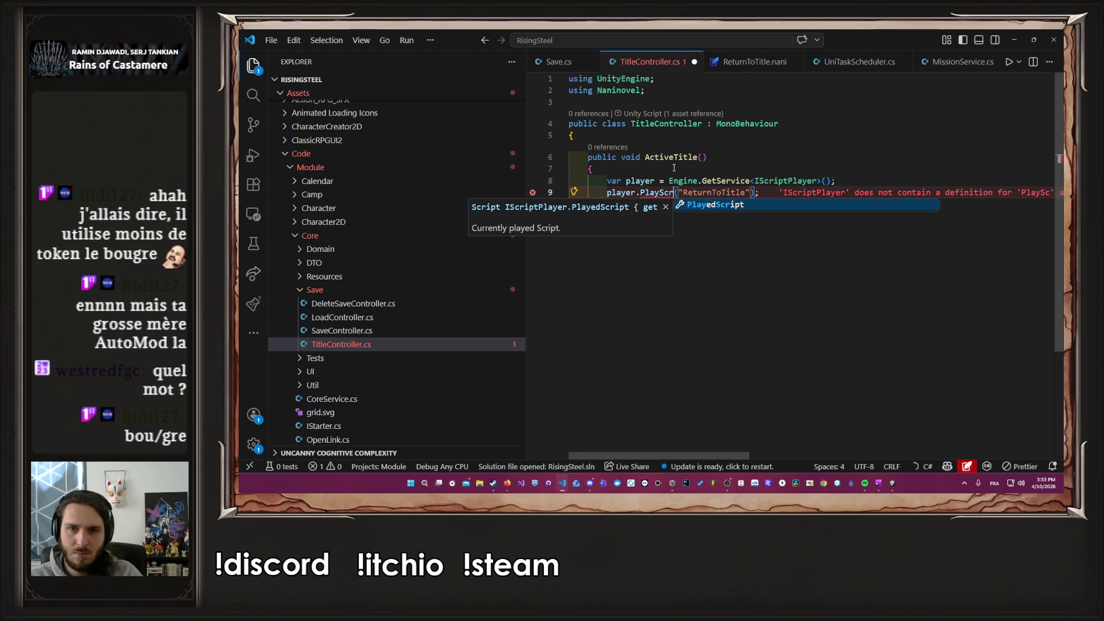
pyautogui.hotkey('ctrl', '/')
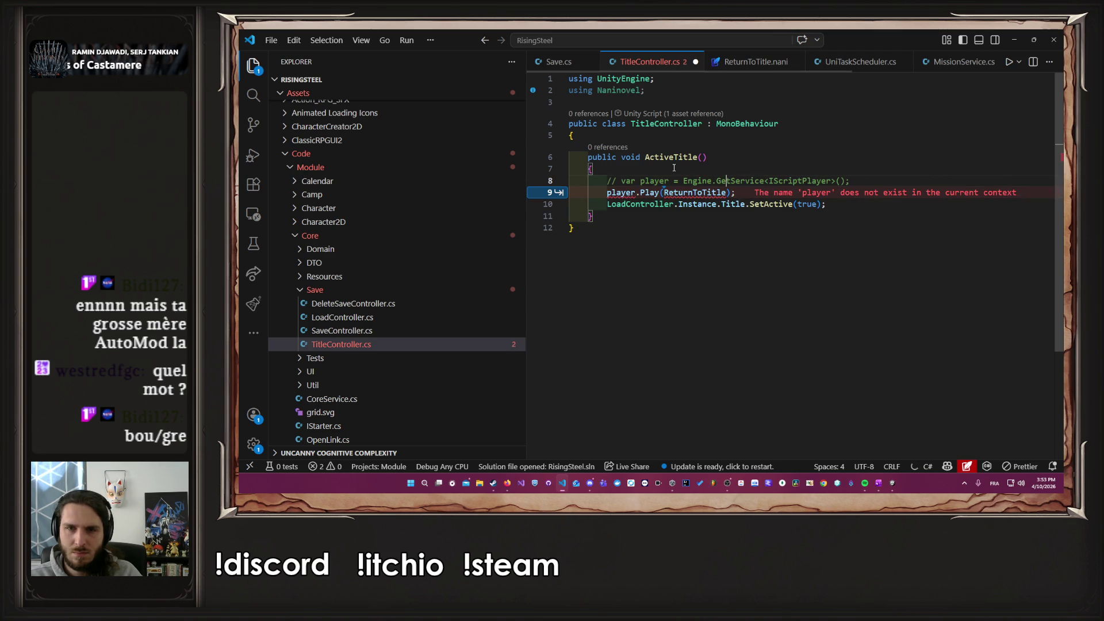
pyautogui.hotkey('ctrl', 'z')
pyautogui.hotkey('ctrl', 'z')
pyautogui.hotkey('ctrl', 'y')
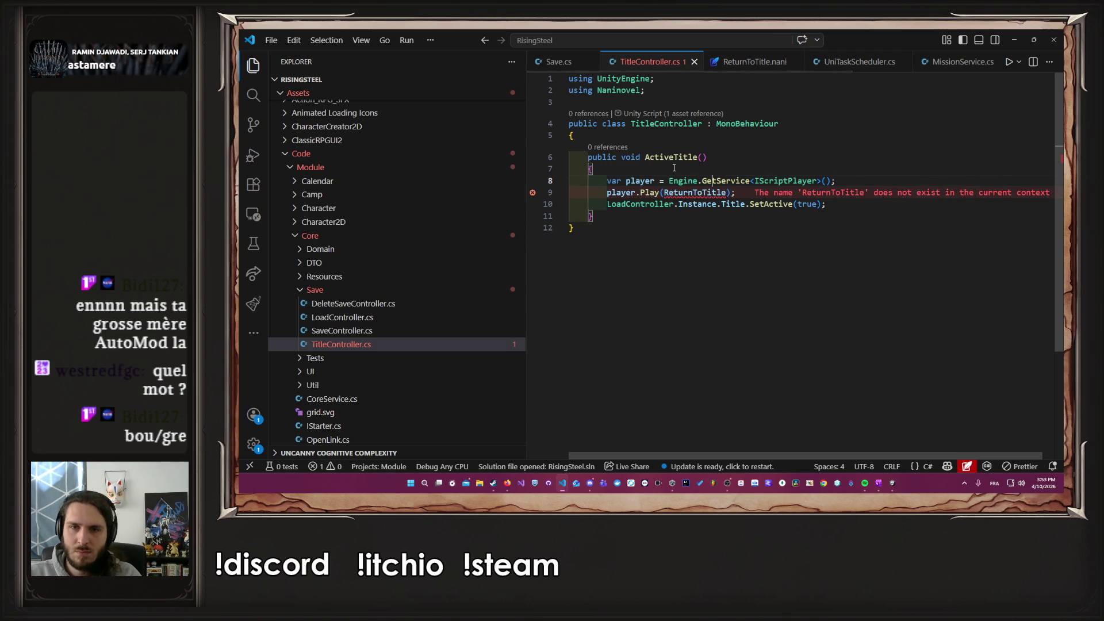
pyautogui.moveTo(777, 193); pyautogui.dragTo(608, 193)
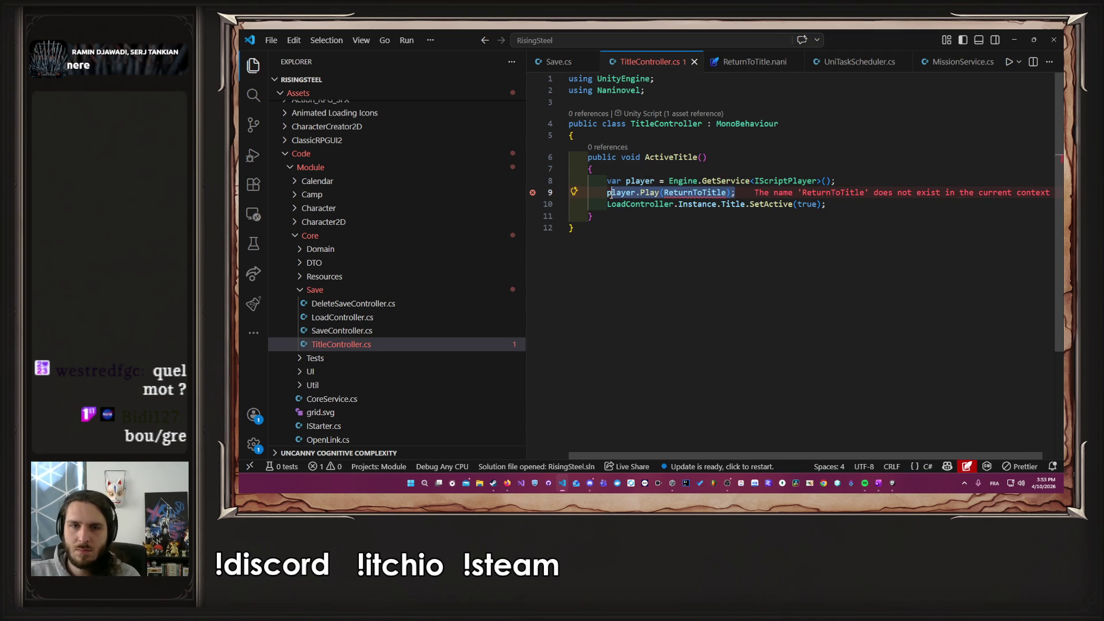
pyautogui.write('player')
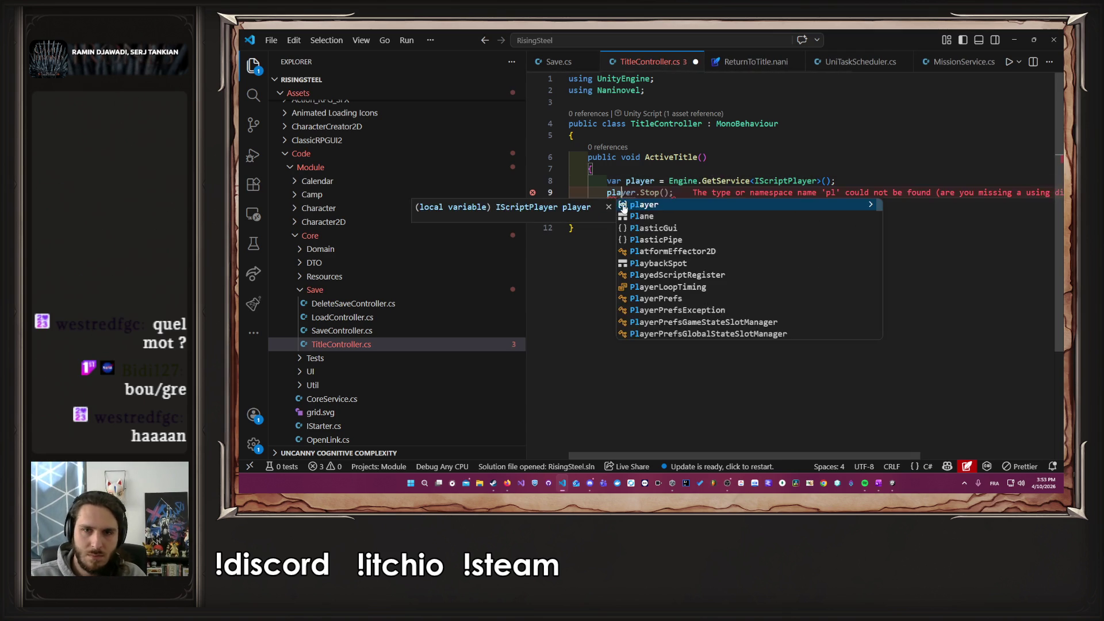
pyautogui.write('.Pl')
pyautogui.press('F12')
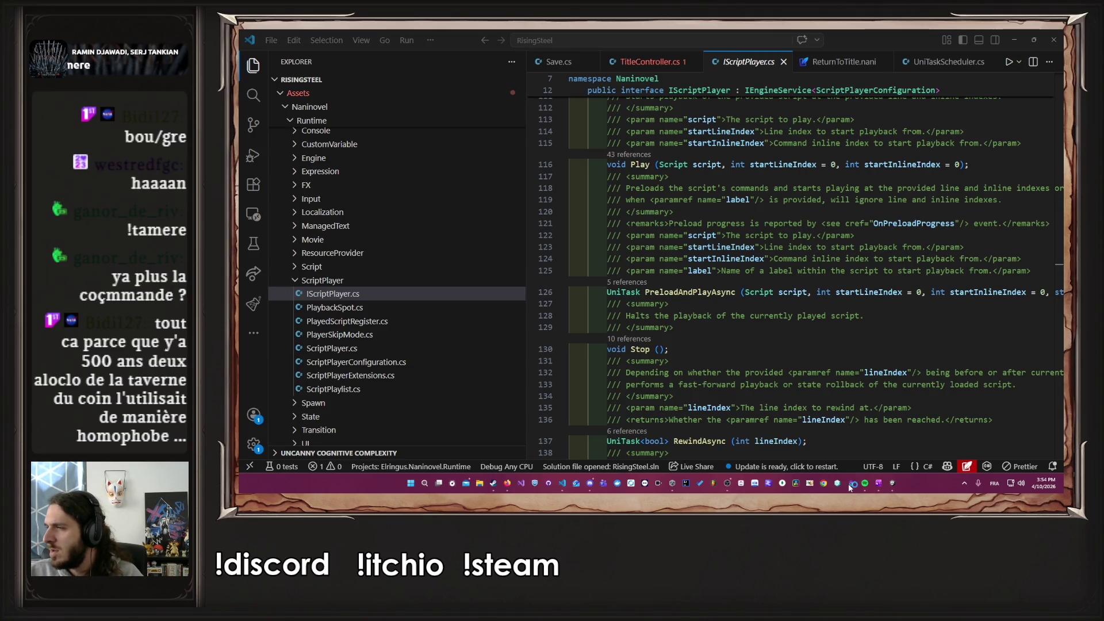
# Step: Restore the editor's text size to normal and scroll the Explorer to the Code folders
pyautogui.click(849, 484)
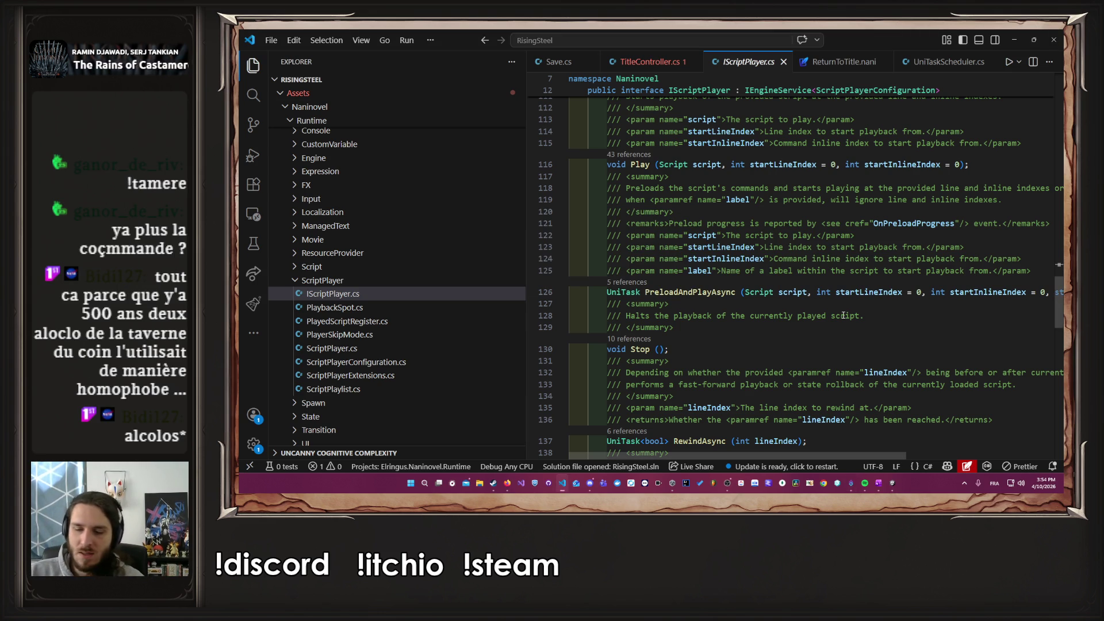
pyautogui.hotkey('ctrl', '-')
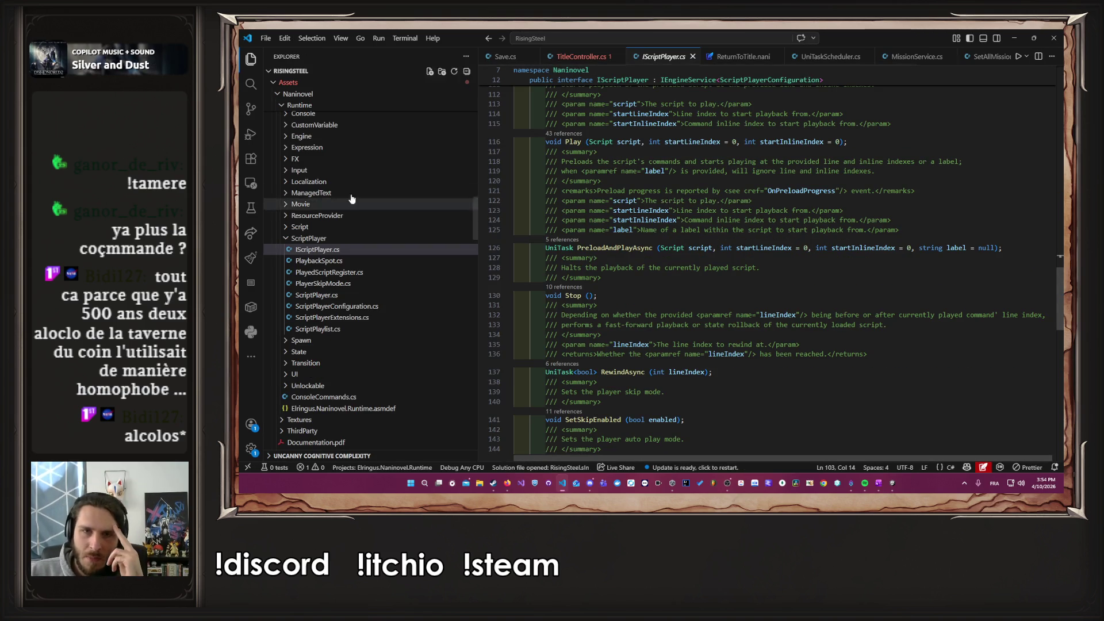
pyautogui.scroll(2, 843, 315)
pyautogui.scroll(2, 374, 314)
pyautogui.scroll(-1, 375, 314)
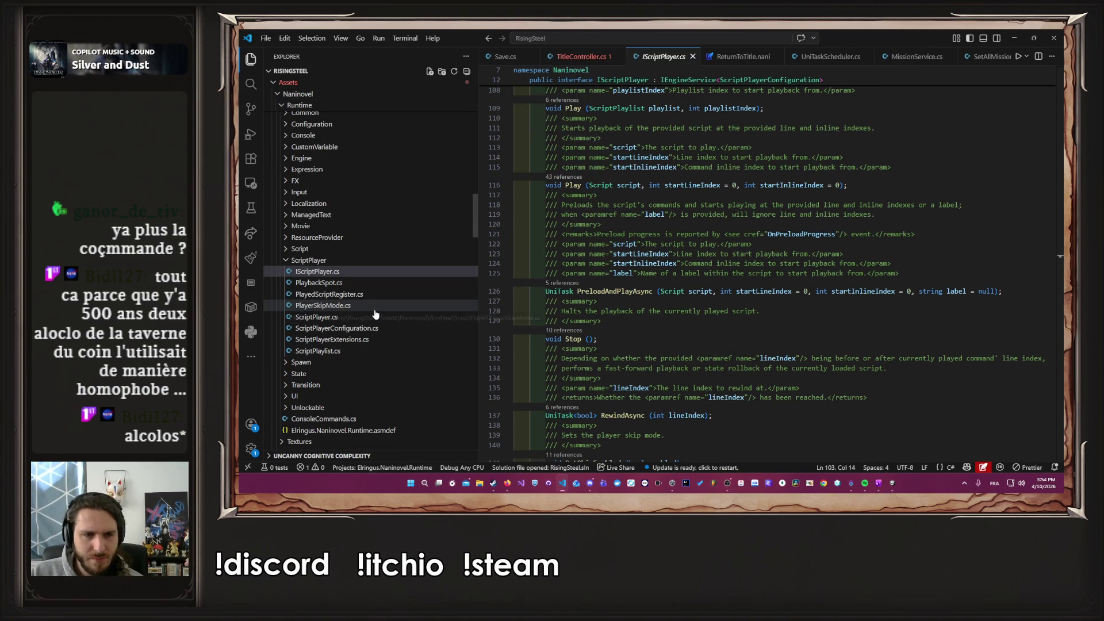
pyautogui.scroll(15, 416, 279)
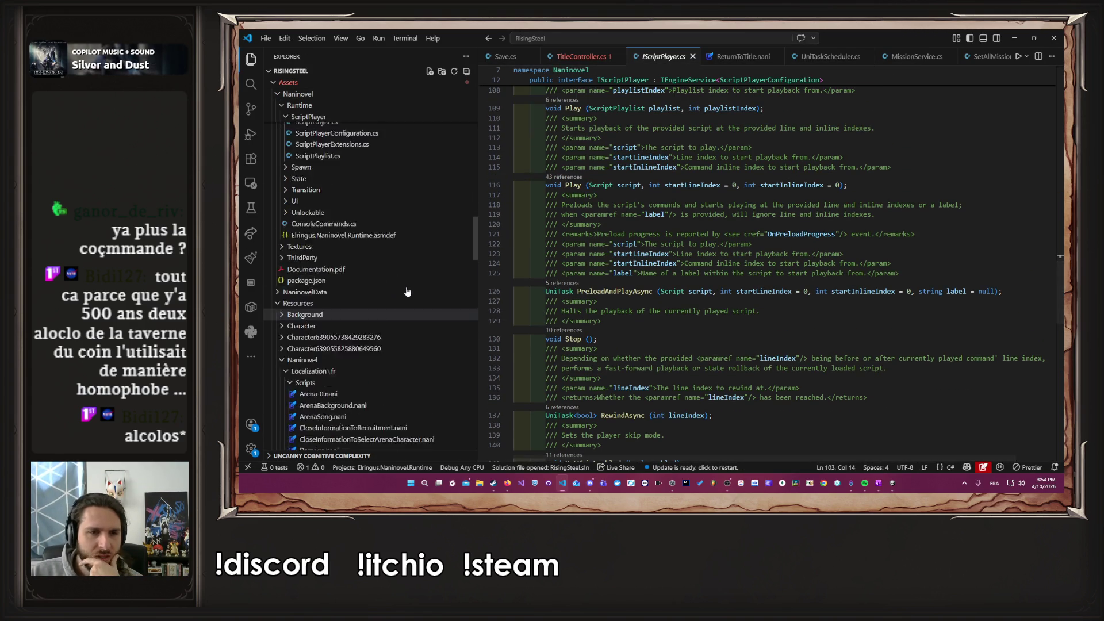
pyautogui.scroll(-2, 406, 292)
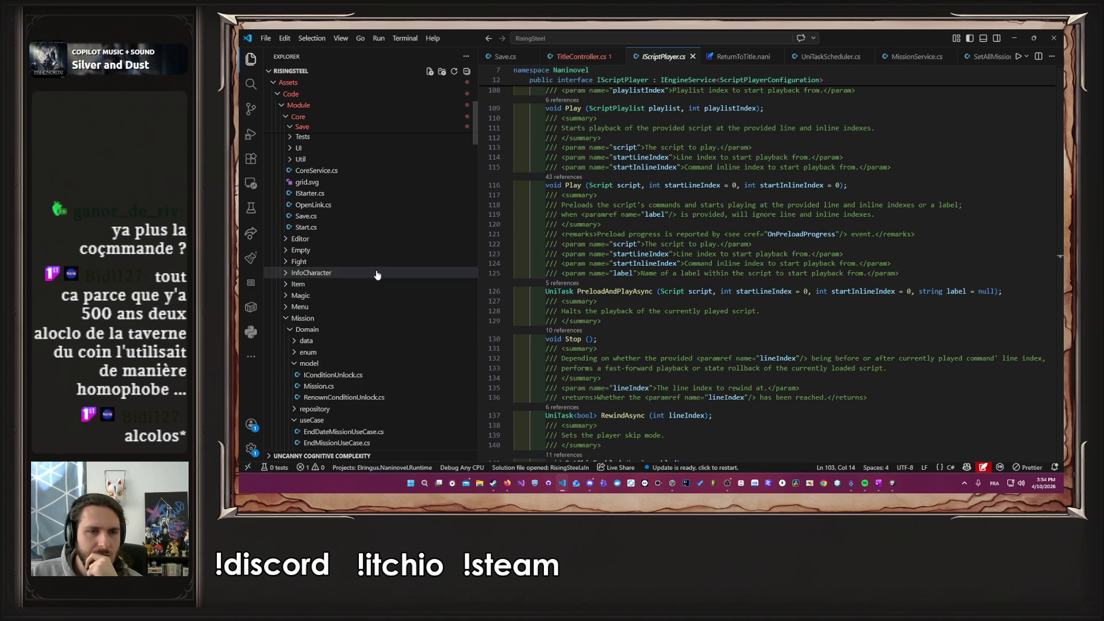
# Step: Open PArenaFight.cs from Fight/UI/Presenter/05-pages, inspect DebuffSkillScript, then return to TitleController.cs
pyautogui.click(372, 277)
pyautogui.click(343, 319)
pyautogui.click(344, 328)
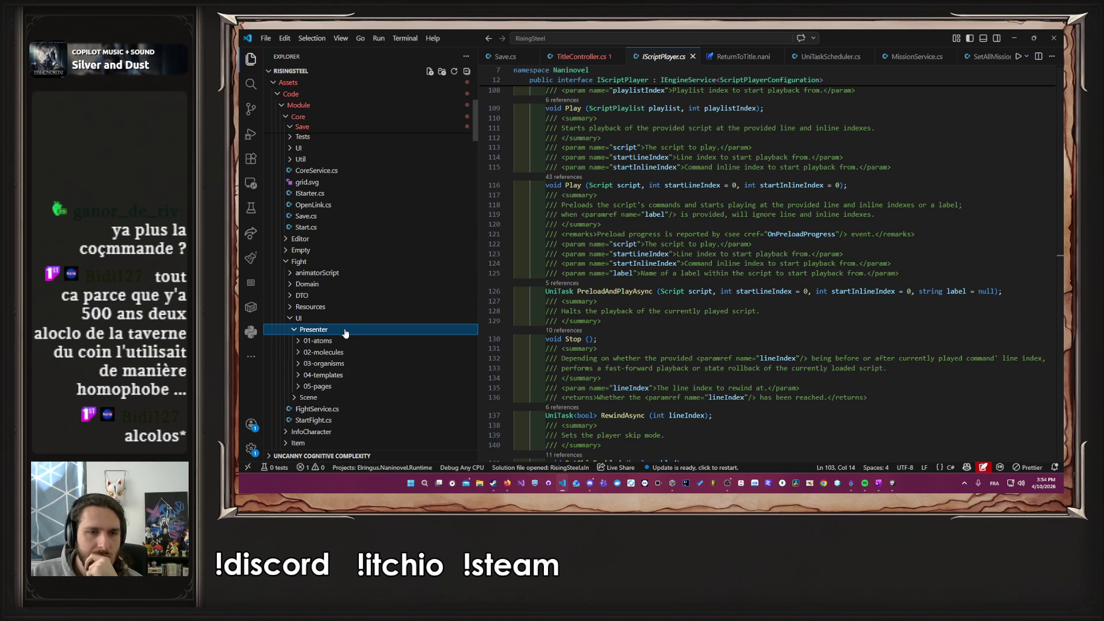
pyautogui.click(344, 386)
pyautogui.doubleClick(333, 397)
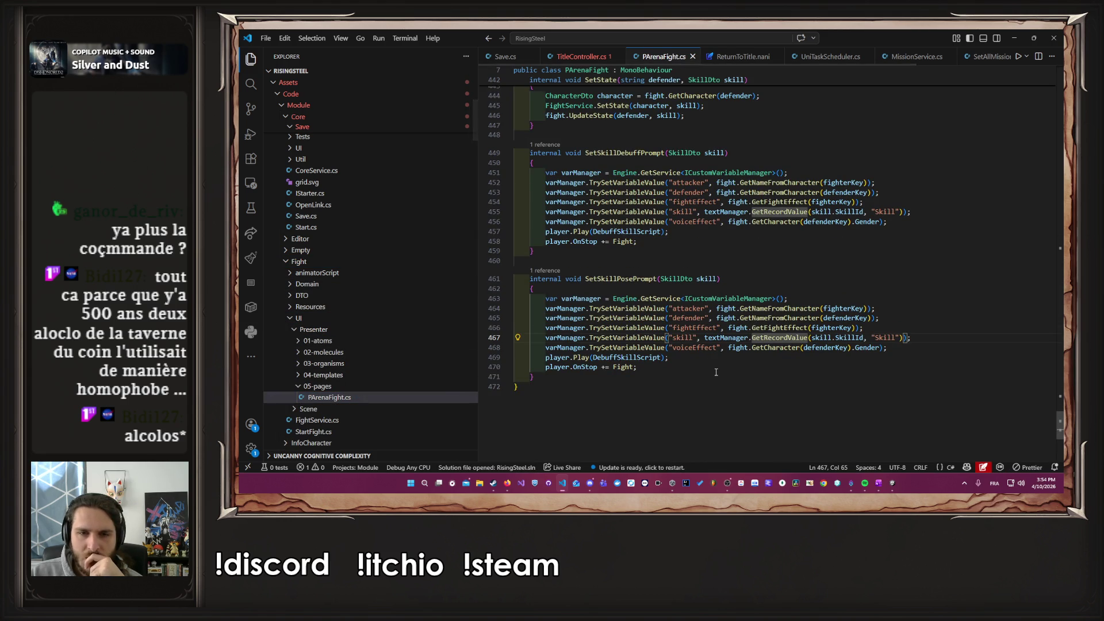
pyautogui.doubleClick(648, 232)
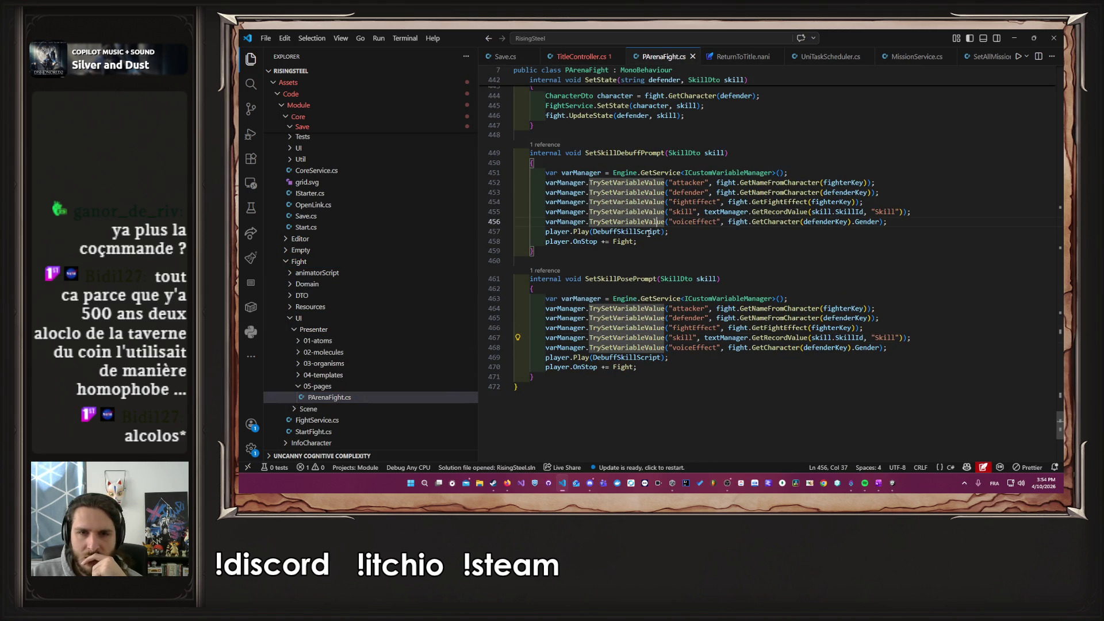
pyautogui.scroll(20, 648, 232)
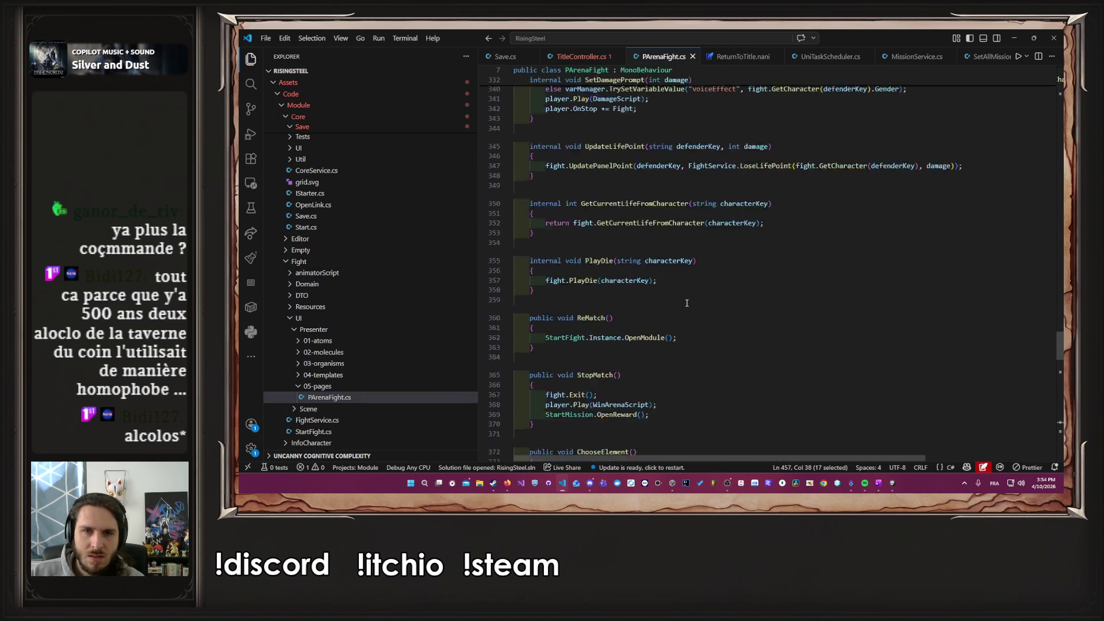
pyautogui.scroll(15, 686, 303)
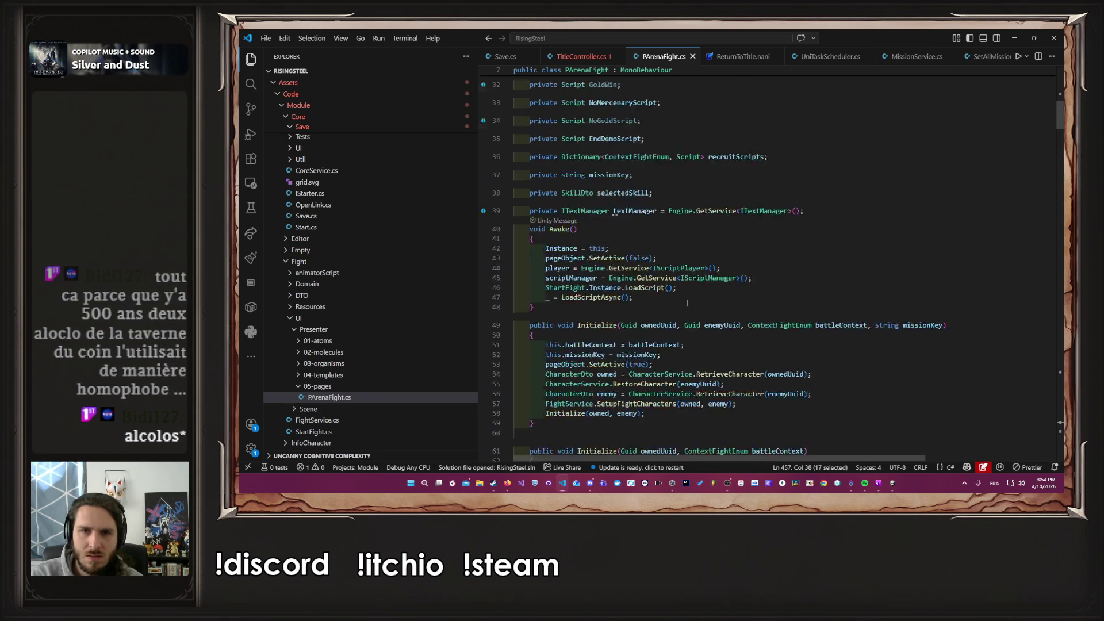
pyautogui.click(581, 56)
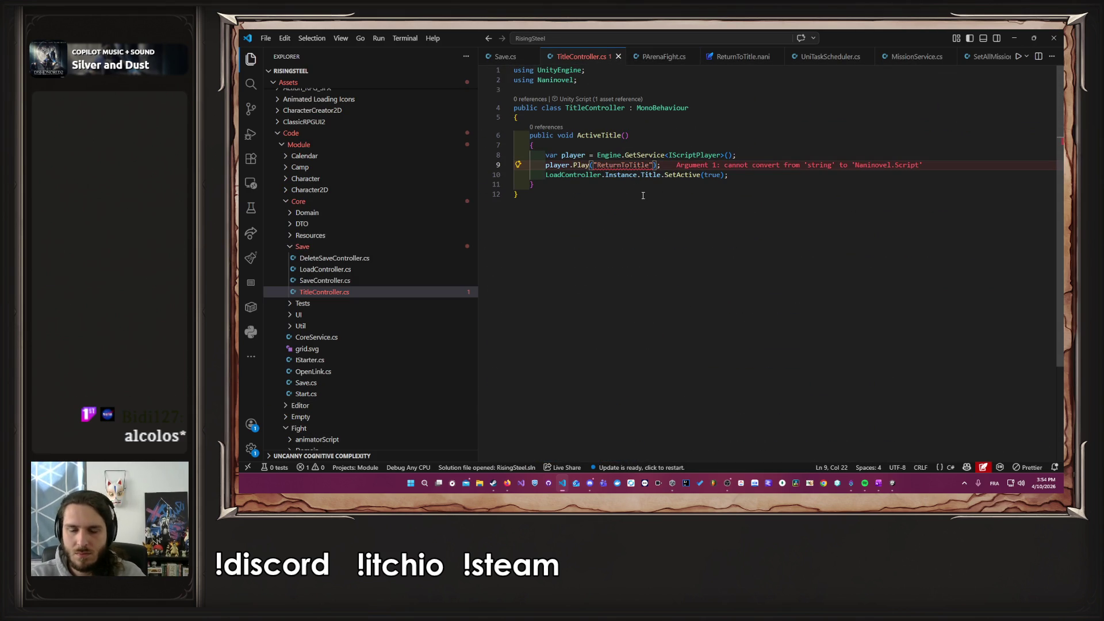
# Step: Add a line above player.Play getting the ReturnToTitle script via IScriptManager's GetScript
pyautogui.press('Home')
pyautogui.press('Return')
pyautogui.press('Up')
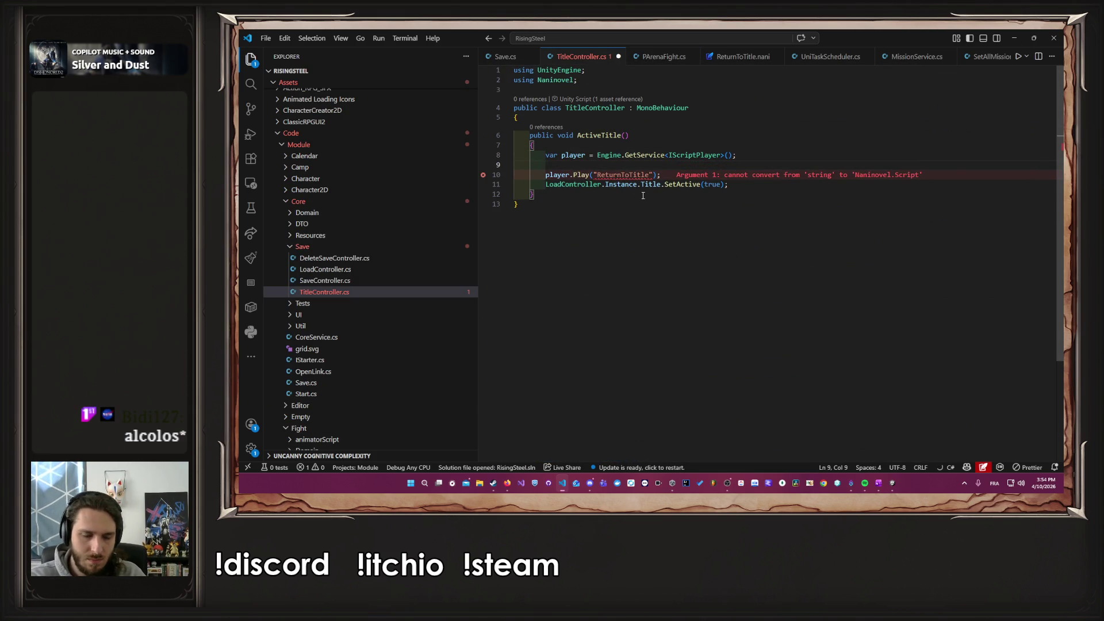
pyautogui.write('Script script = Engine.GetService<IScriptManager>().GetScript("ReturnToTitle");')
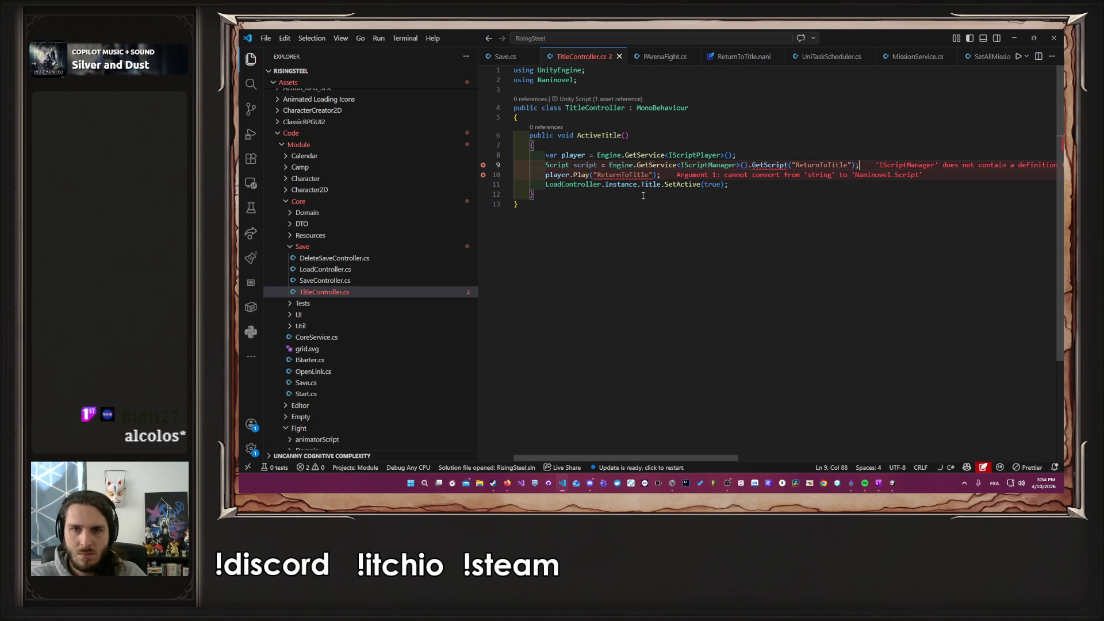
pyautogui.press('Left')
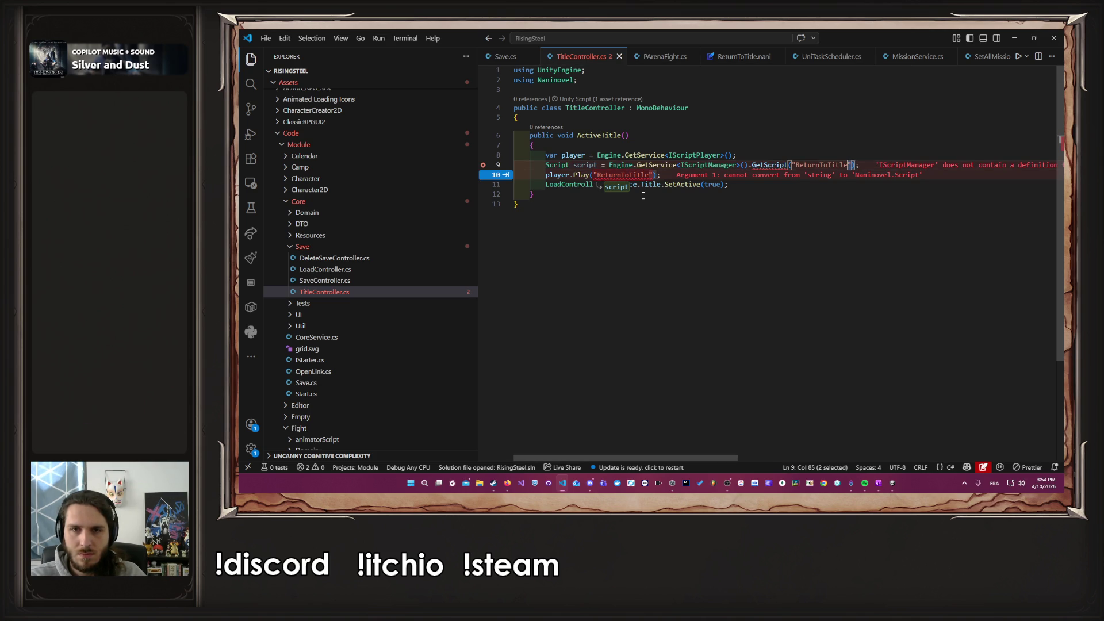
pyautogui.hotkey('ctrl', 'shift', 'Left')
pyautogui.hotkey('ctrl', 'shift', 'Left')
# Step: Find and select the DebuffSkill script loading line in PArenaFight.cs for reference
pyautogui.click(661, 56)
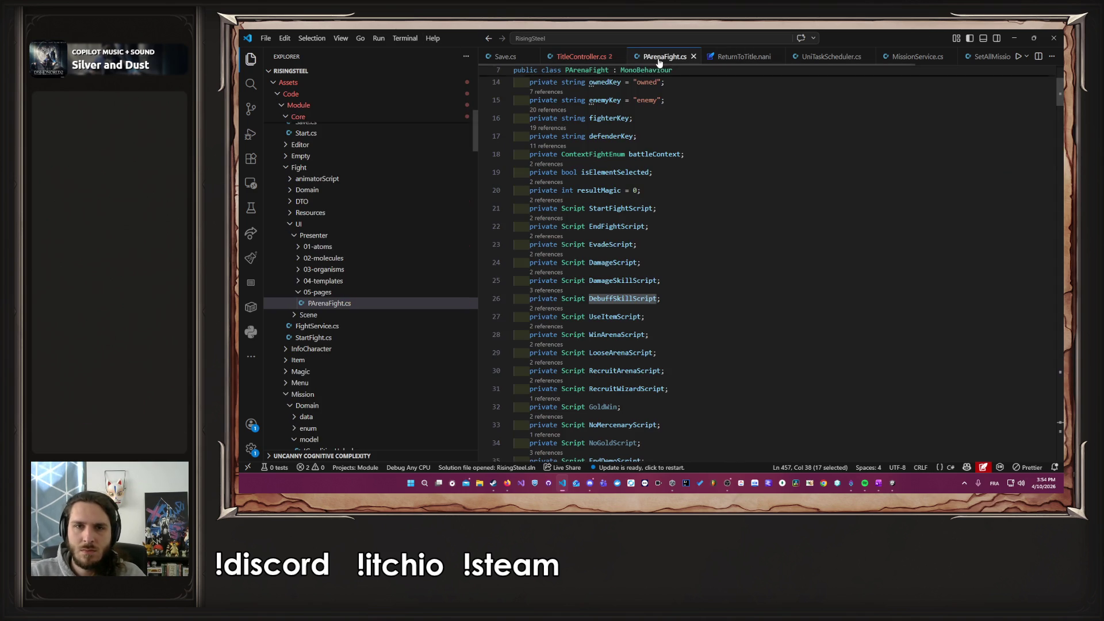
pyautogui.doubleClick(628, 298)
pyautogui.scroll(-20, 644, 300)
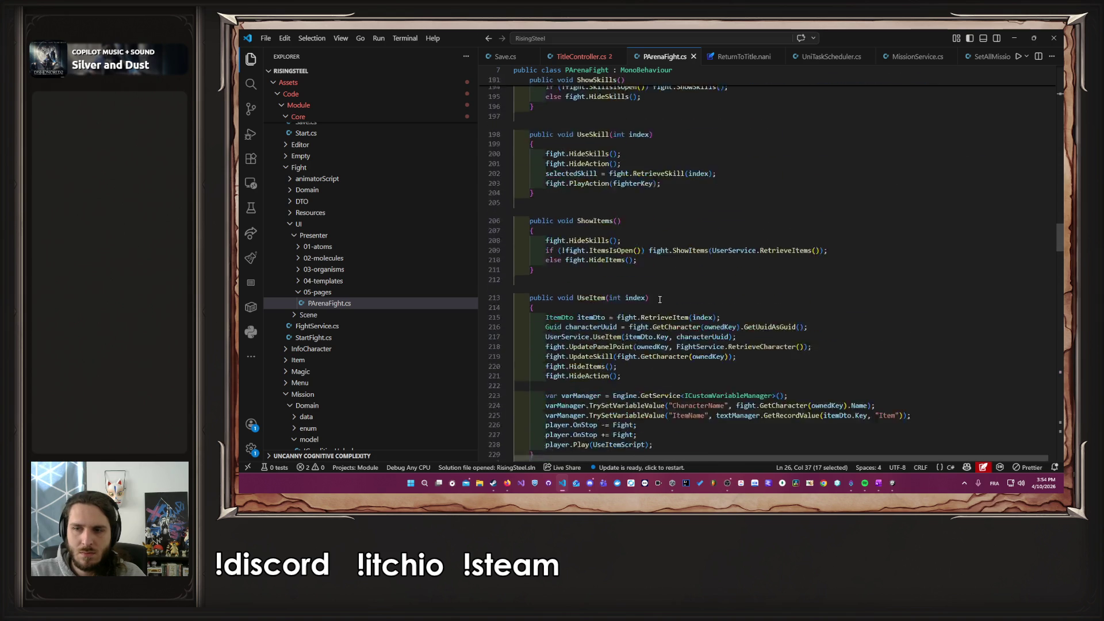
pyautogui.scroll(20, 661, 302)
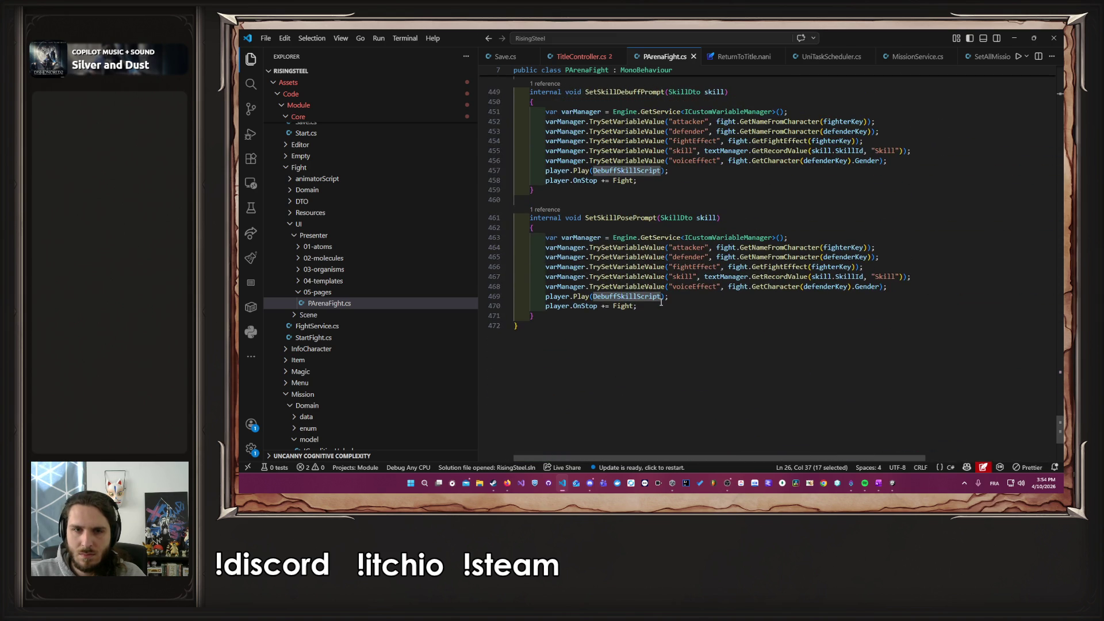
pyautogui.scroll(4, 660, 302)
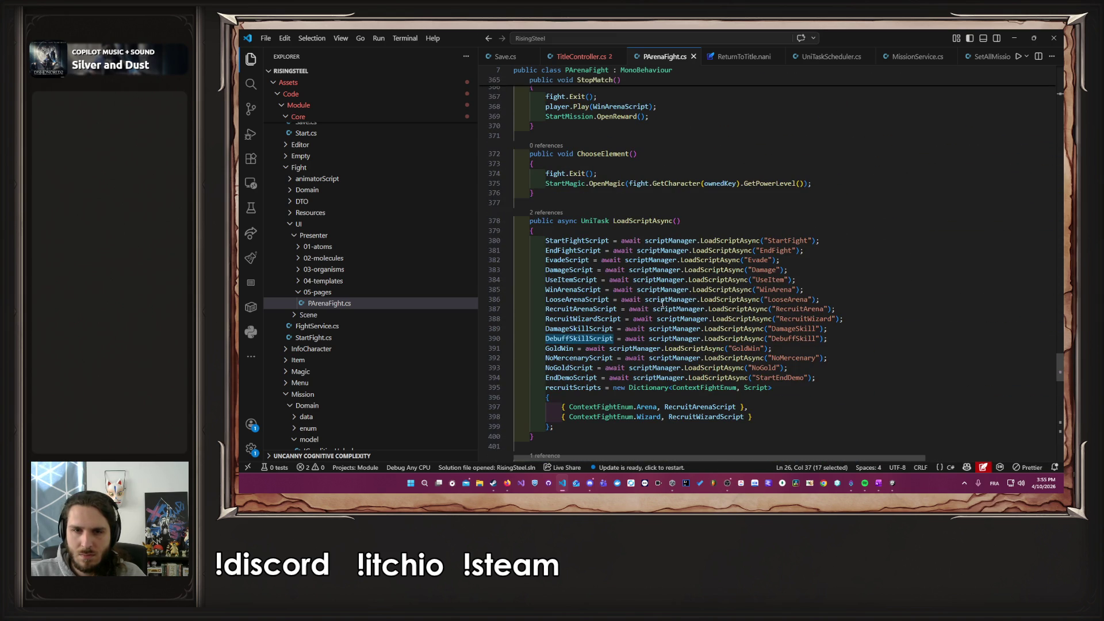
pyautogui.moveTo(856, 338); pyautogui.dragTo(547, 341)
pyautogui.click(581, 56)
# Step: Add an empty Awake method at the top of the TitleController class
pyautogui.click(685, 122)
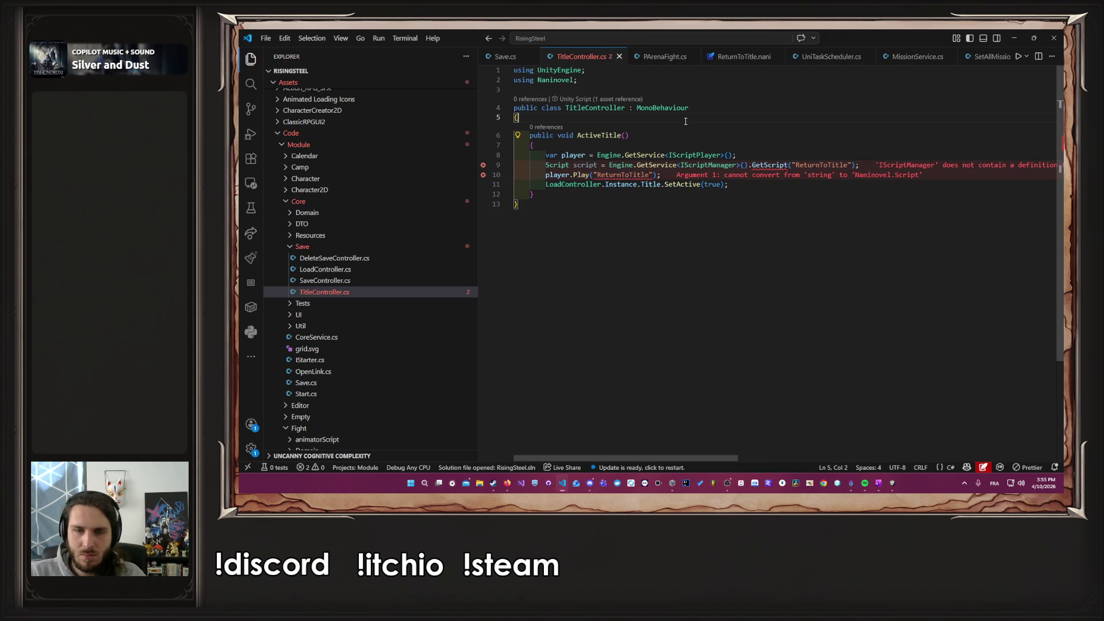
pyautogui.press('Return')
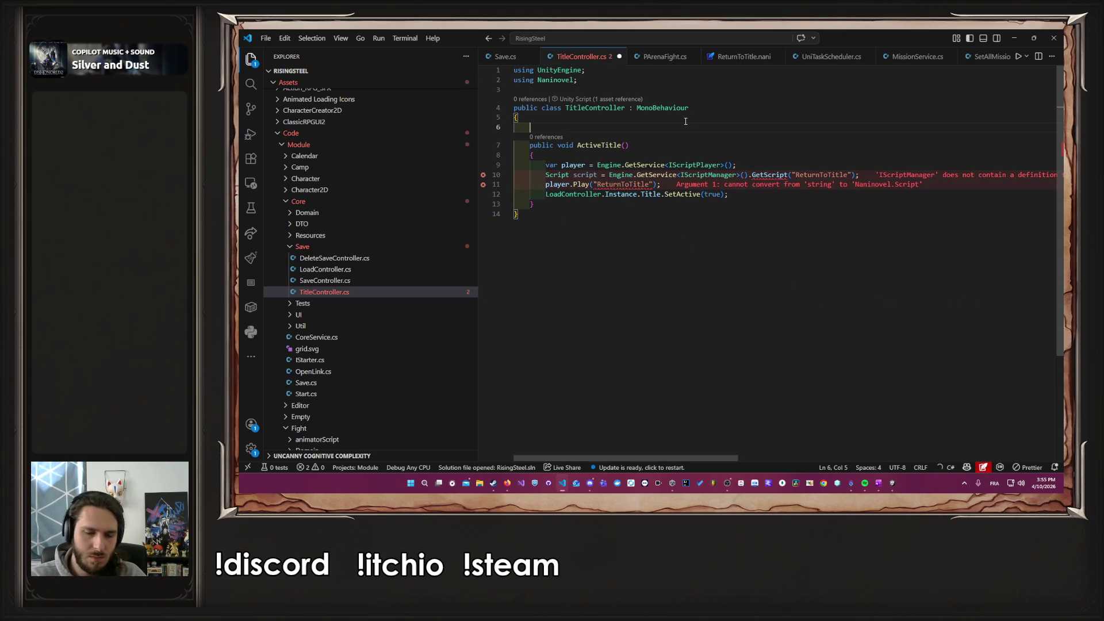
pyautogui.write('awa')
pyautogui.press('Tab')
pyautogui.press('Tab')
pyautogui.press('Up')
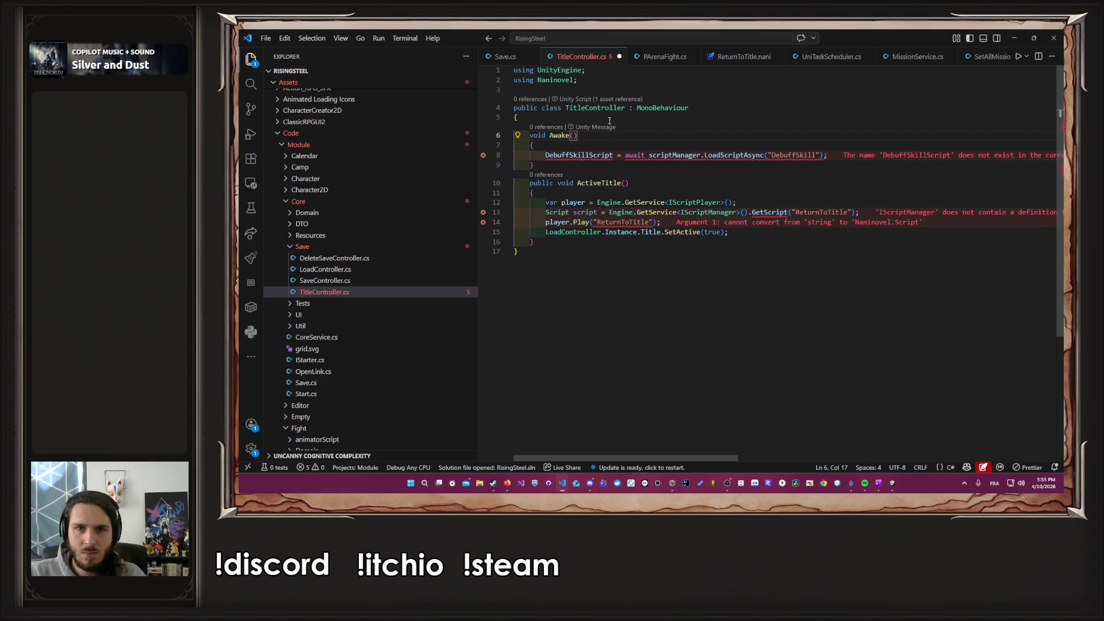
pyautogui.hotkey('ctrl', 'z')
pyautogui.click(547, 242)
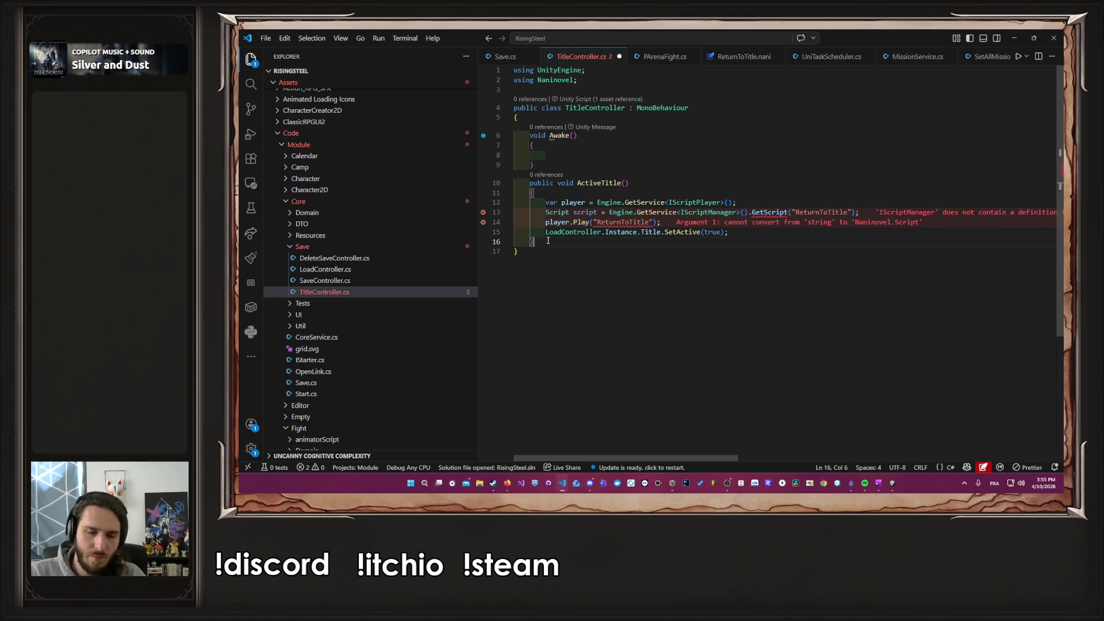
# Step: Paste PArenaFight's async LoadScriptAsync signature below ActiveTitle and accept the suggested body
pyautogui.hotkey('ctrl', 'Tab')
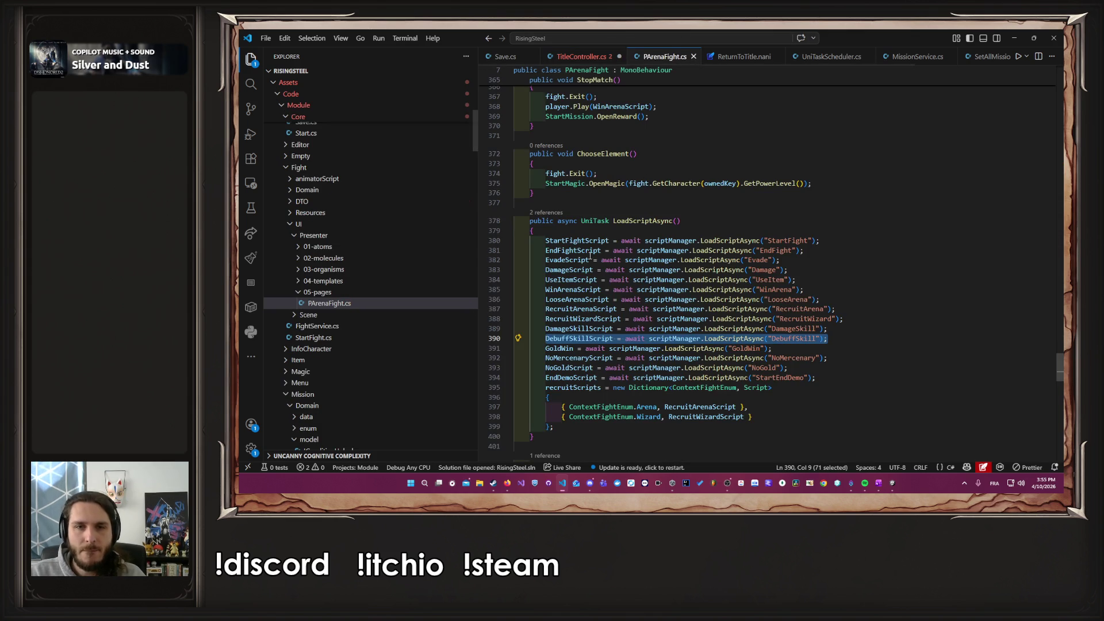
pyautogui.moveTo(696, 221); pyautogui.dragTo(540, 220)
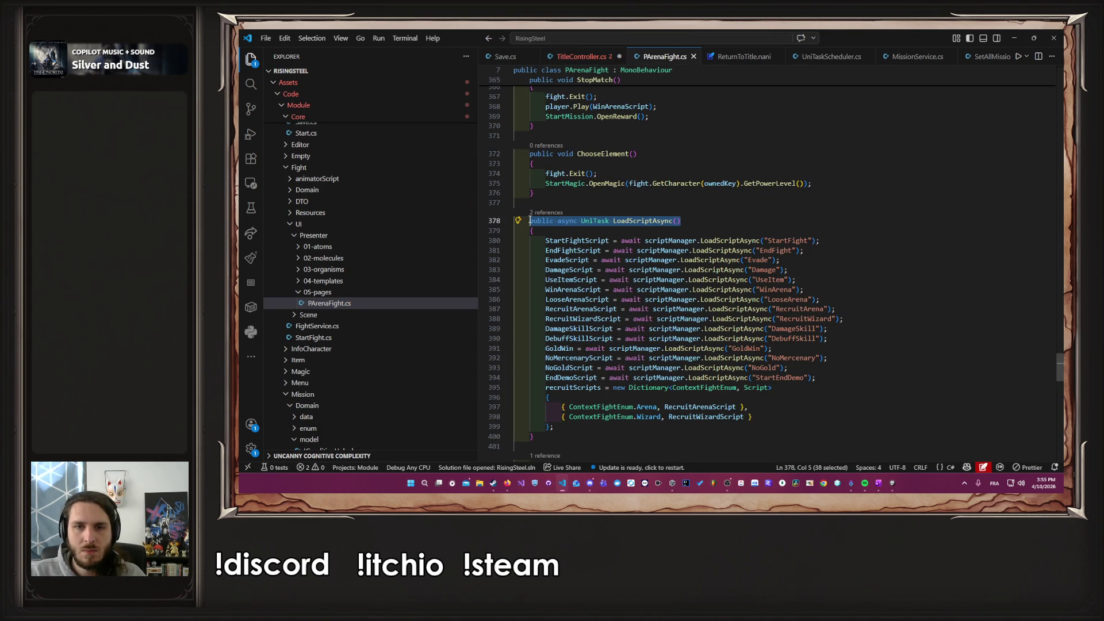
pyautogui.click(601, 55)
pyautogui.press('Return')
pyautogui.press('Return')
pyautogui.write('public async UniTask LoadScriptAsync()')
pyautogui.press('Tab')
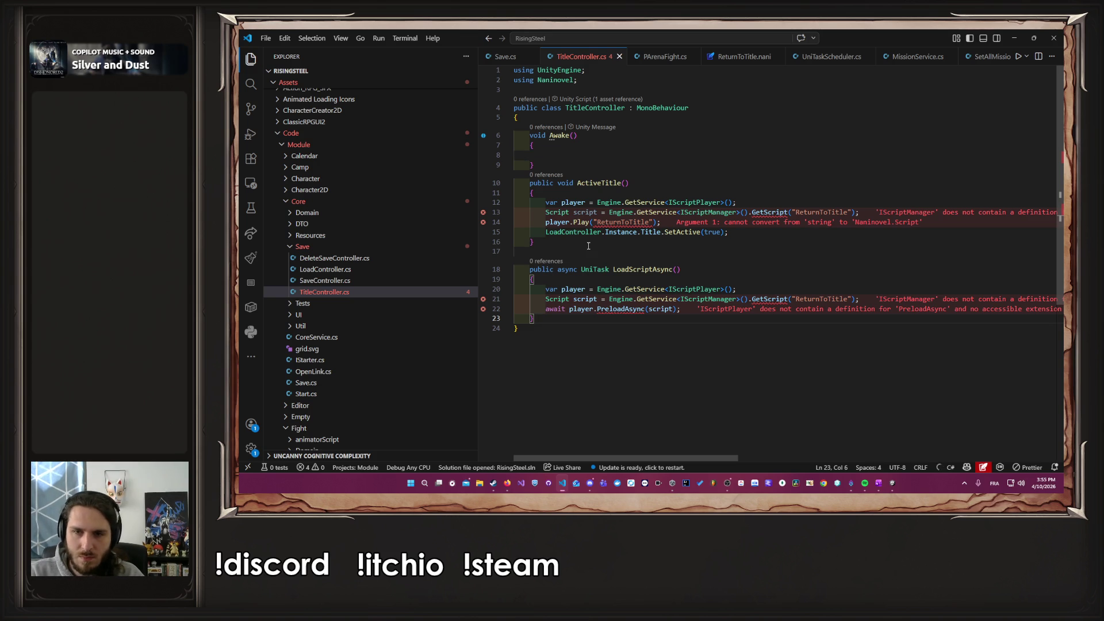
# Step: Copy PArenaFight's StartFight script loading line into LoadScriptAsync
pyautogui.click(660, 56)
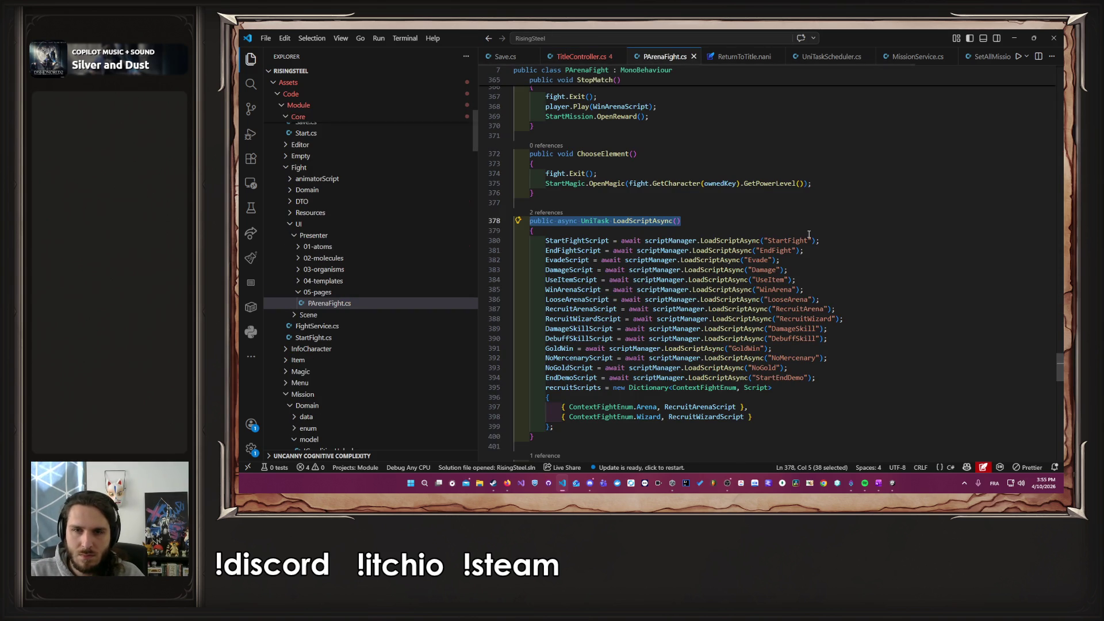
pyautogui.moveTo(820, 241); pyautogui.dragTo(554, 241)
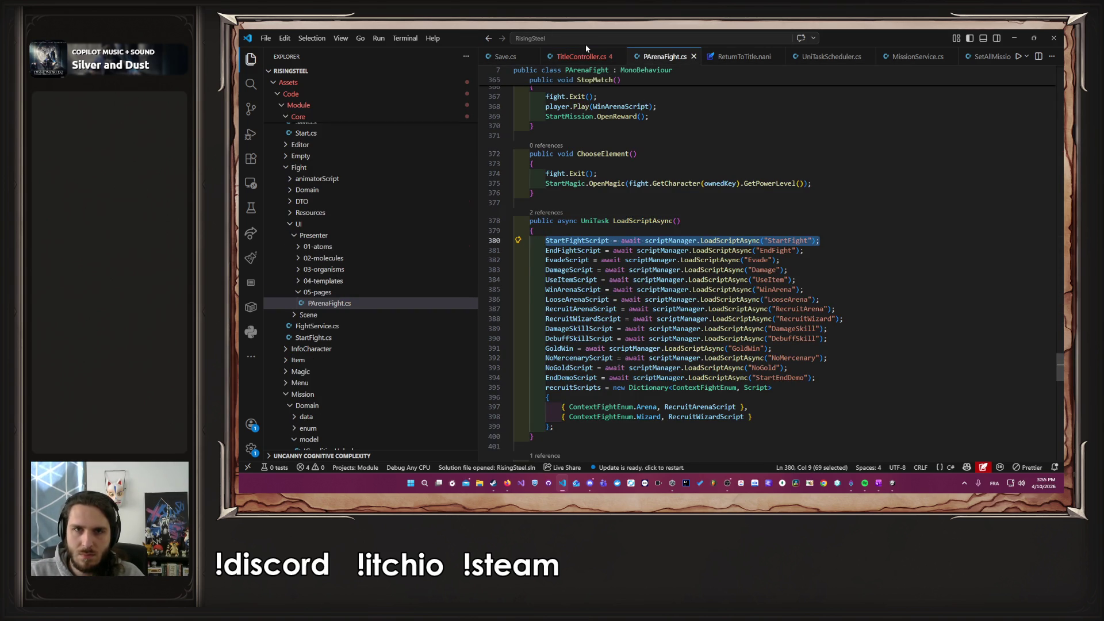
pyautogui.click(581, 56)
pyautogui.press('Return')
pyautogui.press('Return')
pyautogui.write('StartFightScript = await scriptManager.LoadScriptAsync("StartFight");')
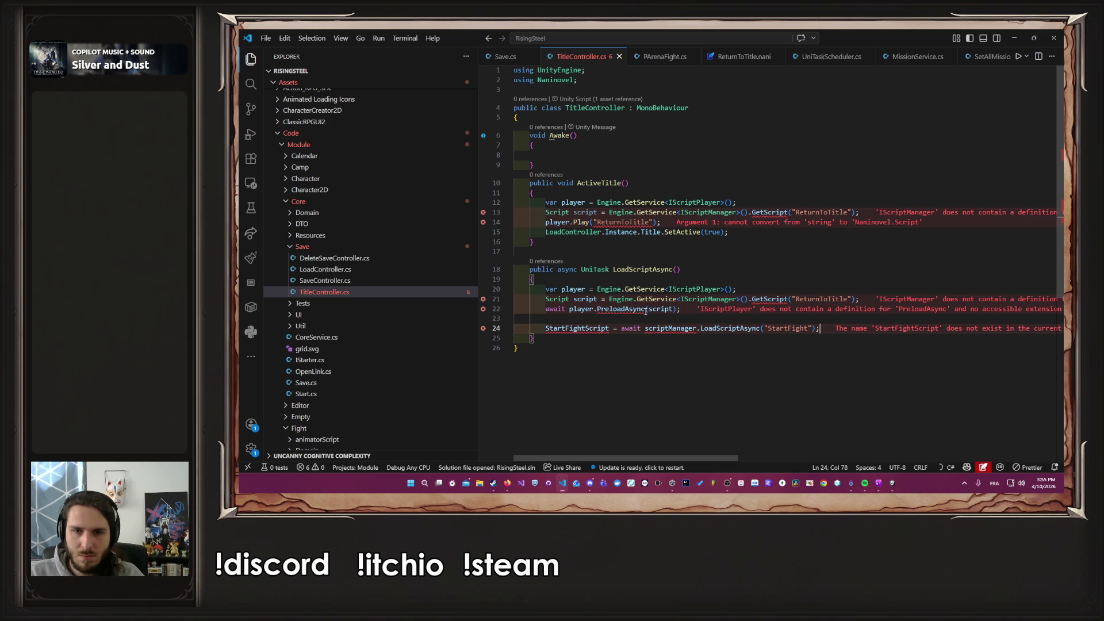
# Step: Replace the undefined scriptManager with PArenaFight's IScriptManager service lookup
pyautogui.click(660, 56)
pyautogui.doubleClick(667, 241)
pyautogui.scroll(20, 666, 240)
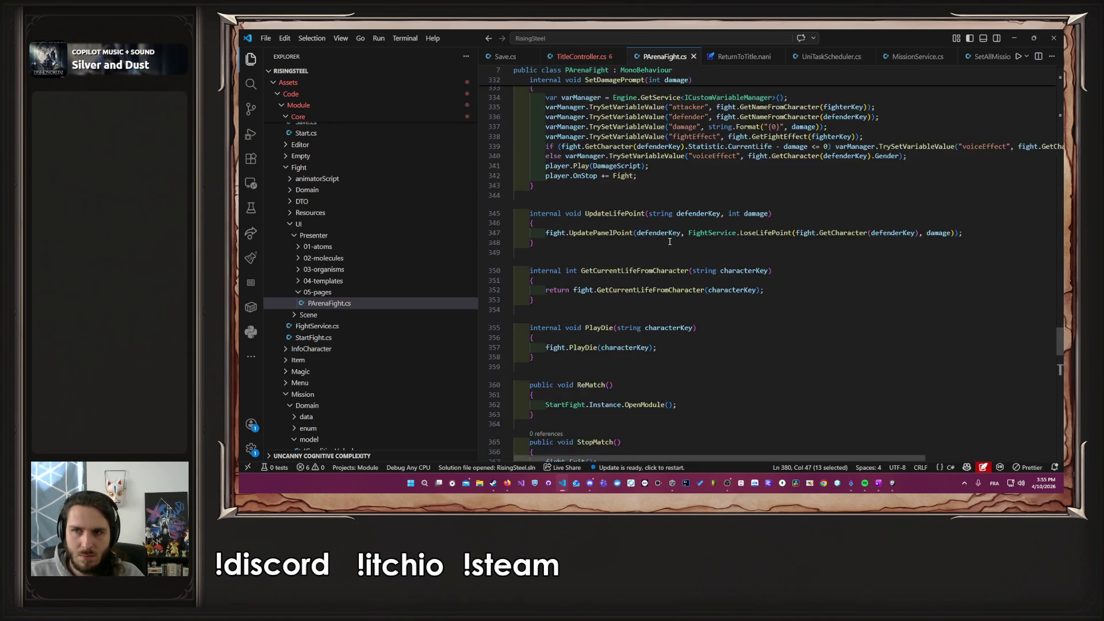
pyautogui.scroll(20, 668, 231)
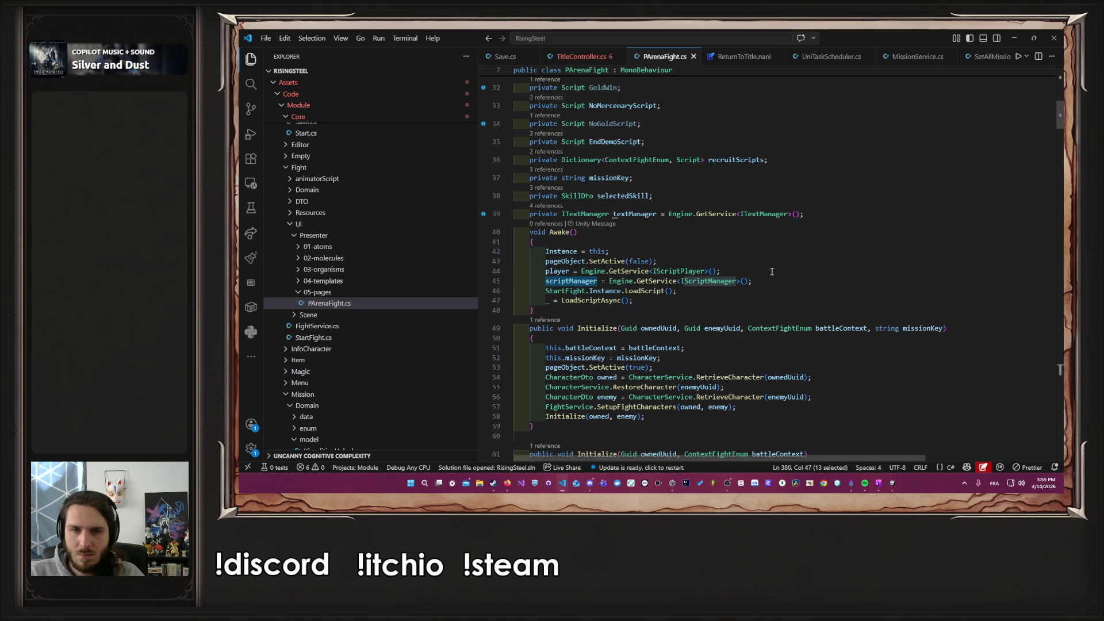
pyautogui.moveTo(610, 281); pyautogui.dragTo(749, 281)
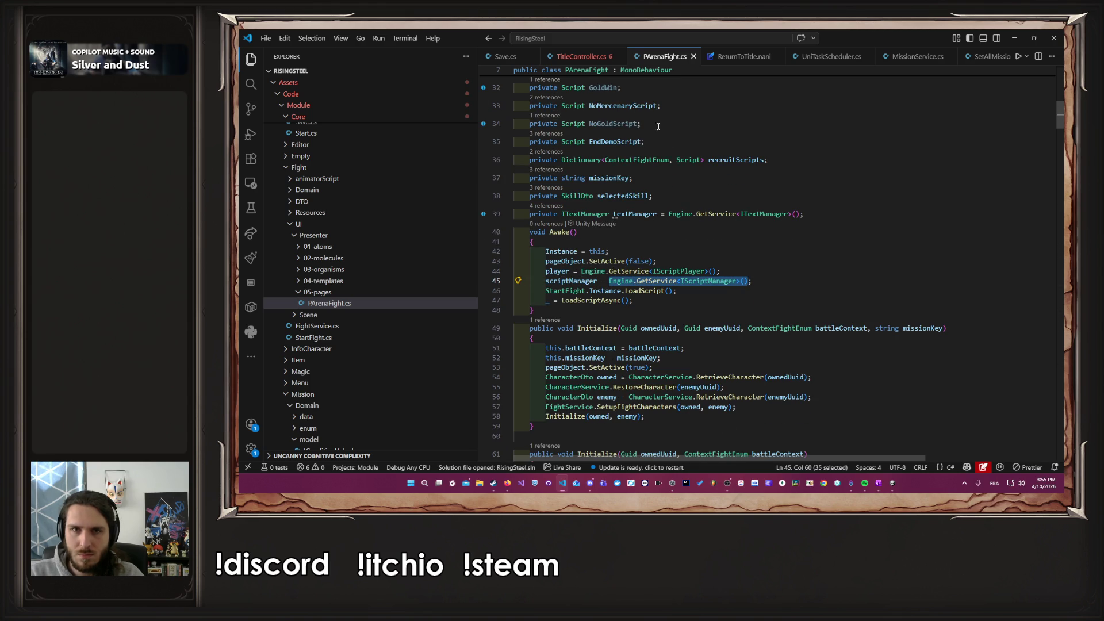
pyautogui.click(578, 57)
pyautogui.doubleClick(671, 329)
pyautogui.write('Engine.GetService<IScriptManager>()')
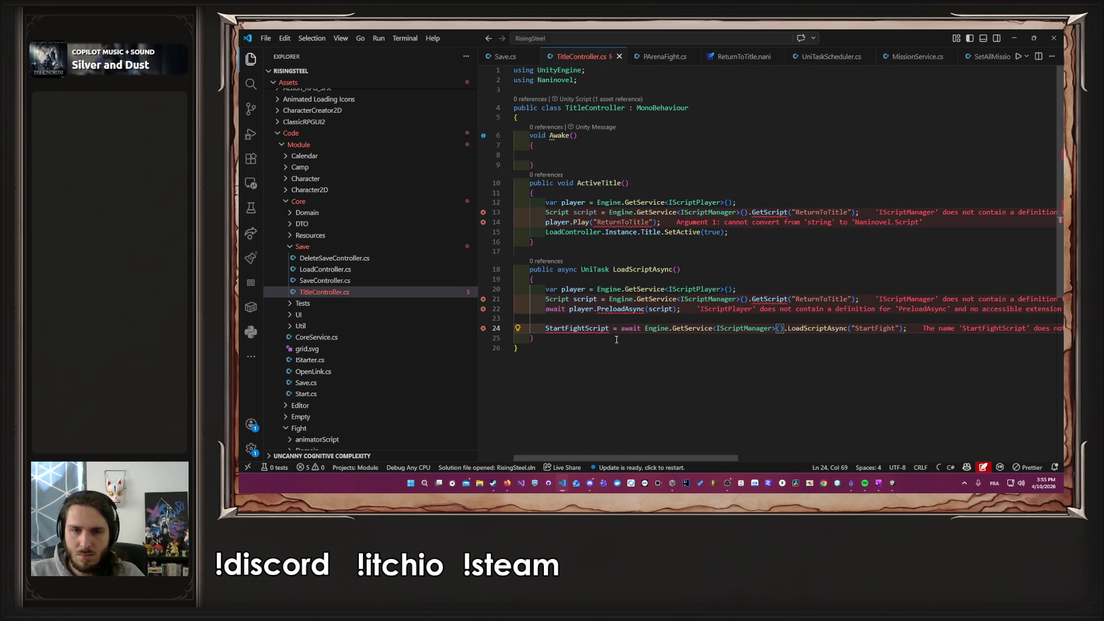
# Step: Add a private Script ReturnToTitleScript field and load ReturnToTitle into it in LoadScriptAsync
pyautogui.moveTo(614, 326)
pyautogui.click(617, 118)
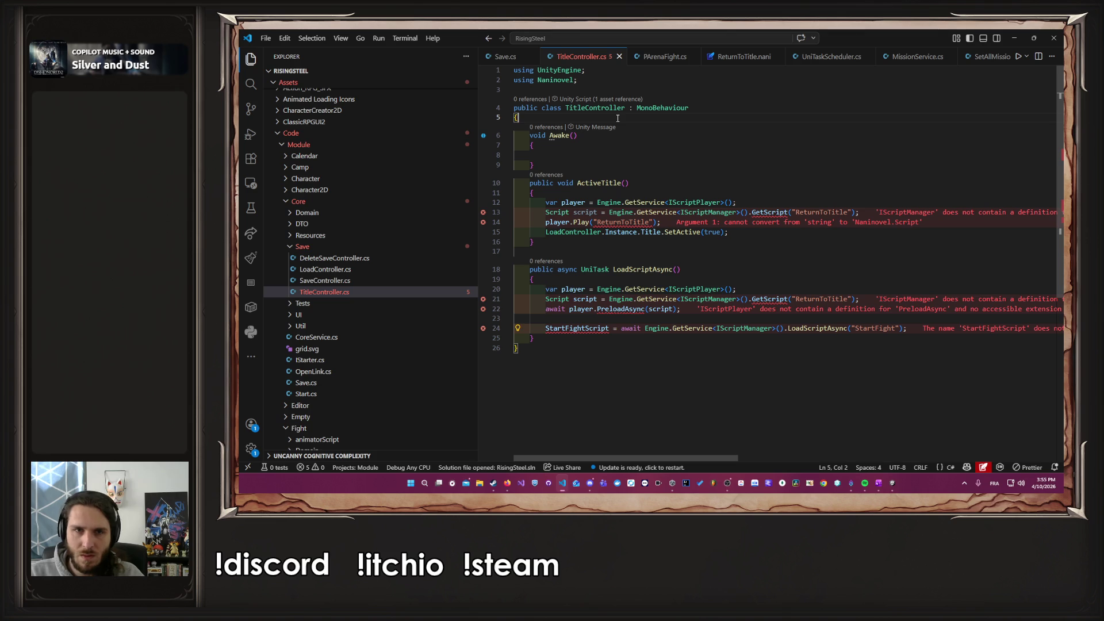
pyautogui.press('Return')
pyautogui.write('p')
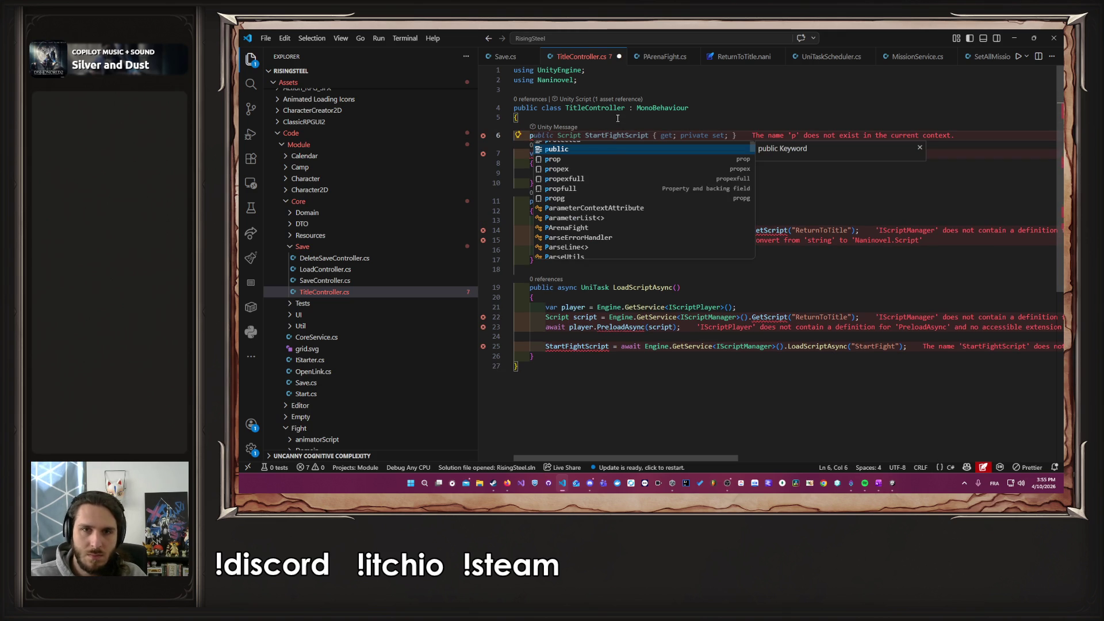
pyautogui.write('rivate Script StartFightScript;')
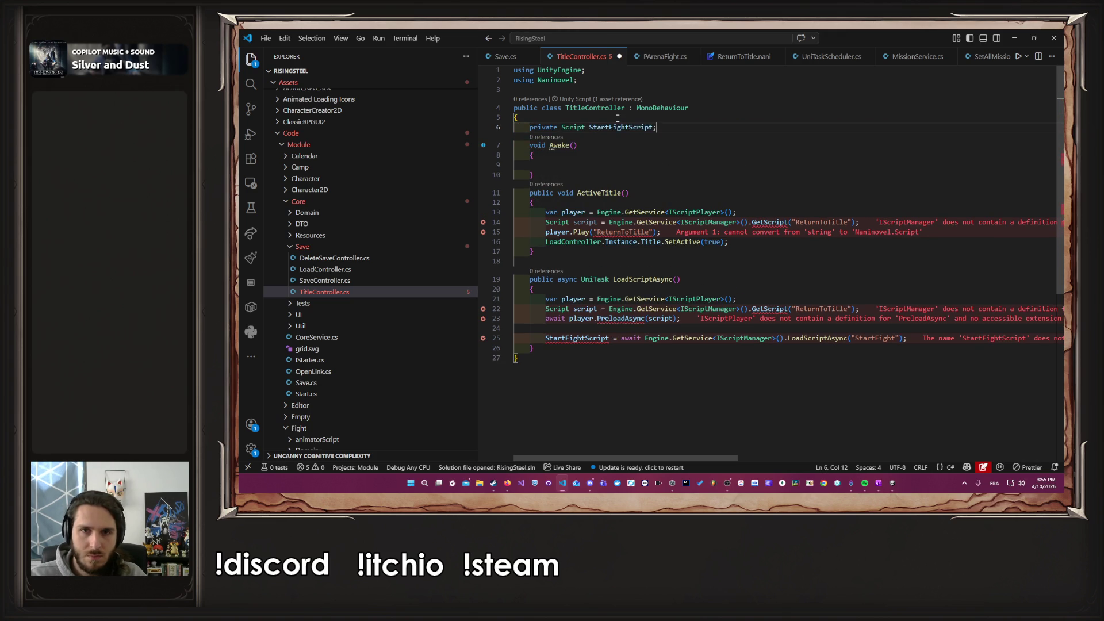
pyautogui.press('Tab')
pyautogui.press('Left')
pyautogui.hotkey('ctrl', 'shift', 'Left')
pyautogui.write('ReturnToTitleScript')
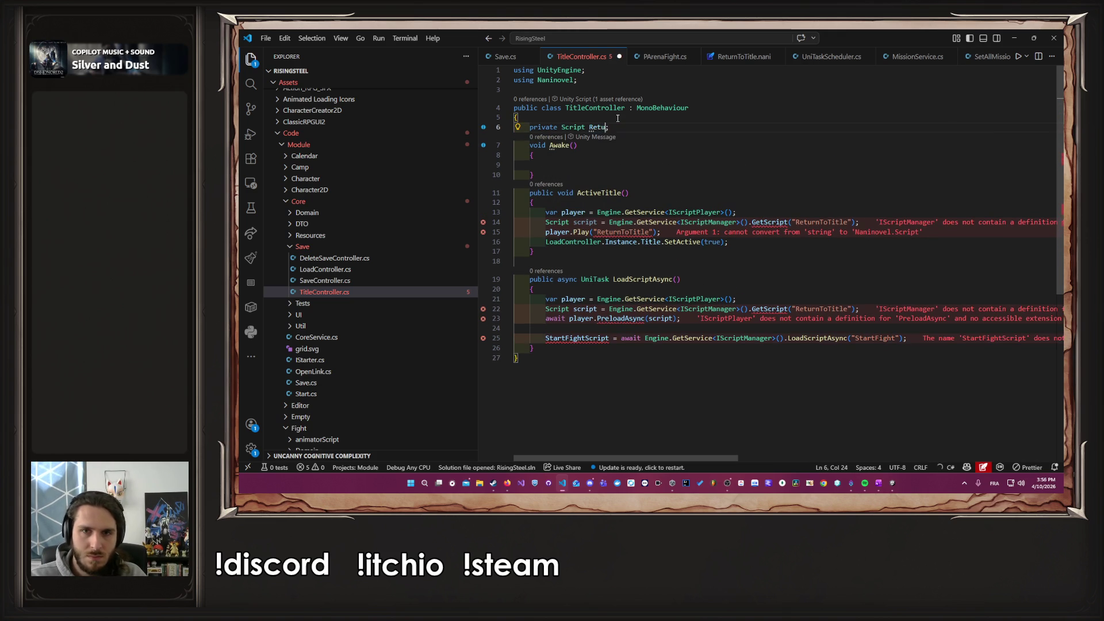
pyautogui.hotkey('ctrl', 'shift', 'Left')
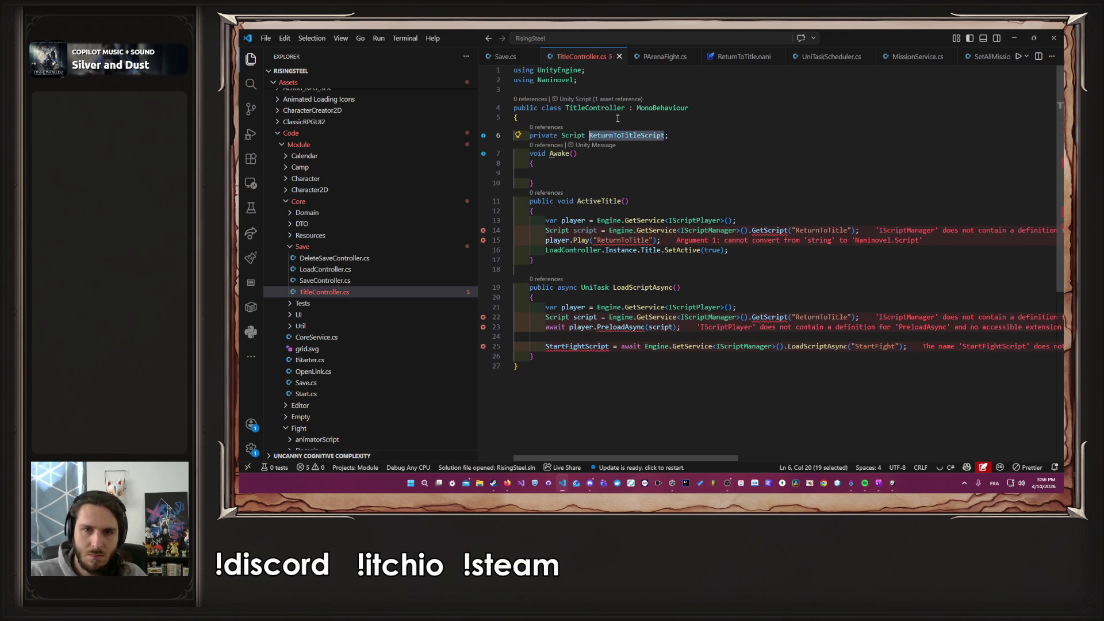
pyautogui.press('Tab')
pyautogui.press('Tab')
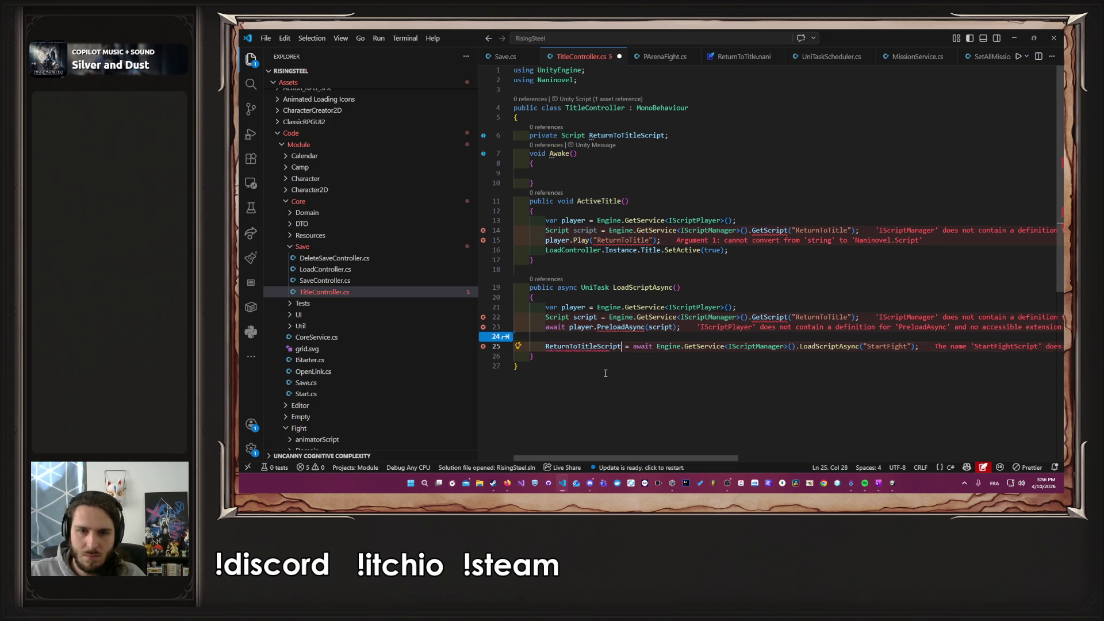
pyautogui.press('Tab')
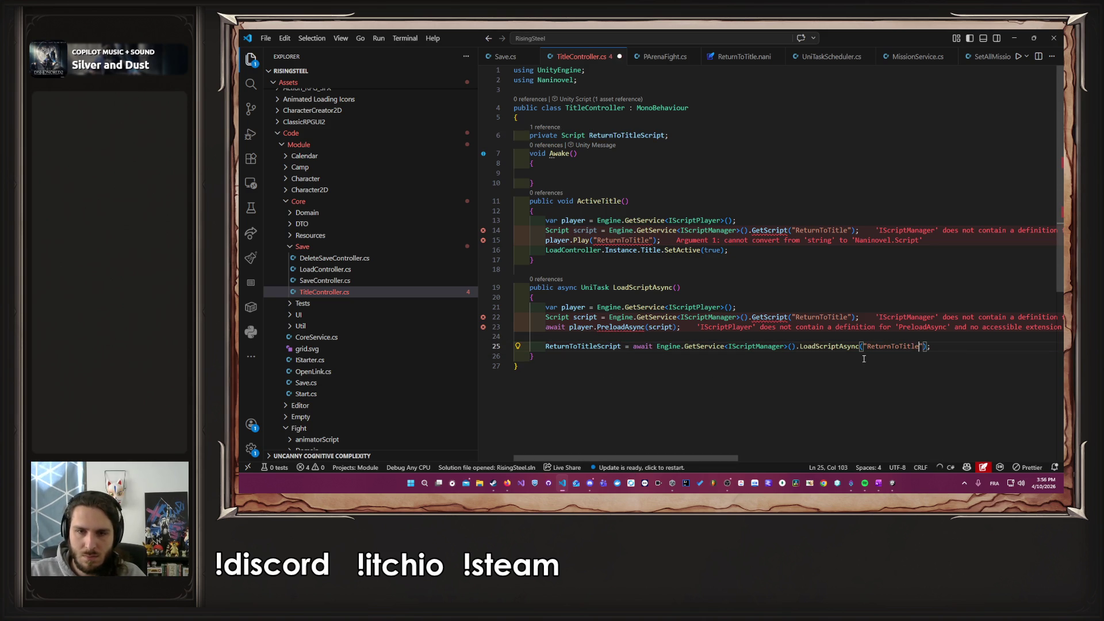
# Step: Delete the old player and preload lines and call _= LoadScriptAsync() from Awake
pyautogui.click(642, 337)
pyautogui.hotkey('shift', 'Up')
pyautogui.hotkey('shift', 'Up')
pyautogui.hotkey('shift', 'Up')
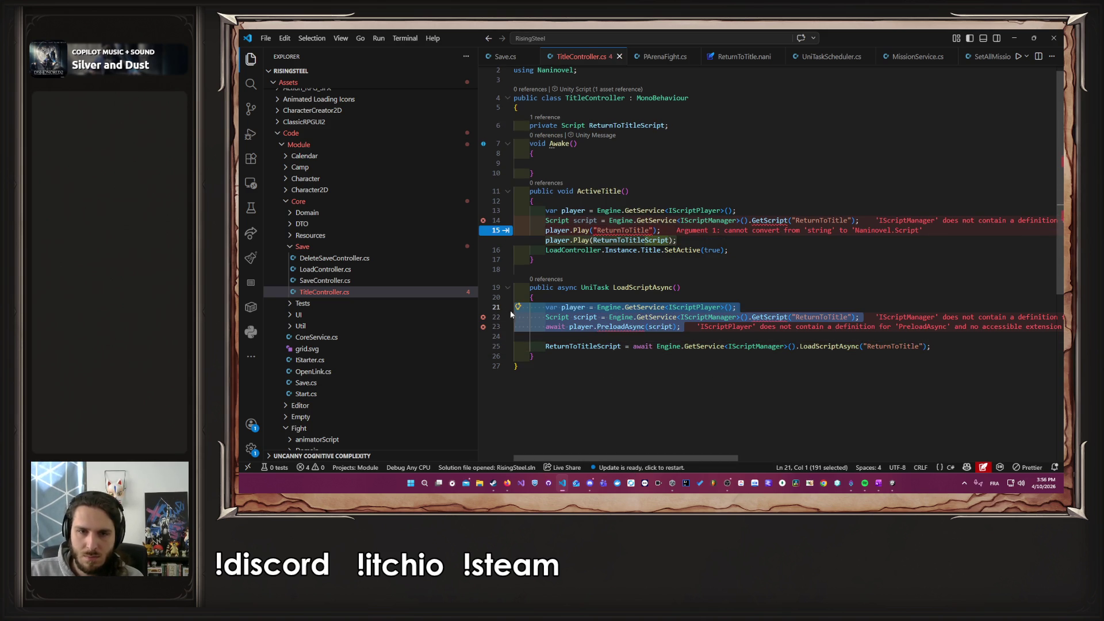
pyautogui.press('Delete')
pyautogui.press('Delete')
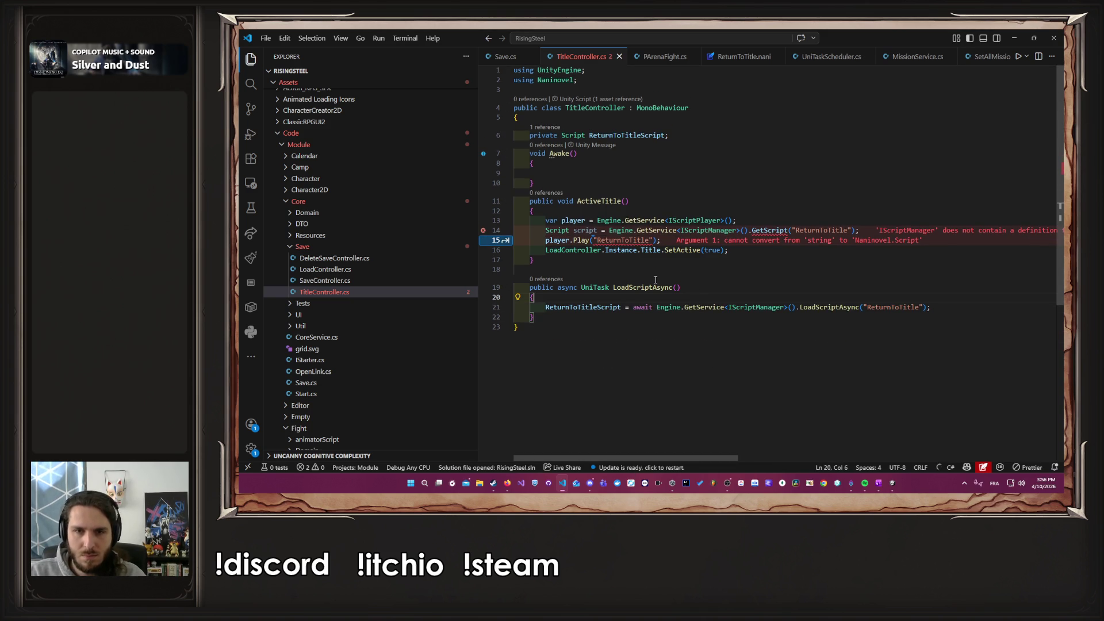
pyautogui.moveTo(613, 287); pyautogui.dragTo(700, 289)
pyautogui.hotkey('ctrl', 'c')
pyautogui.click(587, 174)
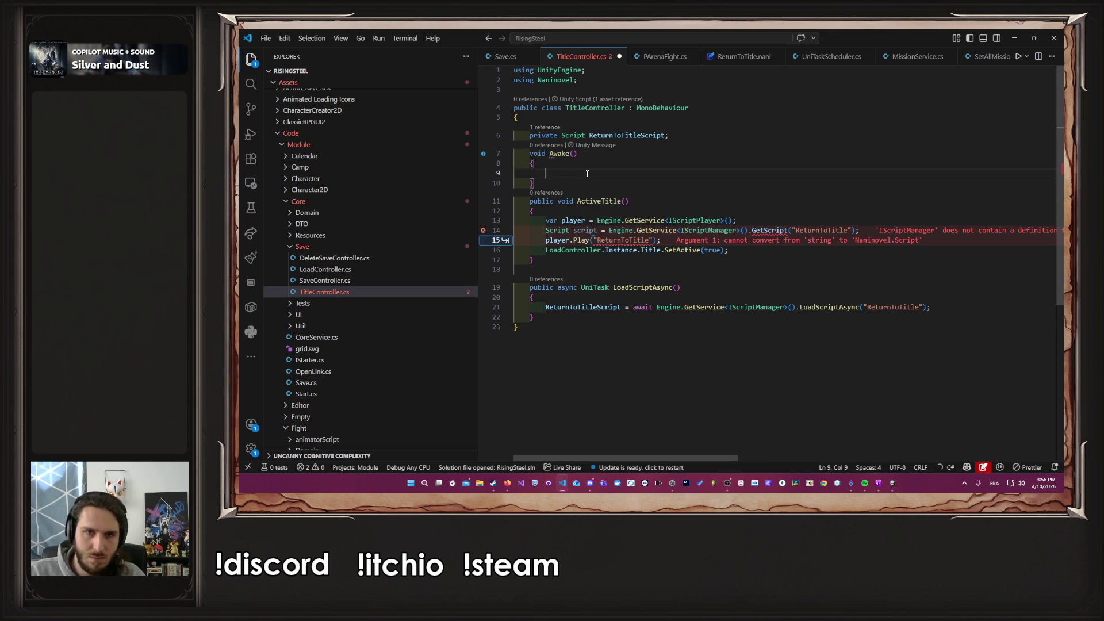
pyautogui.write('_=')
pyautogui.hotkey('ctrl', 'v')
pyautogui.write(';')
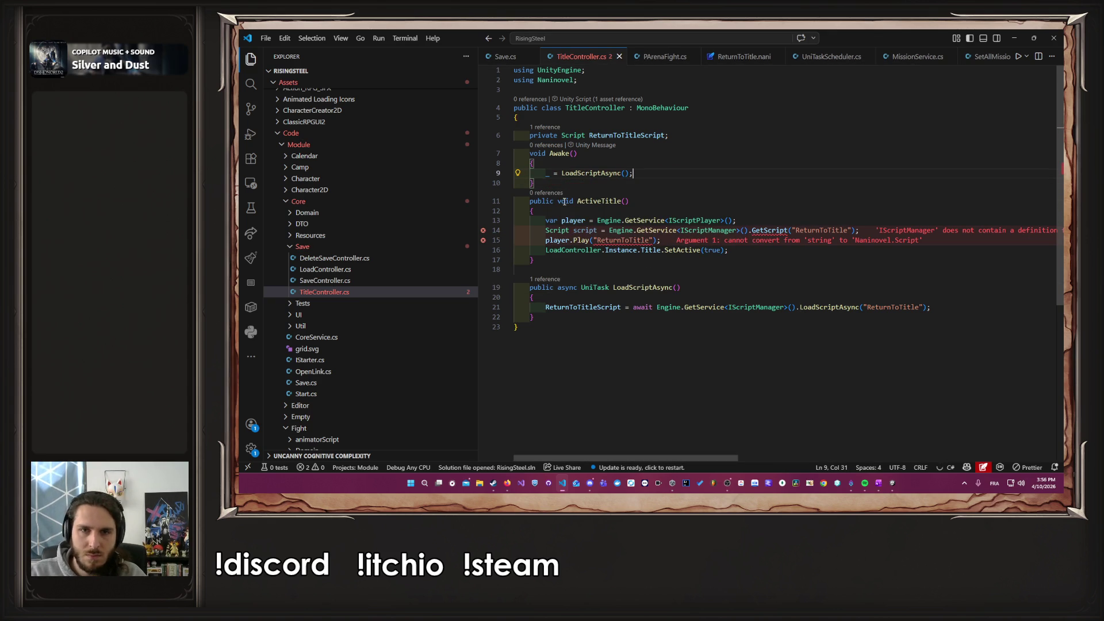
# Step: Play ReturnToTitleScript in ActiveTitle, remove the obsolete GetScript line, and save TitleController.cs
pyautogui.doubleClick(619, 135)
pyautogui.hotkey('ctrl', 'c')
pyautogui.moveTo(595, 240); pyautogui.dragTo(654, 240)
pyautogui.hotkey('ctrl', 'v')
pyautogui.click(886, 230)
pyautogui.hotkey('shift', 'Up')
pyautogui.press('BackSpace')
pyautogui.hotkey('ctrl', 's')
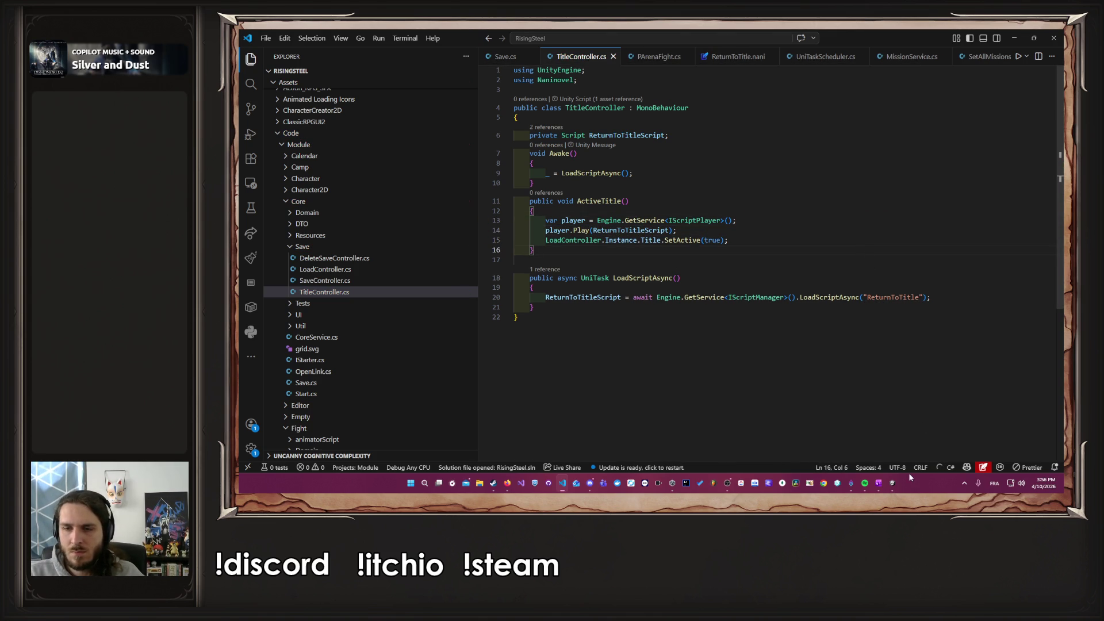
pyautogui.click(893, 482)
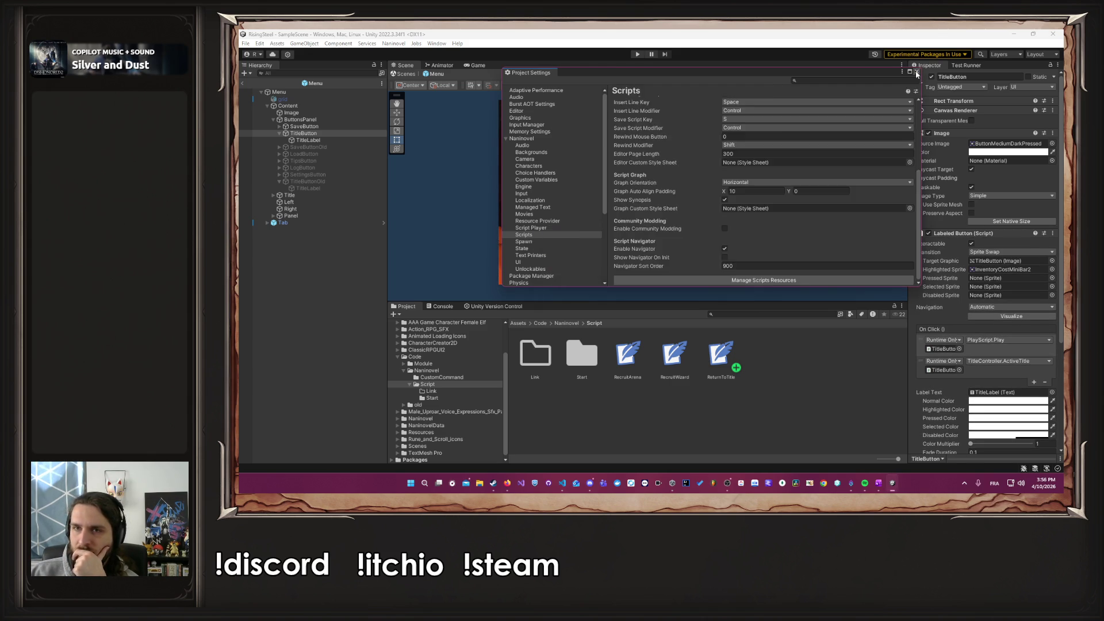
# Step: Play the game, continue to the Training screen, and use the in-game TITLE button
pyautogui.click(916, 72)
pyautogui.click(637, 54)
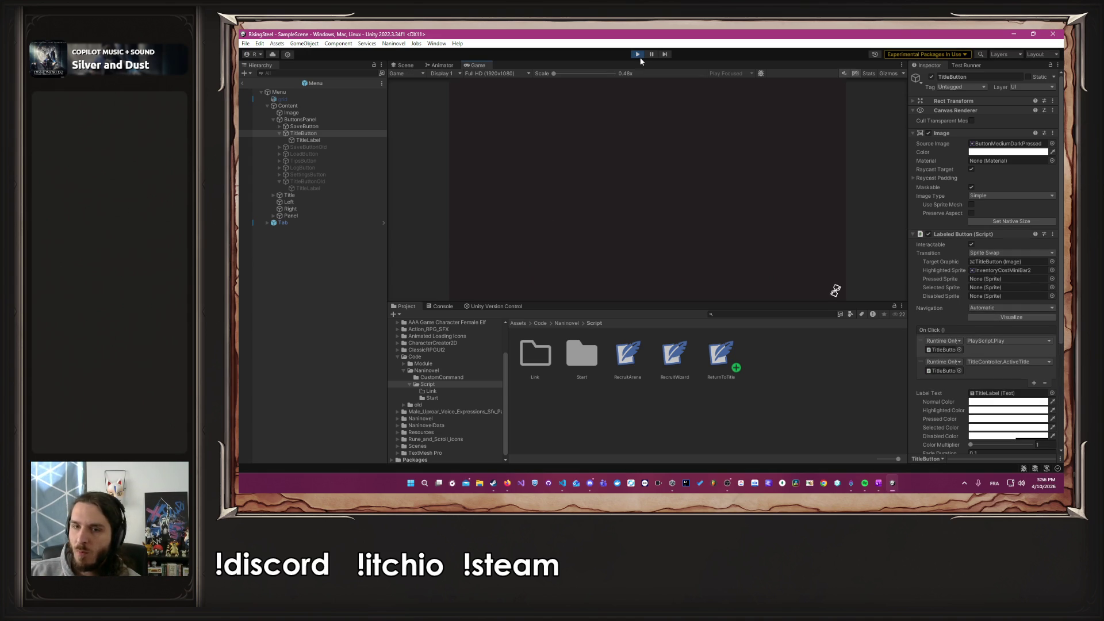
pyautogui.moveTo(751, 301); pyautogui.dragTo(751, 327)
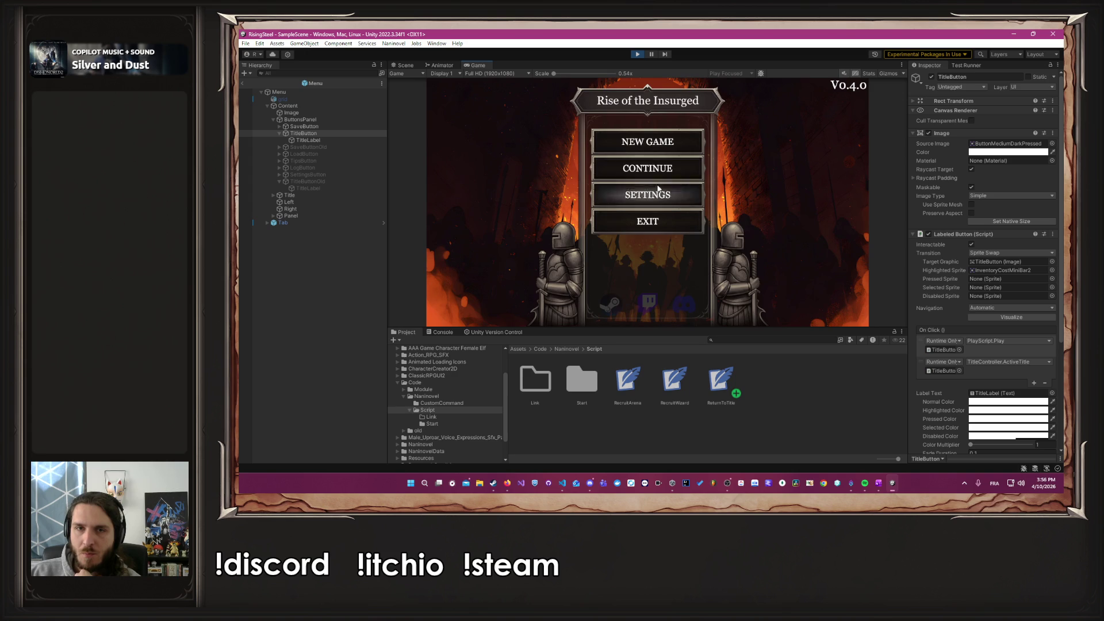
pyautogui.click(646, 171)
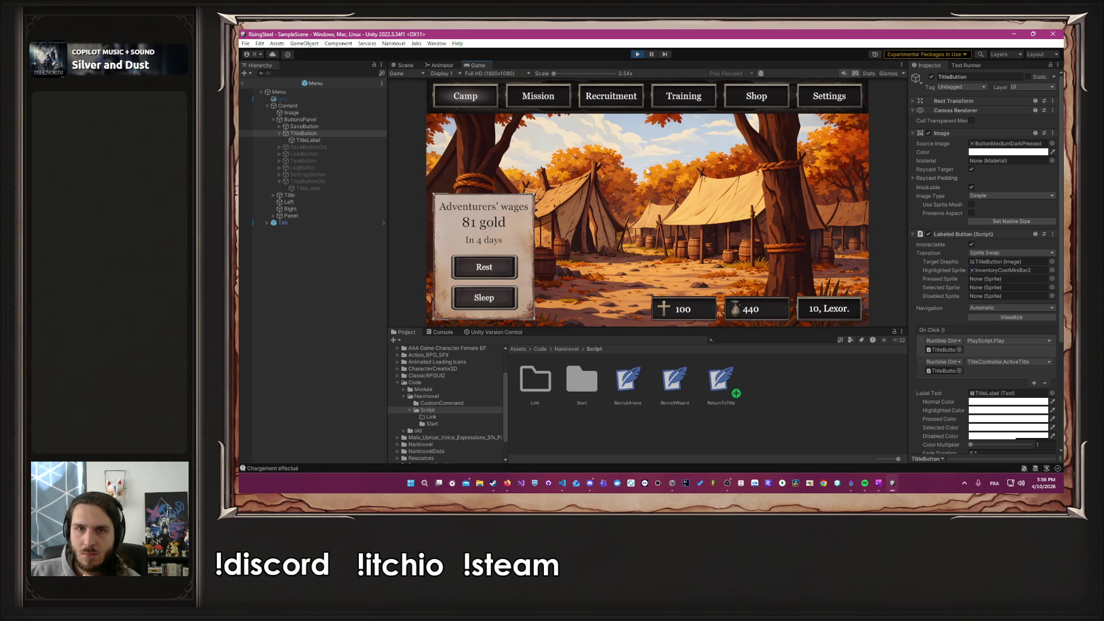
pyautogui.click(667, 99)
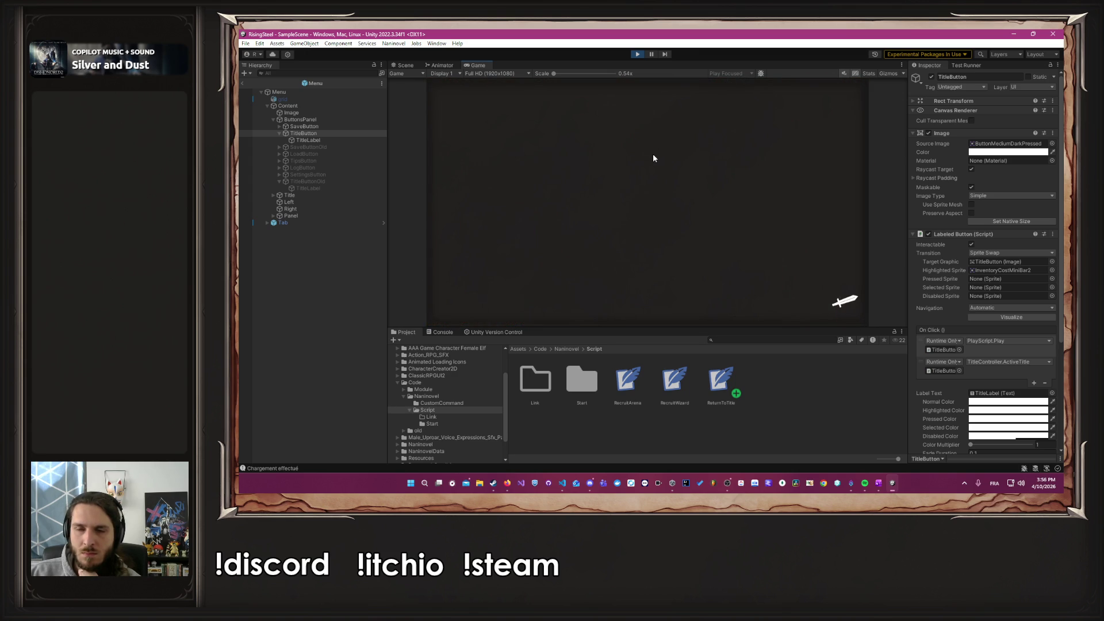
pyautogui.click(549, 196)
pyautogui.click(851, 96)
pyautogui.click(685, 199)
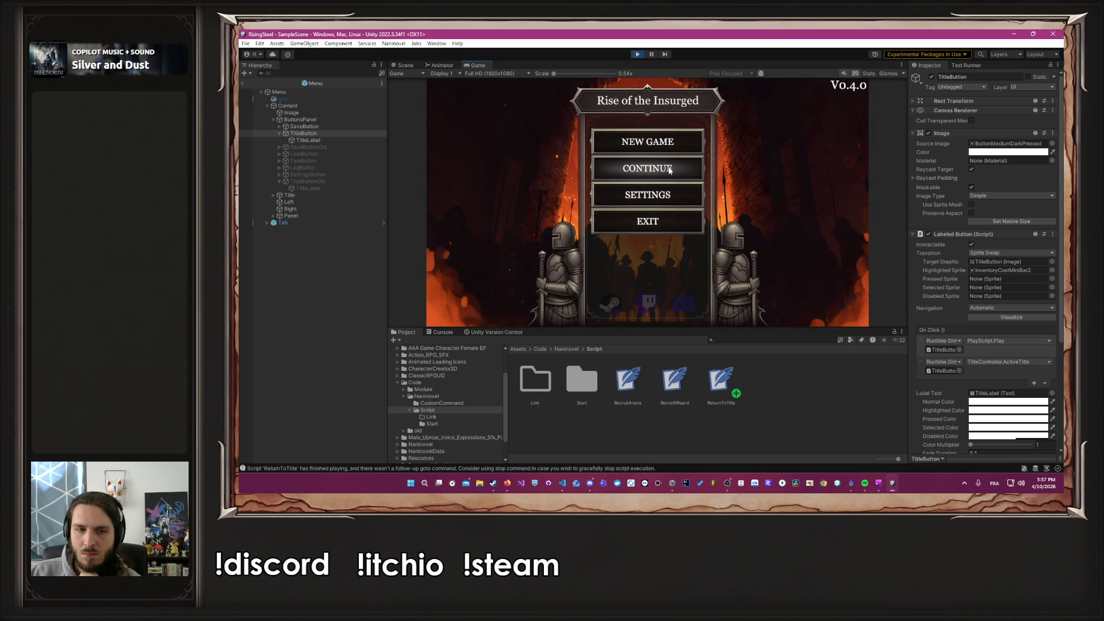
# Step: Continue again, open Albert's training details, then stop the game
pyautogui.click(669, 168)
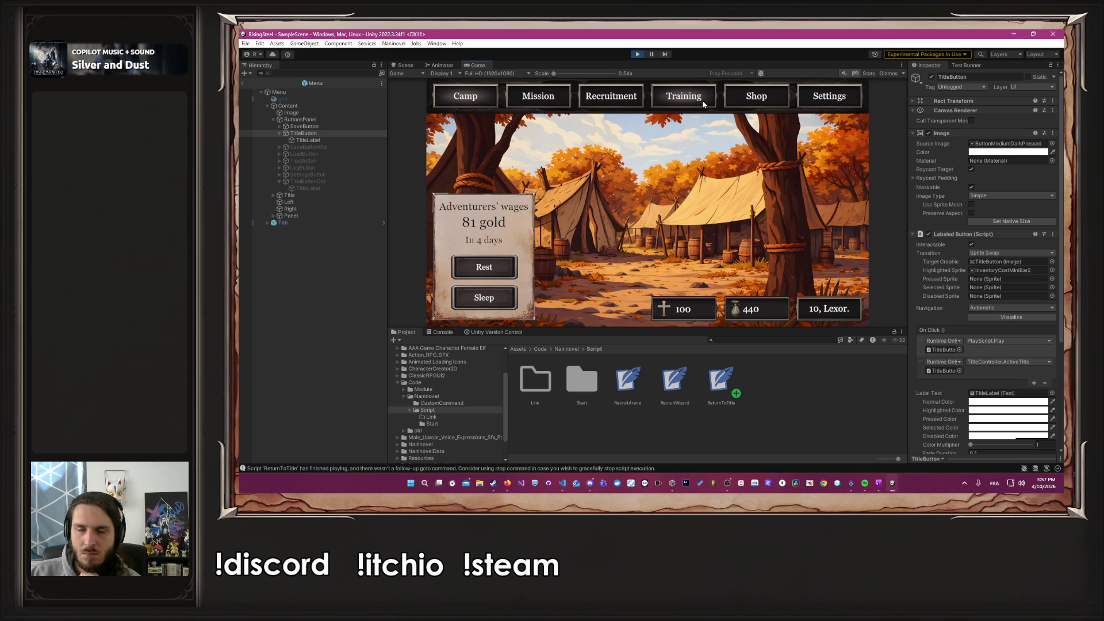
pyautogui.click(702, 100)
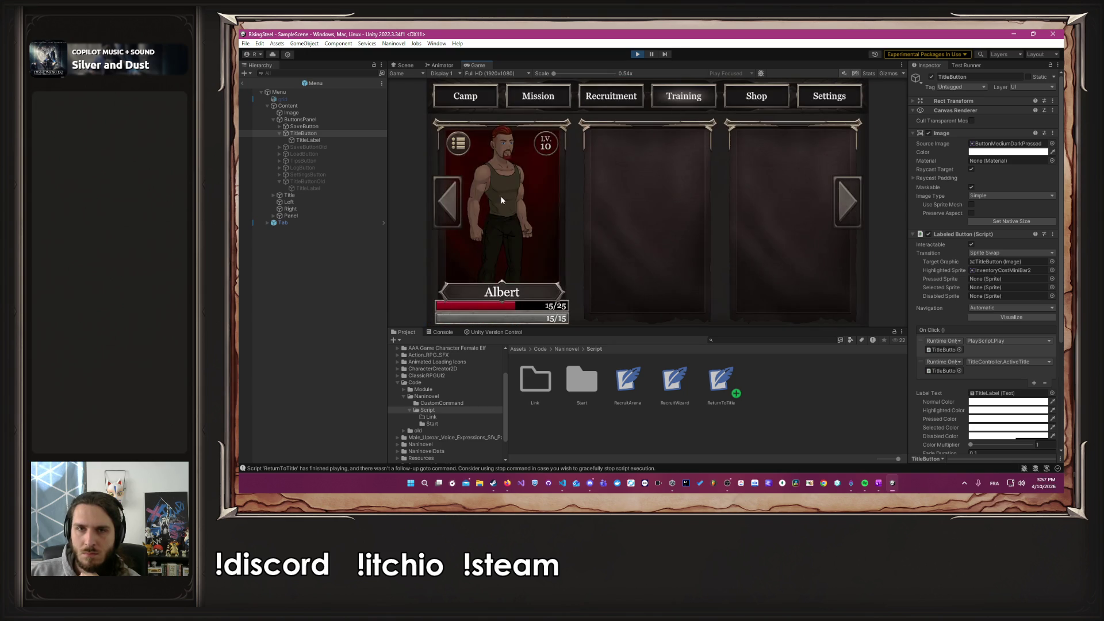
pyautogui.click(500, 199)
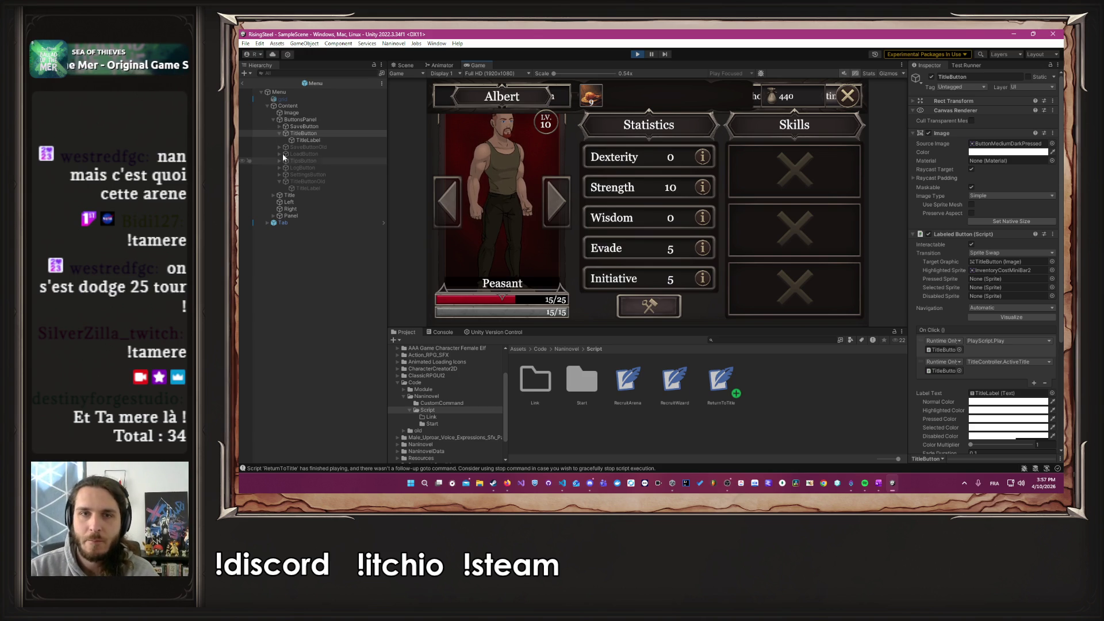
pyautogui.click(637, 54)
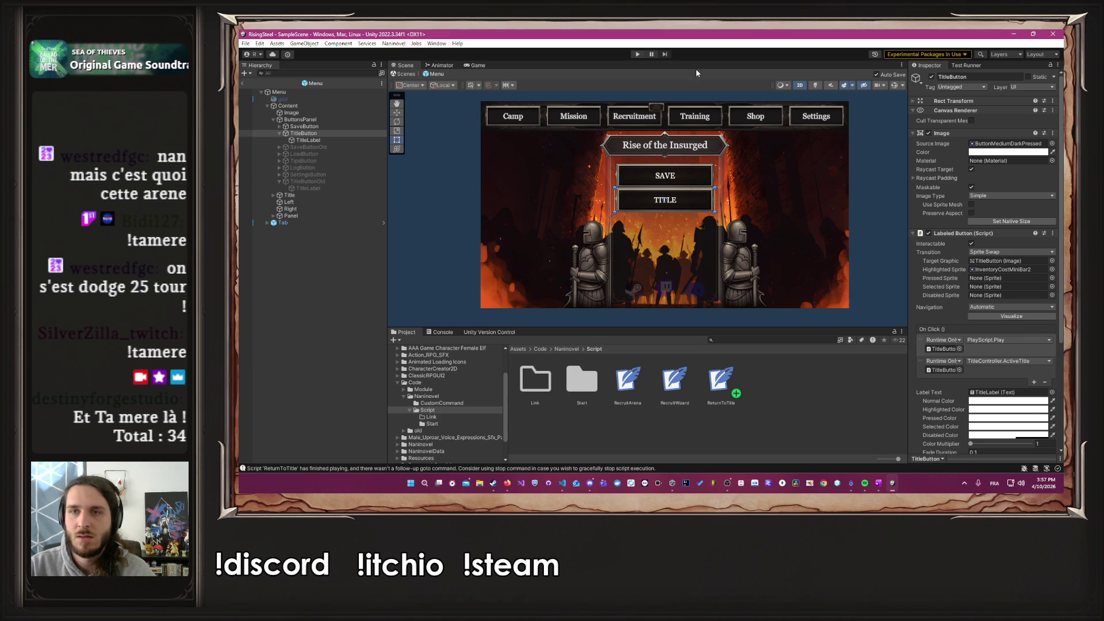
# Step: Close every open code file except Save.cs and deselect TitleButton in Unity
pyautogui.hotkey('alt', 'Tab')
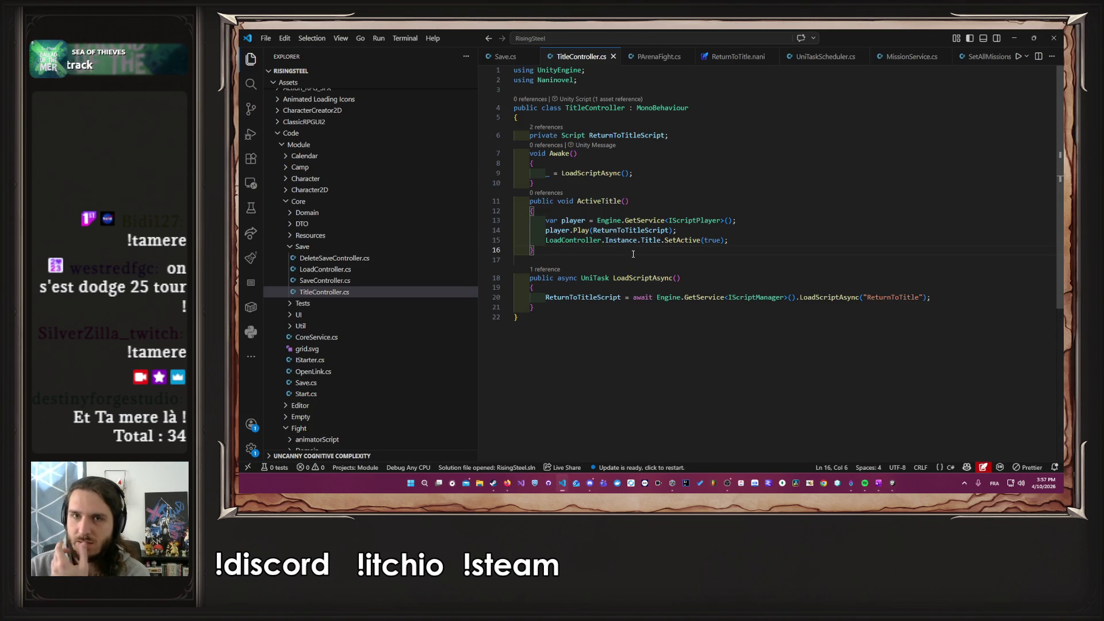
pyautogui.hotkey('ctrl', 'w')
pyautogui.hotkey('ctrl', 'w')
pyautogui.hotkey('ctrl', 'w')
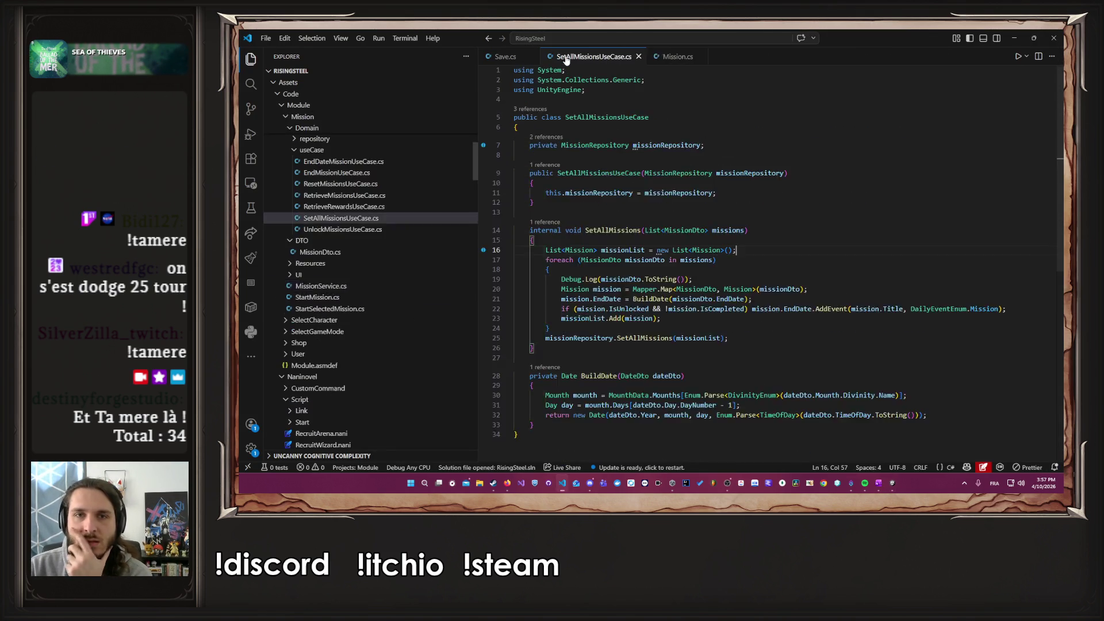
pyautogui.click(1014, 38)
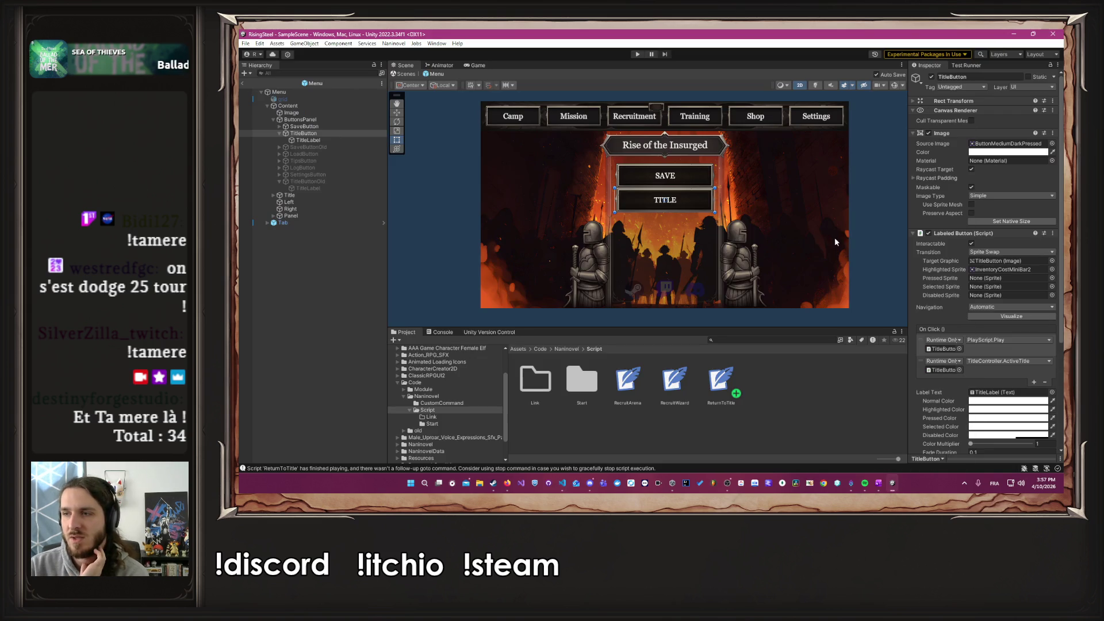
pyautogui.click(866, 225)
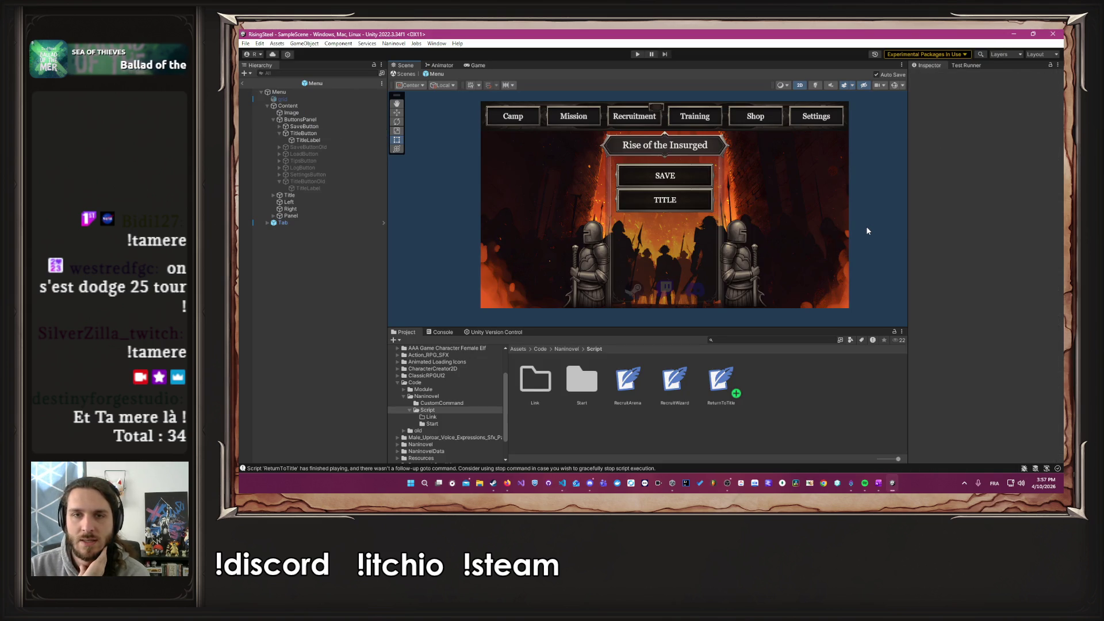
# Step: Play the game, continue the save, and use the menu's TITLE button to reach the title screen
pyautogui.click(638, 54)
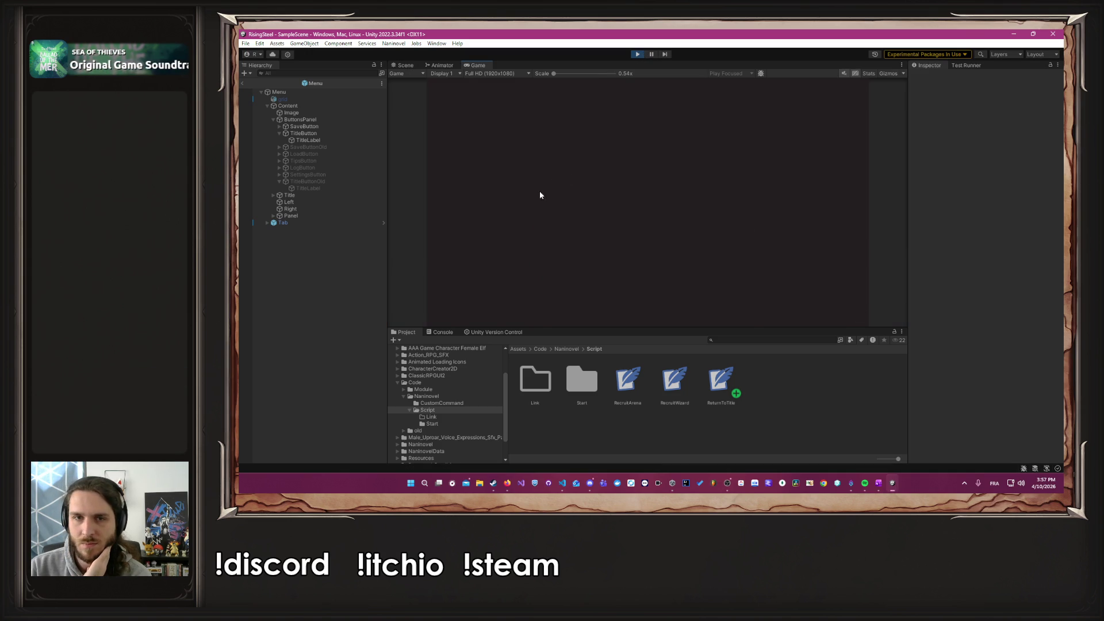
pyautogui.click(643, 180)
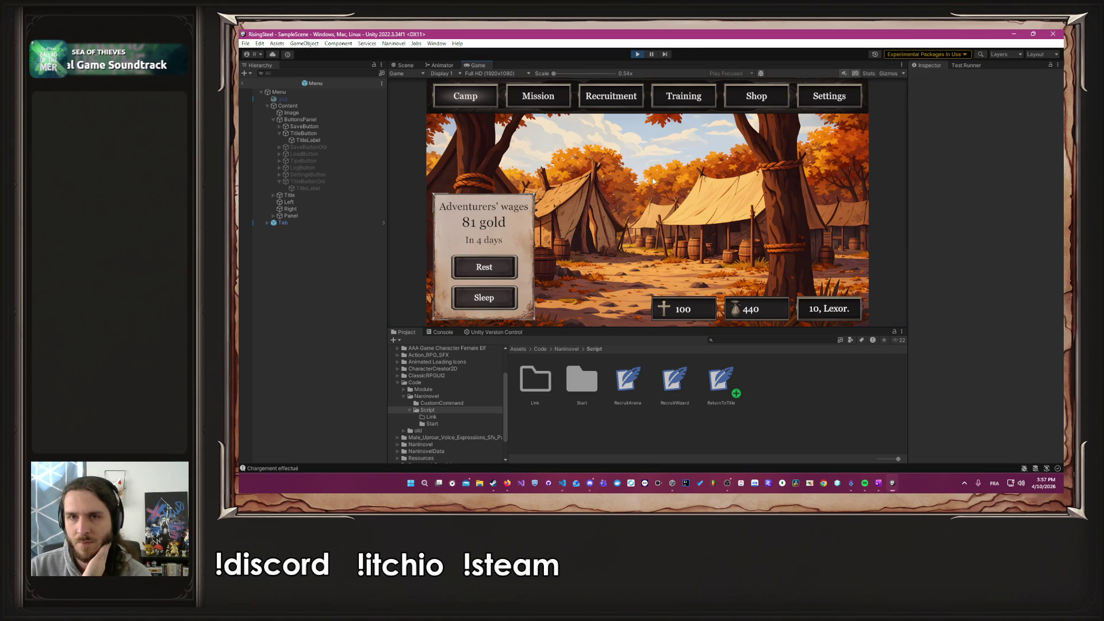
pyautogui.click(817, 96)
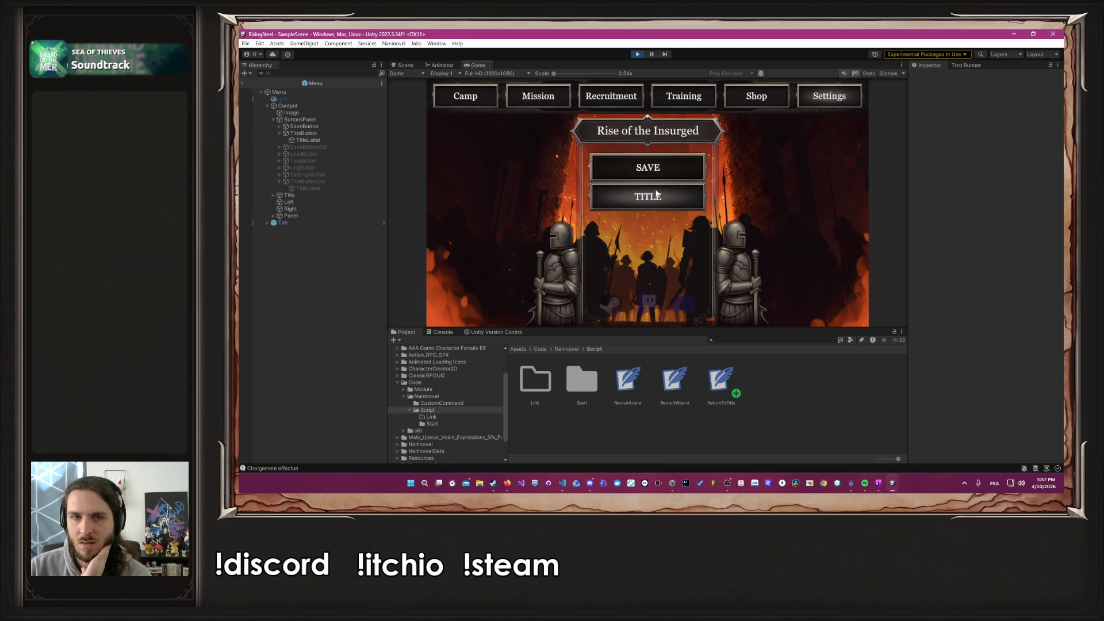
pyautogui.click(655, 194)
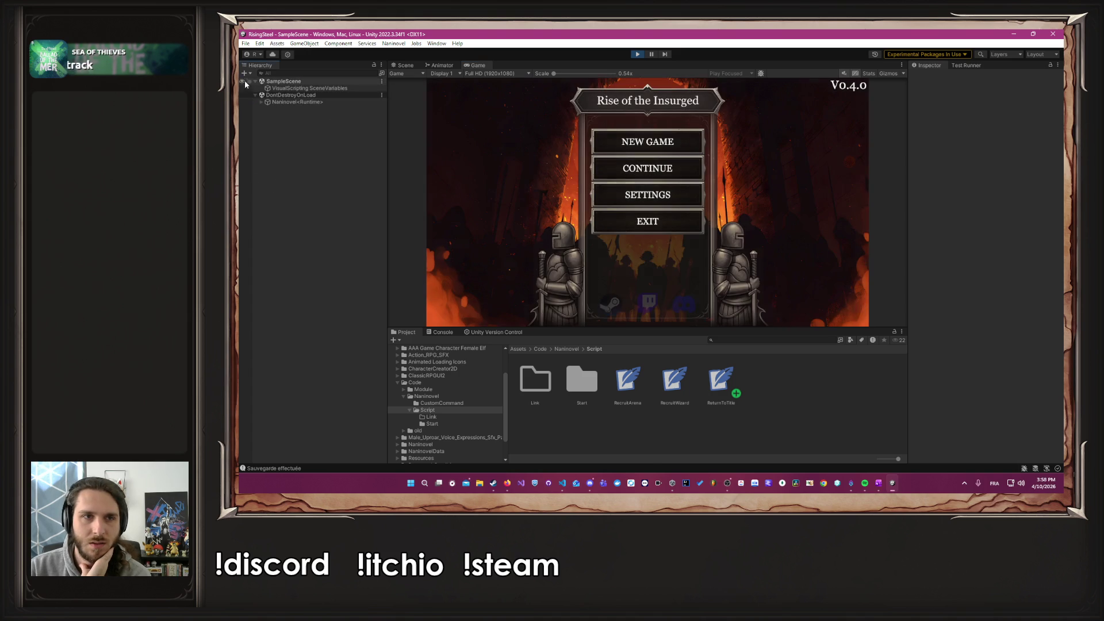
# Step: Under Naninovel<Runtime>/UI, toggle the Menu object off and back on so the camp screen shows
pyautogui.click(262, 103)
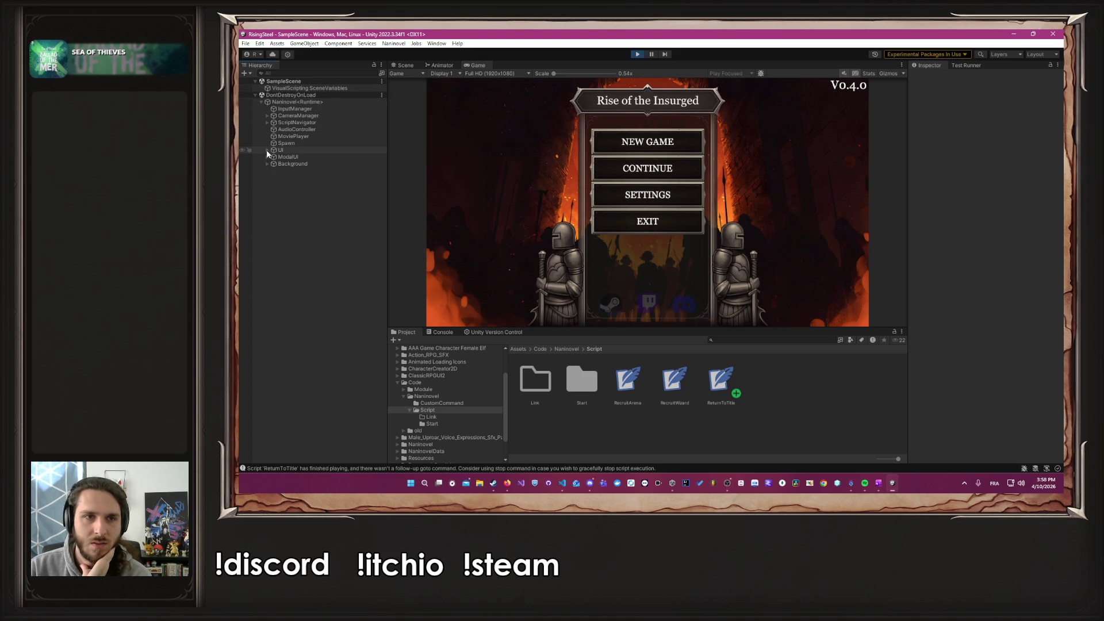
pyautogui.click(267, 150)
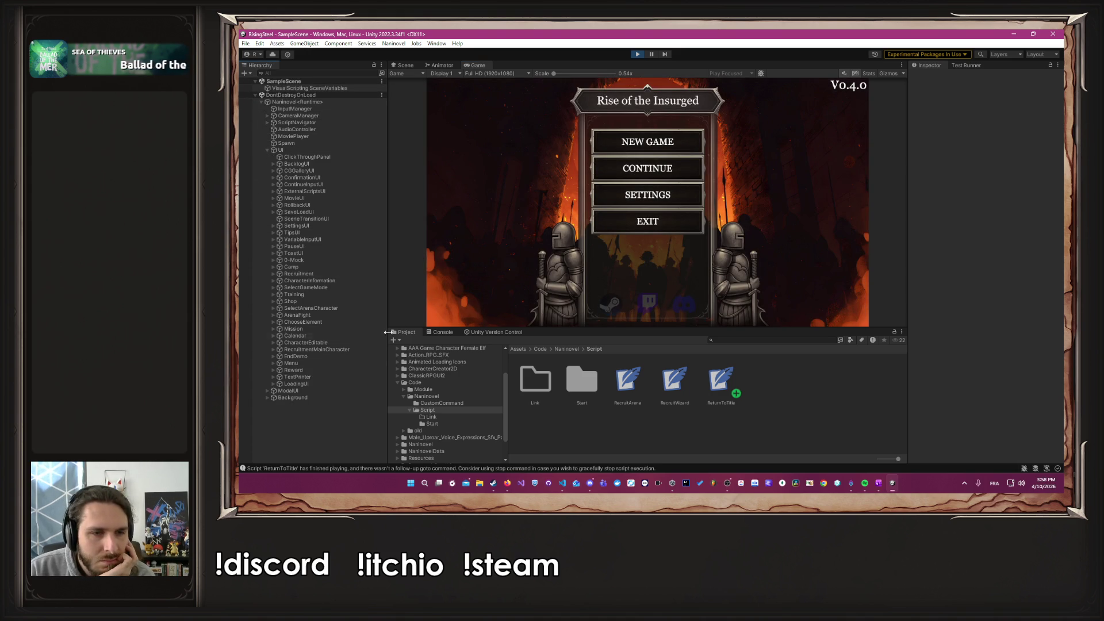
pyautogui.click(291, 363)
pyautogui.click(932, 77)
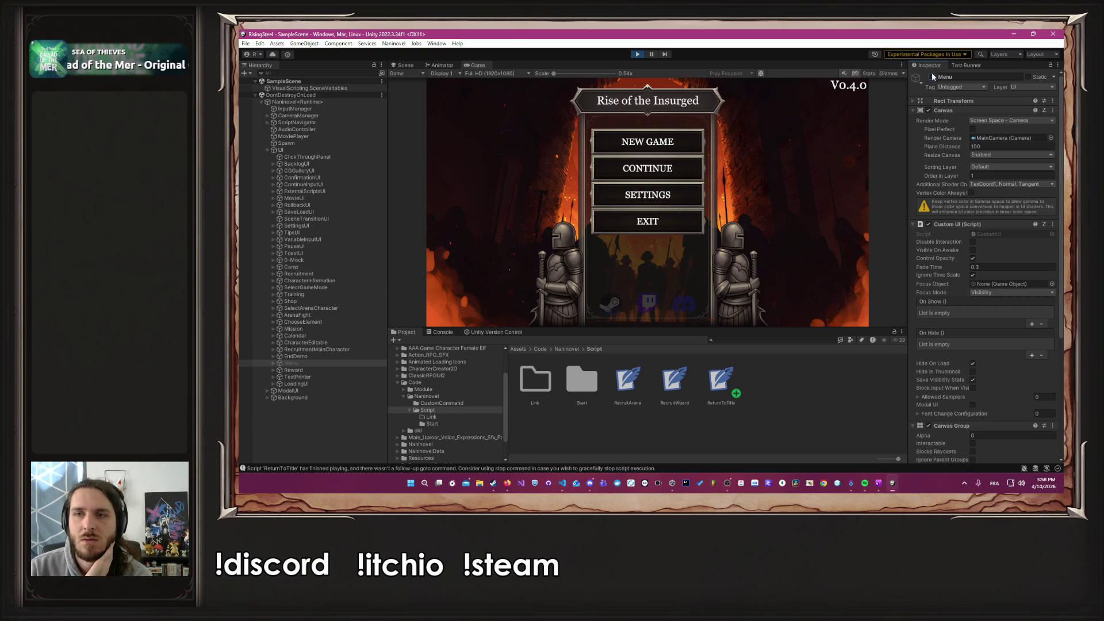
pyautogui.click(643, 171)
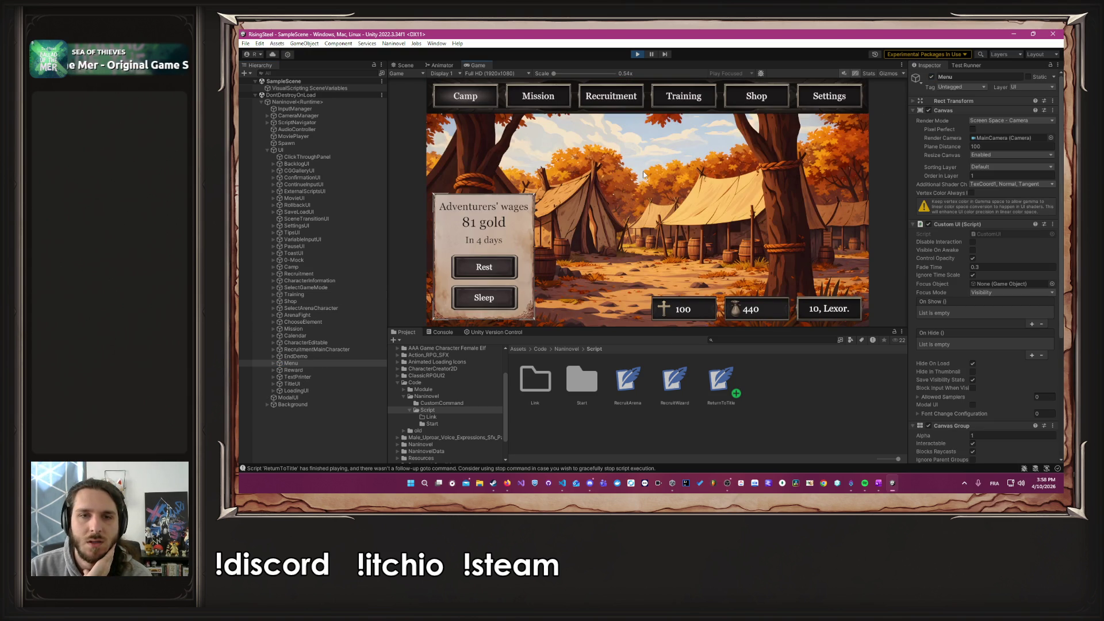
# Step: Toggle the Camp object's active checkbox several times to show and hide its wages panel
pyautogui.click(306, 267)
pyautogui.click(931, 77)
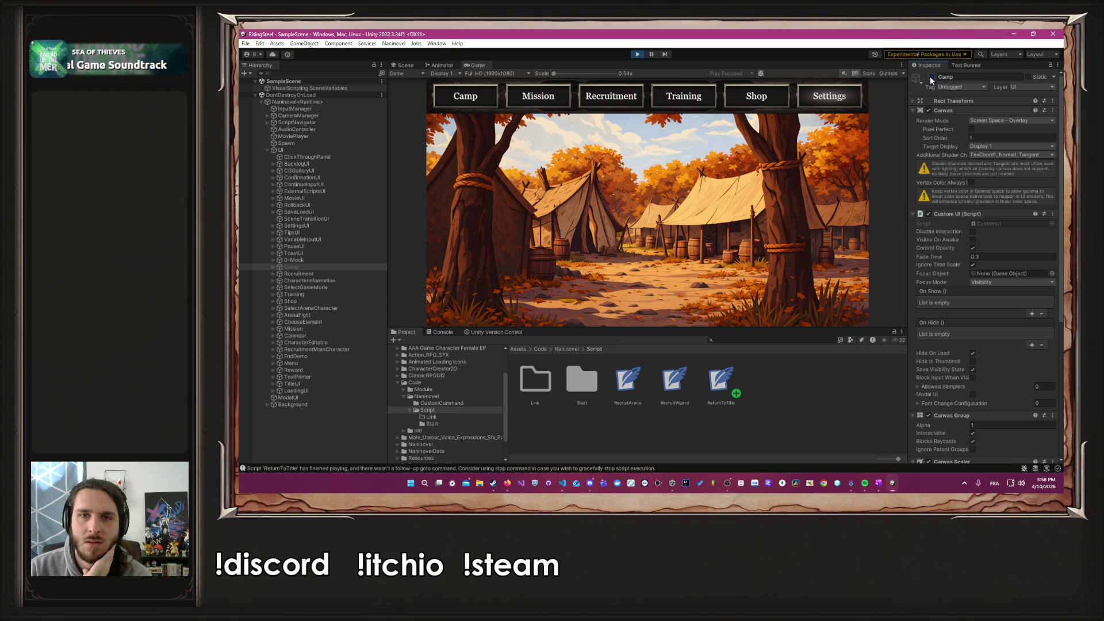
pyautogui.click(930, 77)
pyautogui.click(930, 77)
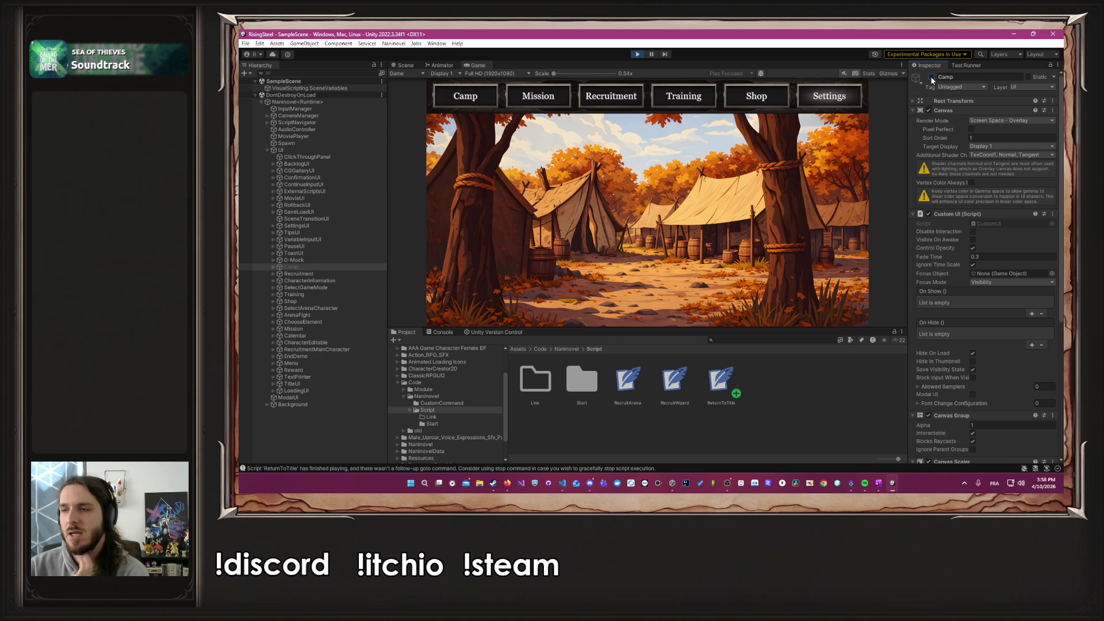
pyautogui.click(931, 77)
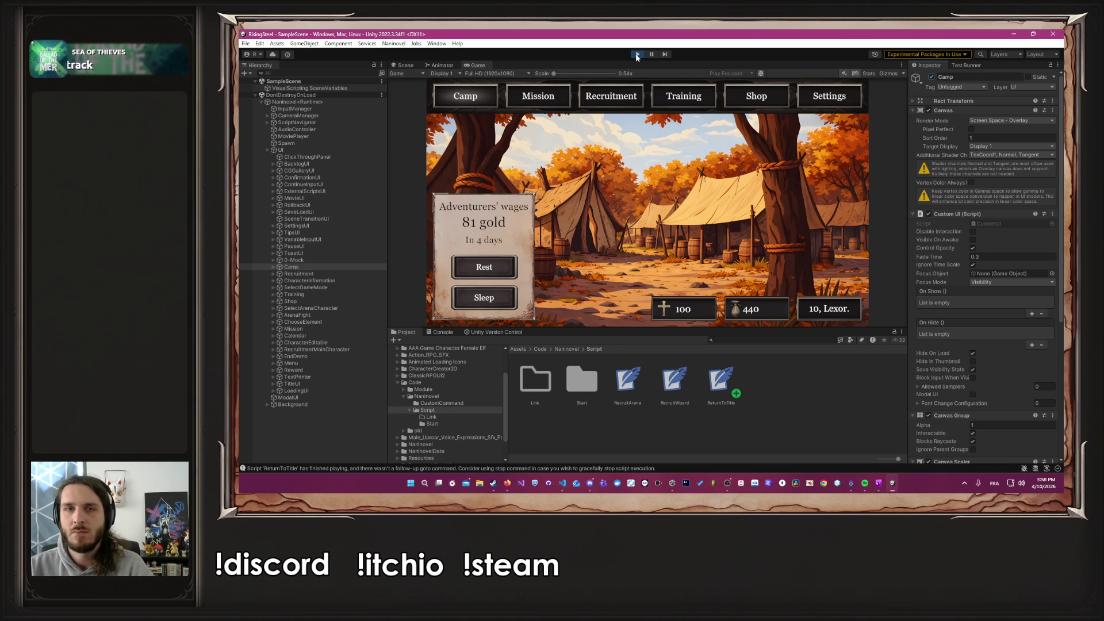
# Step: Collapse the Core, Fight and Mission folders in the VS Code Explorer
pyautogui.click(563, 484)
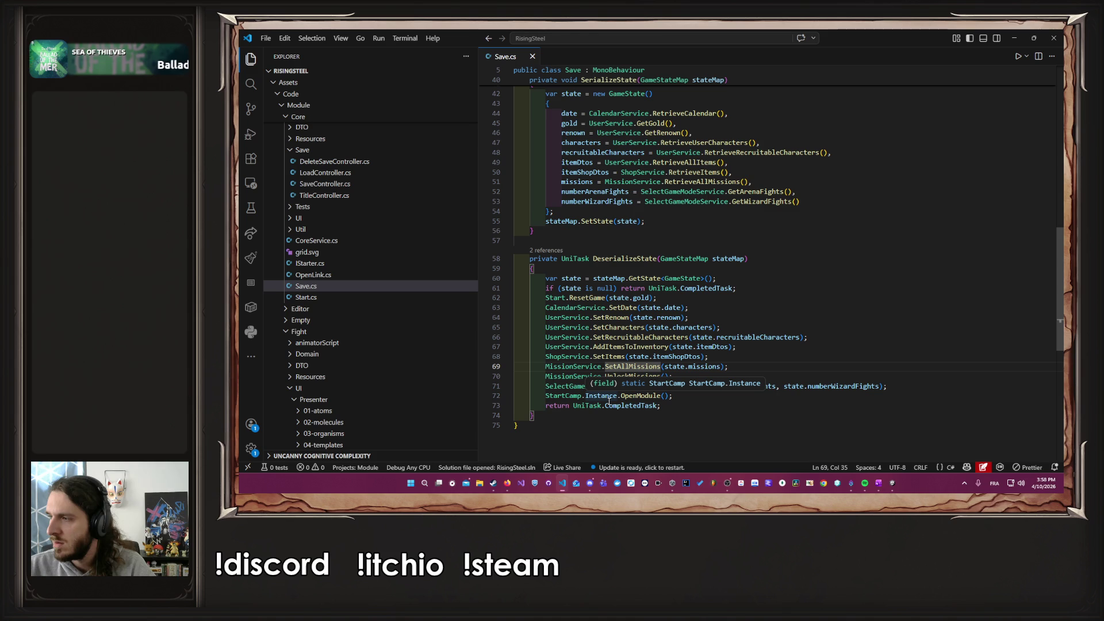
pyautogui.scroll(-10, 372, 297)
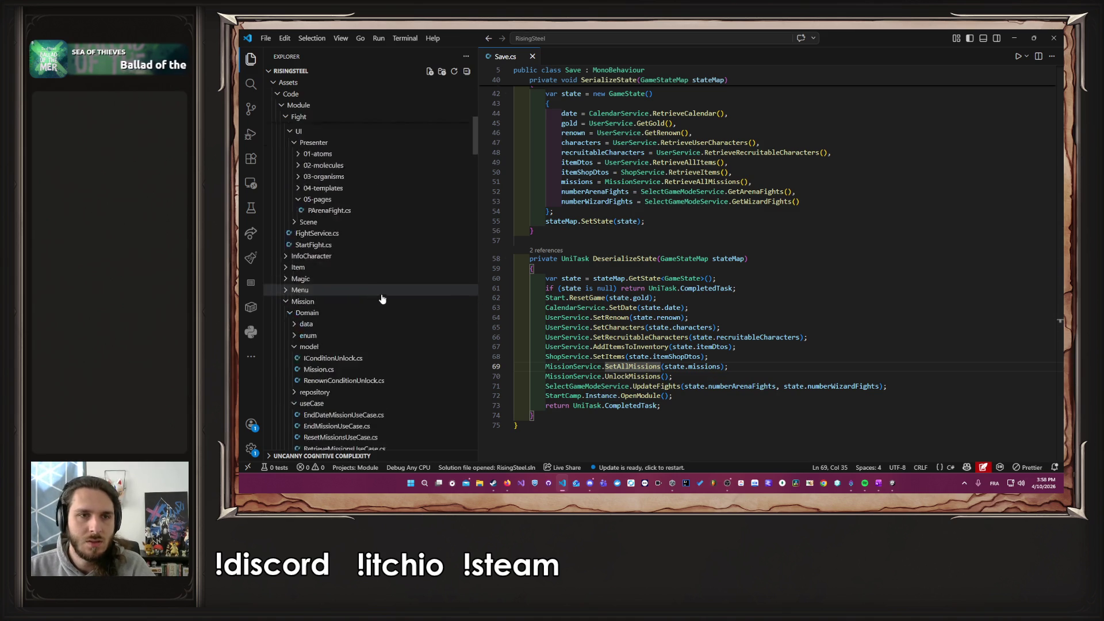
pyautogui.scroll(8, 396, 305)
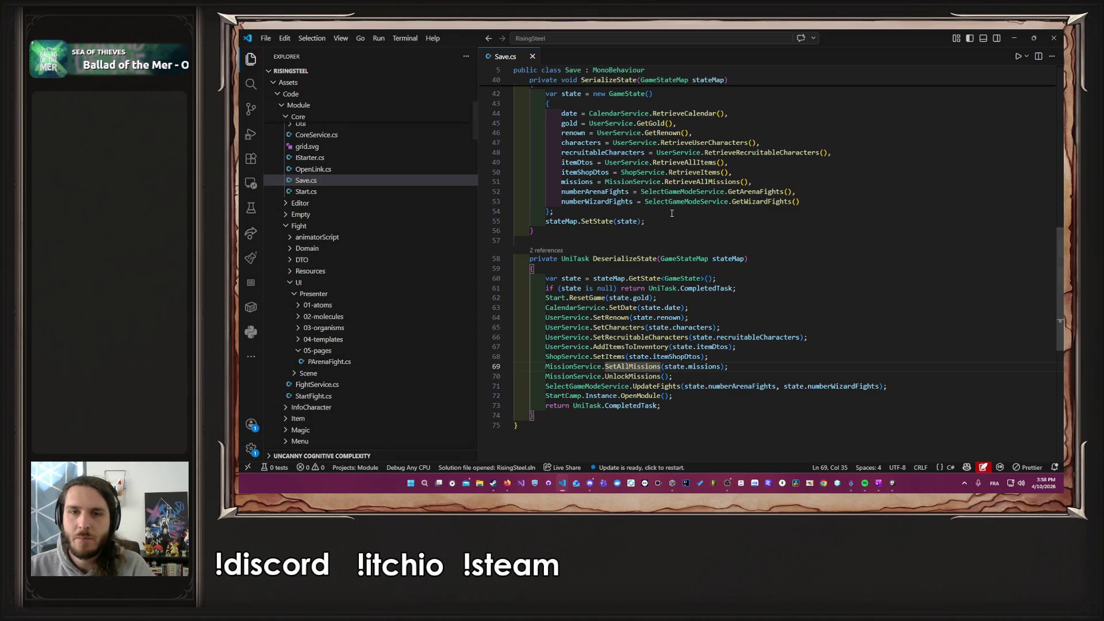
pyautogui.scroll(3, 367, 226)
pyautogui.scroll(5, 352, 224)
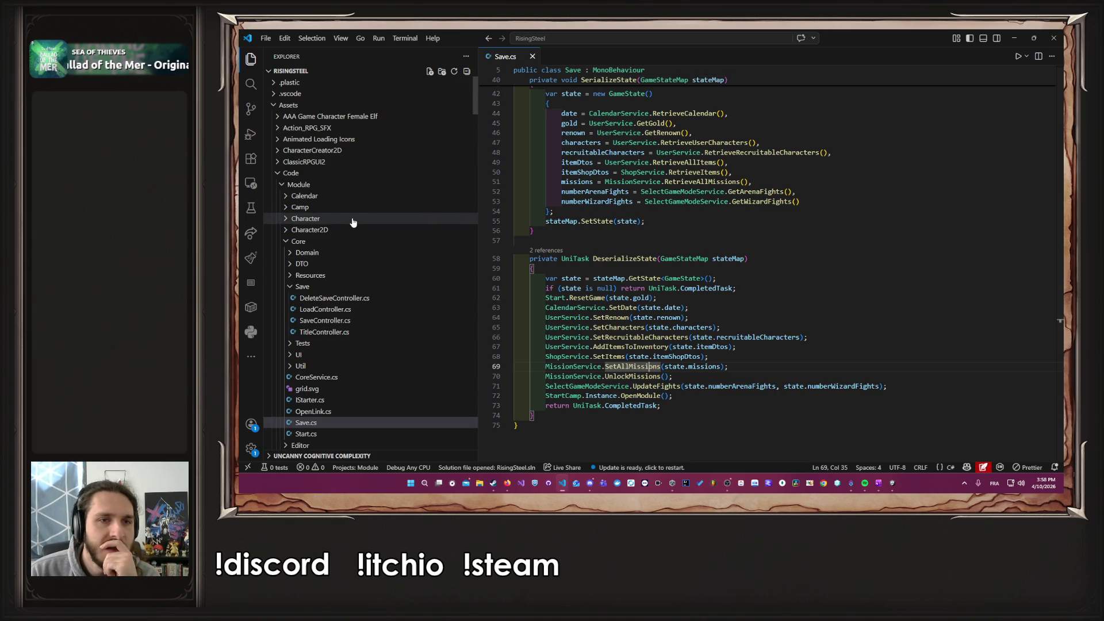
pyautogui.click(328, 241)
pyautogui.click(325, 278)
pyautogui.click(322, 333)
# Step: Return to Unity and drag the splitter up to enlarge the project files area
pyautogui.scroll(-2, 340, 348)
pyautogui.scroll(-1, 339, 348)
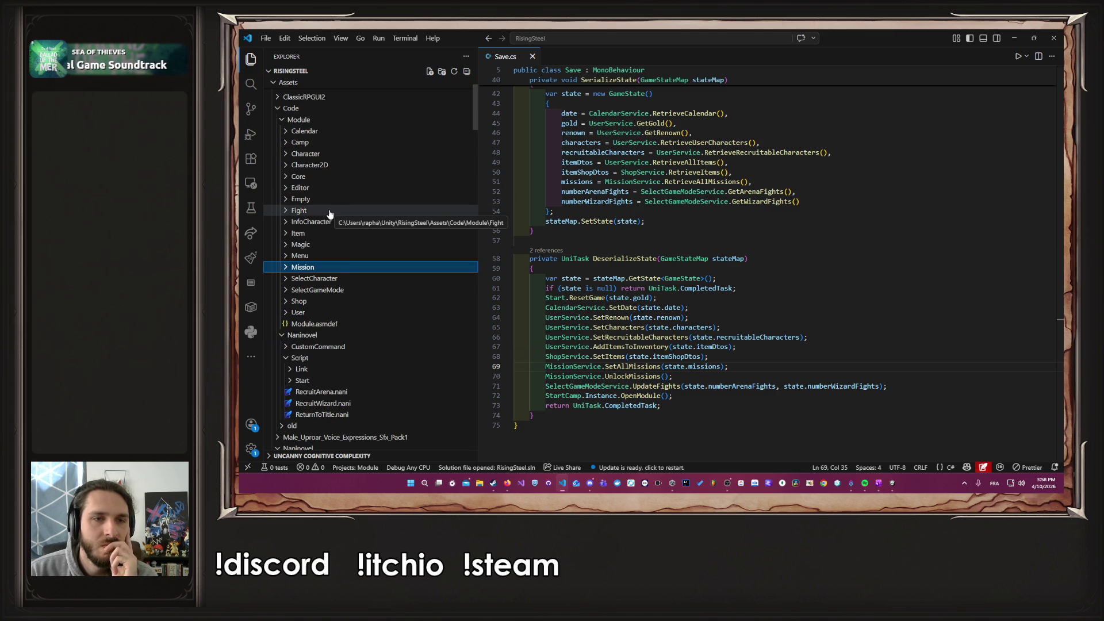
pyautogui.moveTo(562, 482)
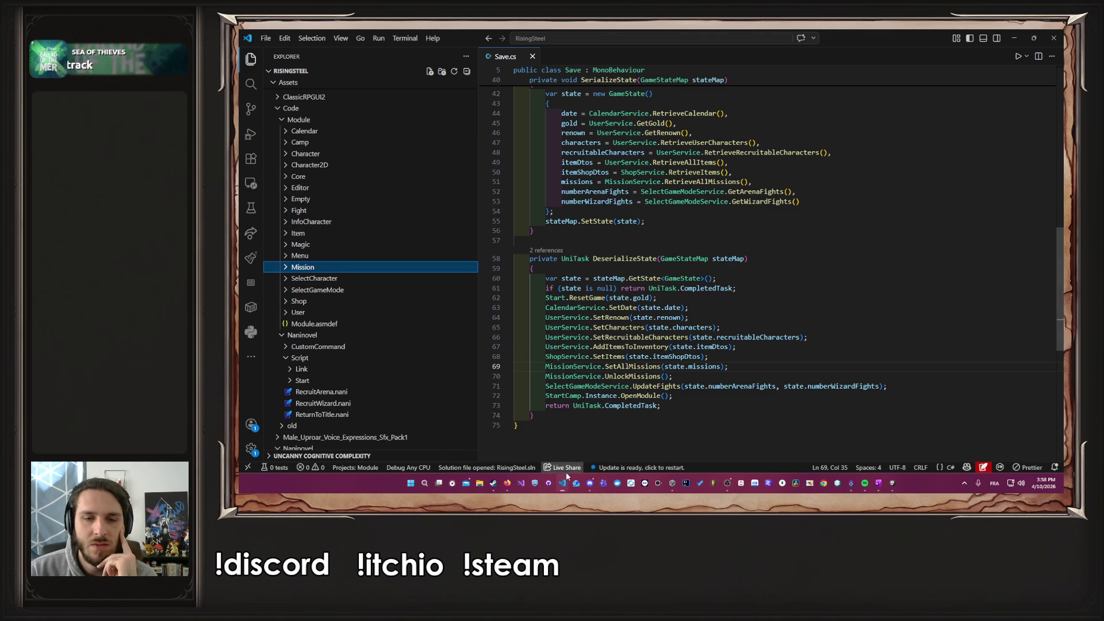
pyautogui.click(893, 482)
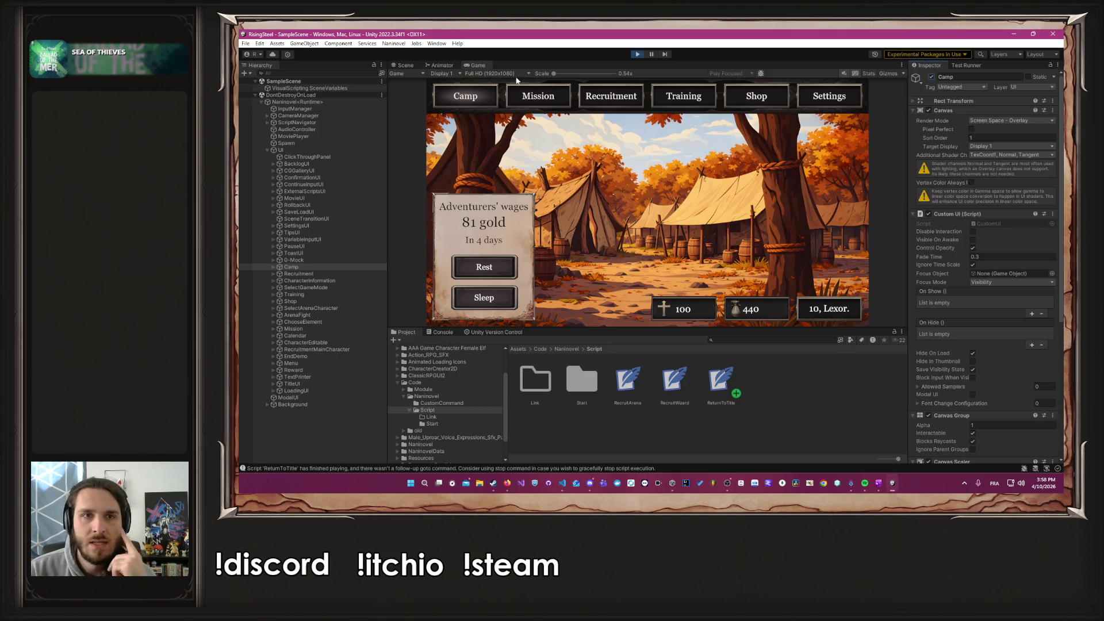
pyautogui.moveTo(618, 327); pyautogui.dragTo(546, 199)
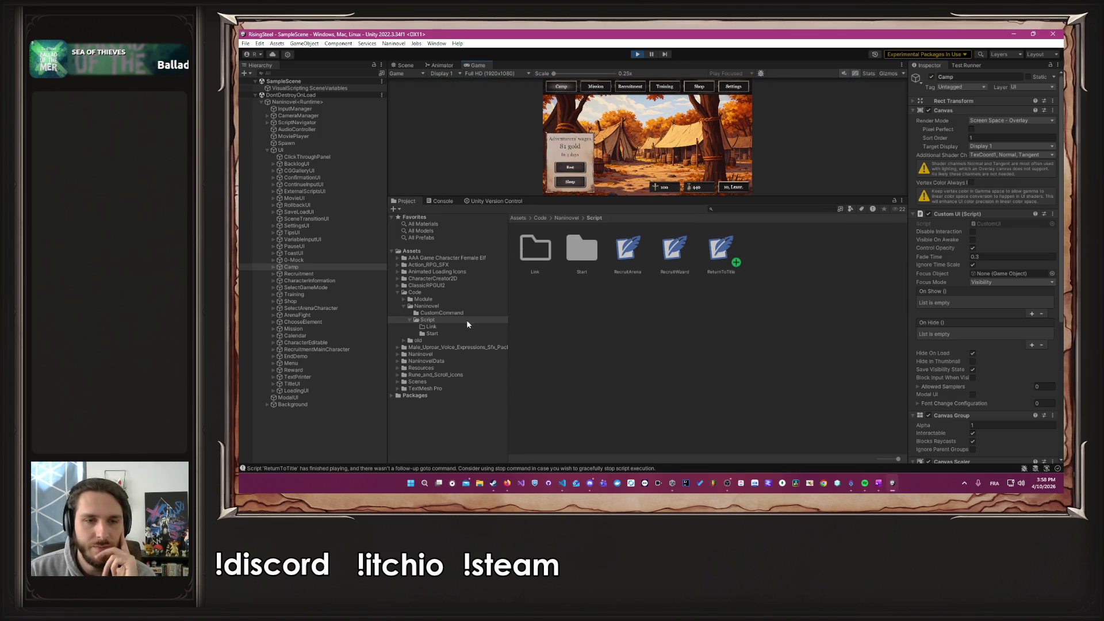
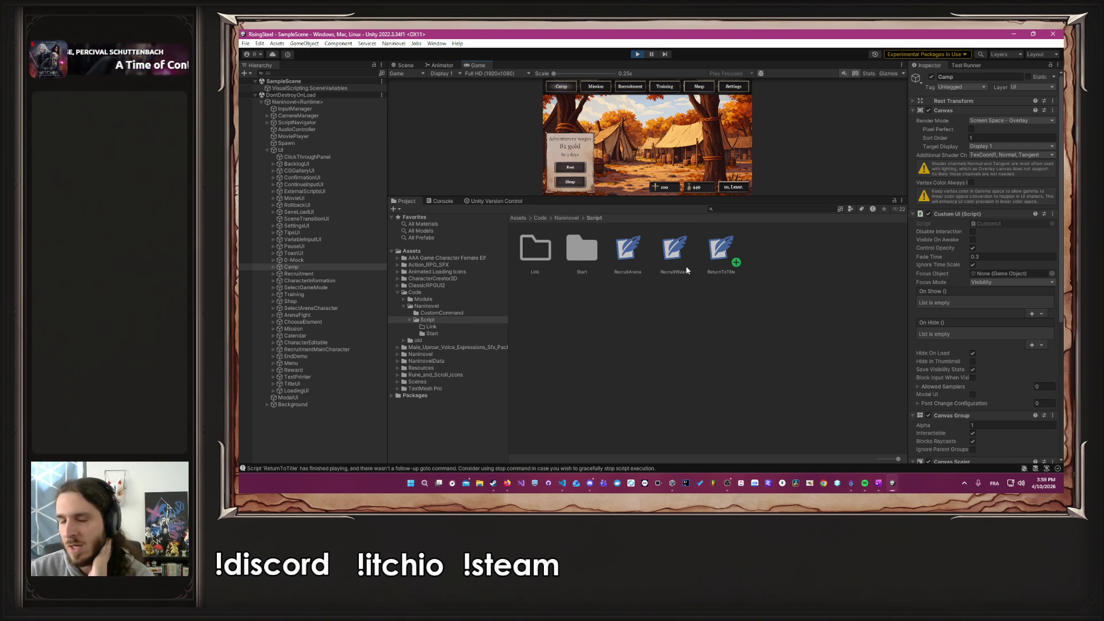
pyautogui.moveTo(813, 195); pyautogui.dragTo(795, 294)
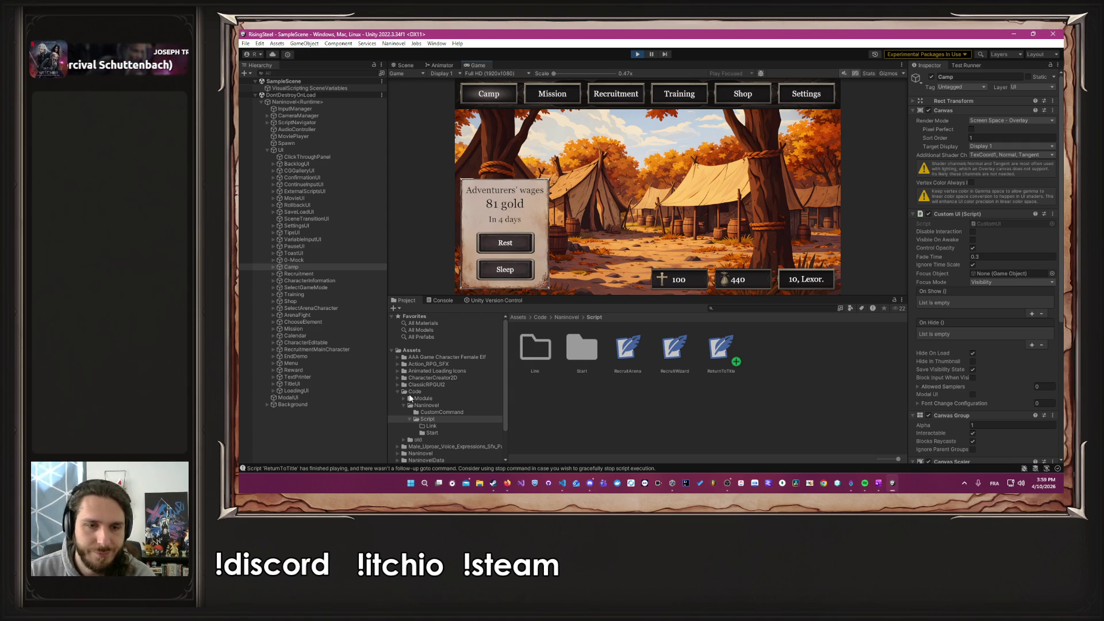
pyautogui.doubleClick(598, 345)
pyautogui.scroll(-1, 671, 402)
pyautogui.scroll(1, 692, 417)
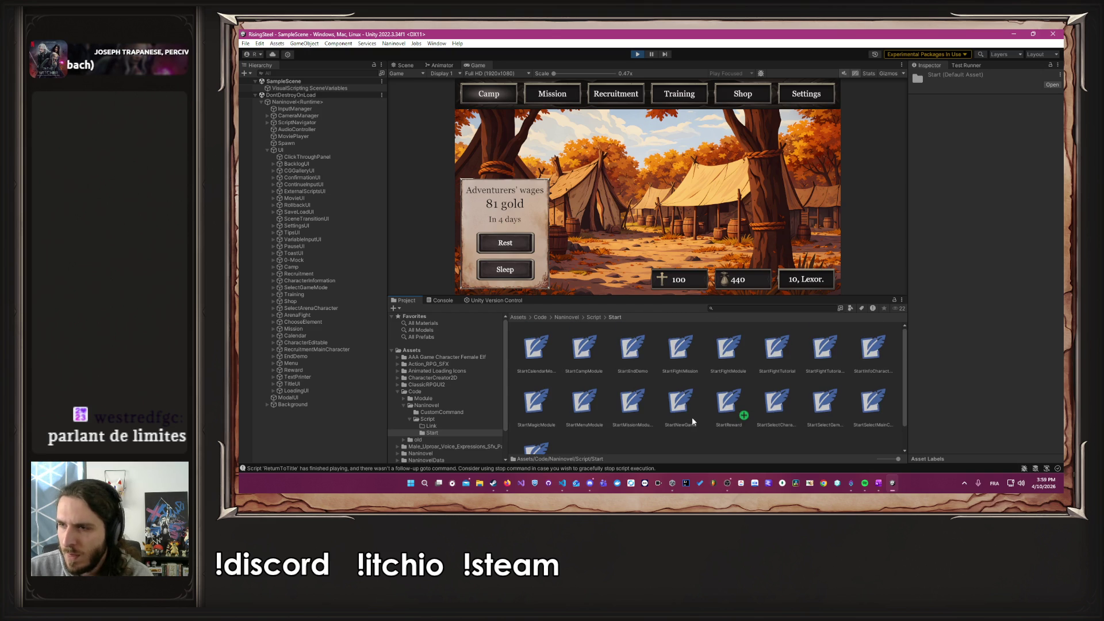
pyautogui.scroll(-1, 691, 422)
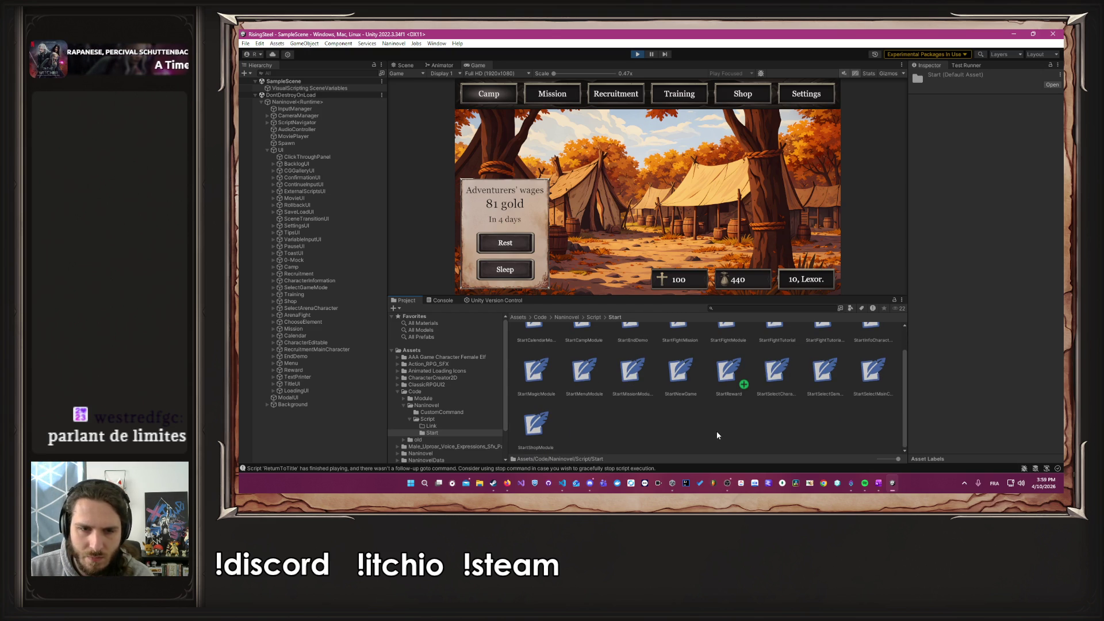
pyautogui.scroll(1, 716, 435)
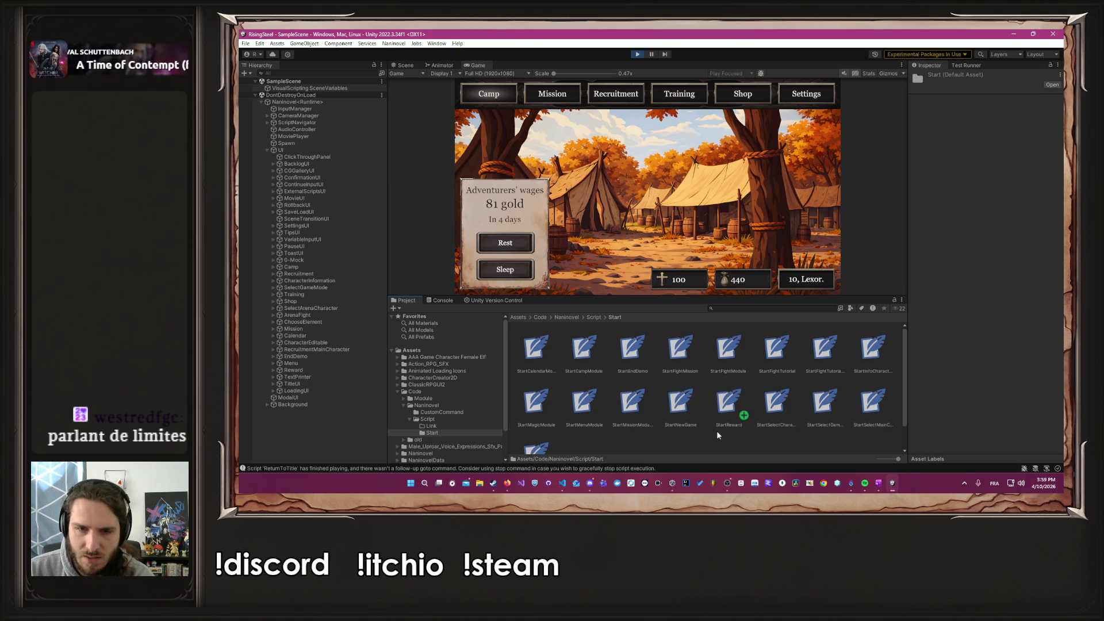
pyautogui.doubleClick(572, 358)
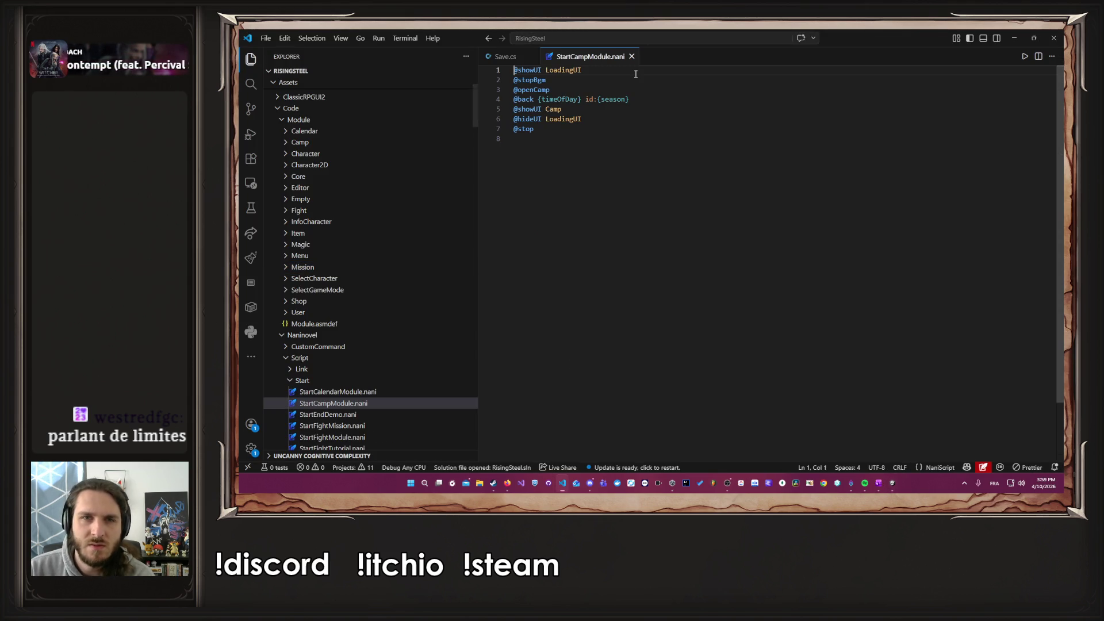
pyautogui.click(601, 119)
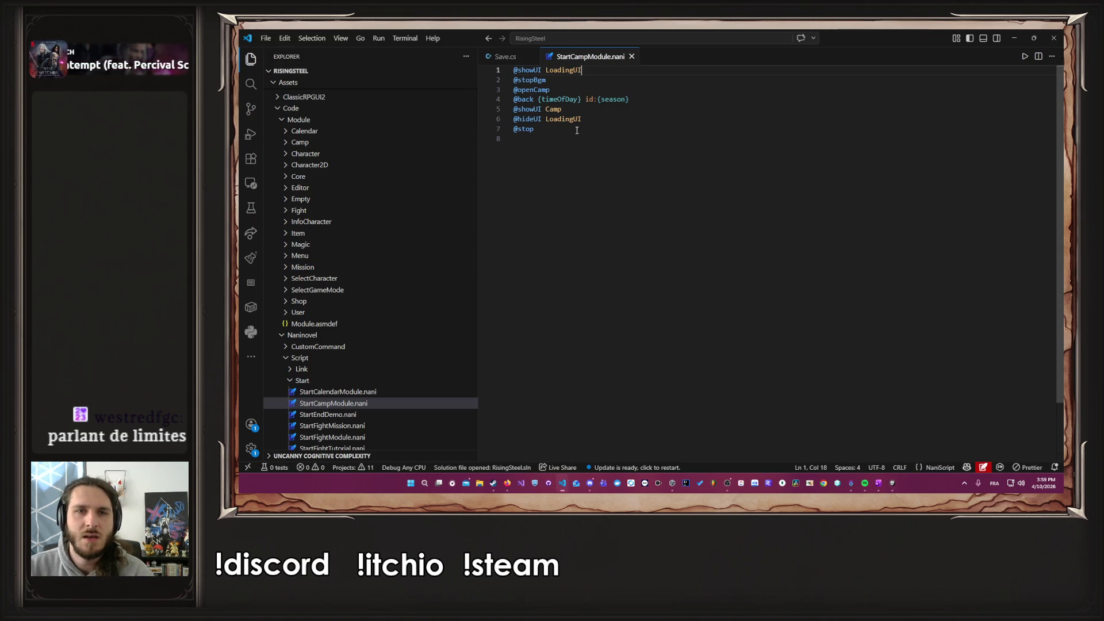
pyautogui.tripleClick(602, 118)
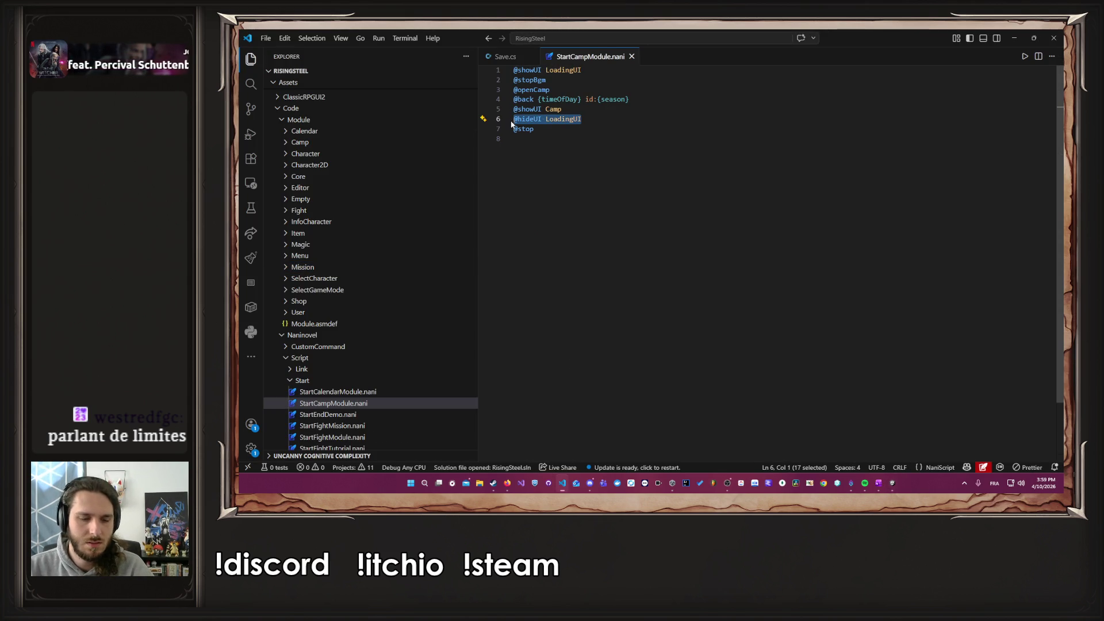
pyautogui.click(610, 71)
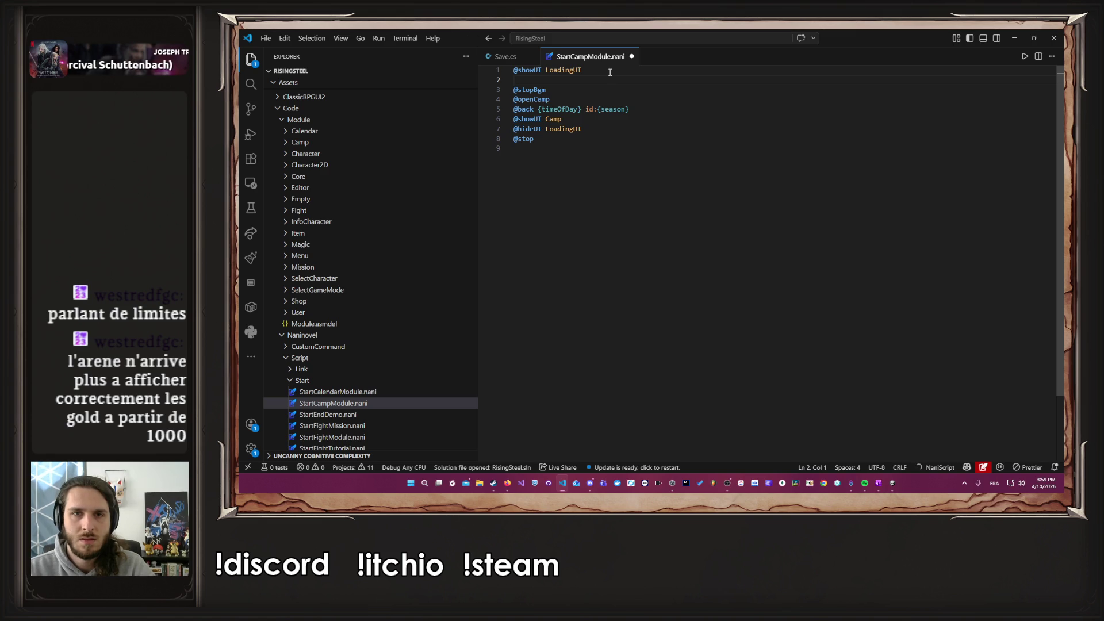
pyautogui.press('Down')
pyautogui.press('Down')
pyautogui.press('Down')
pyautogui.press('Down')
pyautogui.press('Down')
pyautogui.hotkey('shift', 'alt', 'Down')
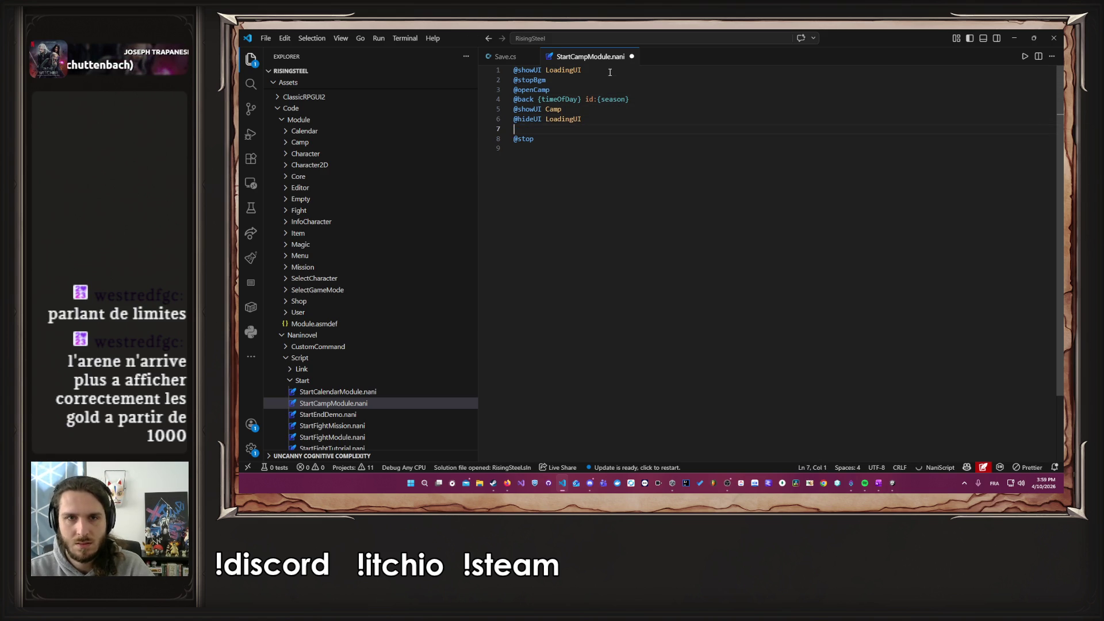
pyautogui.hotkey('ctrl', 'shift', 'Left')
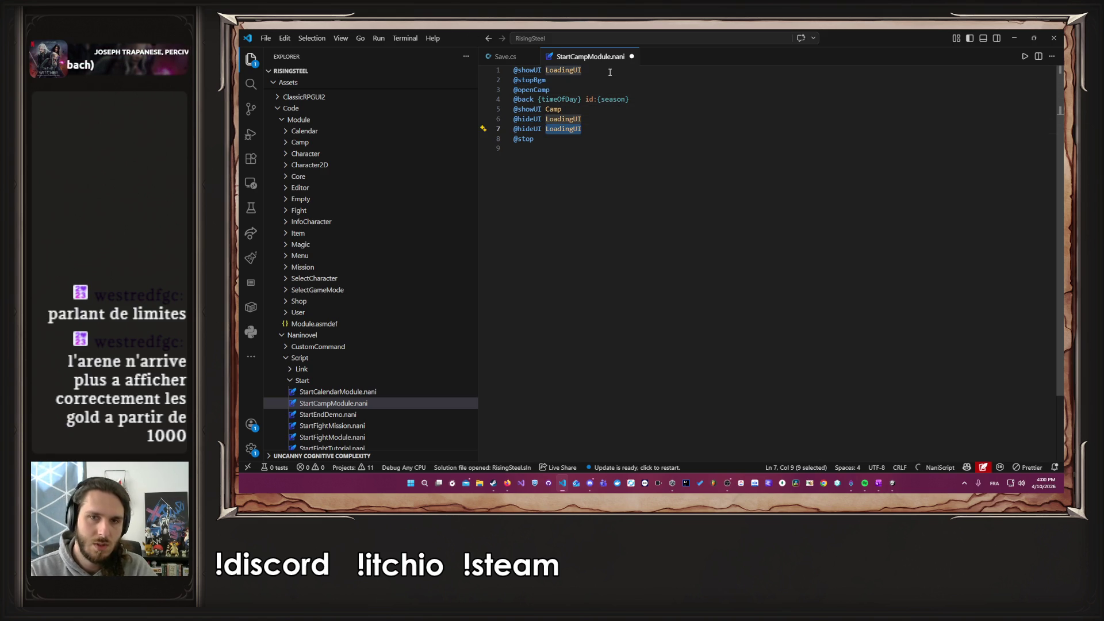
pyautogui.hotkey('ctrl', 'z')
pyautogui.press('Down')
pyautogui.hotkey('shift', 'alt', 'Up')
pyautogui.press('End')
pyautogui.hotkey('ctrl', 'shift', 'Left')
pyautogui.write('Men')
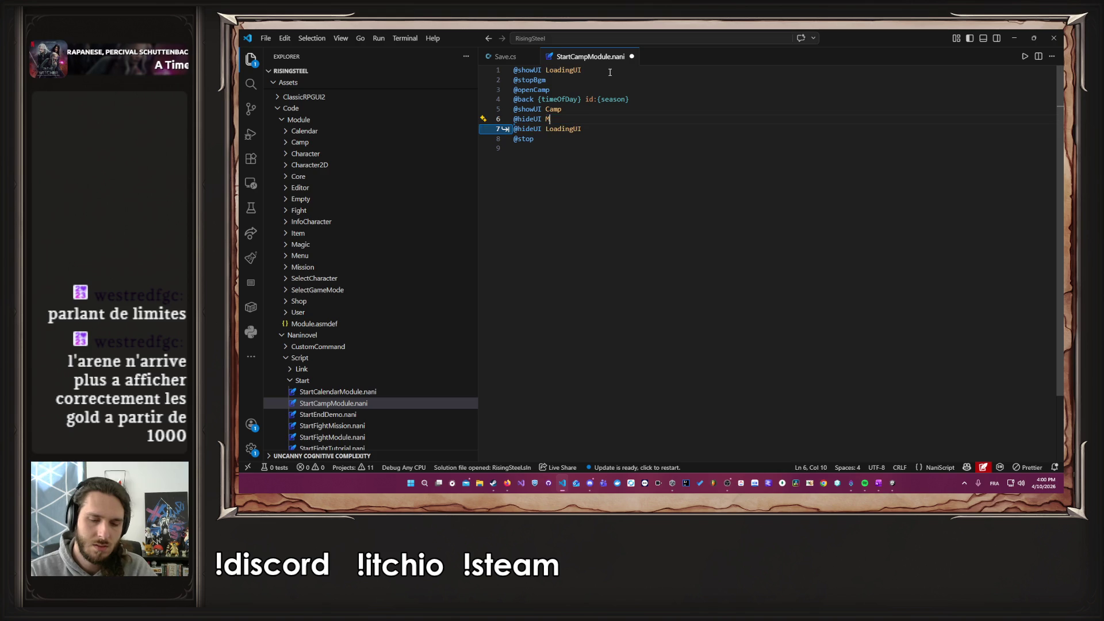
pyautogui.hotkey('ctrl', 's')
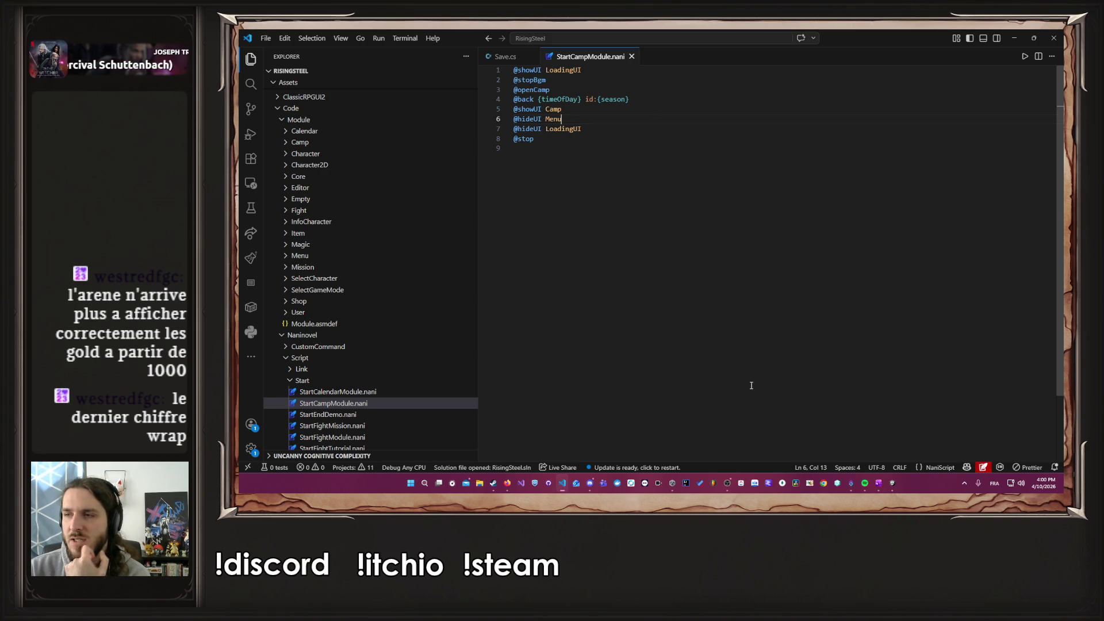
pyautogui.click(1014, 38)
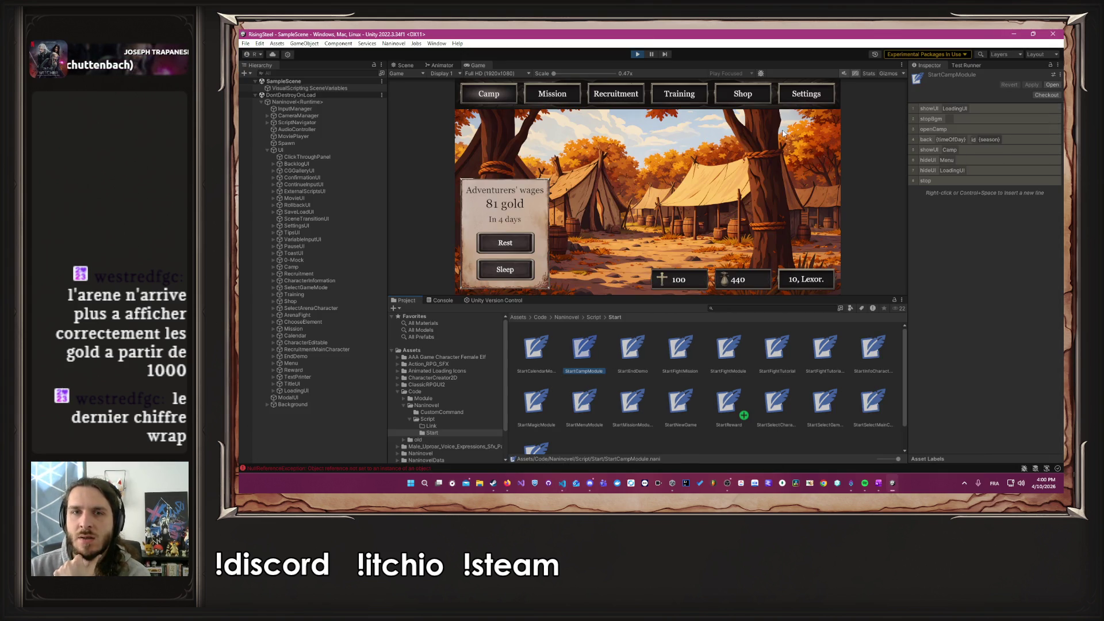
# Step: Stop play mode, reimport the Naninovel folder, and start the game again
pyautogui.click(637, 54)
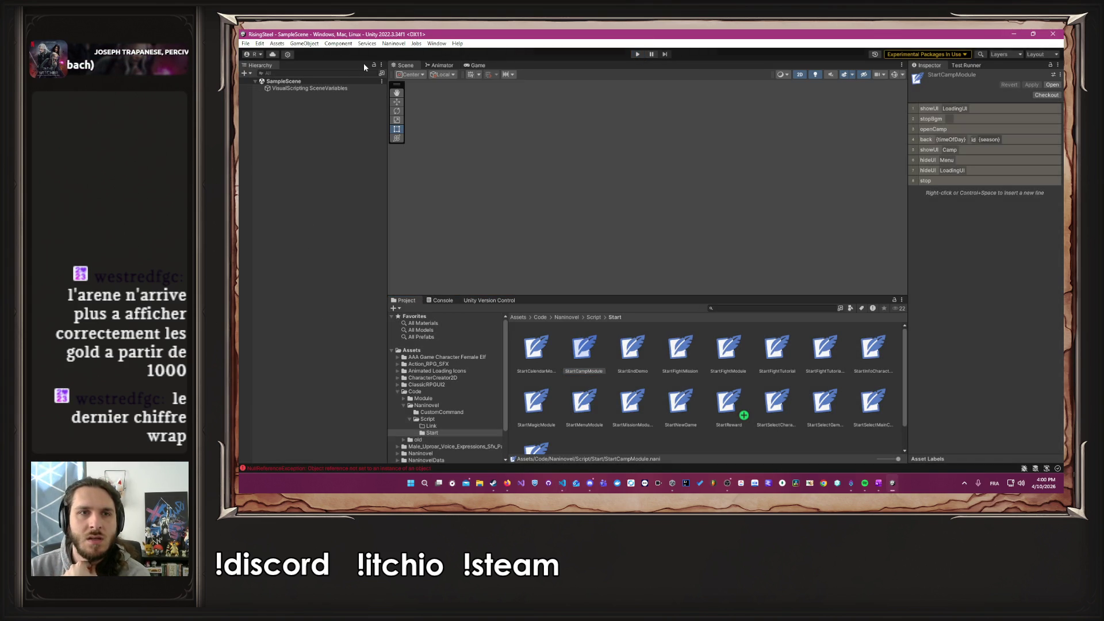
pyautogui.click(393, 43)
pyautogui.moveTo(408, 97)
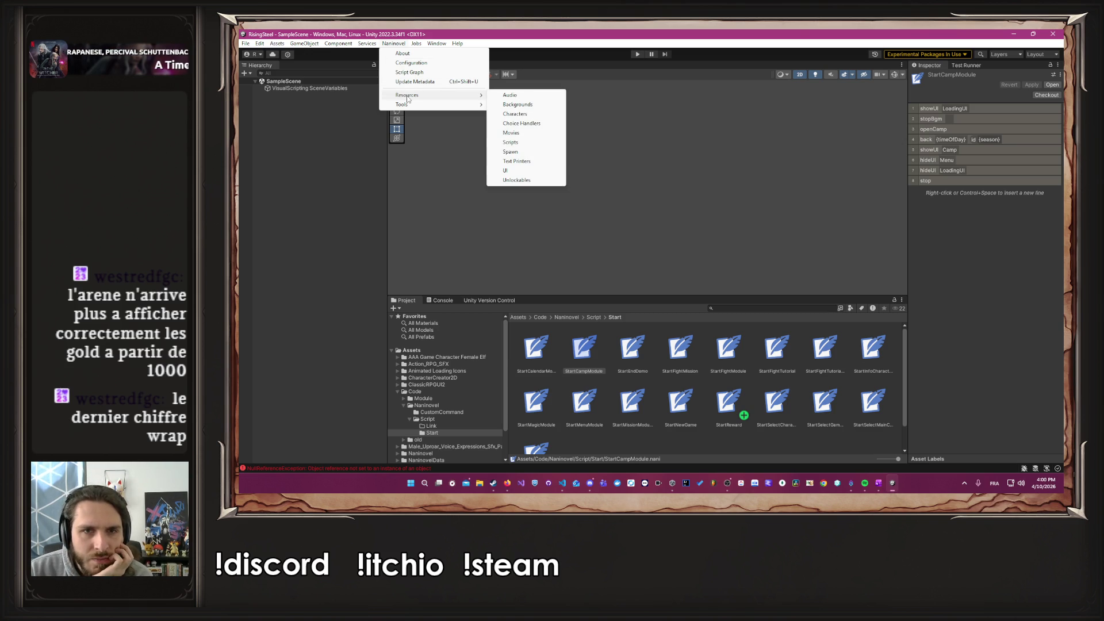
pyautogui.rightClick(433, 405)
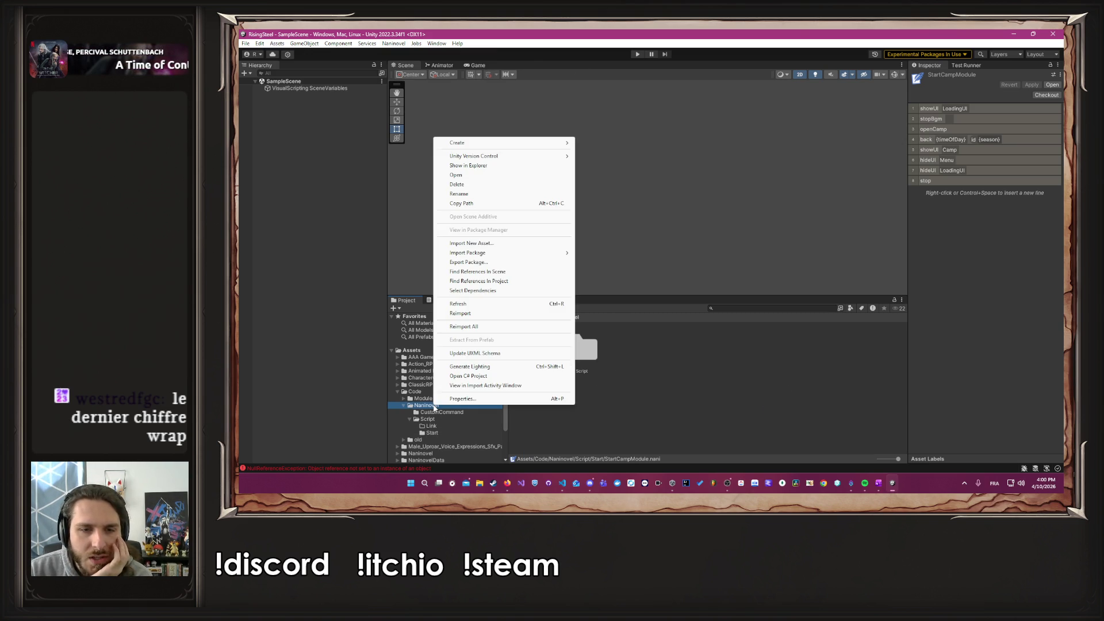
pyautogui.click(488, 313)
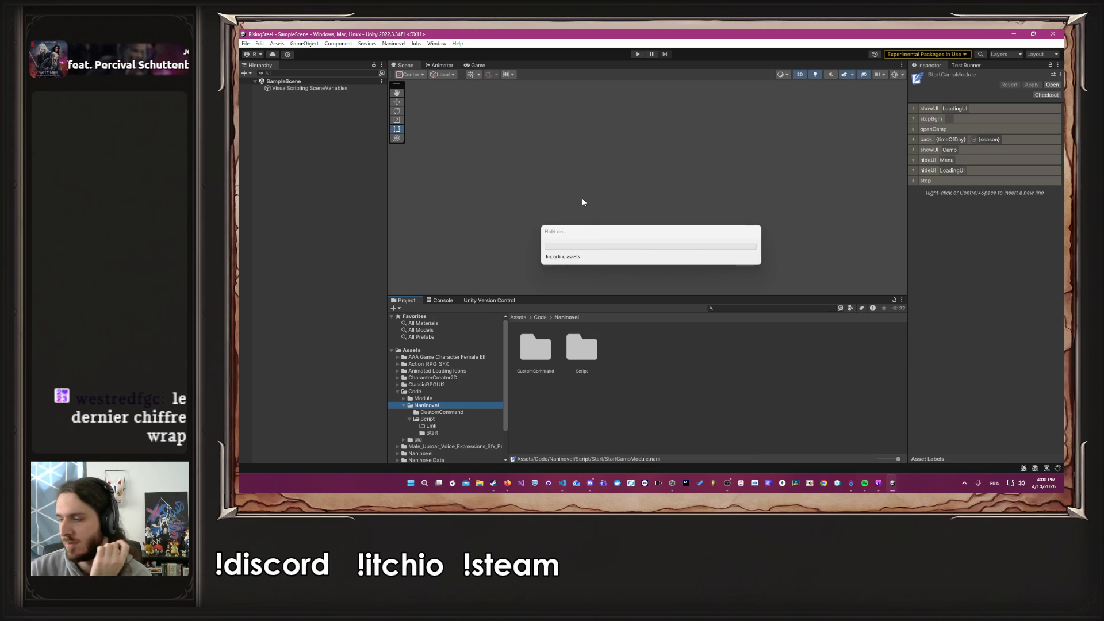
pyautogui.click(641, 54)
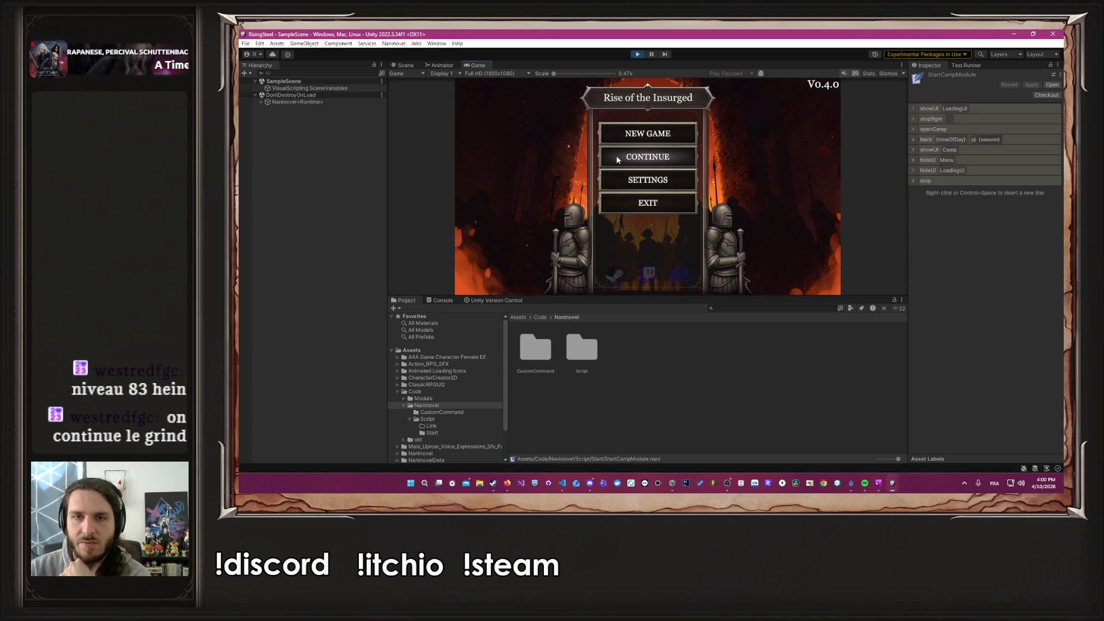
# Step: Continue to the camp, return to the title through Settings, and continue the saved game again
pyautogui.click(617, 159)
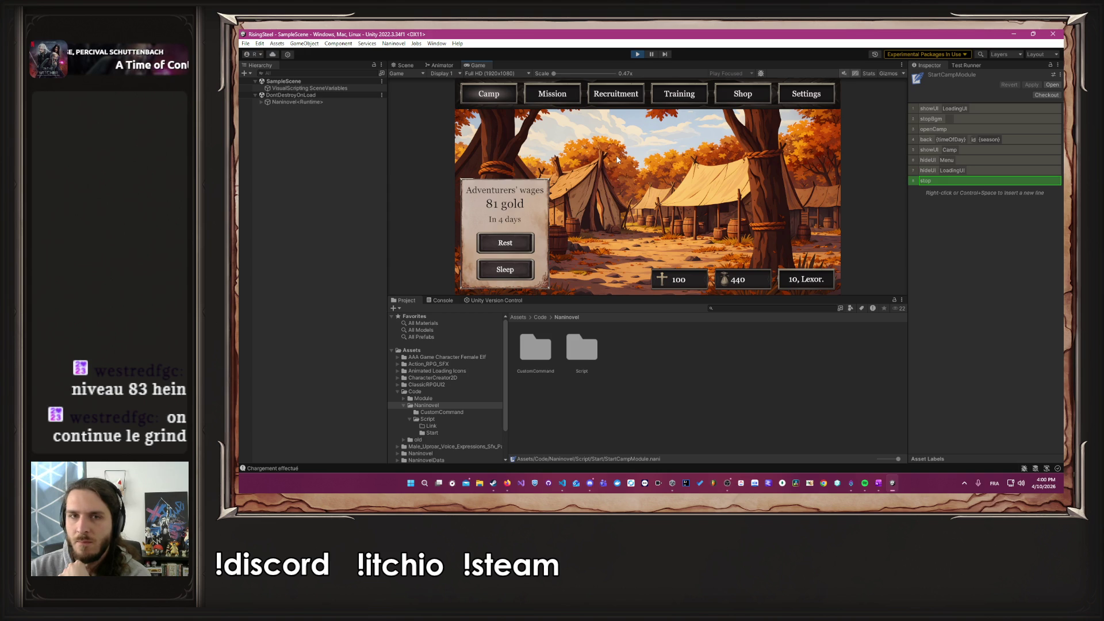
pyautogui.click(786, 99)
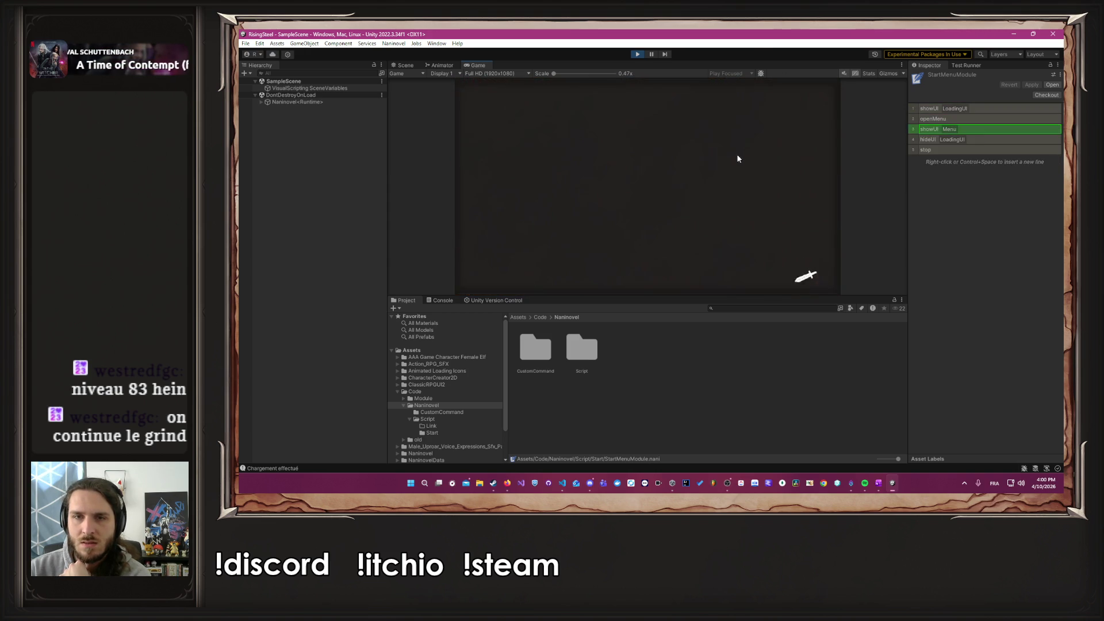
pyautogui.click(676, 185)
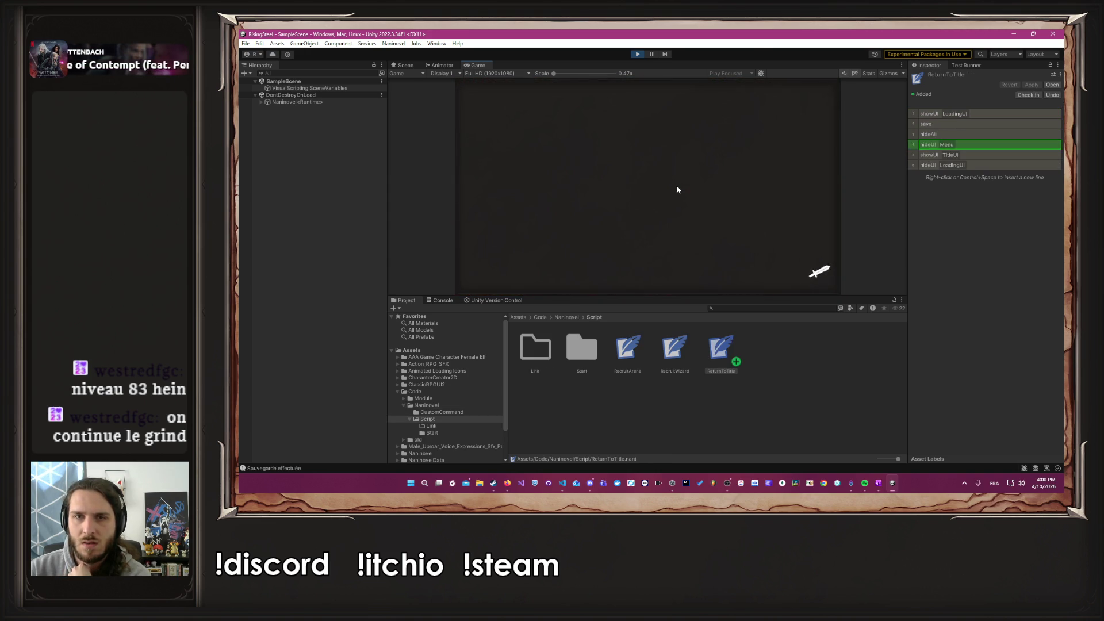
pyautogui.click(674, 160)
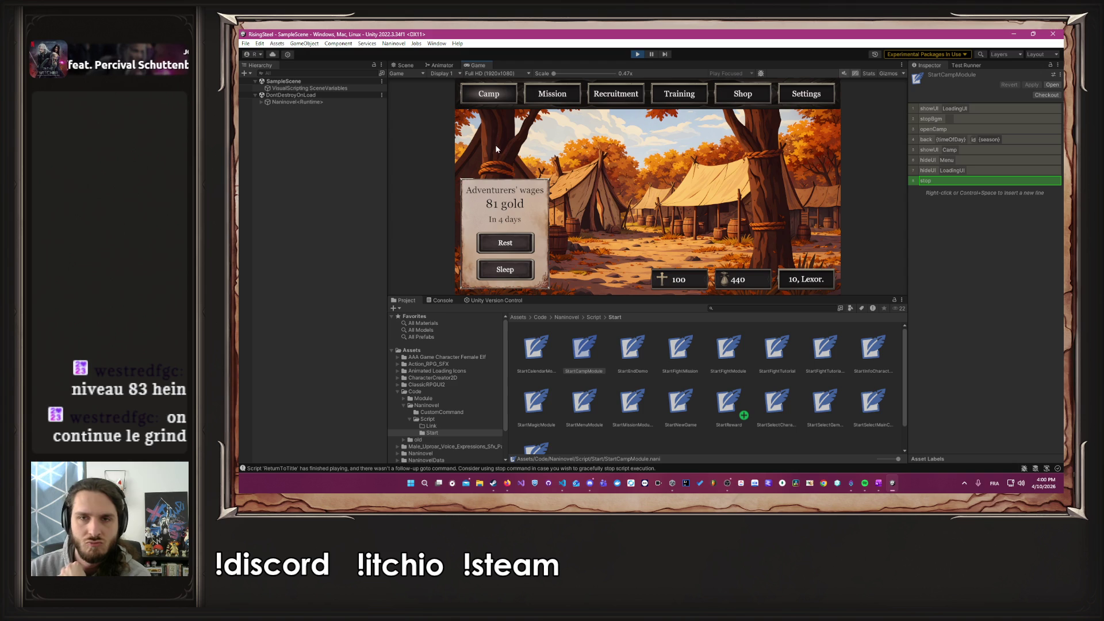
# Step: Select the Camp UI object in the Hierarchy, toggle it off and on, and restart play mode
pyautogui.click(261, 102)
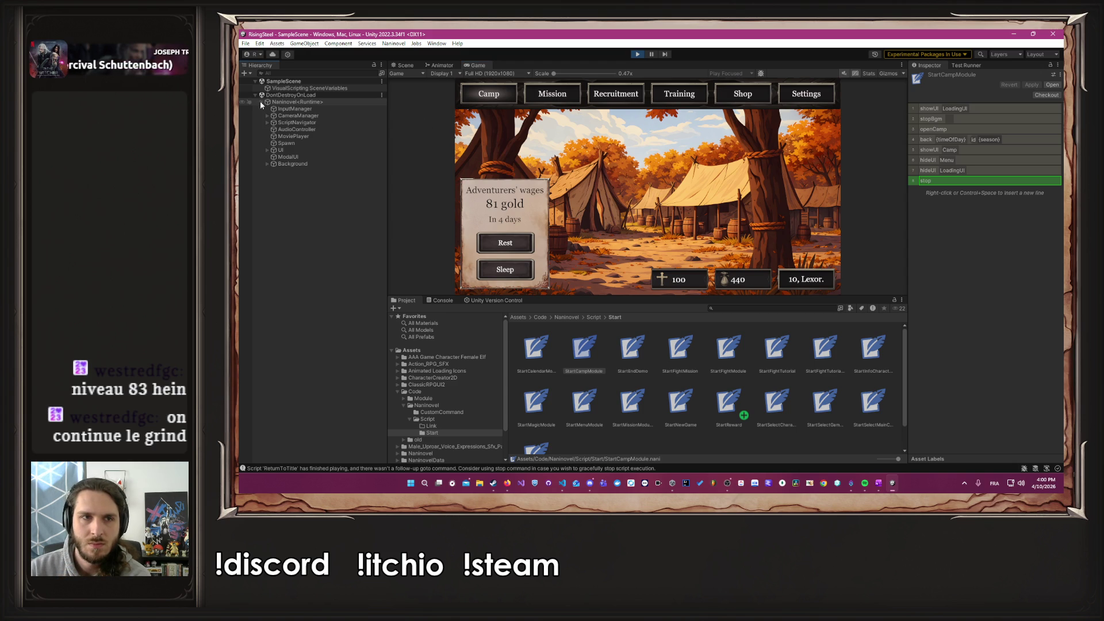
pyautogui.click(268, 150)
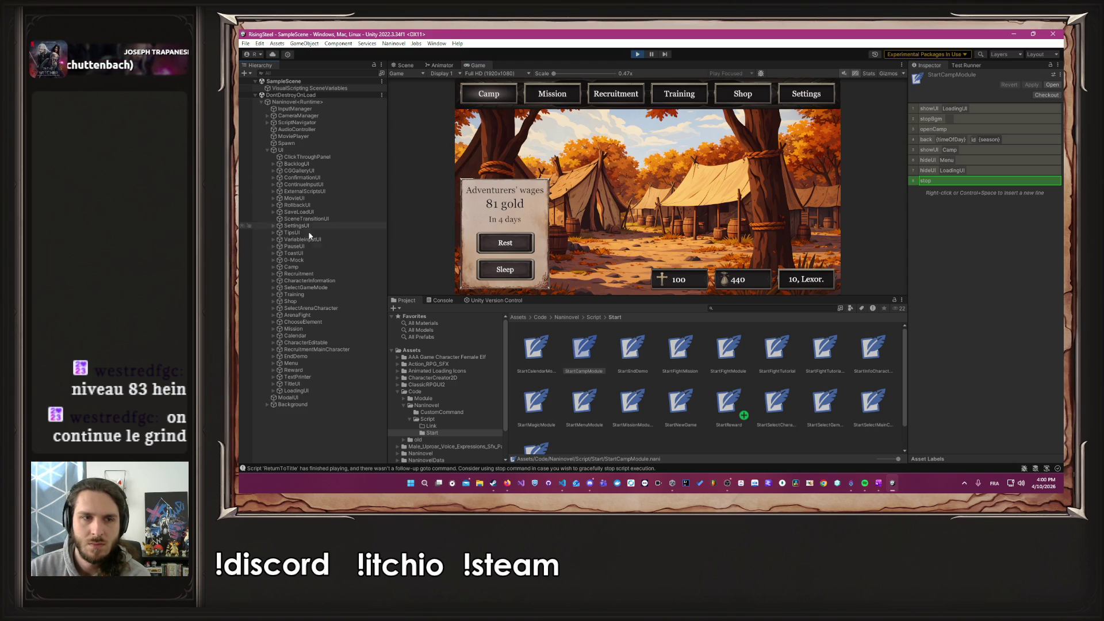
pyautogui.click(318, 267)
pyautogui.click(931, 77)
pyautogui.click(931, 77)
pyautogui.click(636, 54)
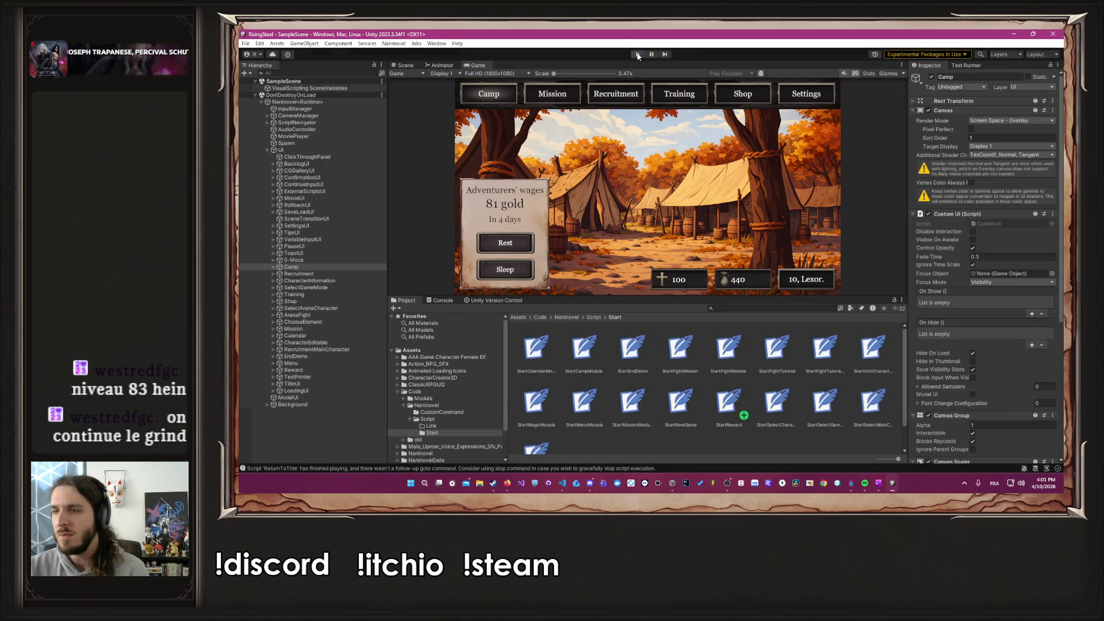
pyautogui.click(637, 54)
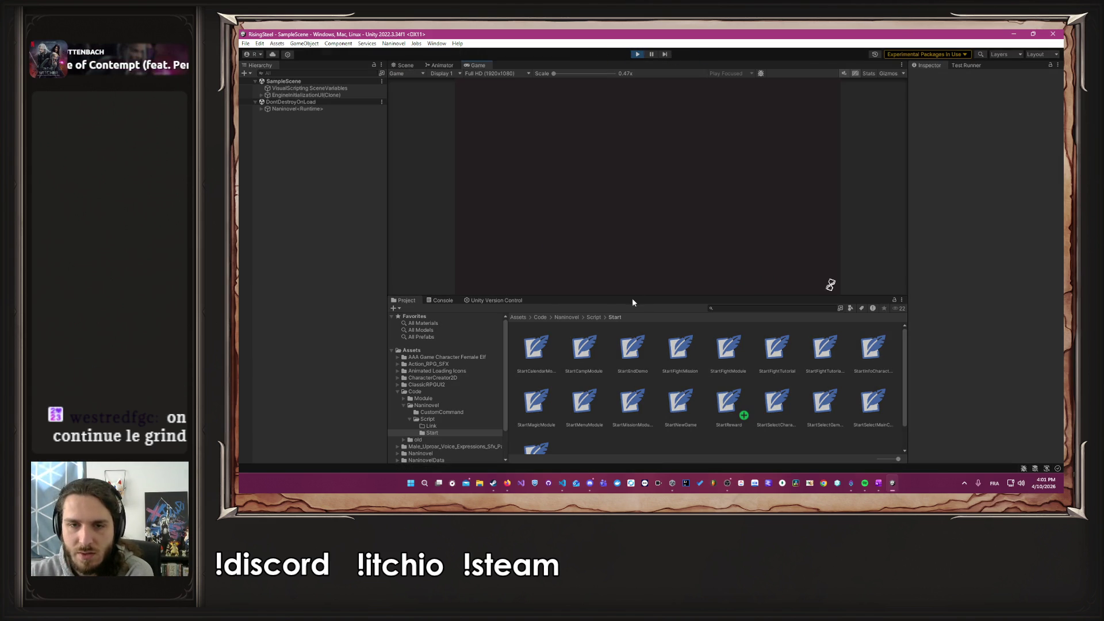
# Step: Retest the flow: continue, go to Settings, return to Title, and continue again
pyautogui.moveTo(632, 297); pyautogui.dragTo(638, 345)
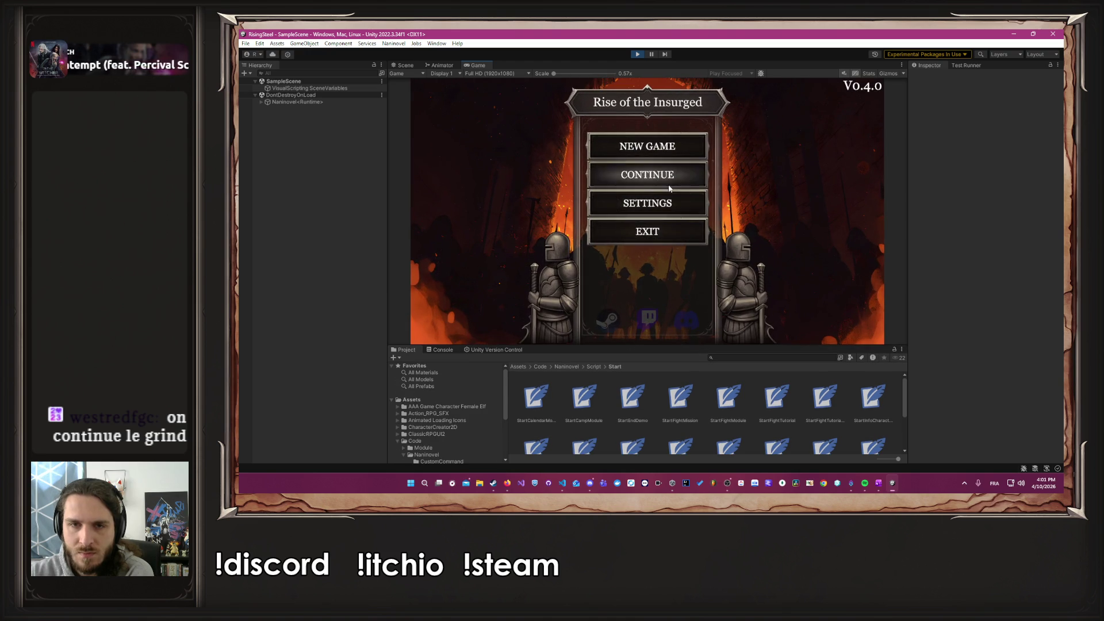
pyautogui.click(668, 185)
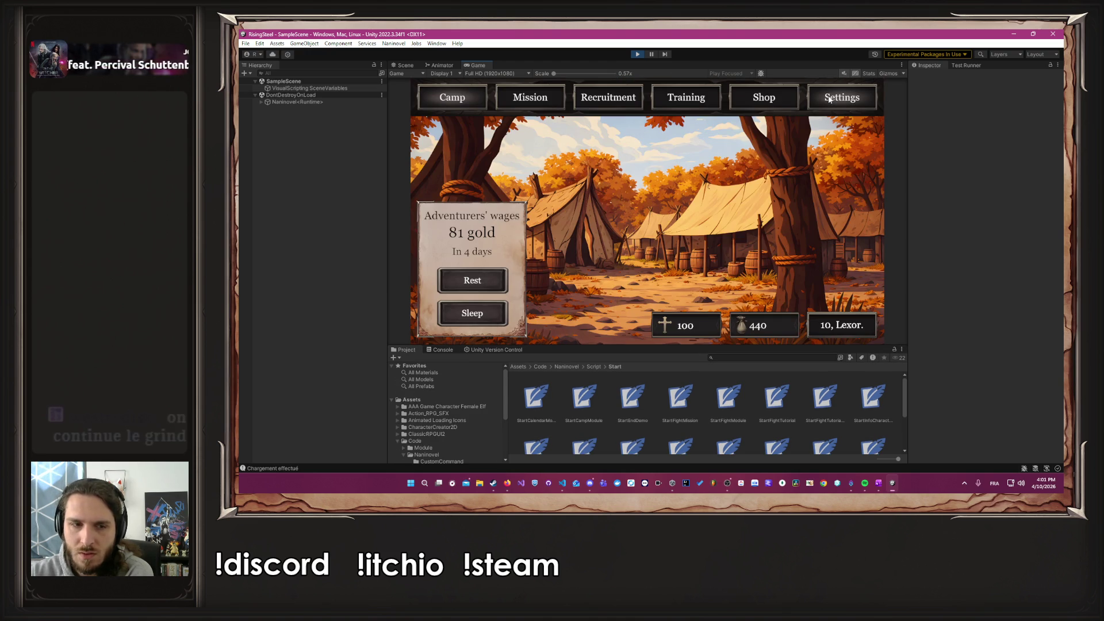
pyautogui.click(828, 98)
pyautogui.click(631, 211)
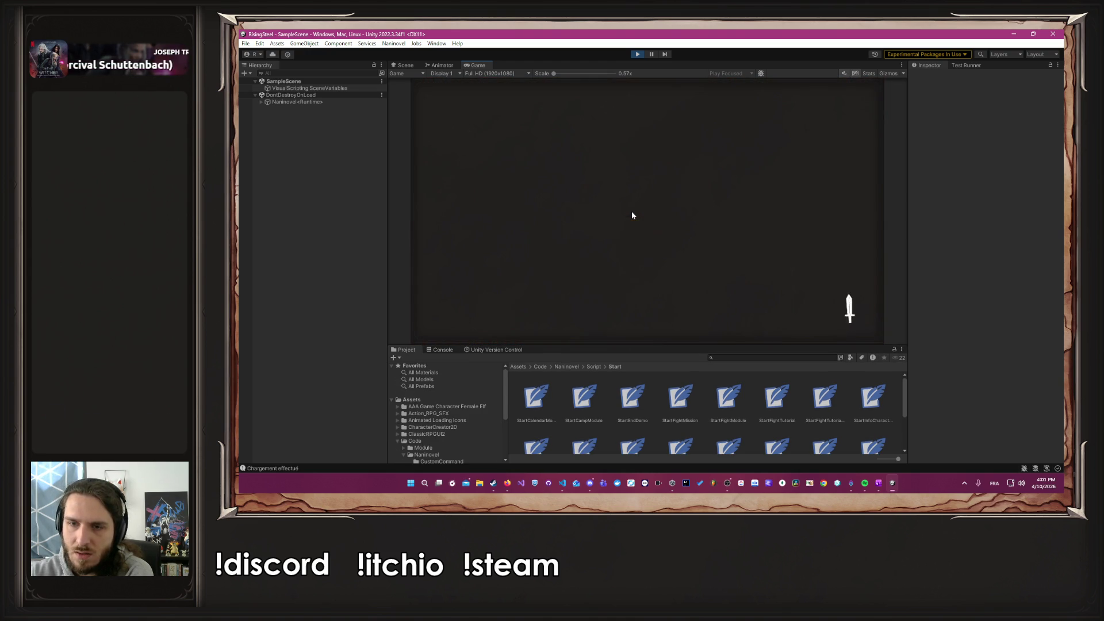
pyautogui.click(646, 183)
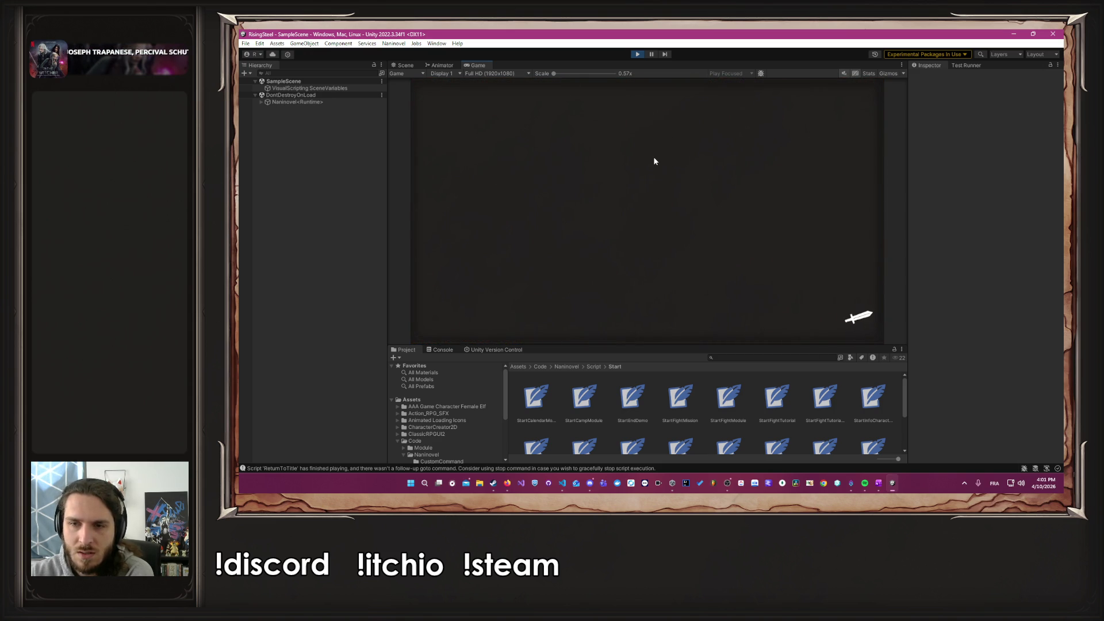
# Step: Use a Chicken from Albert's character sheet to restore his HP, then stop play mode
pyautogui.click(474, 194)
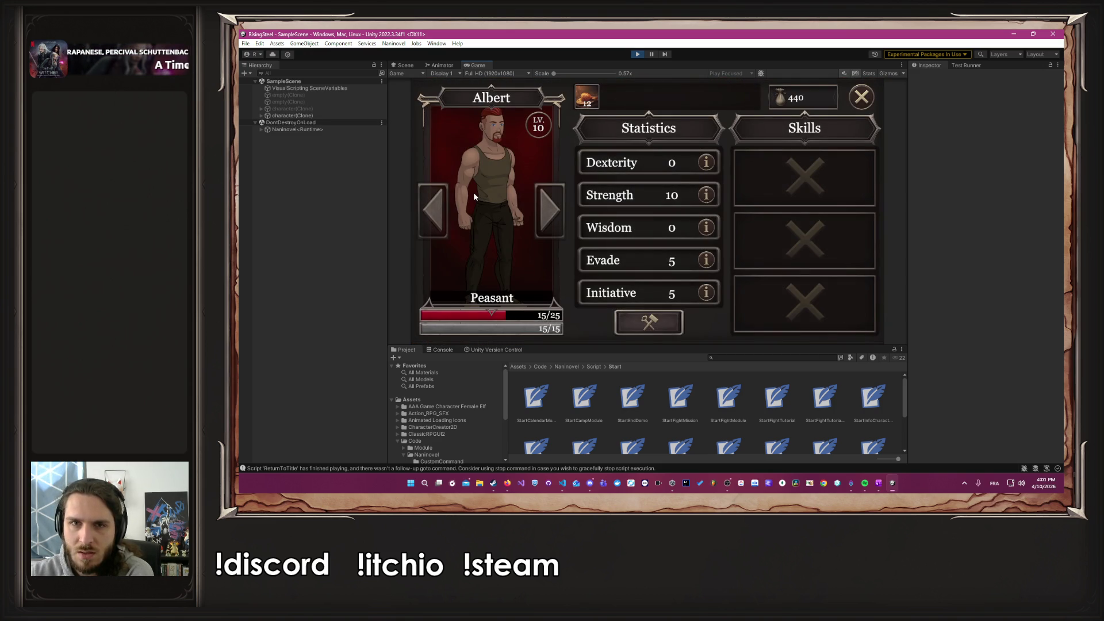
pyautogui.click(584, 102)
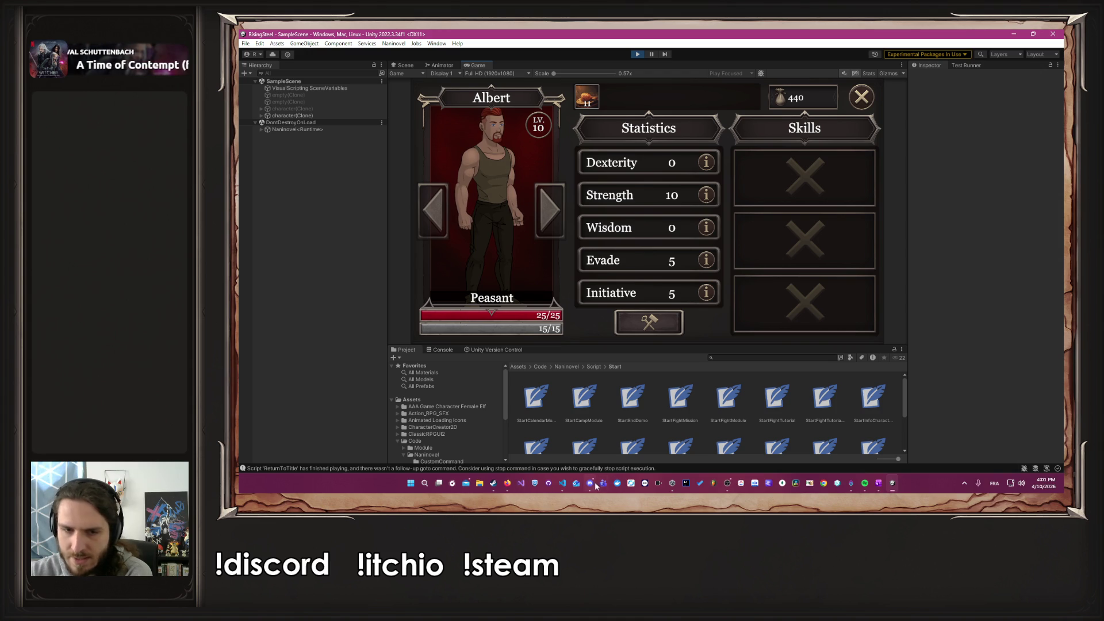
pyautogui.moveTo(593, 485)
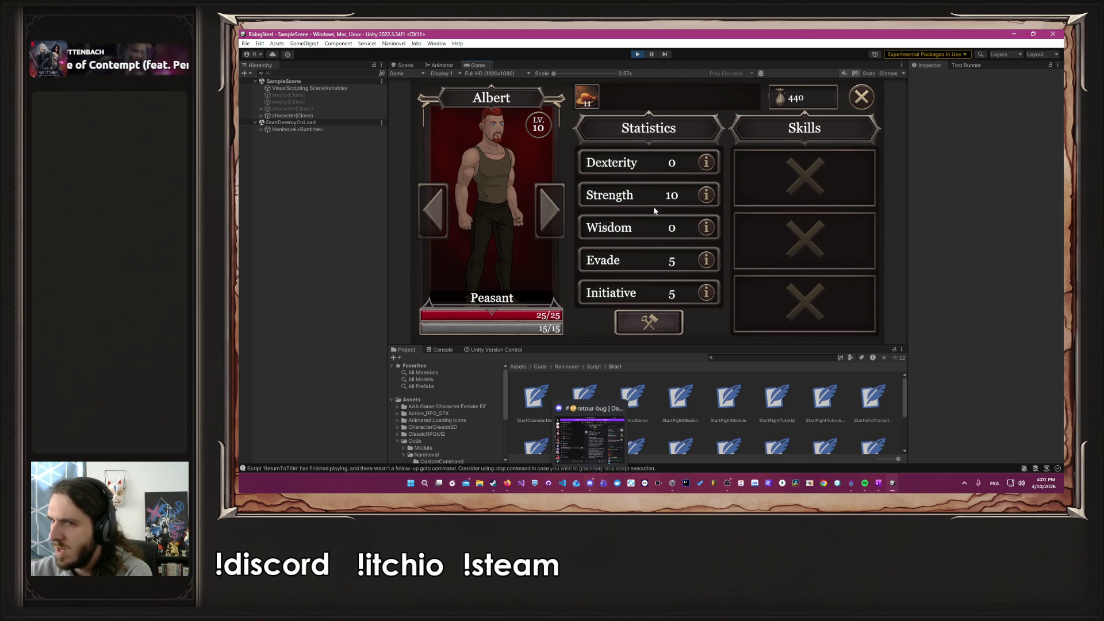
pyautogui.click(636, 54)
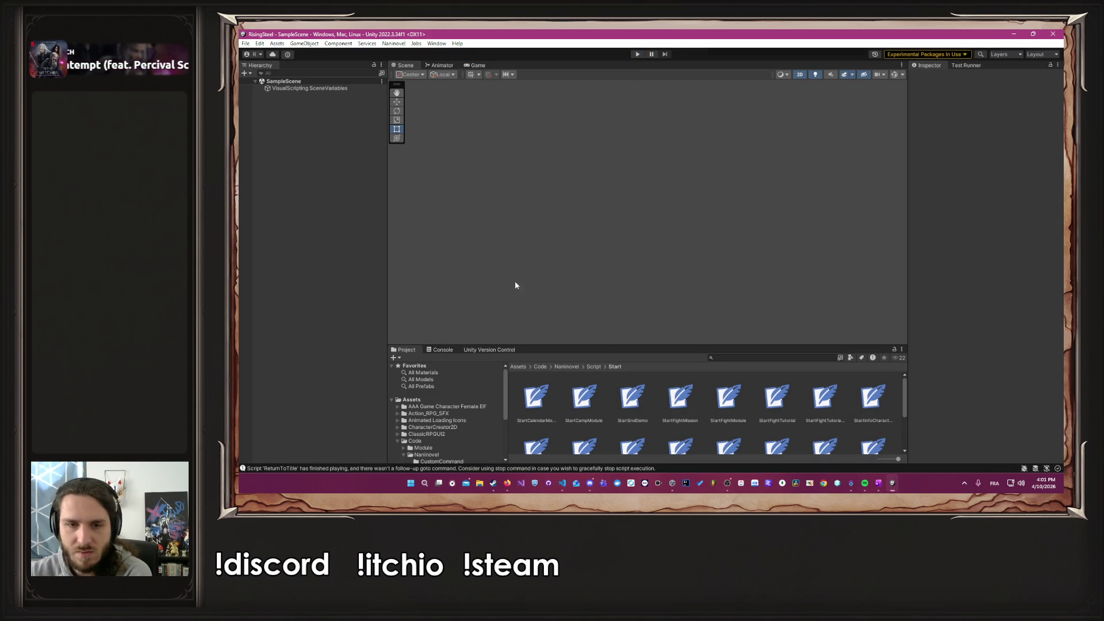
# Step: Enlarge the Project browser and dismiss the Naninovel menu
pyautogui.moveTo(604, 344); pyautogui.dragTo(603, 252)
pyautogui.click(393, 43)
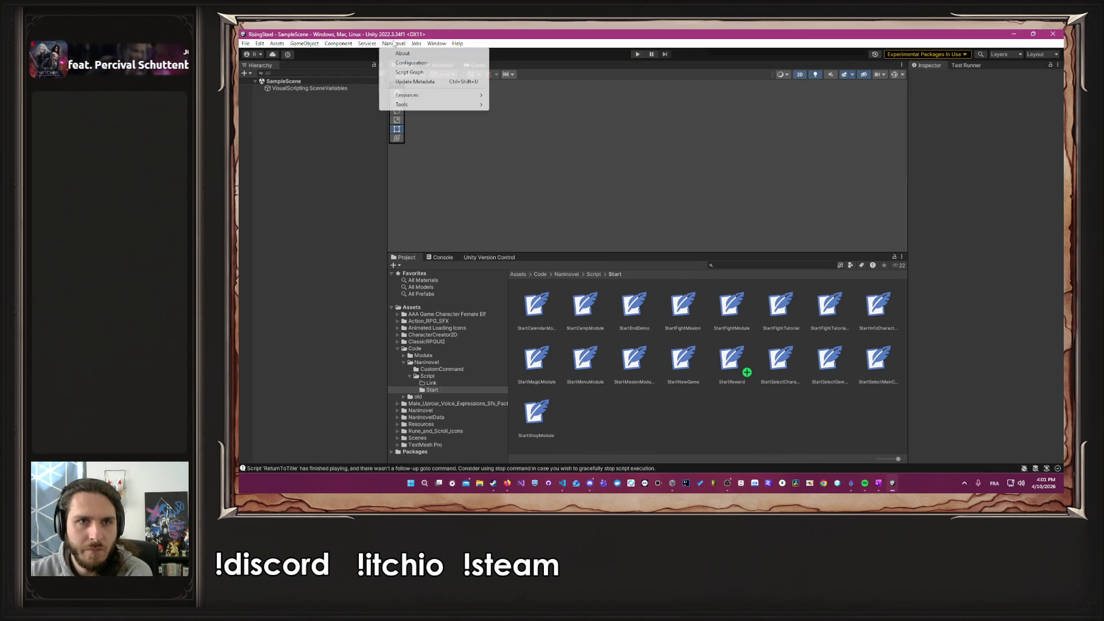
pyautogui.moveTo(409, 96)
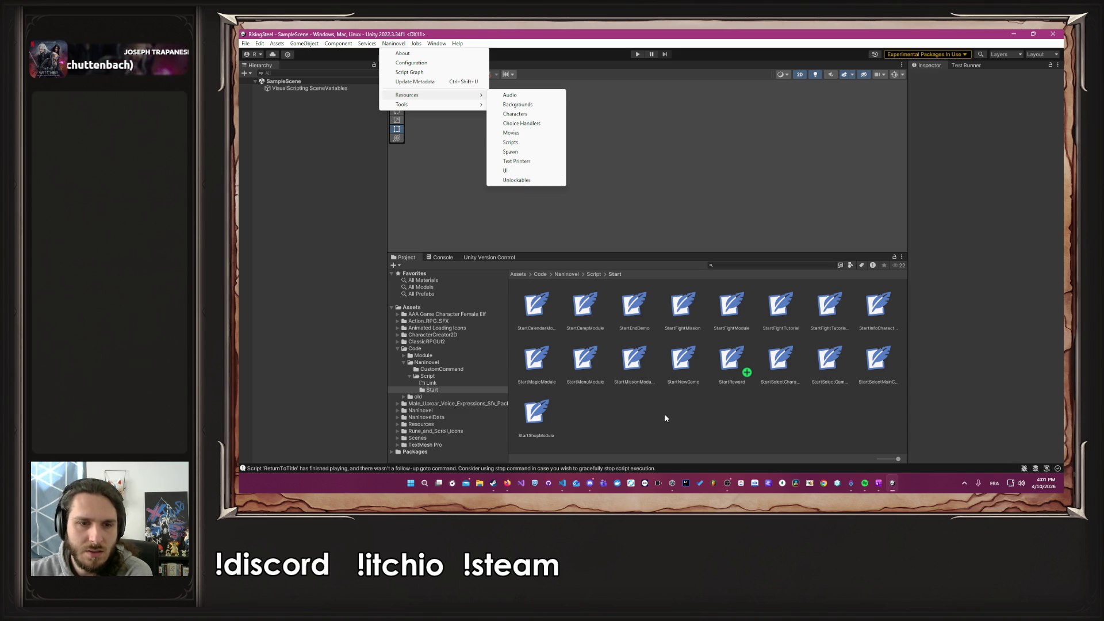
pyautogui.click(656, 418)
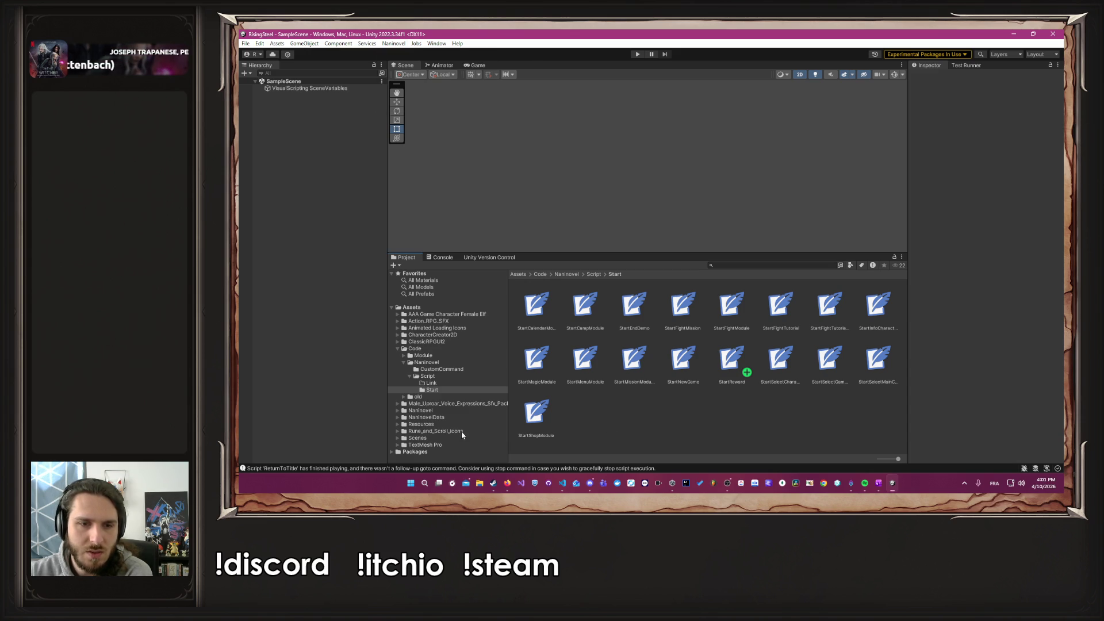
# Step: Collapse the Core, InfoCharacter and Menu folders and expand Mission down to UI/Scene/05-pages
pyautogui.click(407, 375)
pyautogui.click(404, 355)
pyautogui.scroll(-3, 404, 362)
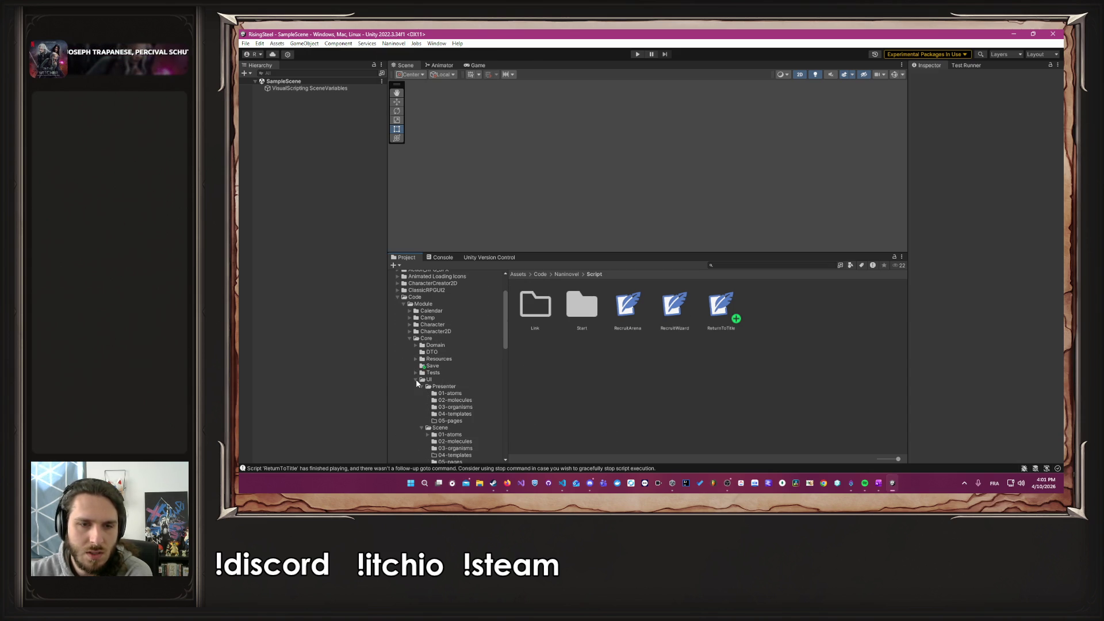
pyautogui.click(416, 379)
pyautogui.scroll(-2, 411, 357)
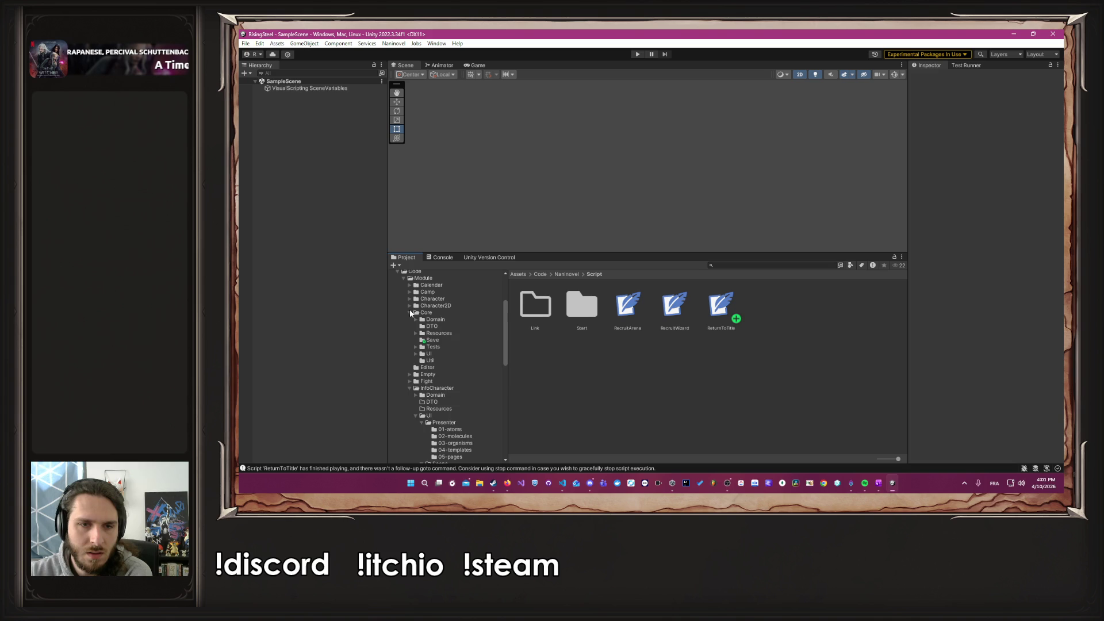
pyautogui.click(410, 312)
pyautogui.click(410, 340)
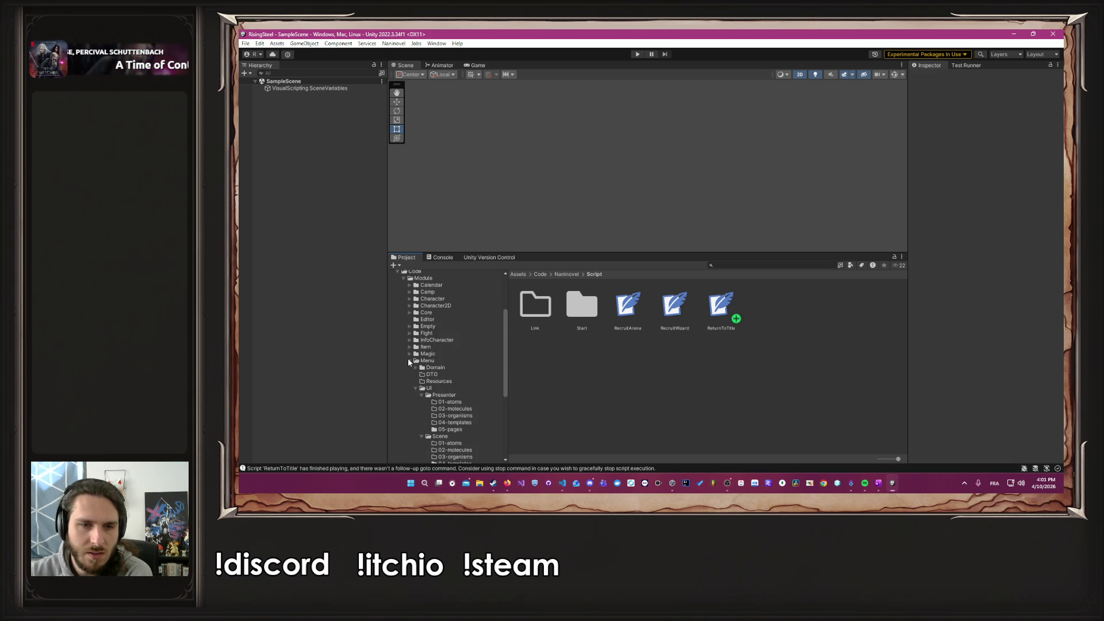
pyautogui.click(410, 360)
pyautogui.click(409, 368)
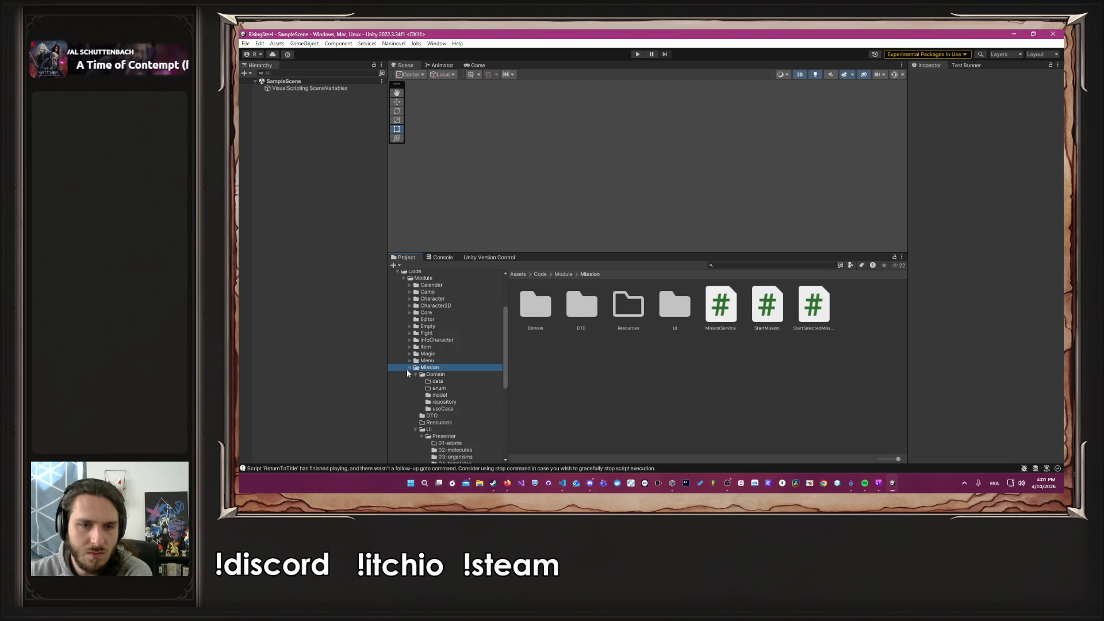
pyautogui.scroll(-3, 419, 374)
pyautogui.click(451, 435)
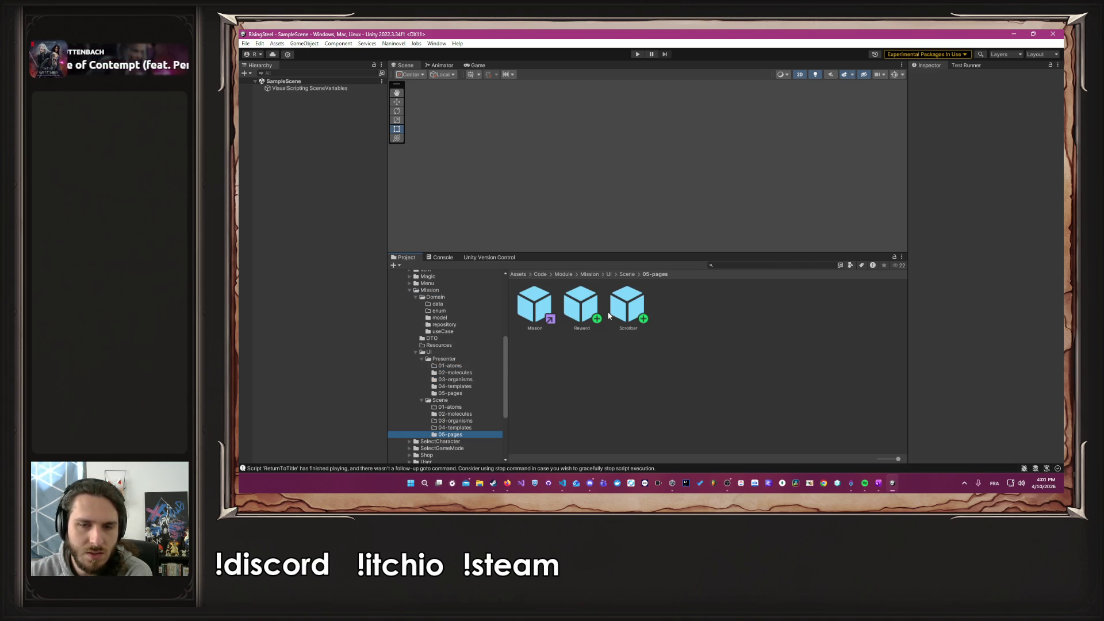
# Step: Open the Reward prefab and select the Item's Quantity text object in the Hierarchy
pyautogui.doubleClick(535, 313)
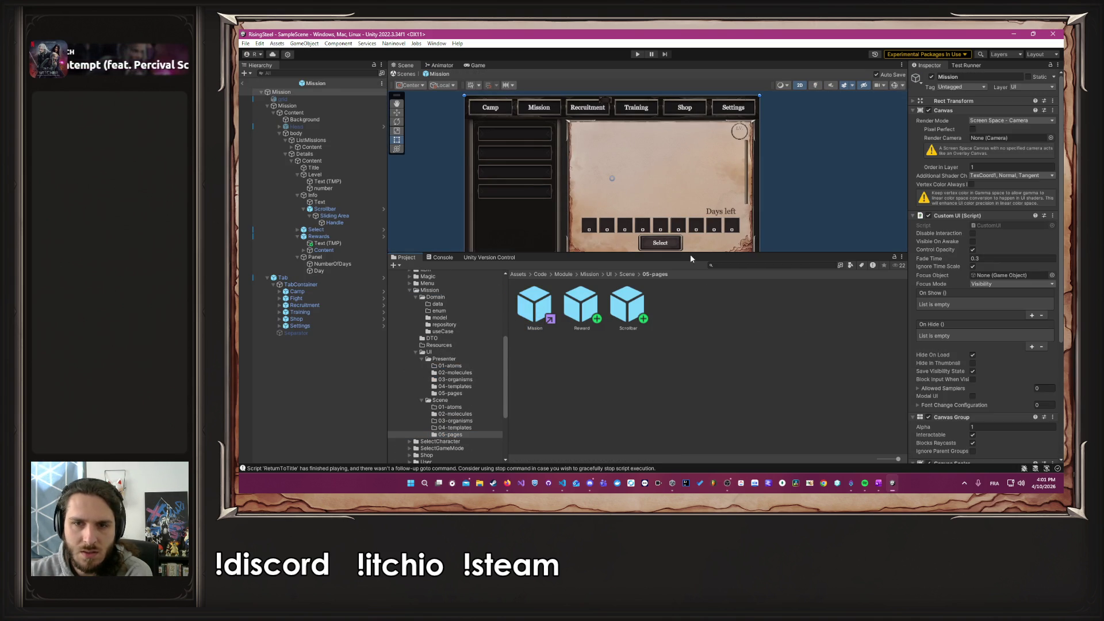
pyautogui.doubleClick(571, 299)
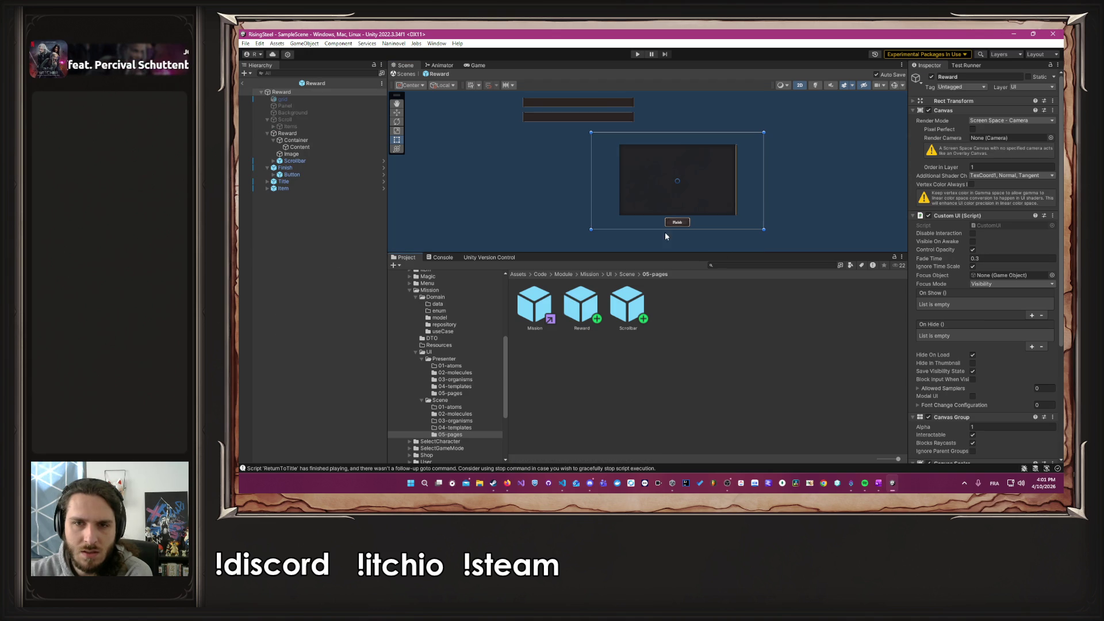
pyautogui.click(305, 99)
pyautogui.click(319, 181)
pyautogui.click(317, 188)
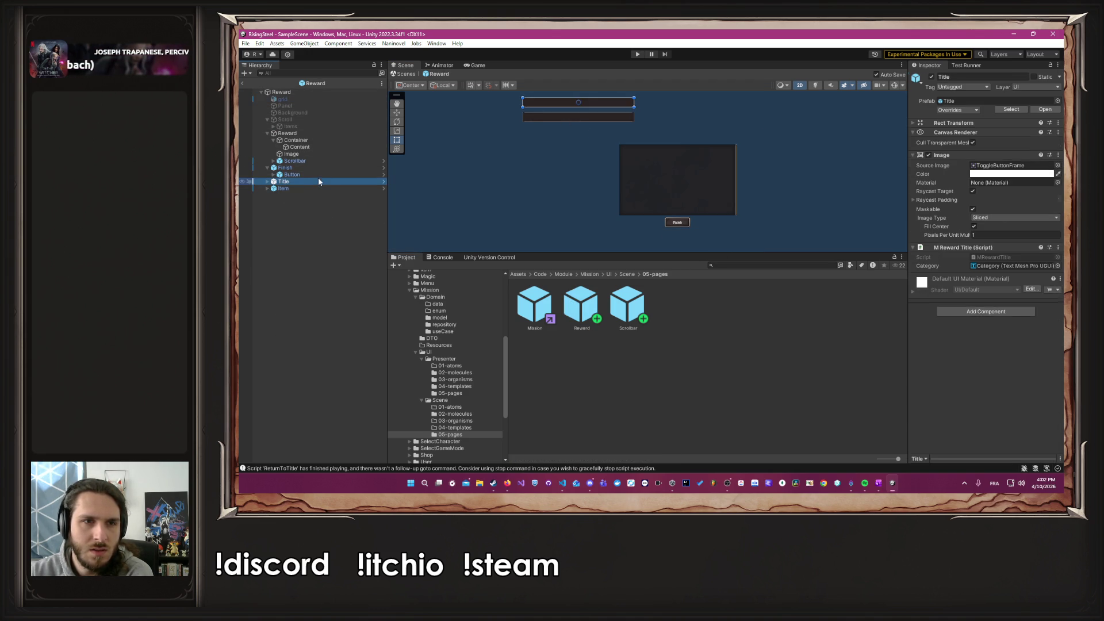
pyautogui.click(267, 188)
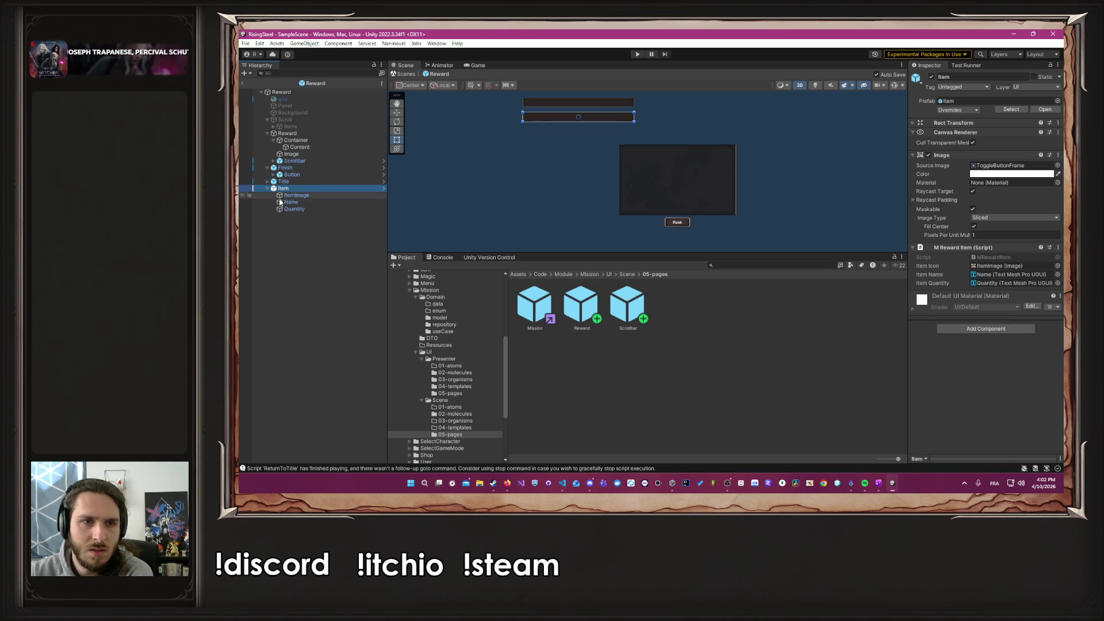
pyautogui.click(294, 208)
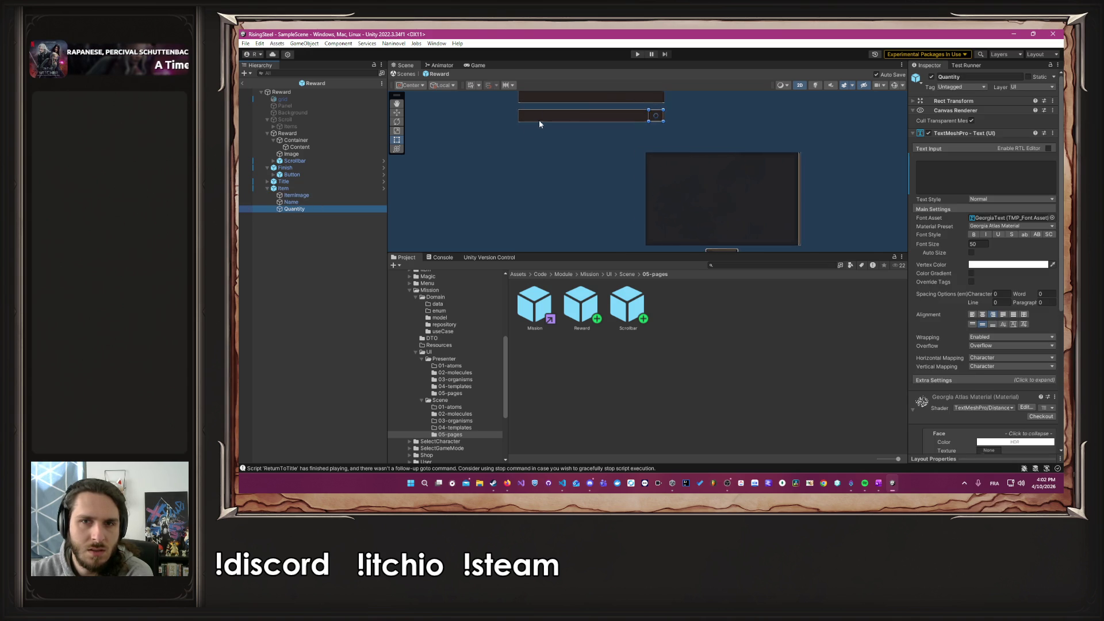
# Step: Widen the Quantity text box leftward and save the Reward prefab
pyautogui.scroll(5, 636, 106)
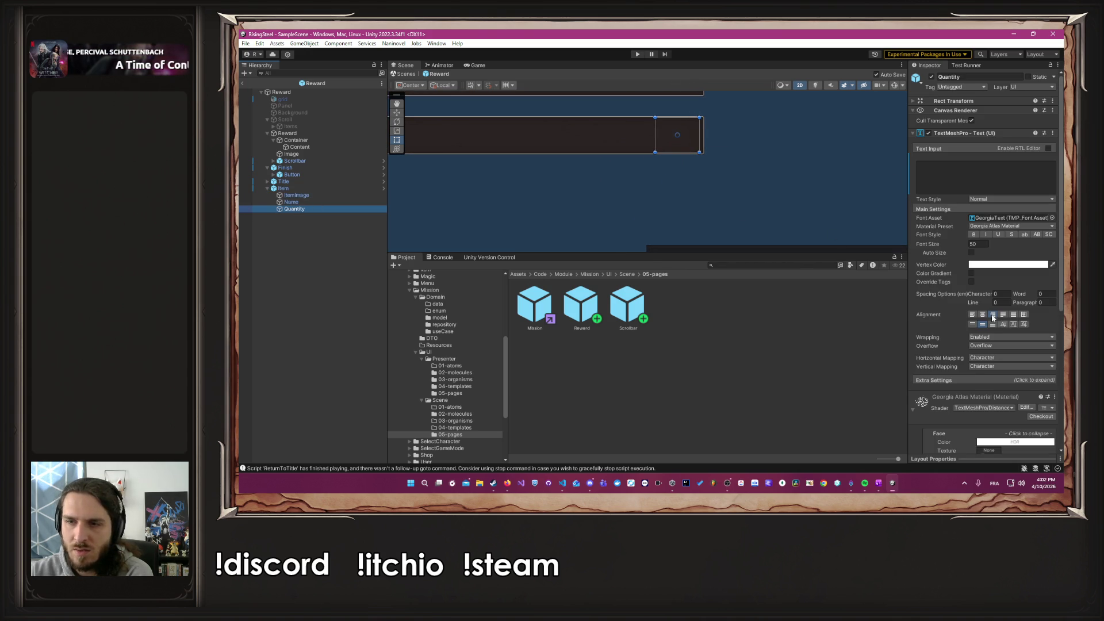
pyautogui.click(307, 203)
pyautogui.click(310, 209)
pyautogui.moveTo(656, 136)
pyautogui.mouseDown()
pyautogui.moveTo(469, 139)
pyautogui.moveTo(530, 129)
pyautogui.mouseUp()
pyautogui.hotkey('ctrl', 's')
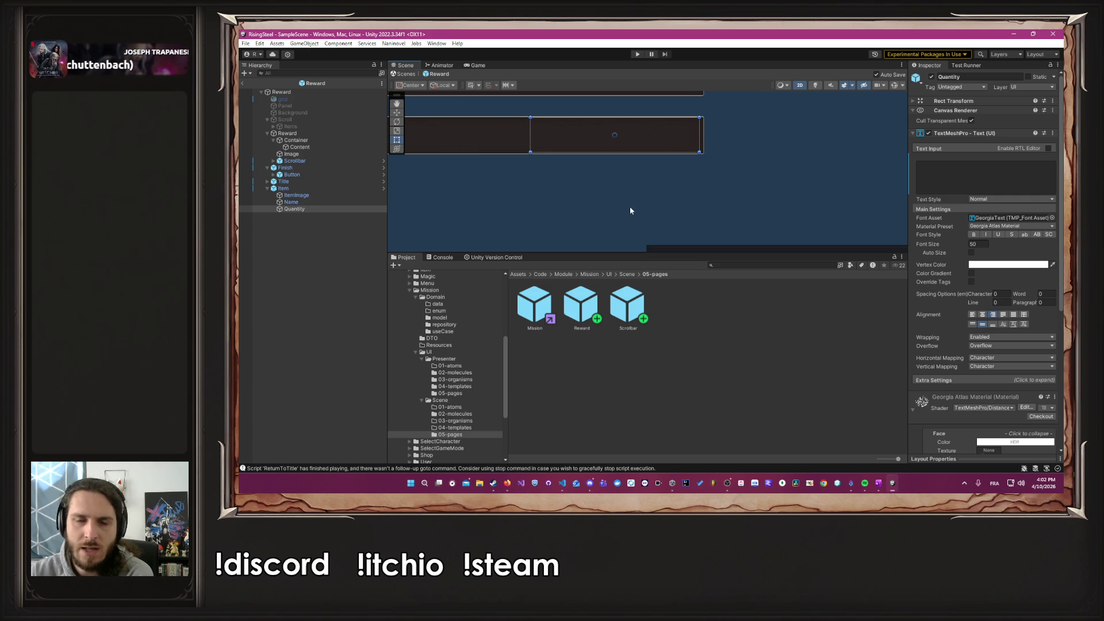
pyautogui.click(629, 211)
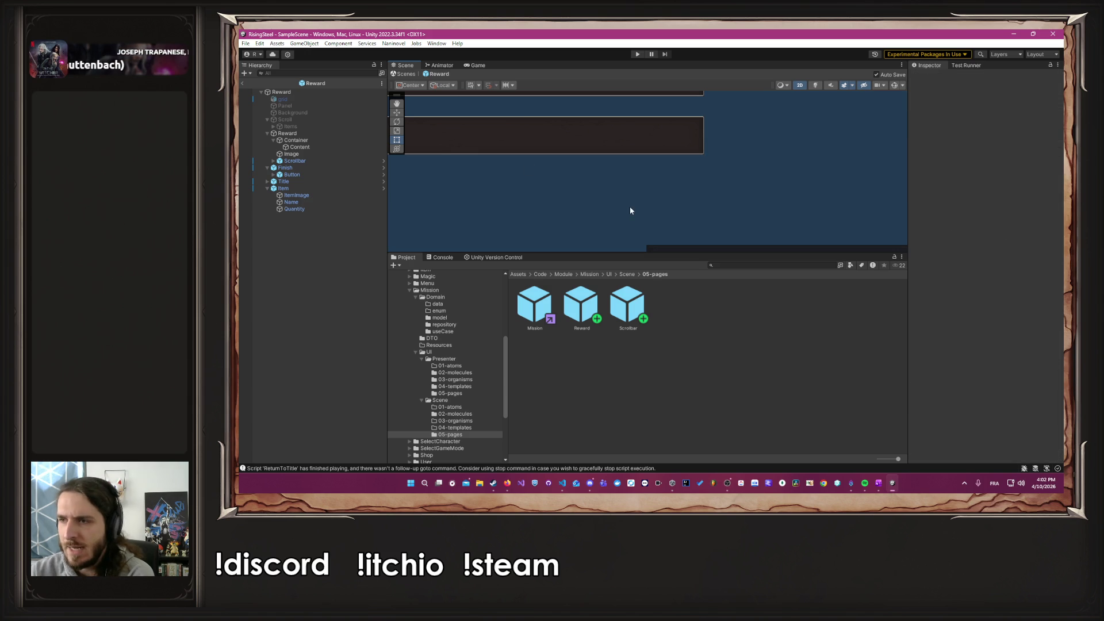
pyautogui.click(332, 207)
pyautogui.click(1022, 188)
pyautogui.write('x1000000000')
pyautogui.click(359, 202)
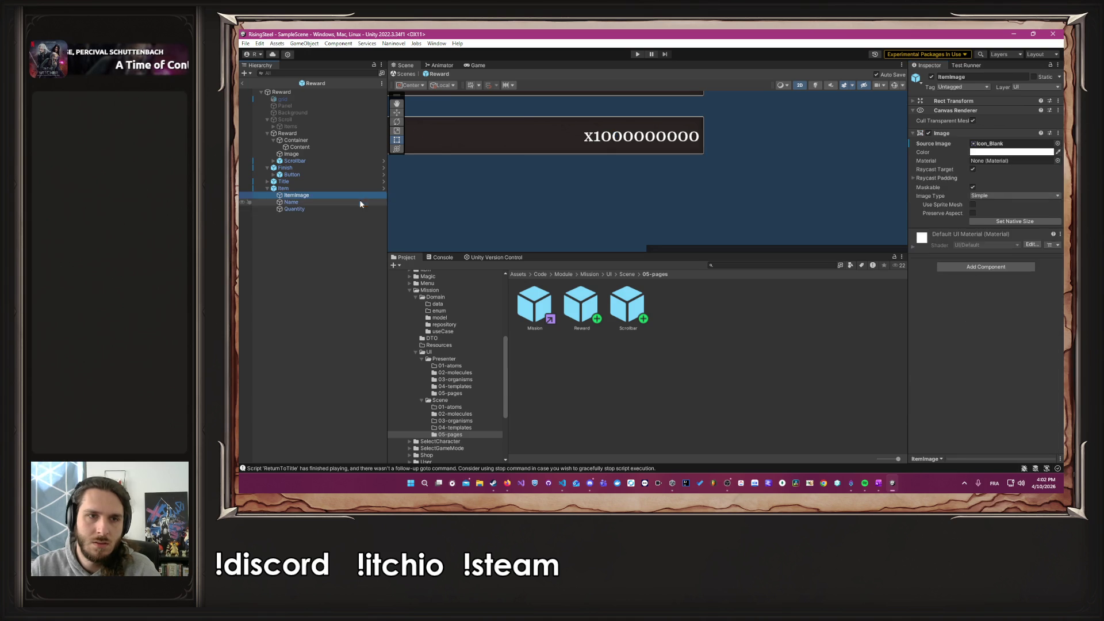
pyautogui.scroll(-3, 467, 206)
pyautogui.moveTo(571, 206); pyautogui.dragTo(698, 213)
pyautogui.click(954, 180)
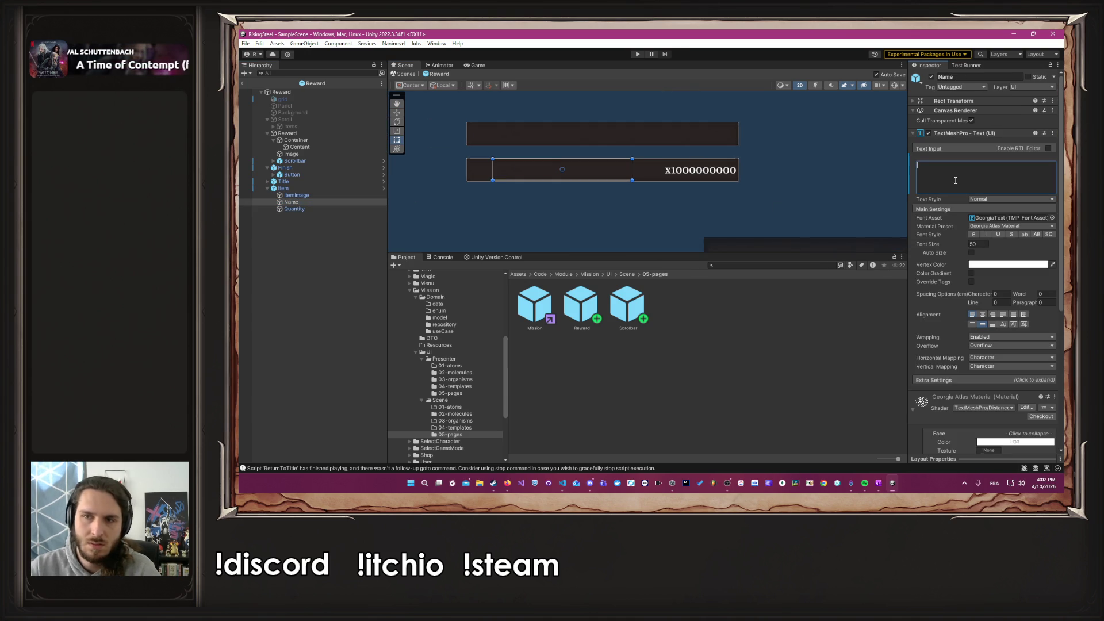
pyautogui.write('Hello')
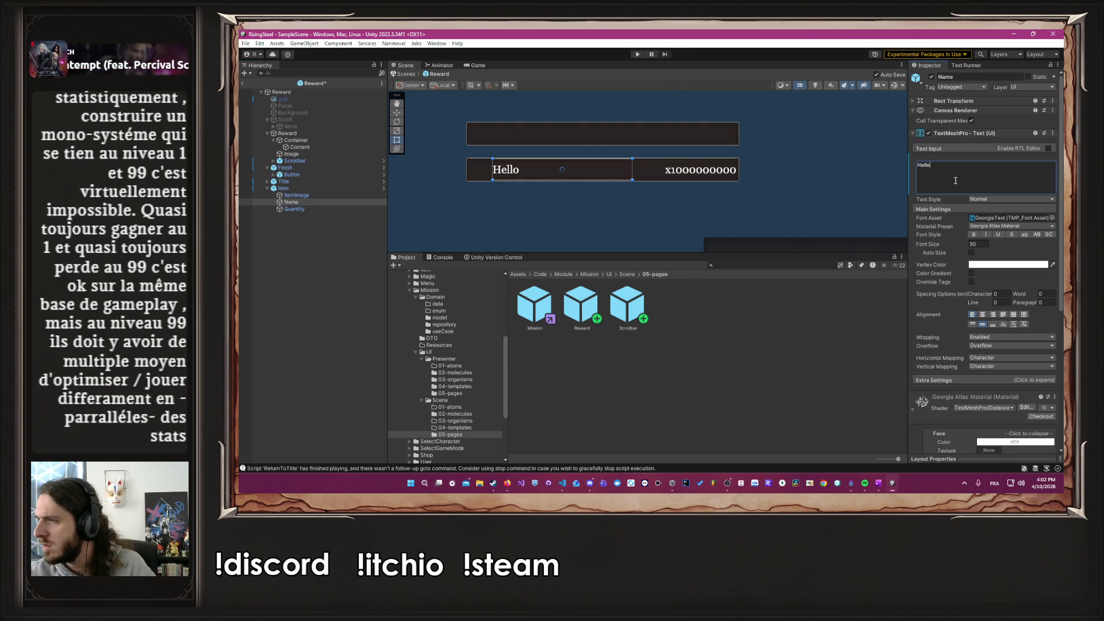
pyautogui.press('BackSpace')
pyautogui.press('BackSpace')
pyautogui.press('BackSpace')
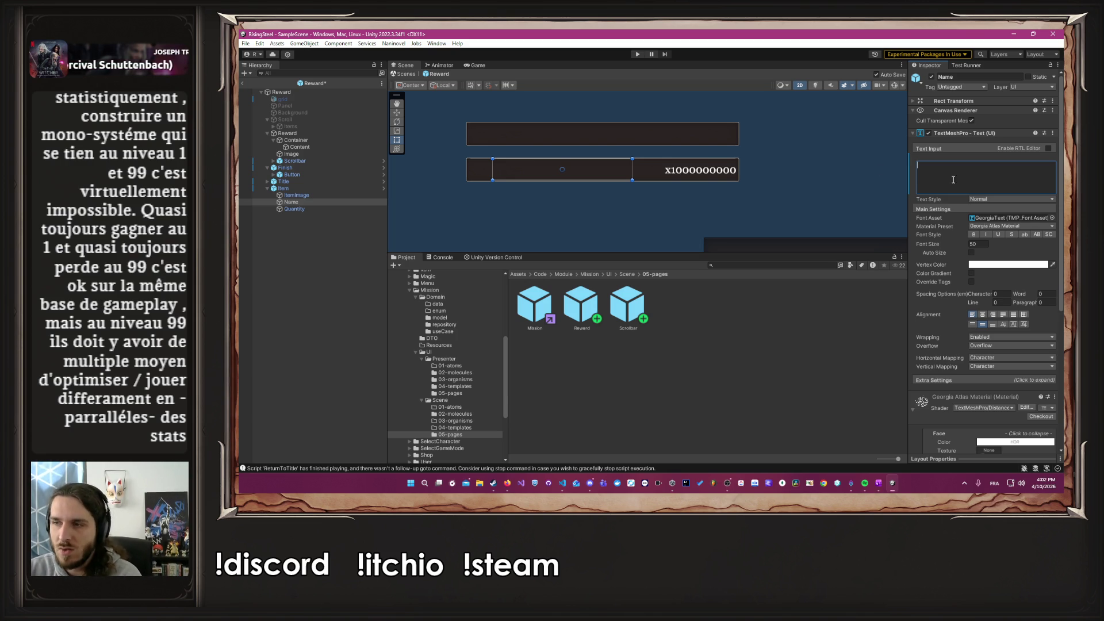
pyautogui.click(294, 209)
pyautogui.click(993, 171)
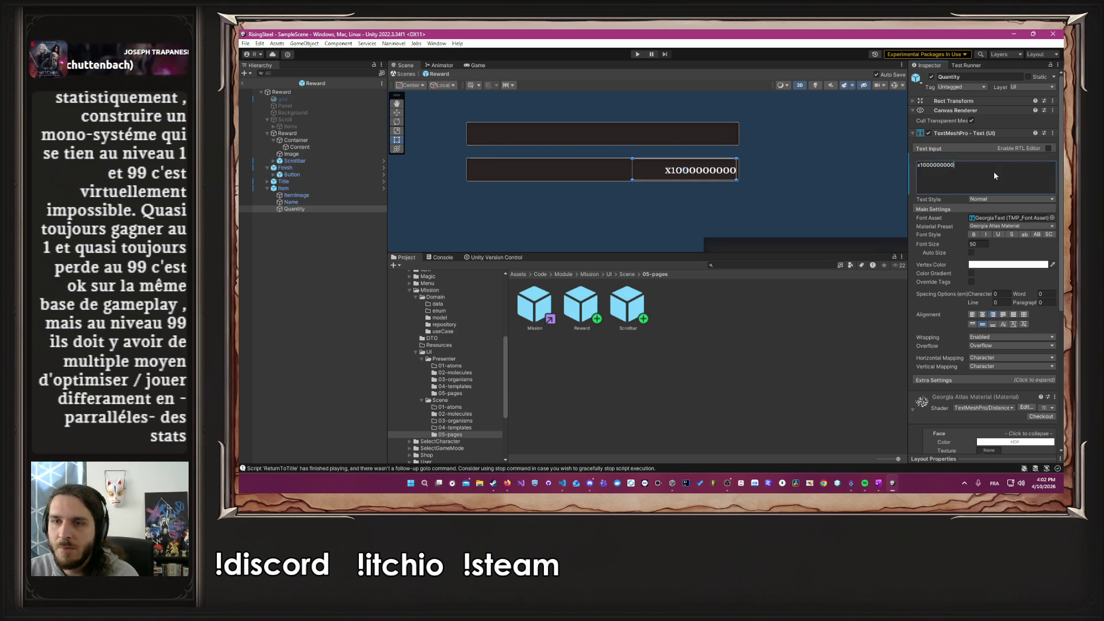
pyautogui.hotkey('ctrl', 'a')
pyautogui.press('BackSpace')
pyautogui.hotkey('ctrl', 's')
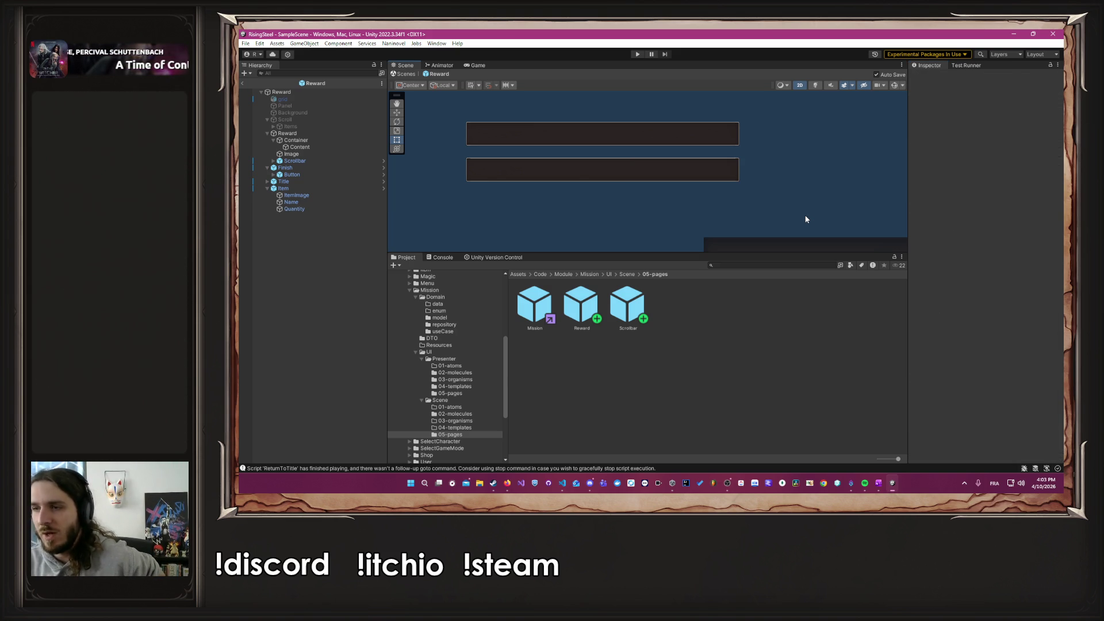
# Step: Frame the whole reward panel, then bring up the ClickUp task list
pyautogui.scroll(-3, 762, 216)
pyautogui.moveTo(760, 220); pyautogui.dragTo(661, 154)
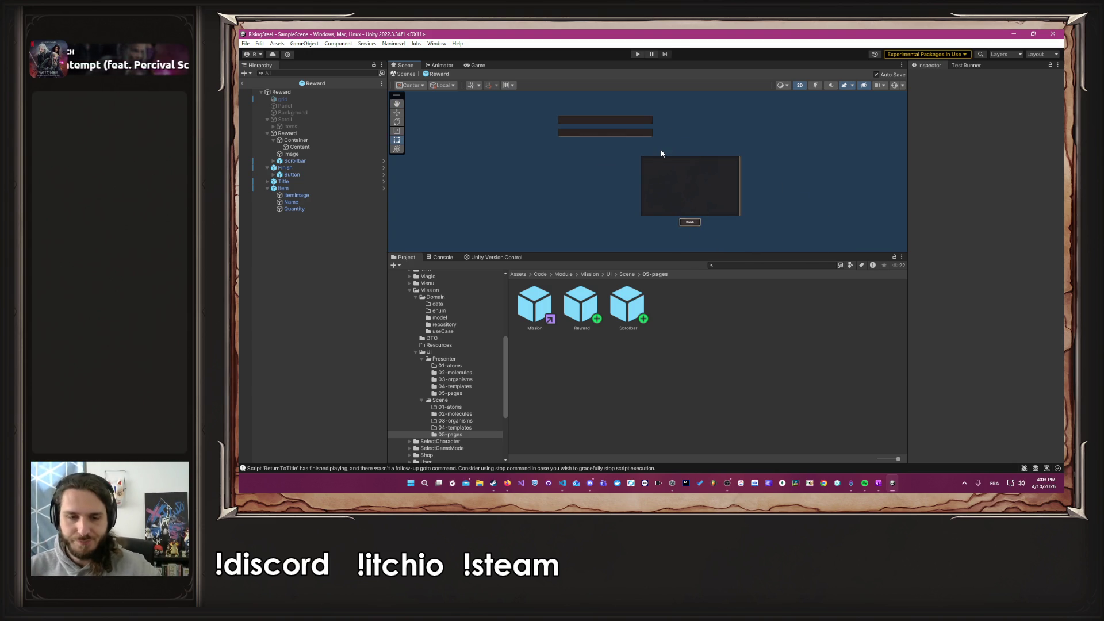
pyautogui.click(740, 483)
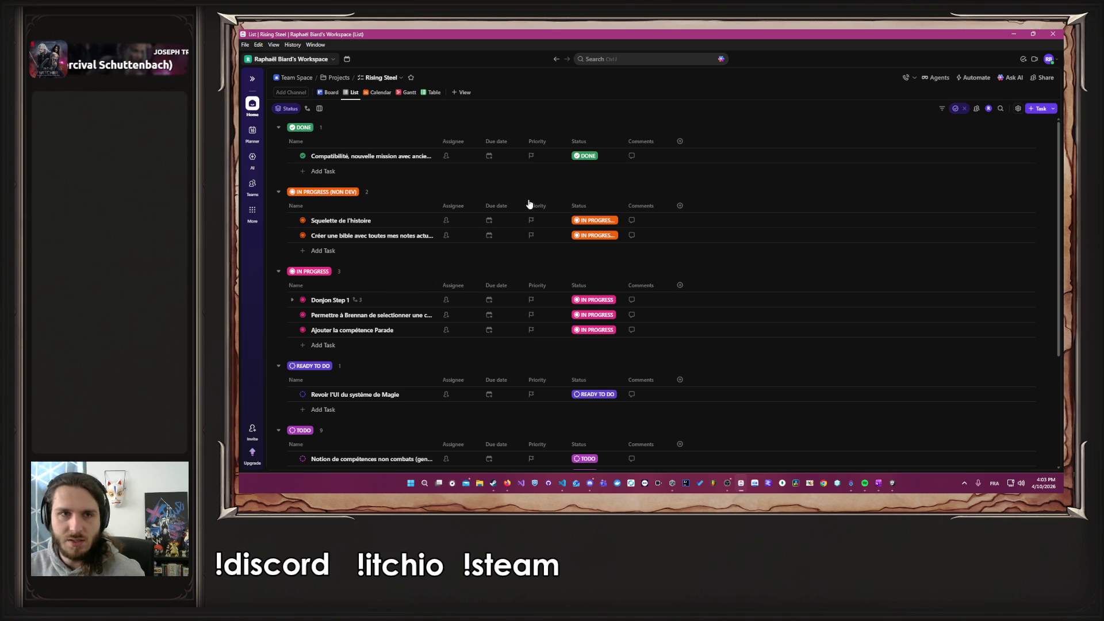
# Step: Switch to the board view and move 'Fixer une esquive maximal' to READY TO DO
pyautogui.click(326, 92)
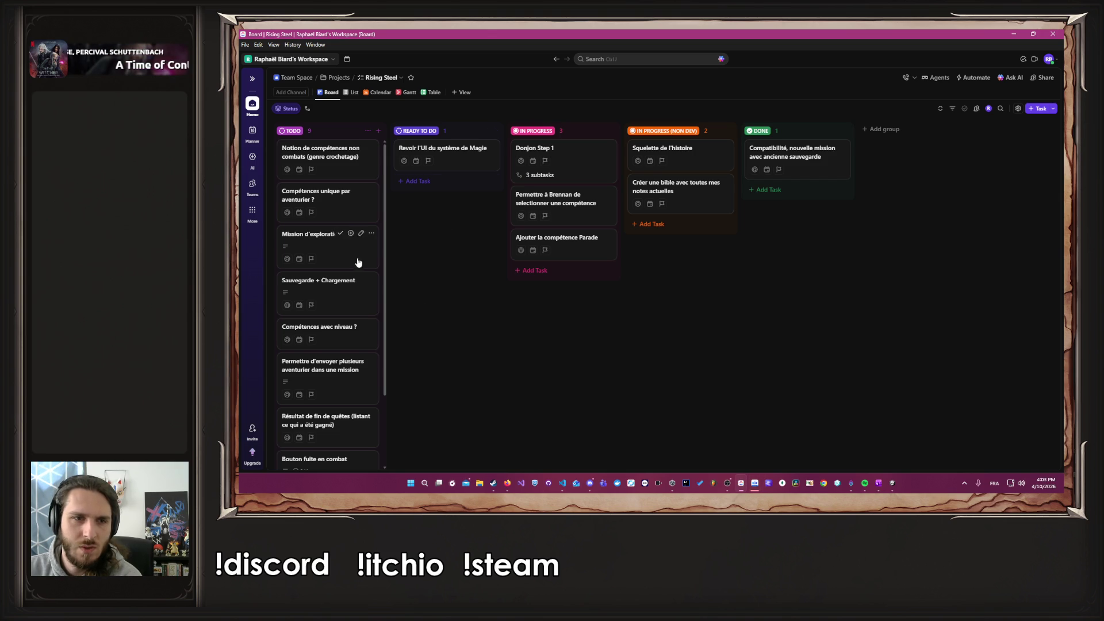
pyautogui.scroll(-3, 372, 299)
pyautogui.moveTo(352, 430)
pyautogui.mouseDown()
pyautogui.moveTo(470, 261)
pyautogui.moveTo(458, 183)
pyautogui.mouseUp()
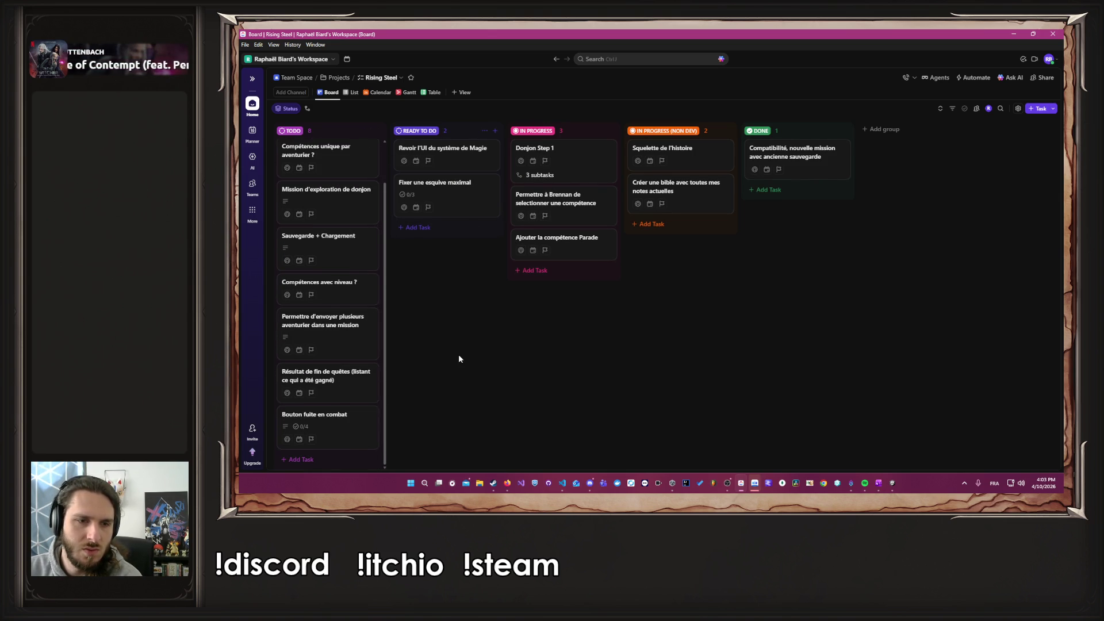
# Step: Mark Bouton fuite en combat, Résultat de fin de quêtes, Sauvegarde + Chargement and Mission d'exploration de donjon done
pyautogui.click(338, 414)
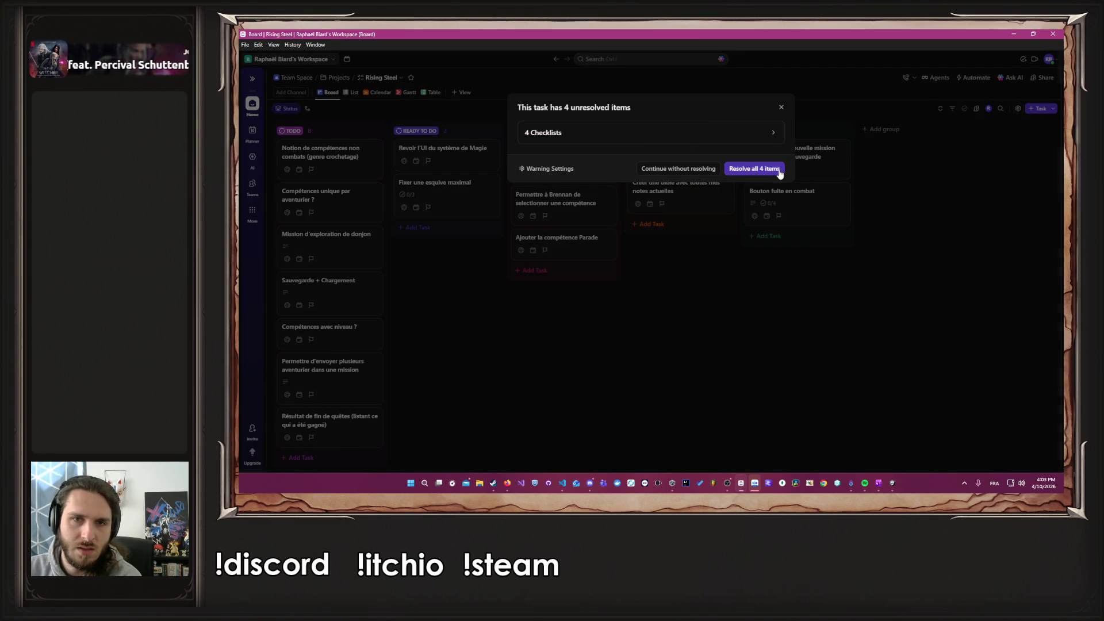
pyautogui.click(776, 169)
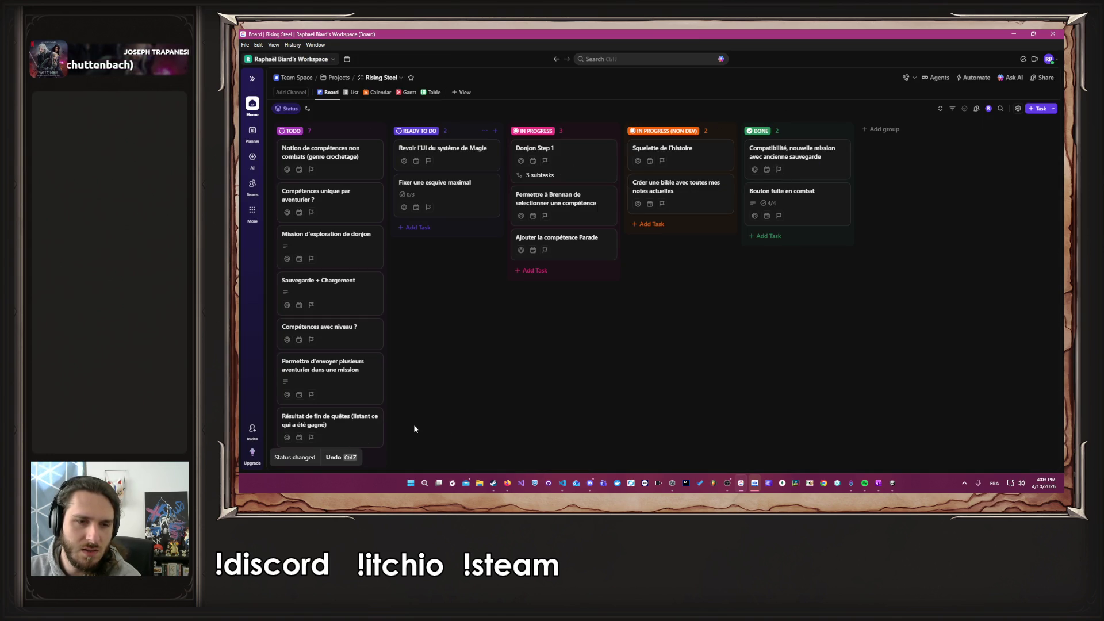
pyautogui.click(343, 417)
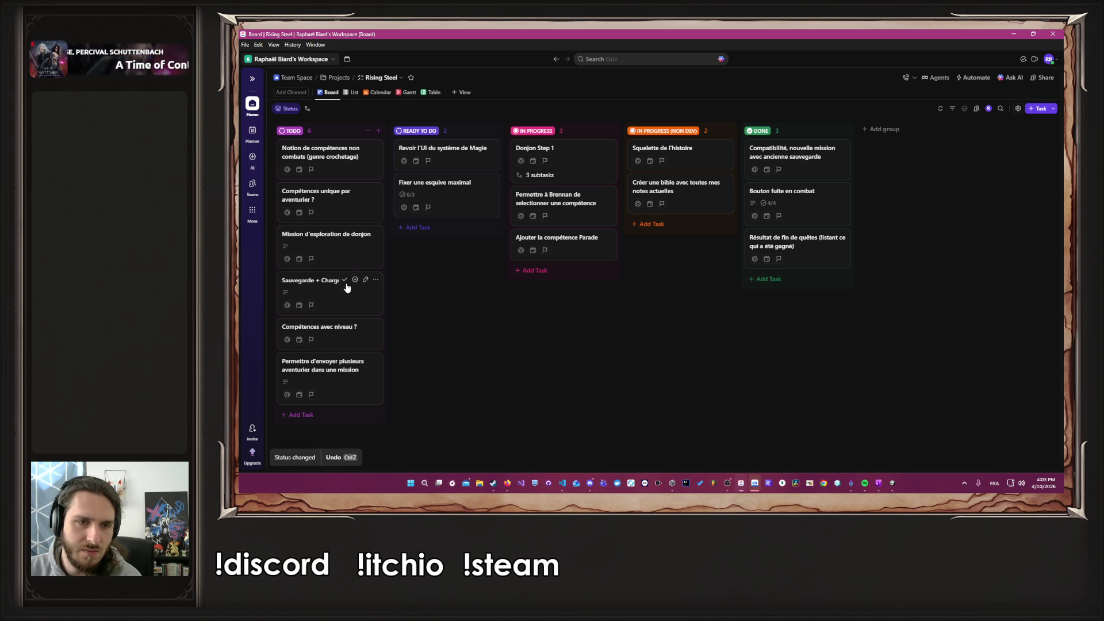
pyautogui.click(344, 280)
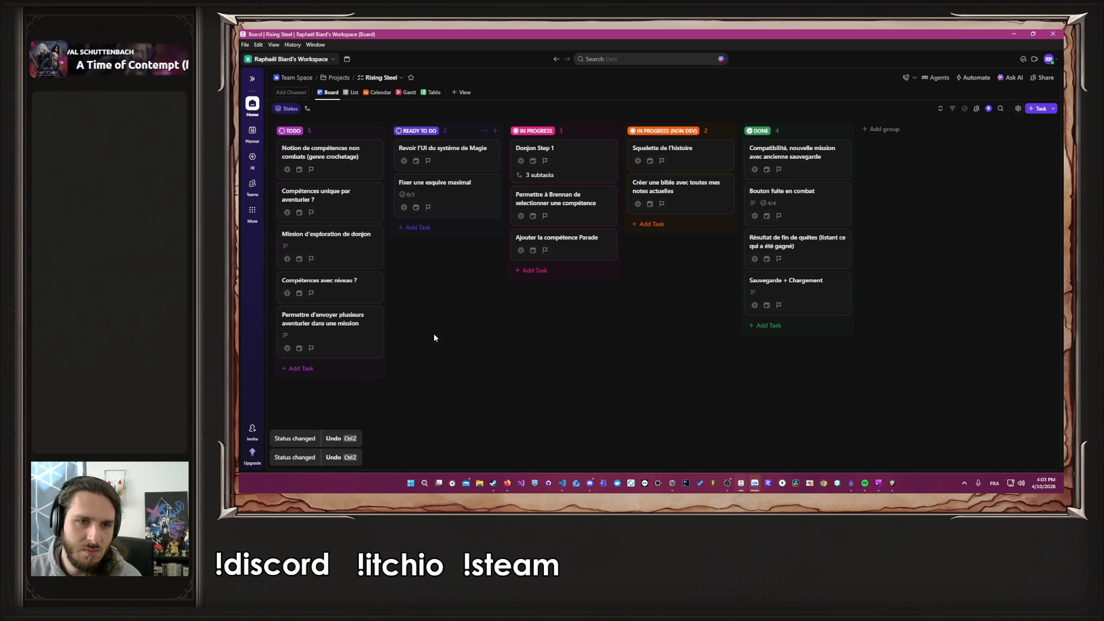
pyautogui.click(351, 234)
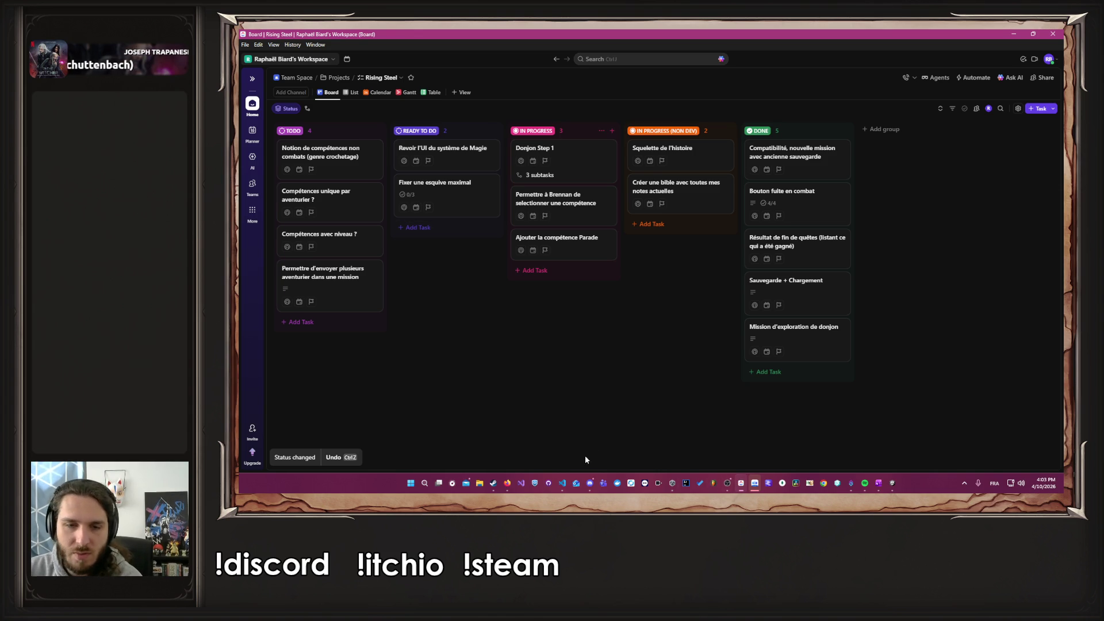
pyautogui.click(592, 483)
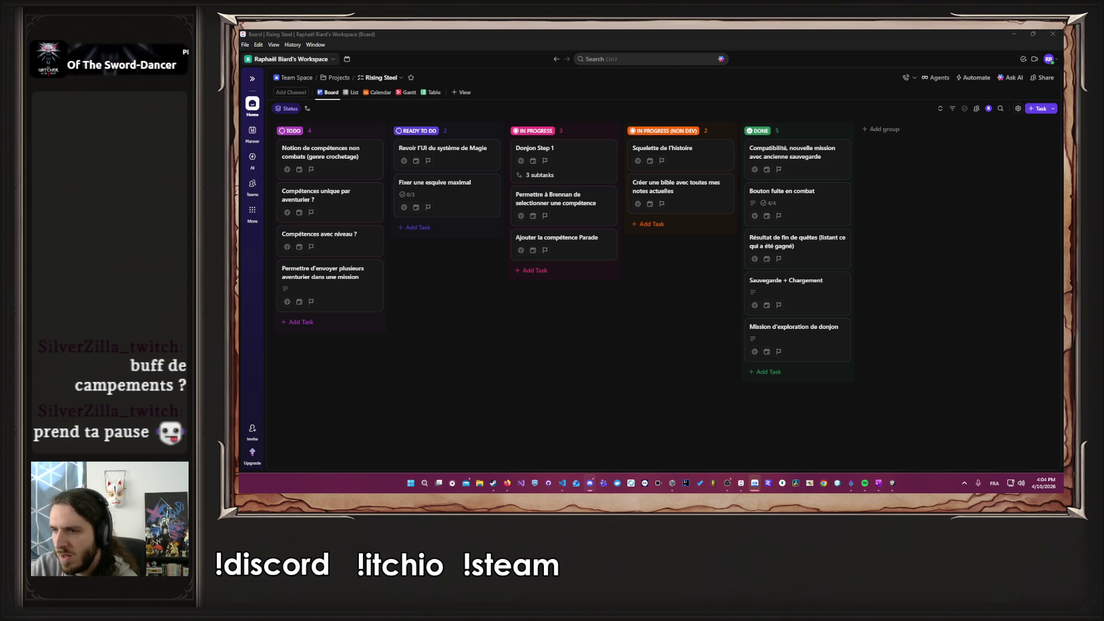
pyautogui.hotkey('alt', 'Tab')
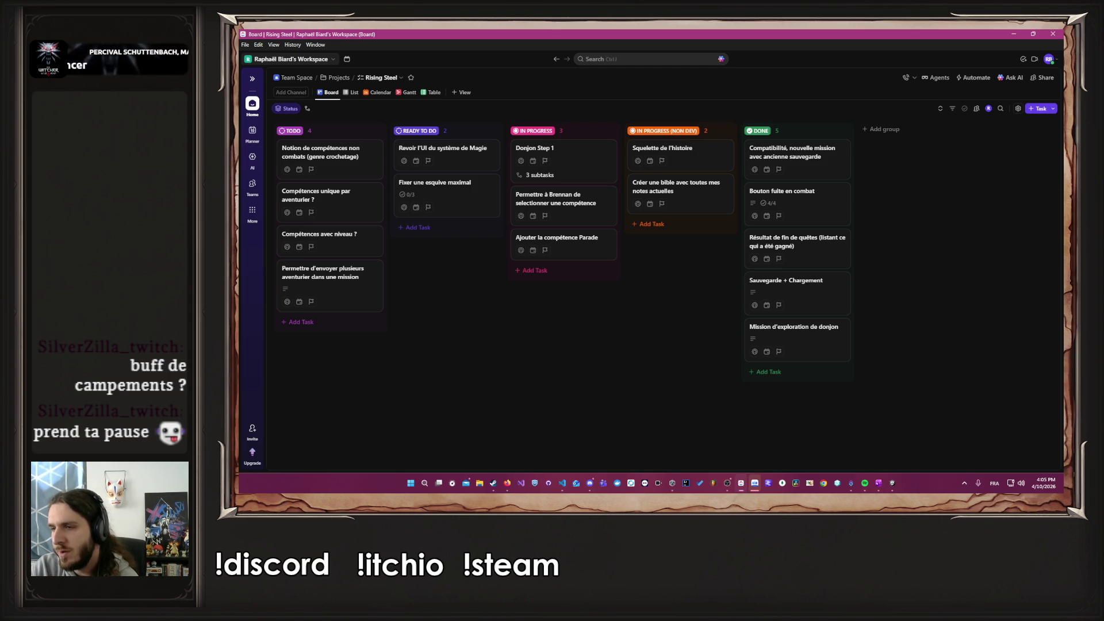
pyautogui.hotkey('alt', 'Tab')
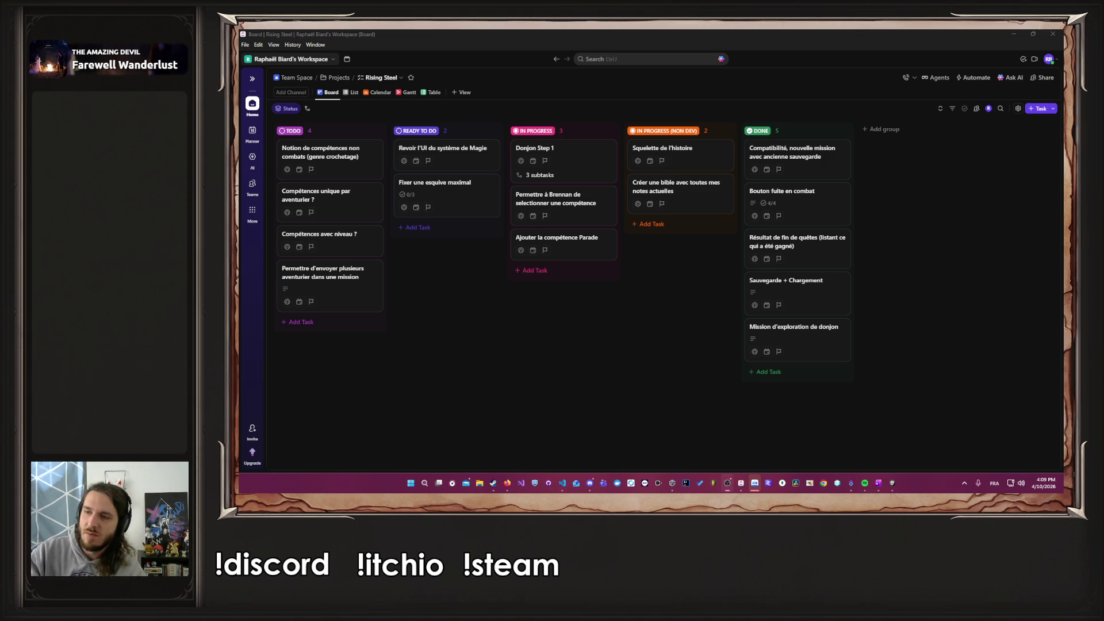
# Step: Minimize ClickUp and Apidog and bring the RisingSteel Unity Editor to the front
pyautogui.click(1013, 33)
pyautogui.click(1029, 37)
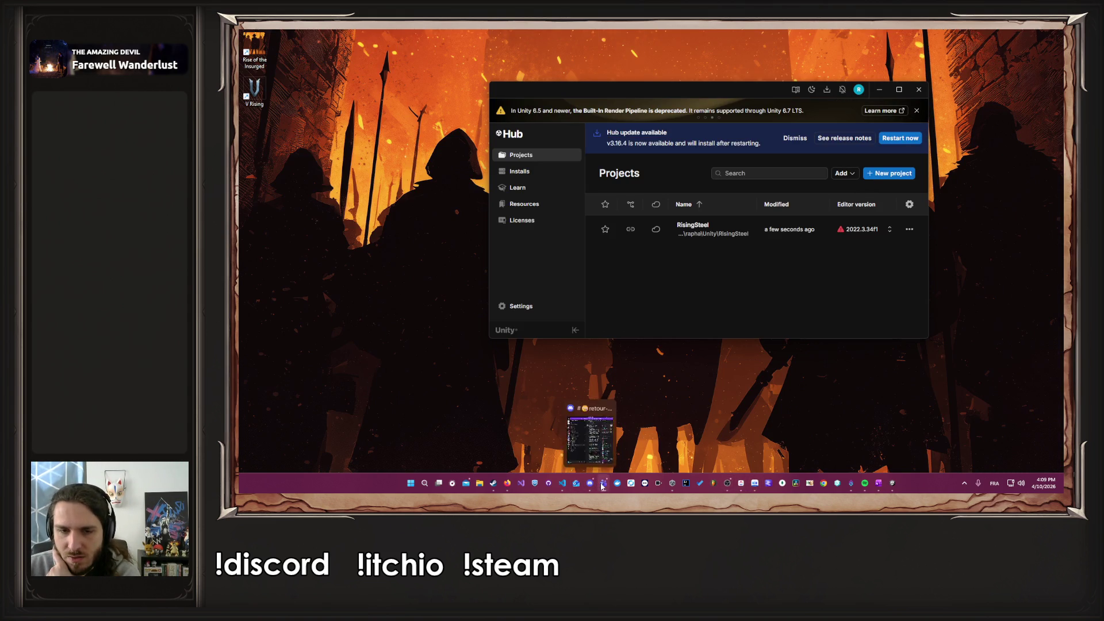
pyautogui.rightClick(596, 482)
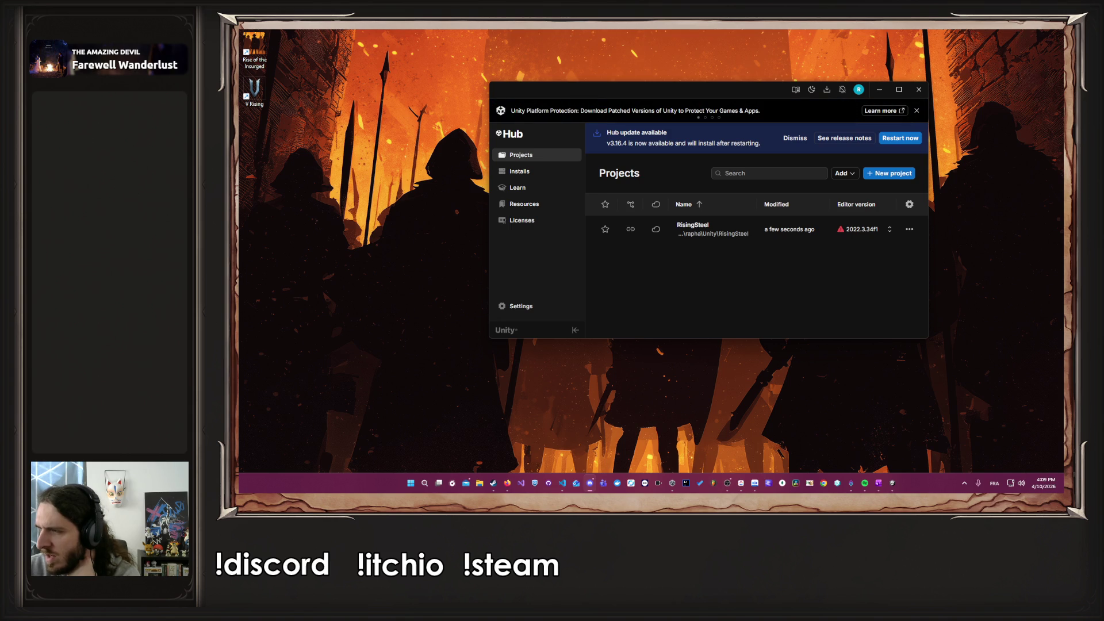
pyautogui.click(892, 483)
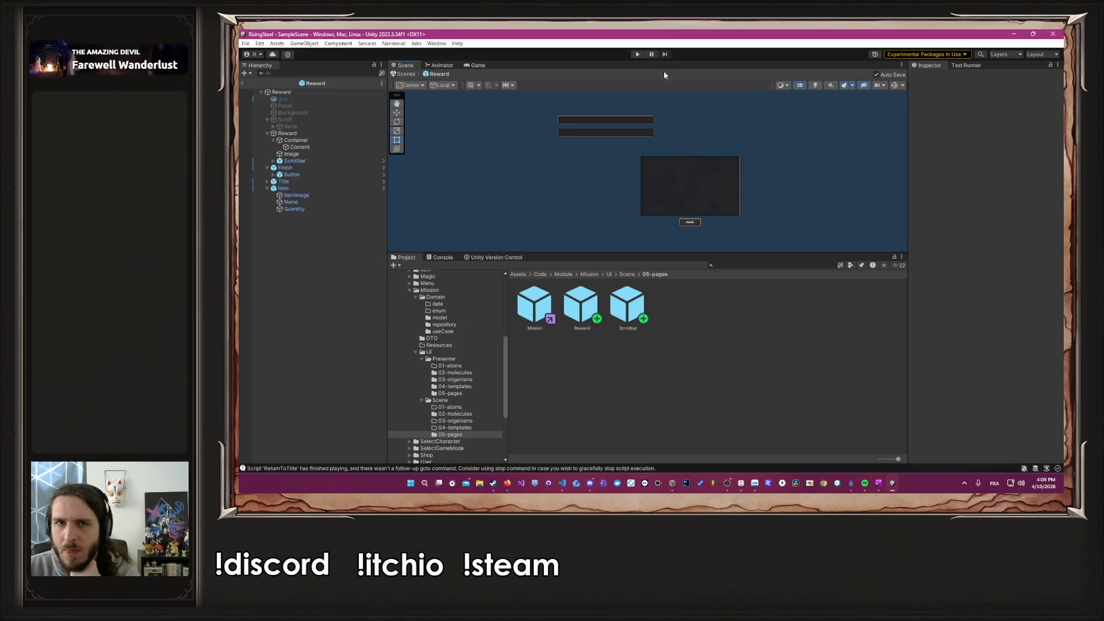
# Step: Start Play mode, continue the save into camp, return to title, then continue into the shop
pyautogui.click(636, 54)
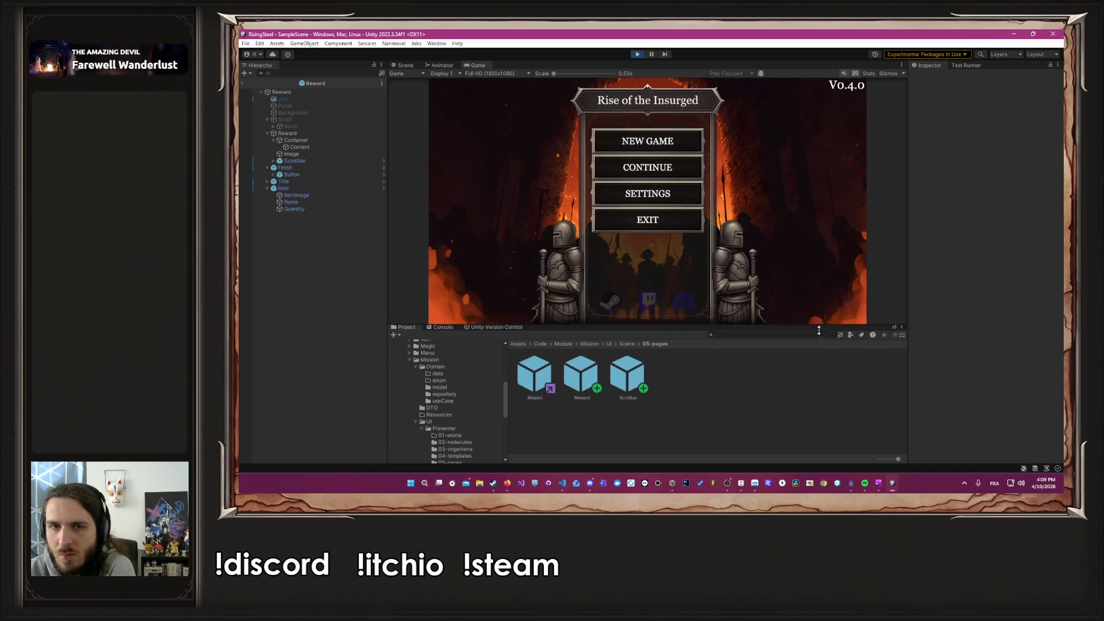
pyautogui.click(621, 174)
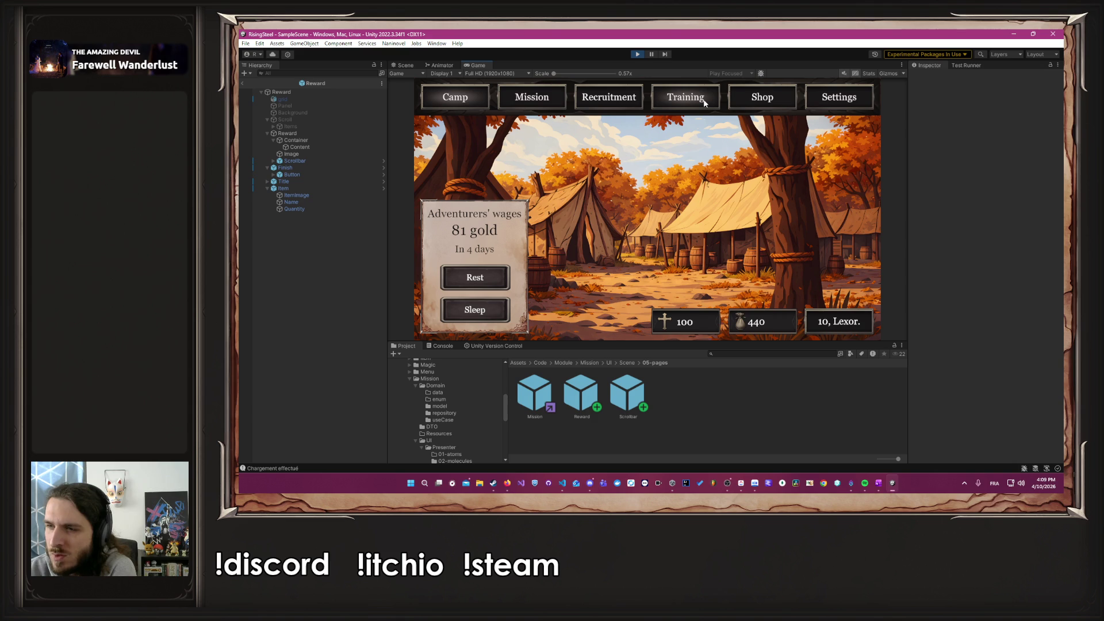
pyautogui.click(859, 101)
pyautogui.click(646, 197)
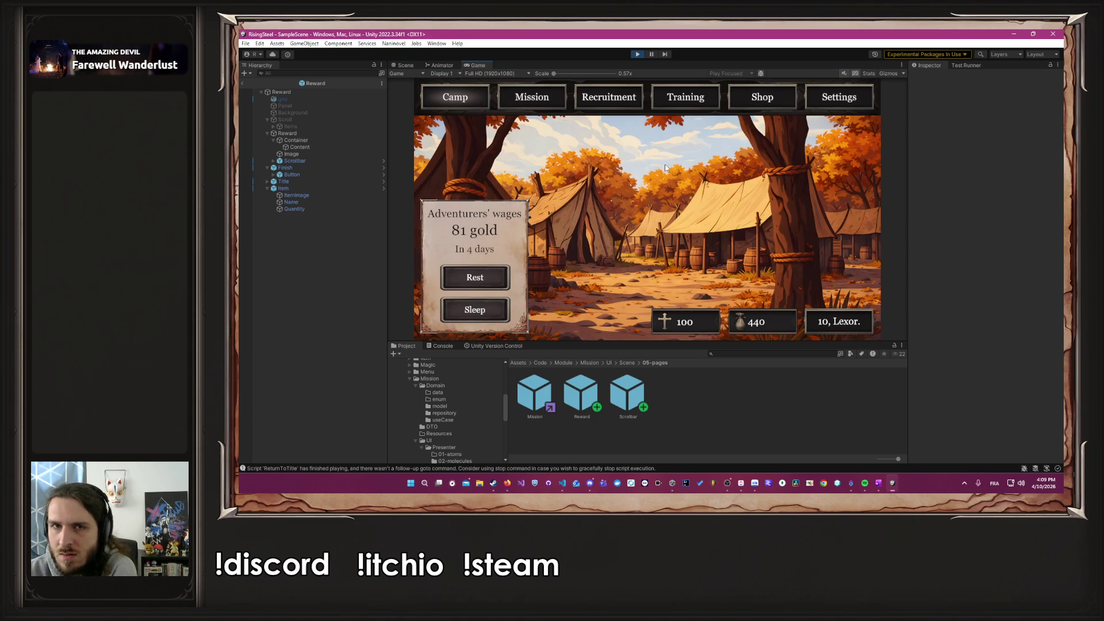
pyautogui.click(739, 108)
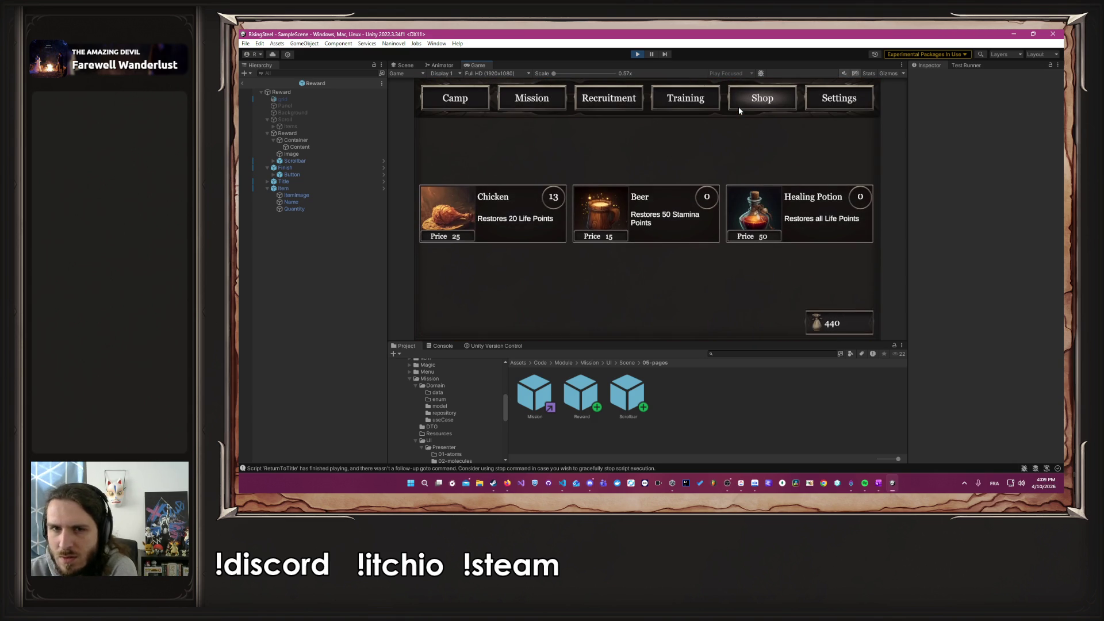
pyautogui.click(703, 100)
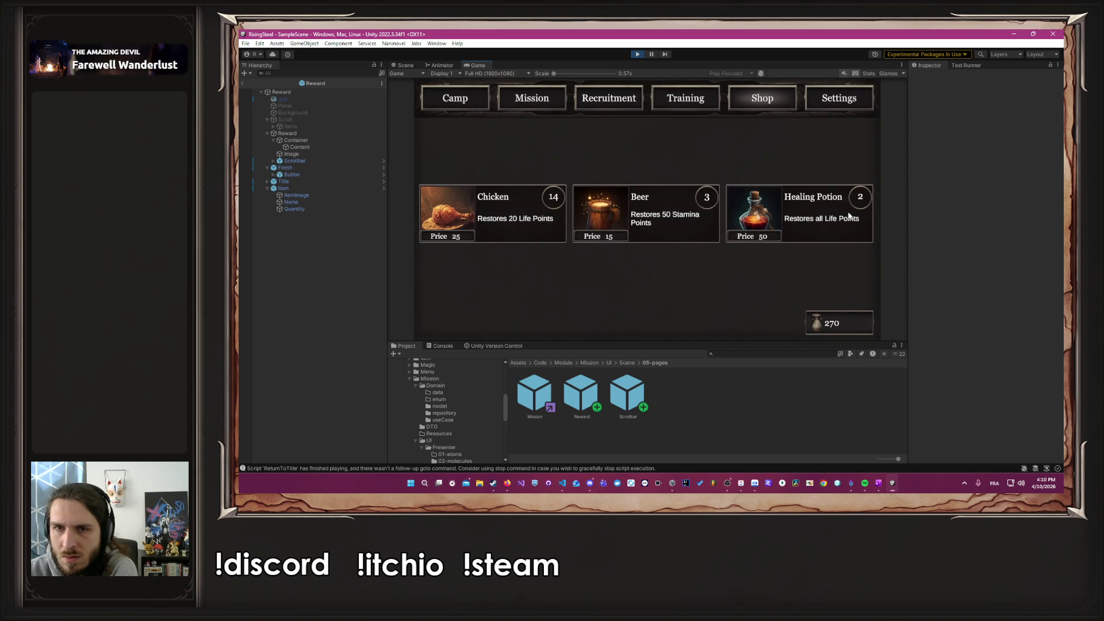
# Step: In the training roster, feed Albert a Chicken to restore his health
pyautogui.click(684, 88)
pyautogui.click(516, 199)
pyautogui.click(587, 96)
pyautogui.click(860, 108)
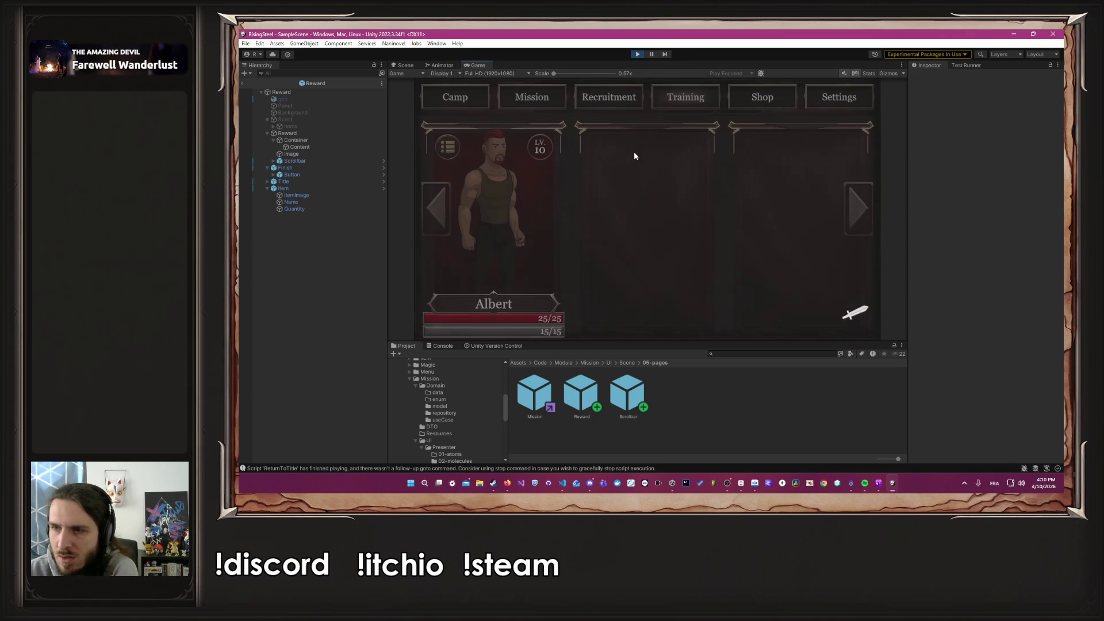
pyautogui.click(562, 103)
# Step: Browse the Awakening of the Dead, Arena and Defense of the Black Bark Village missions
pyautogui.click(494, 169)
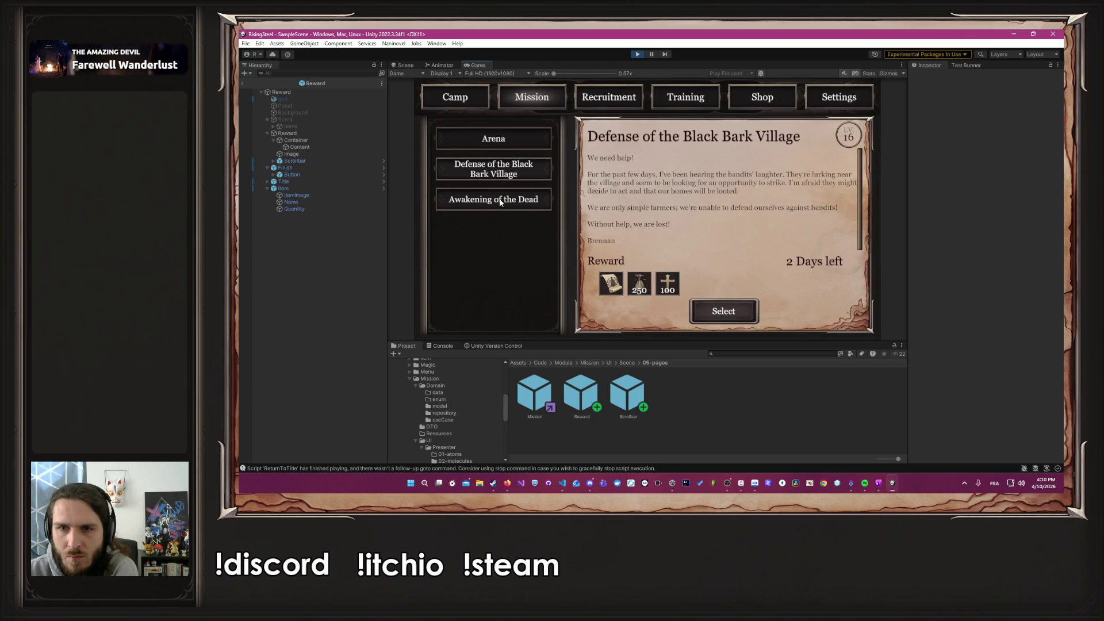
pyautogui.click(493, 199)
pyautogui.click(517, 144)
pyautogui.click(493, 169)
pyautogui.click(692, 99)
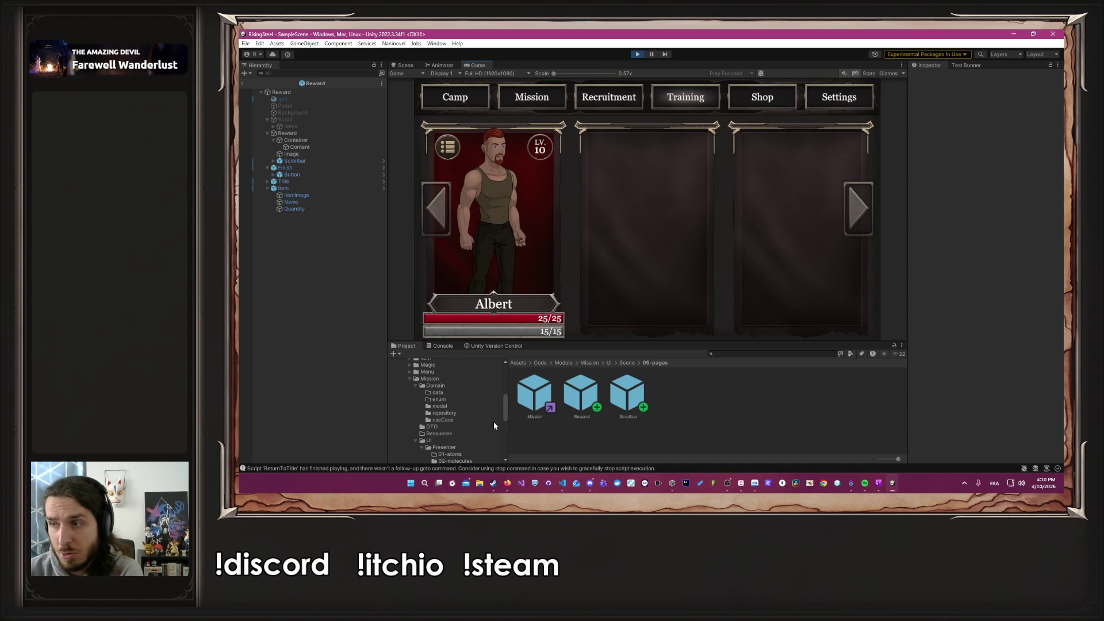
# Step: Stop and restart Play mode, then minimize the Unity editor
pyautogui.click(640, 54)
pyautogui.click(639, 56)
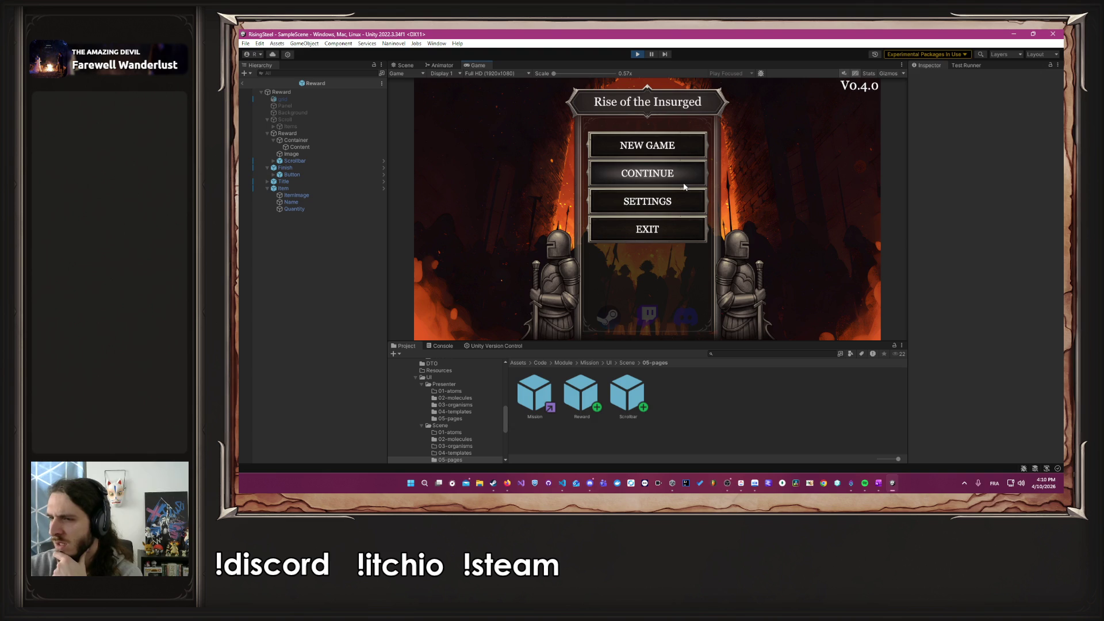
pyautogui.click(1017, 36)
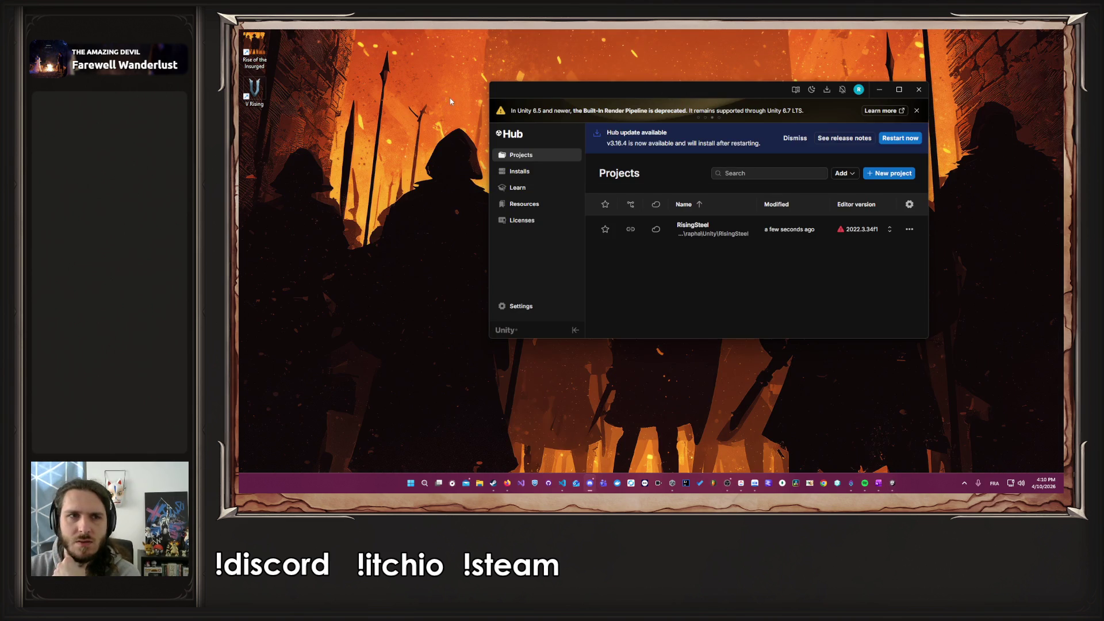
# Step: Launch Rise of the Insurged and start a new game named 'Albert' with the male portrait
pyautogui.doubleClick(241, 64)
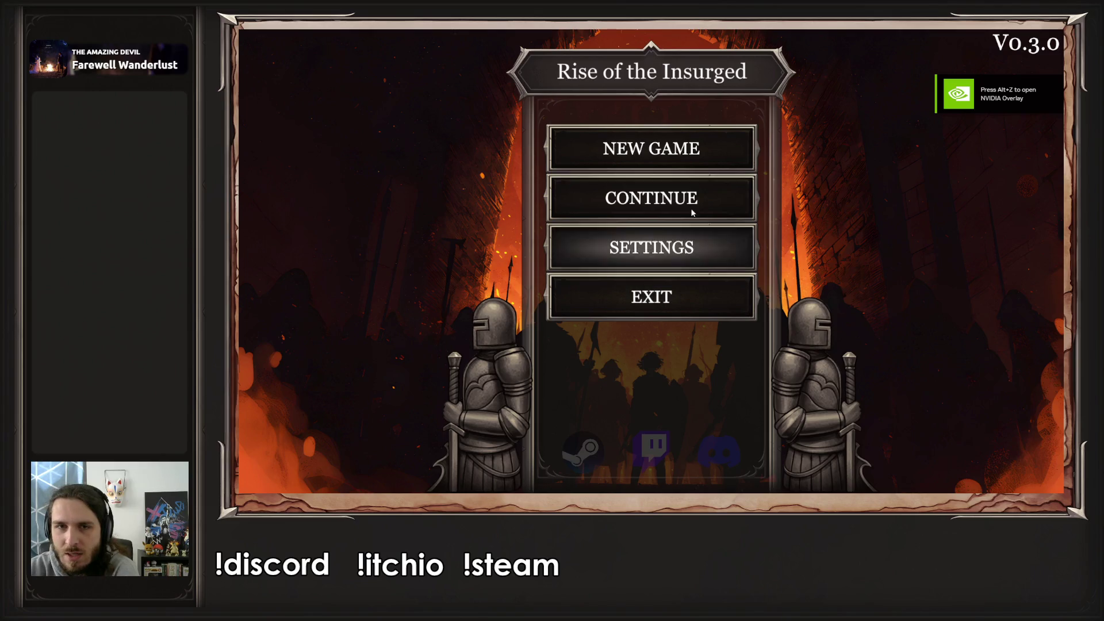
pyautogui.click(658, 165)
pyautogui.write('Albert')
pyautogui.press('Return')
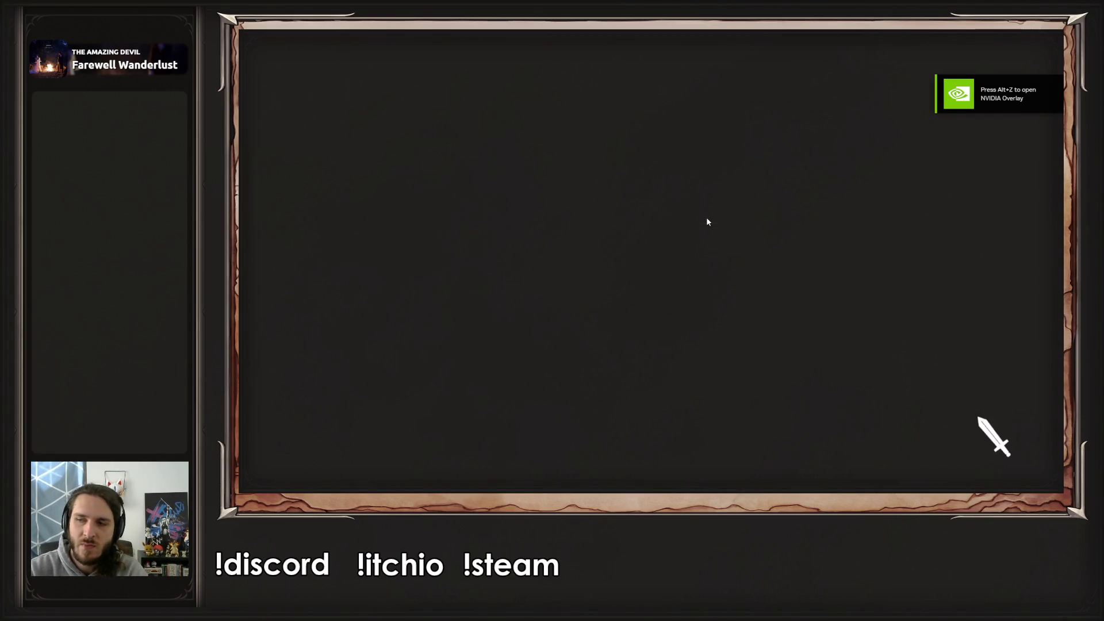
pyautogui.click(849, 228)
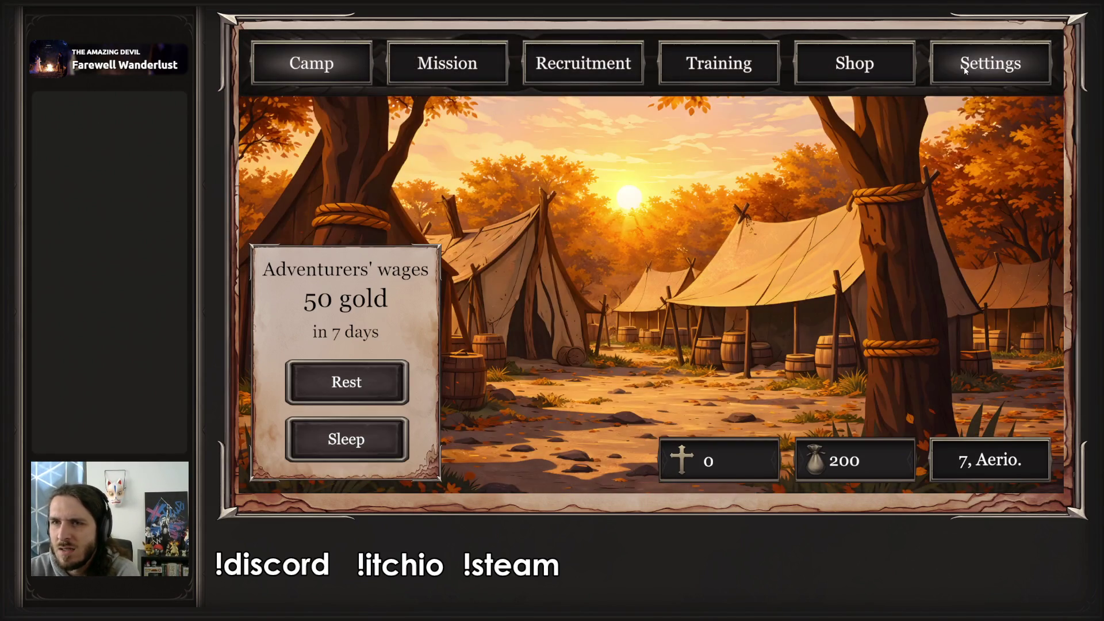
# Step: Return to the title screen through Settings and continue the saved game
pyautogui.click(964, 67)
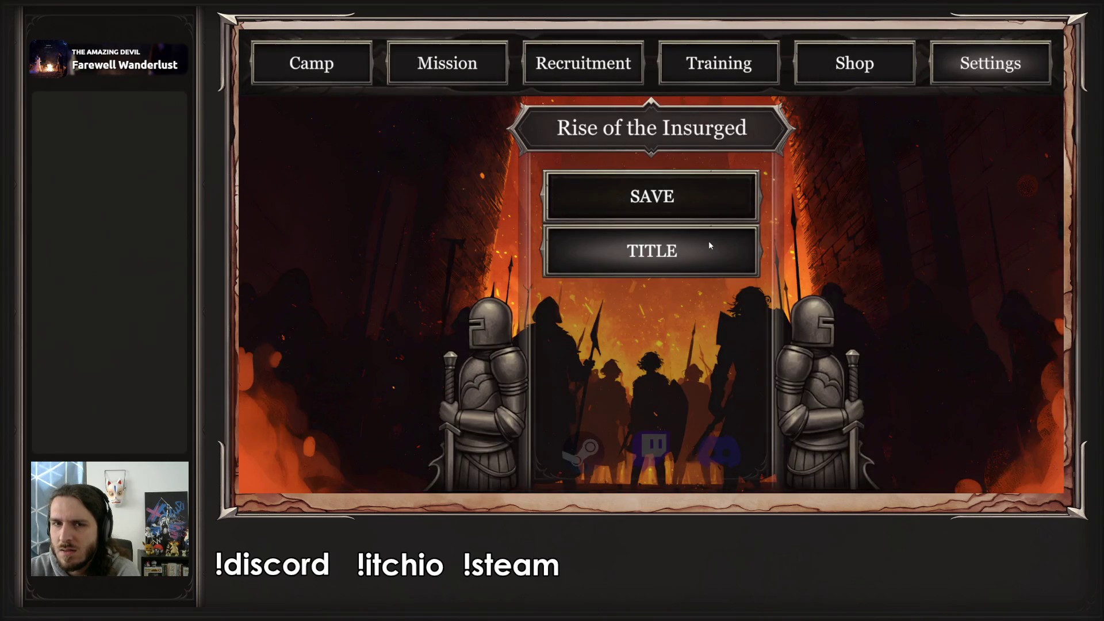
pyautogui.click(709, 245)
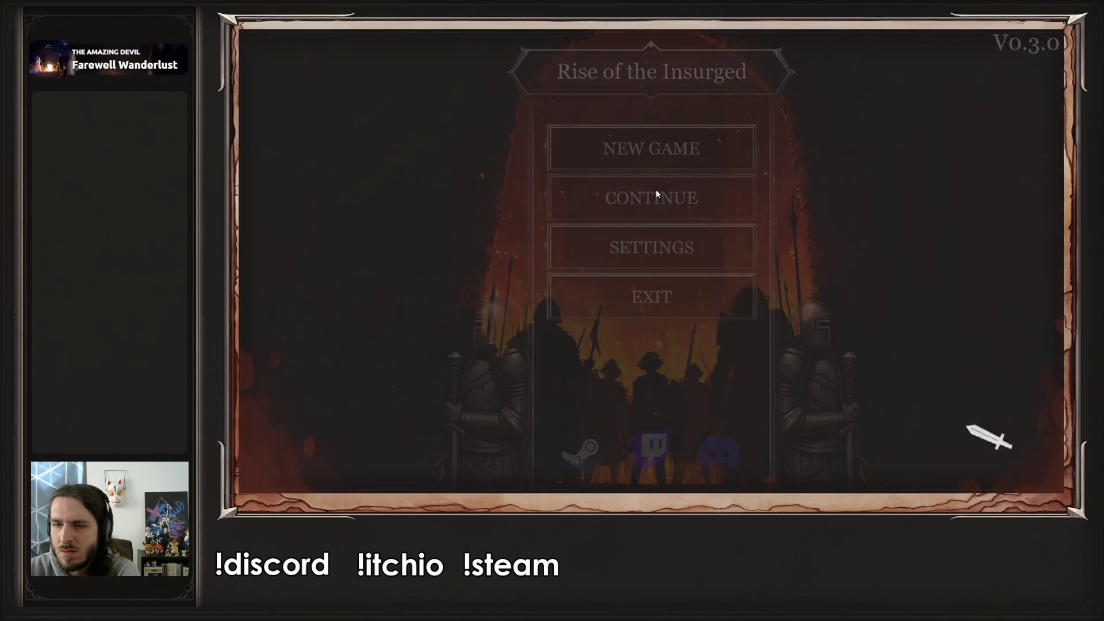
pyautogui.click(655, 195)
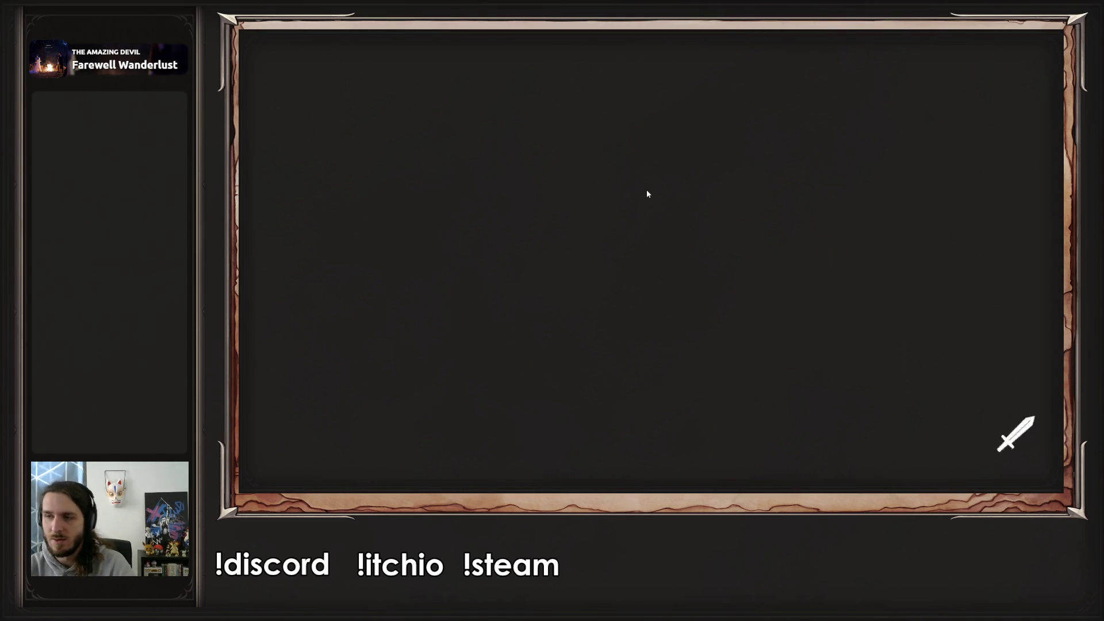
# Step: Close the standalone game window and bring the Unity editor back
pyautogui.hotkey('alt', 'Tab')
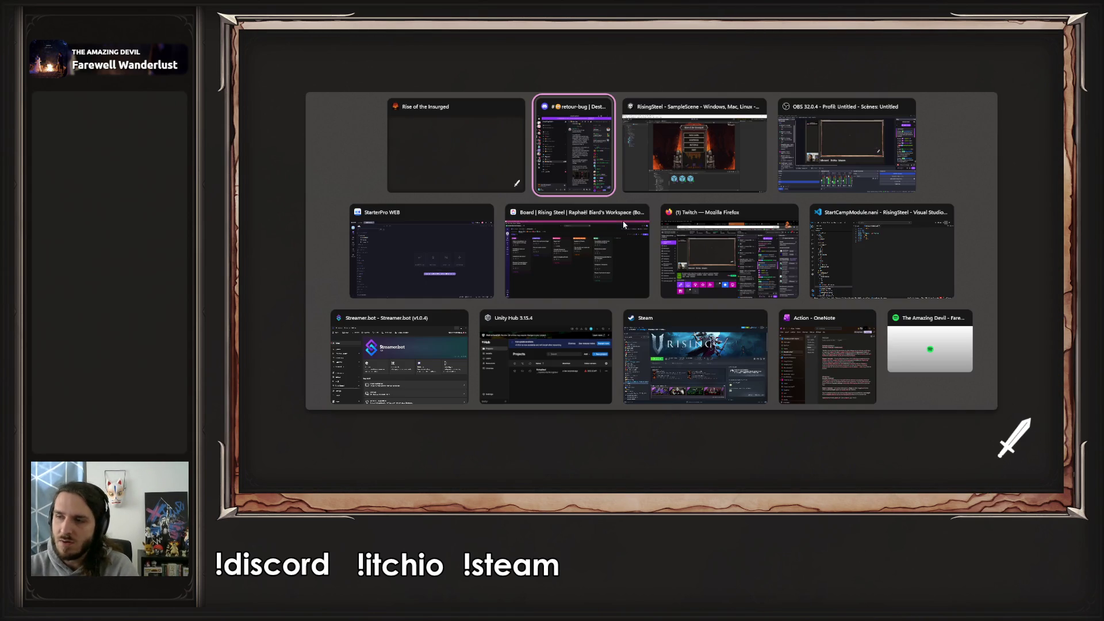
pyautogui.click(517, 109)
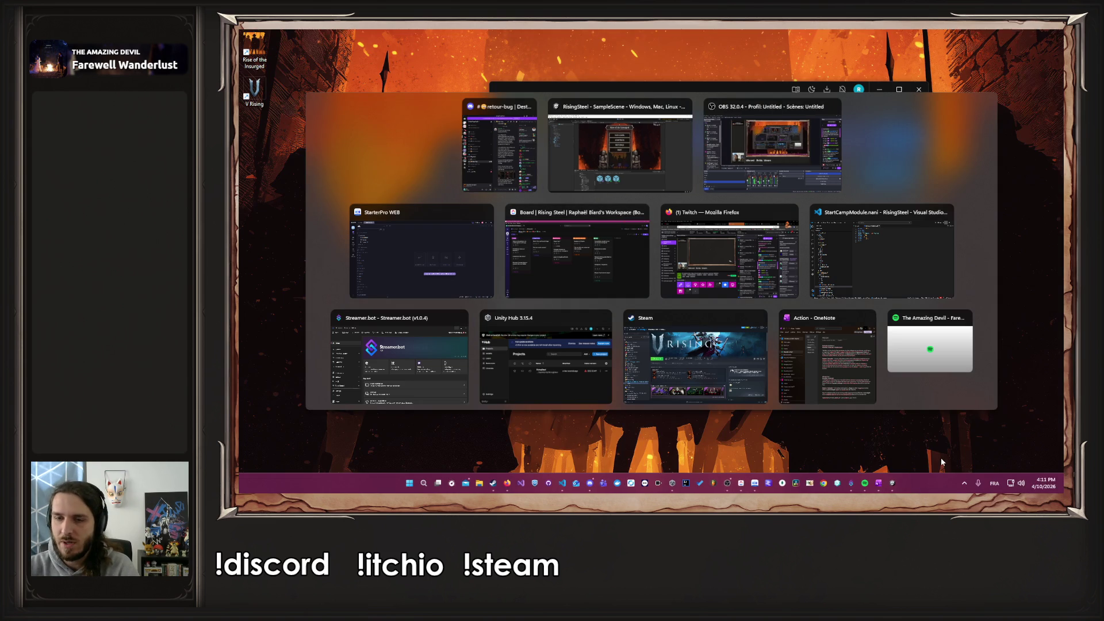
pyautogui.click(897, 493)
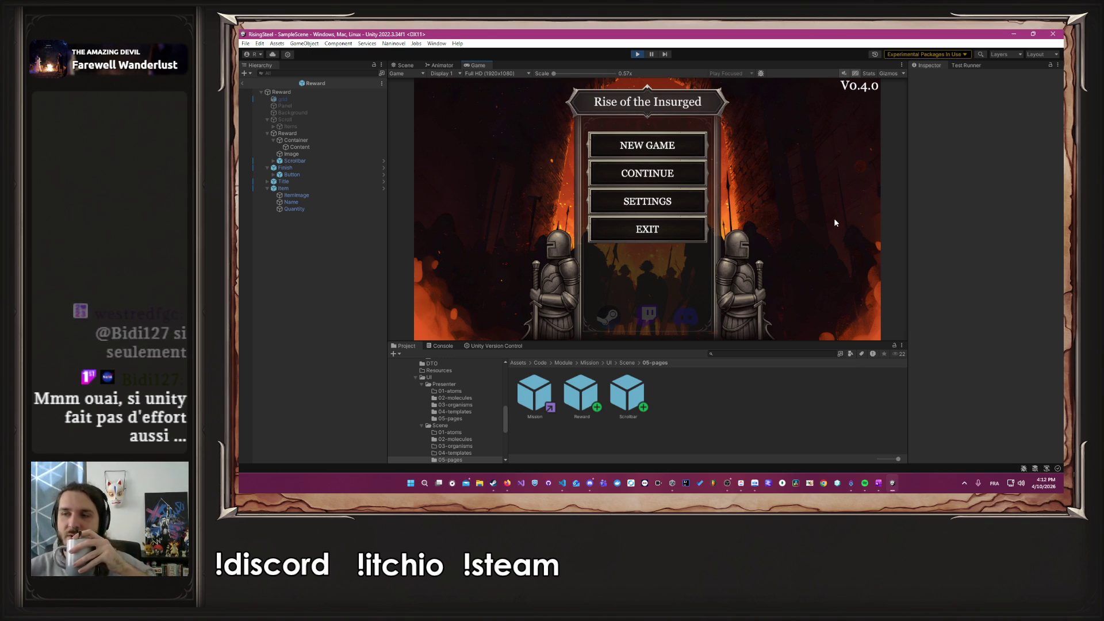
# Step: Continue the save into camp, return to the title via Settings, then switch to ClickUp
pyautogui.click(667, 174)
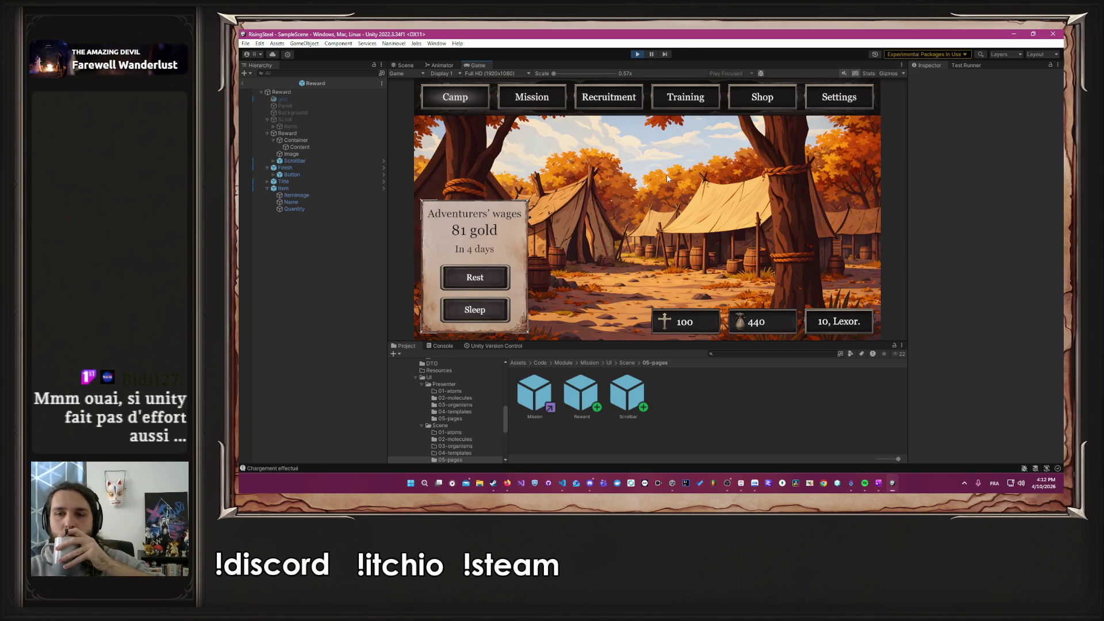
pyautogui.click(850, 105)
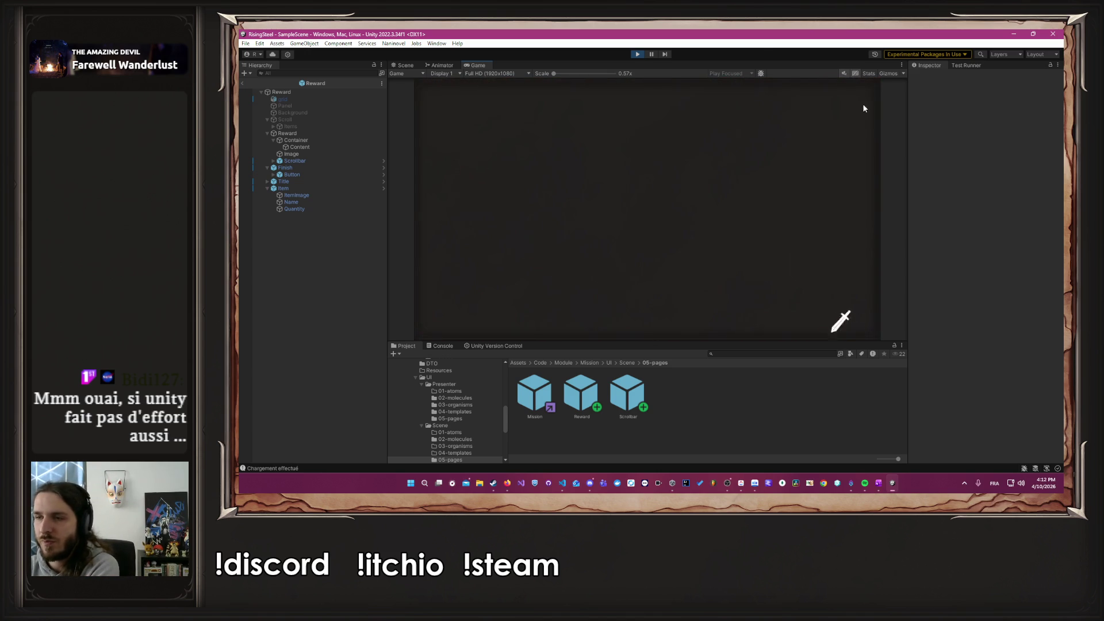
pyautogui.click(634, 202)
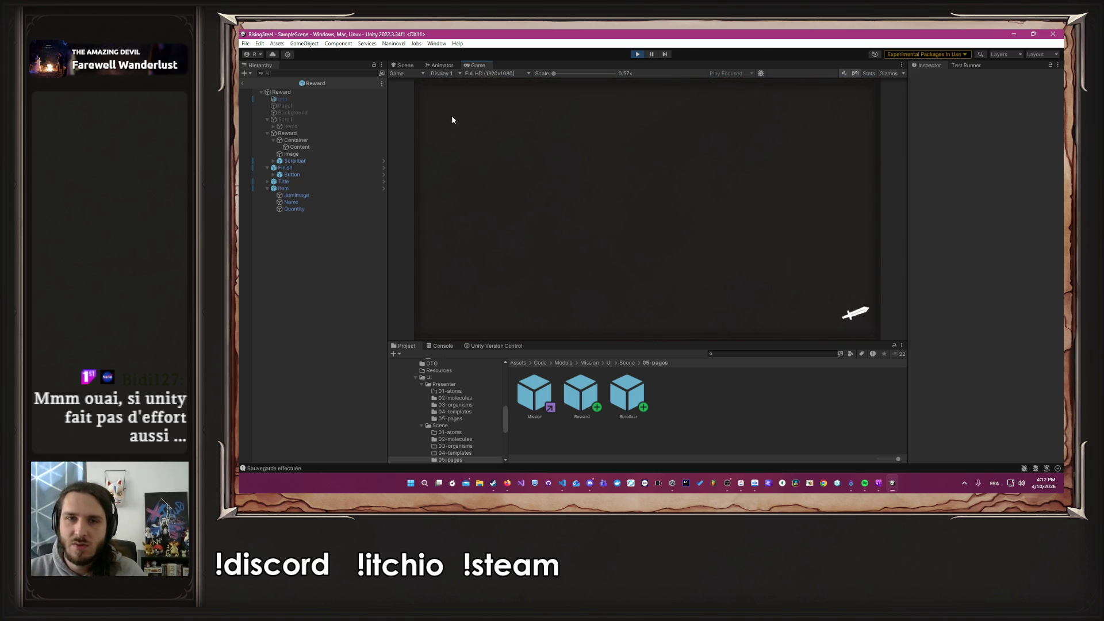
pyautogui.click(741, 483)
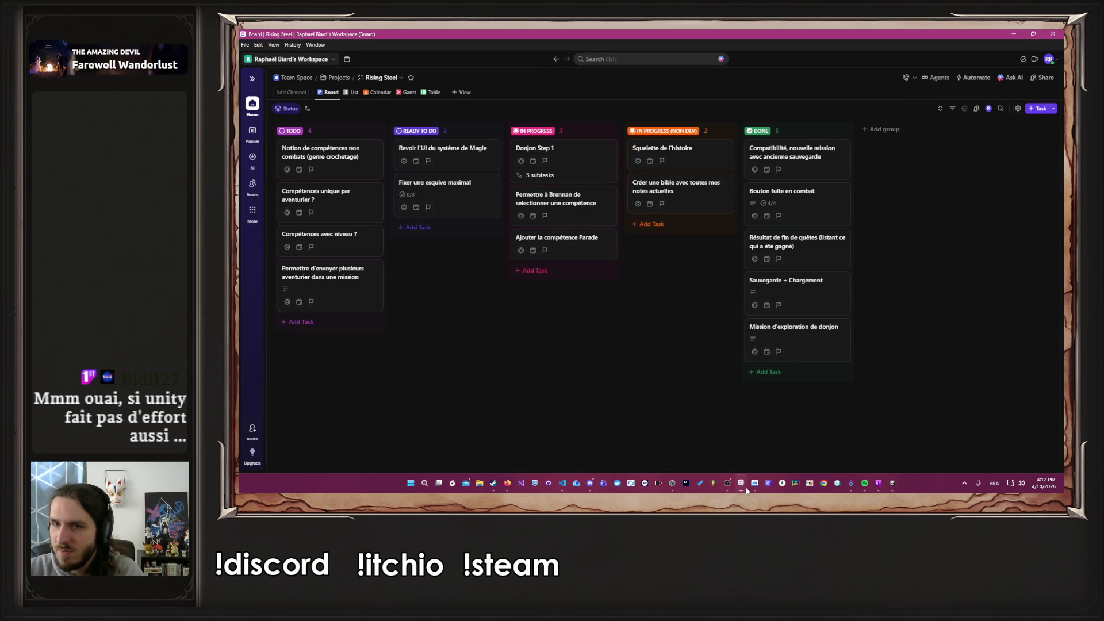
# Step: Draft a new DONE task named 'Fix Bug Superposition UI'
pyautogui.click(775, 377)
pyautogui.write('F')
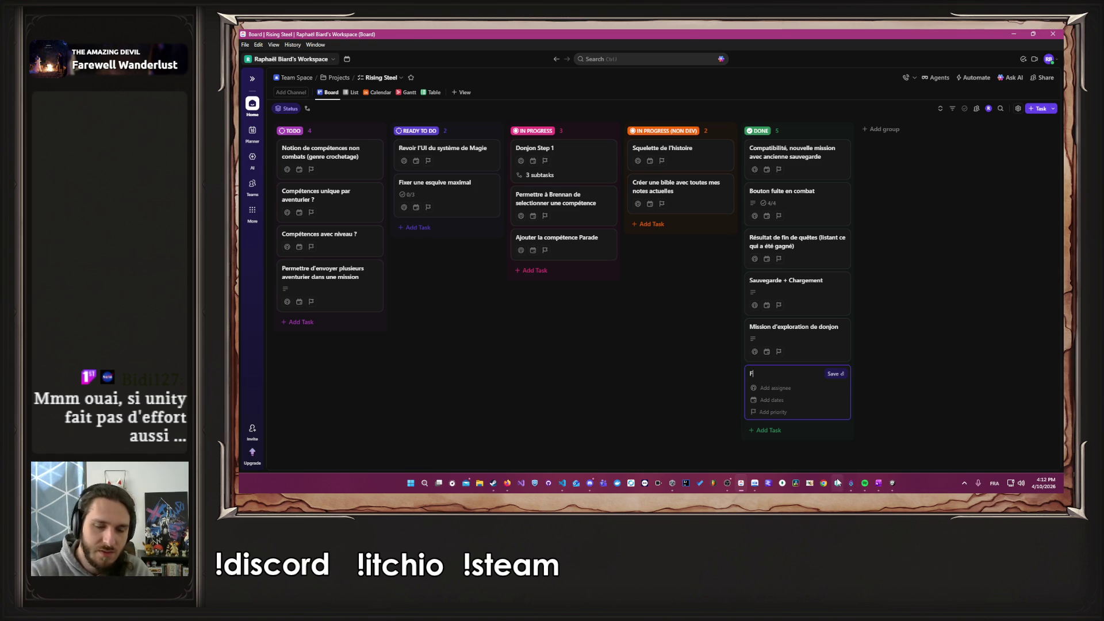
pyautogui.write('ix Bug Super')
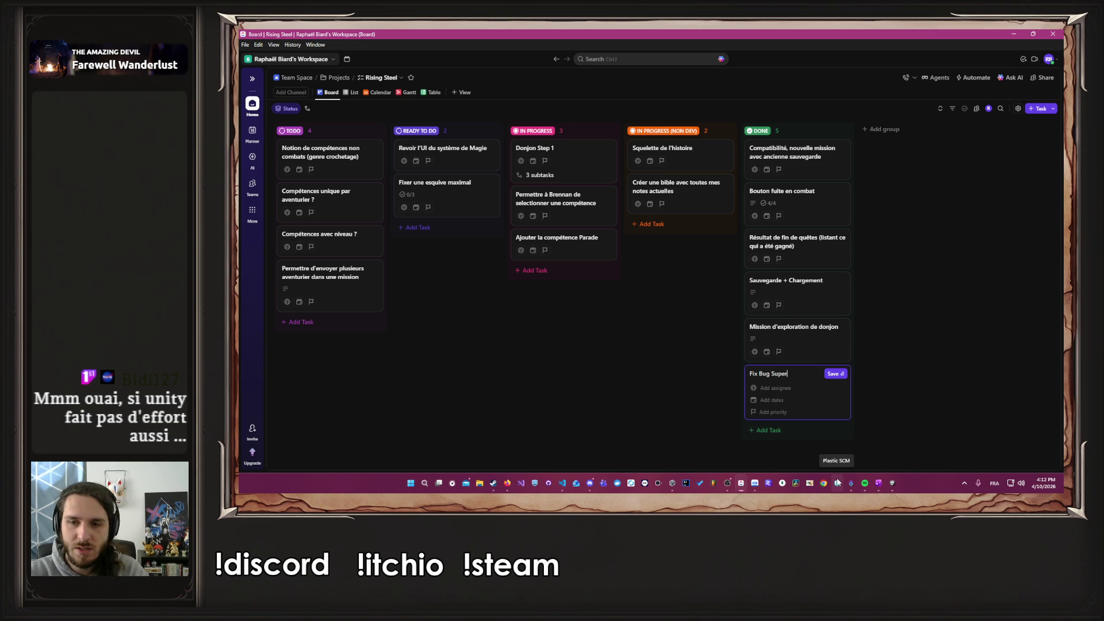
pyautogui.write('position UI')
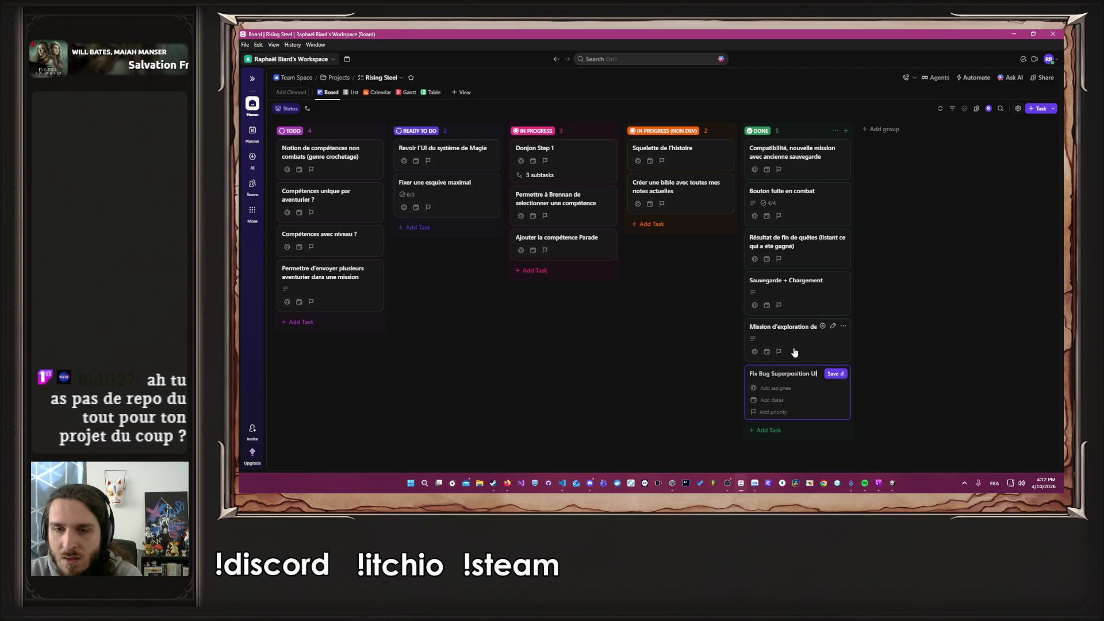
# Step: Archive the dungeon exploration, Sauvegarde + Chargement and Résultat de fin de quêtes tasks
pyautogui.click(843, 326)
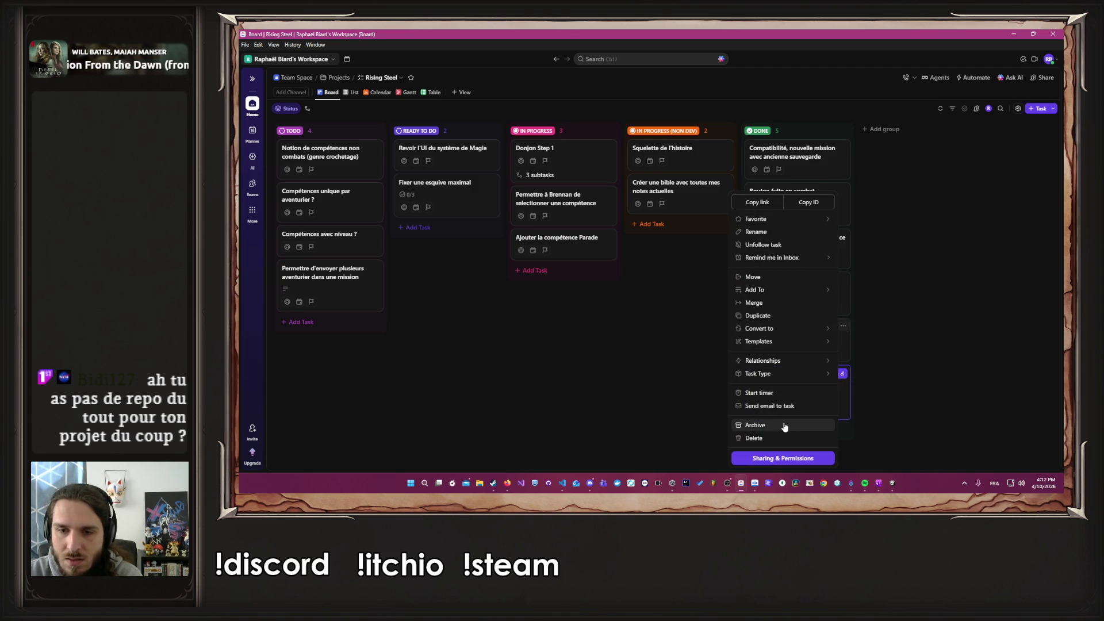
pyautogui.press('Escape')
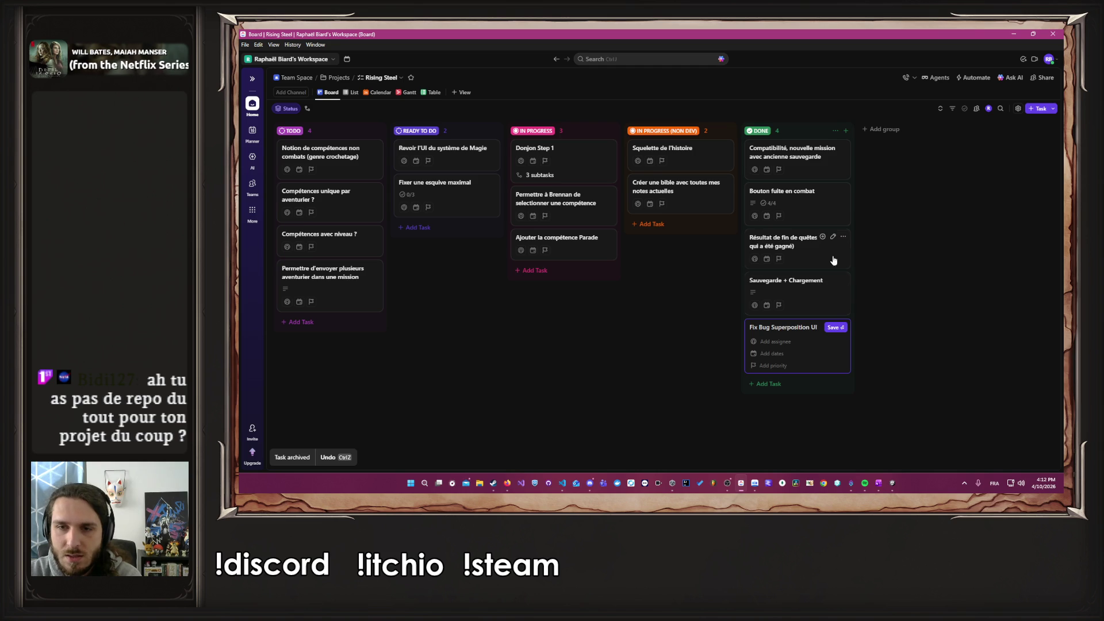
pyautogui.click(843, 280)
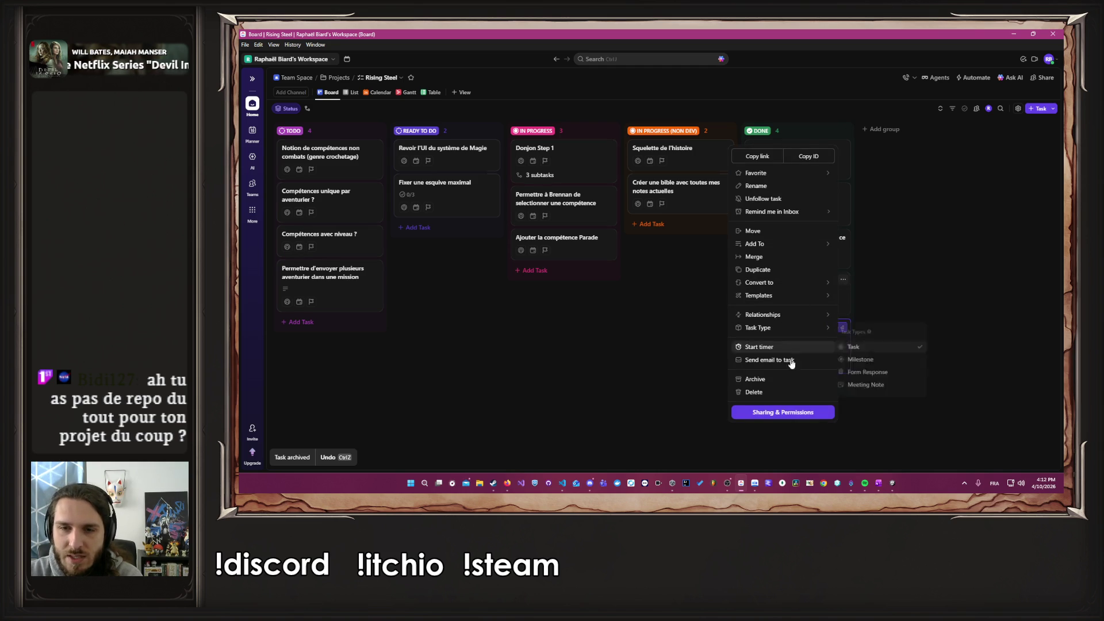
pyautogui.click(793, 380)
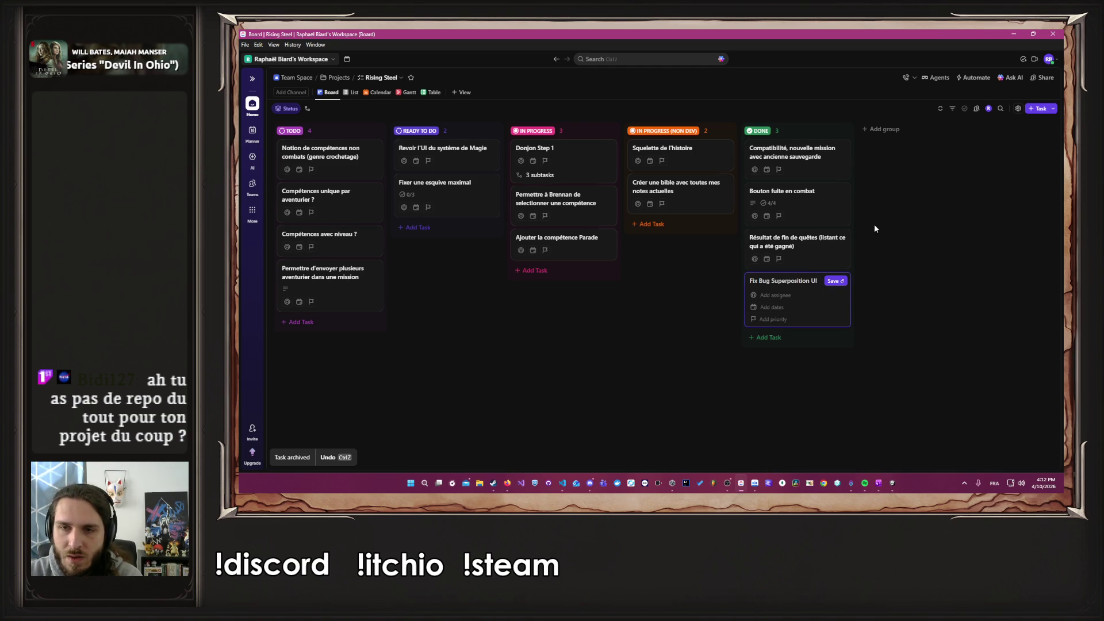
pyautogui.click(843, 238)
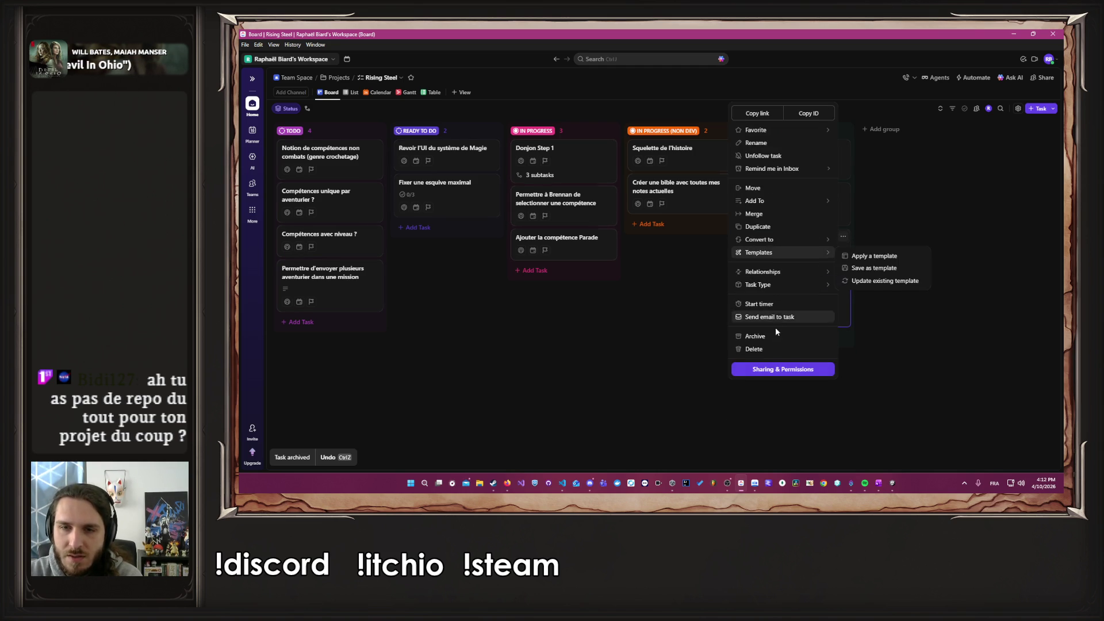
pyautogui.click(774, 338)
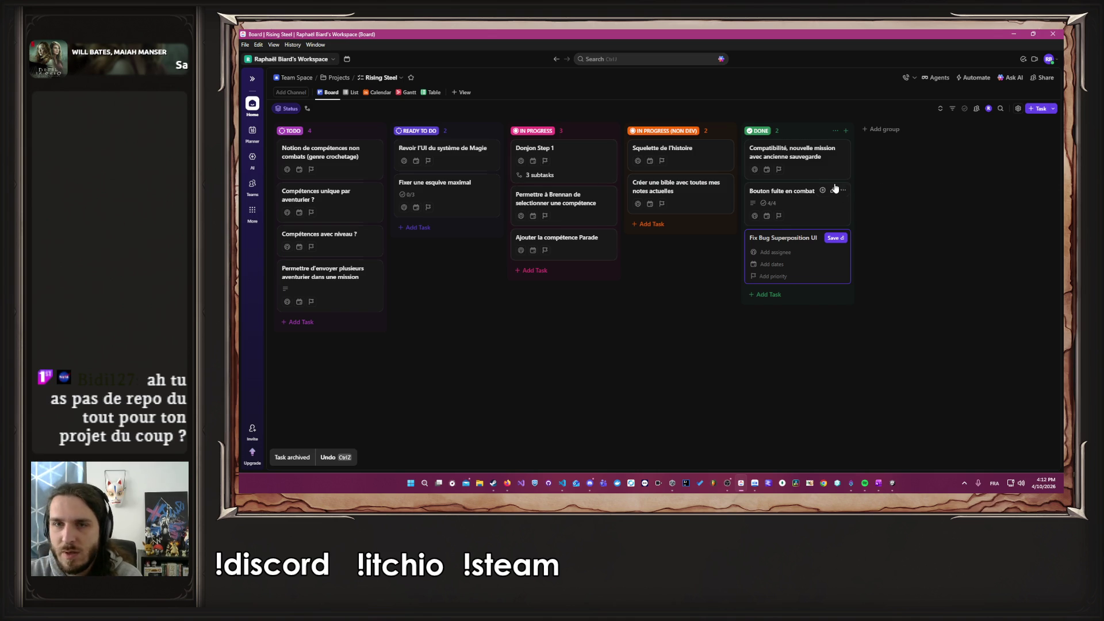
# Step: Archive the Bouton fuite en combat and Compatibilité tasks, emptying the DONE column
pyautogui.click(843, 190)
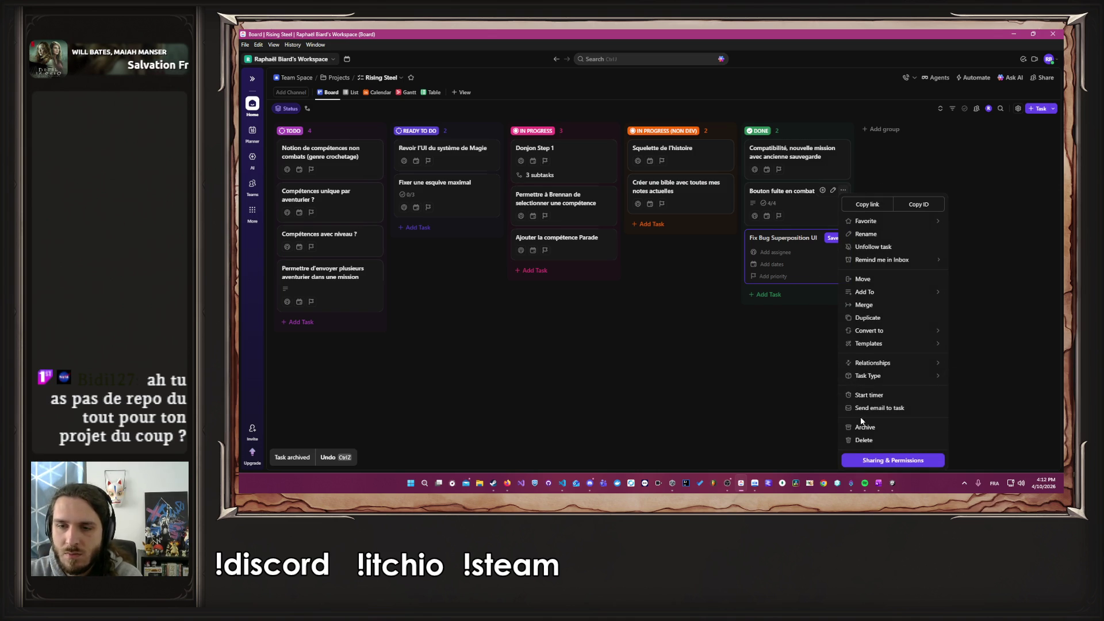
pyautogui.press('Escape')
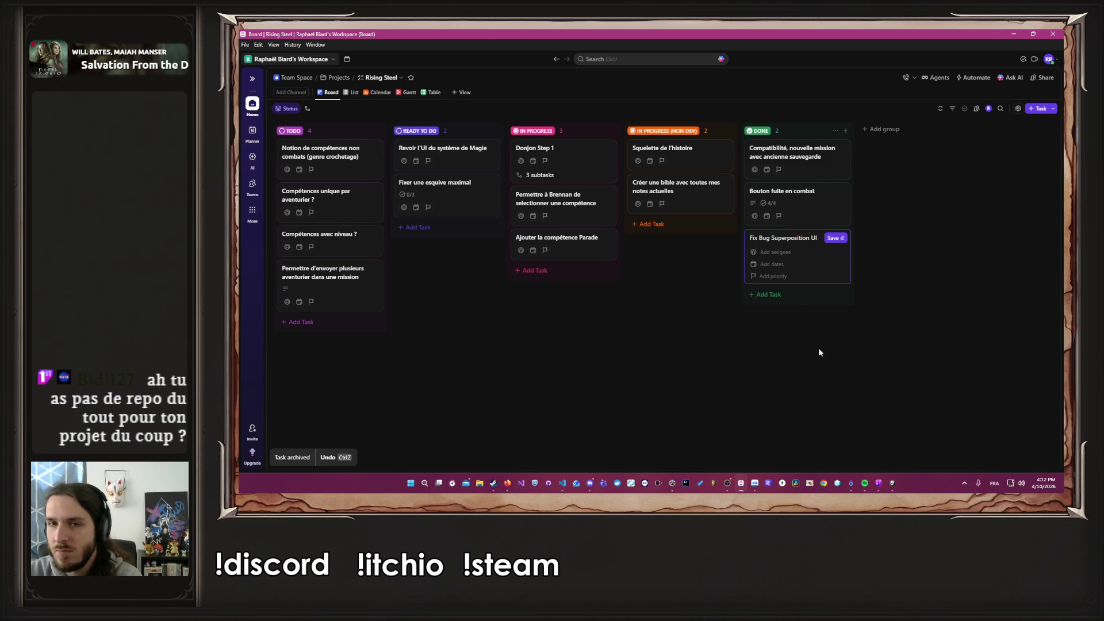
pyautogui.click(843, 189)
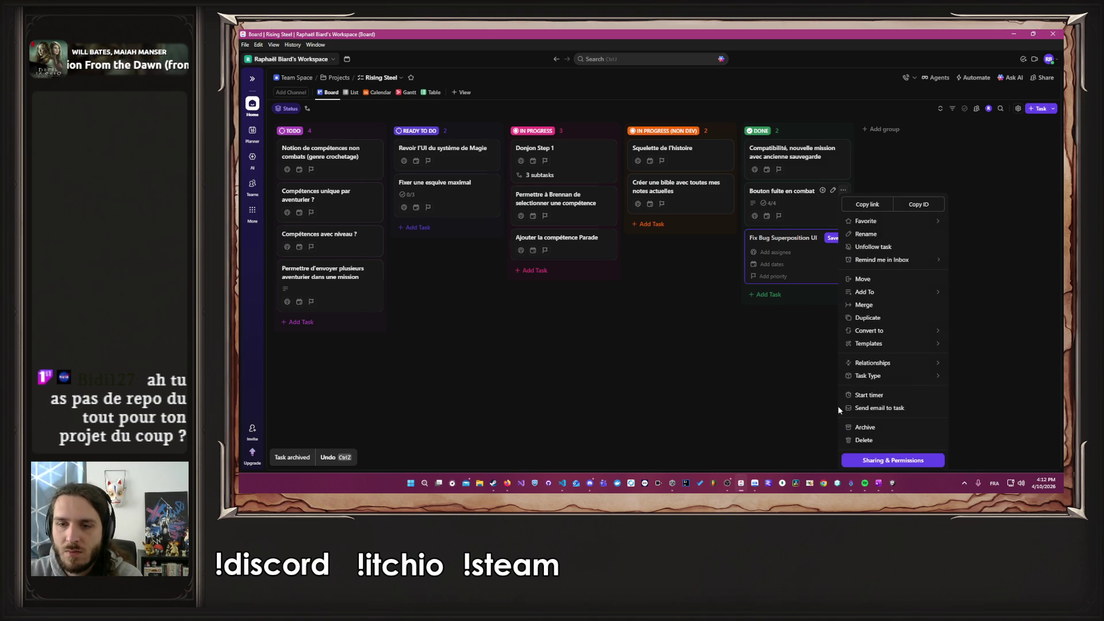
pyautogui.click(864, 427)
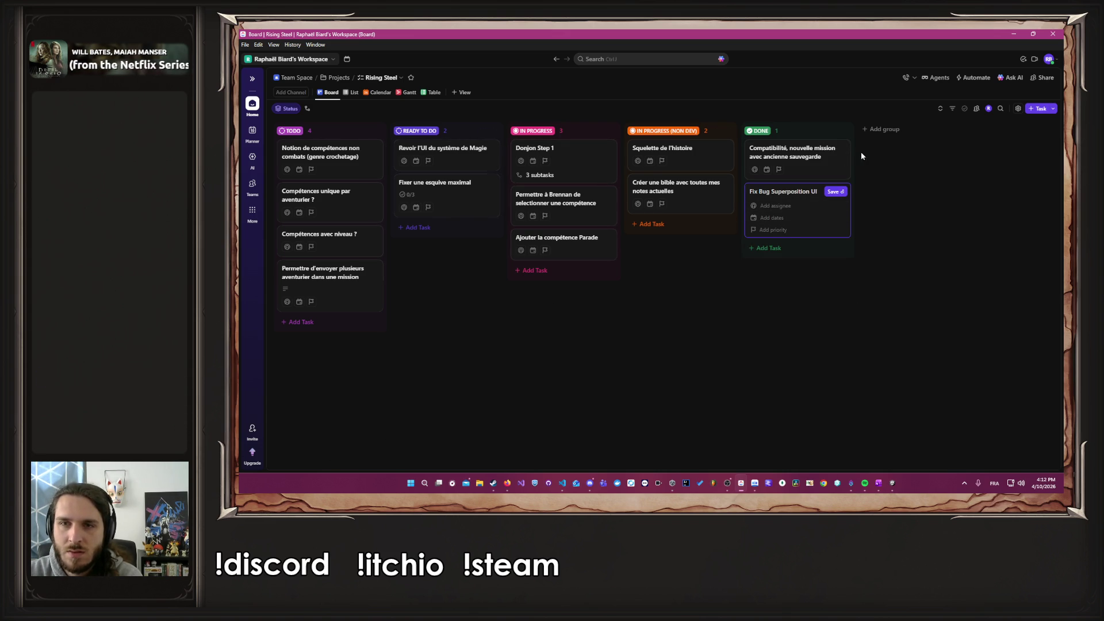
pyautogui.click(844, 148)
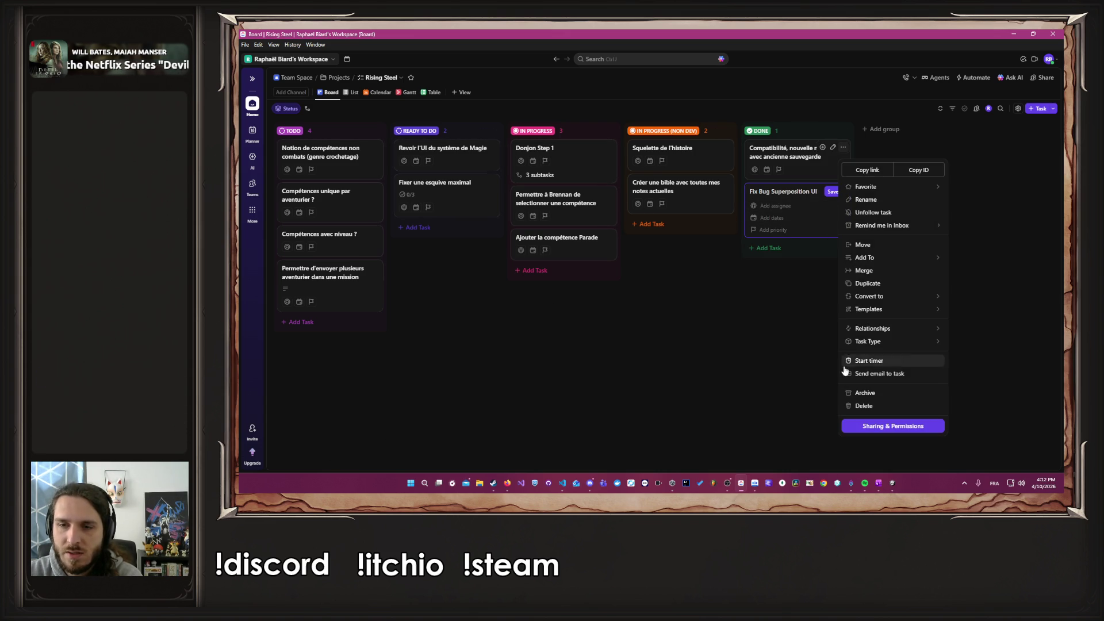
pyautogui.click(872, 392)
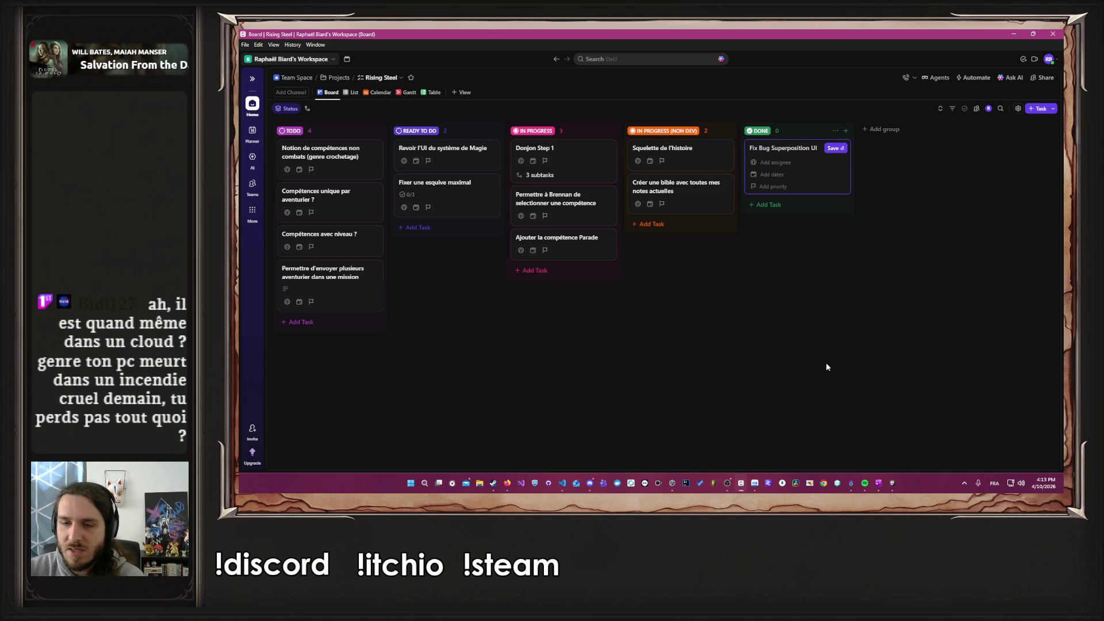
# Step: View the RisingSteel workspace's Branch Explorer in version control, then close the client
pyautogui.click(837, 486)
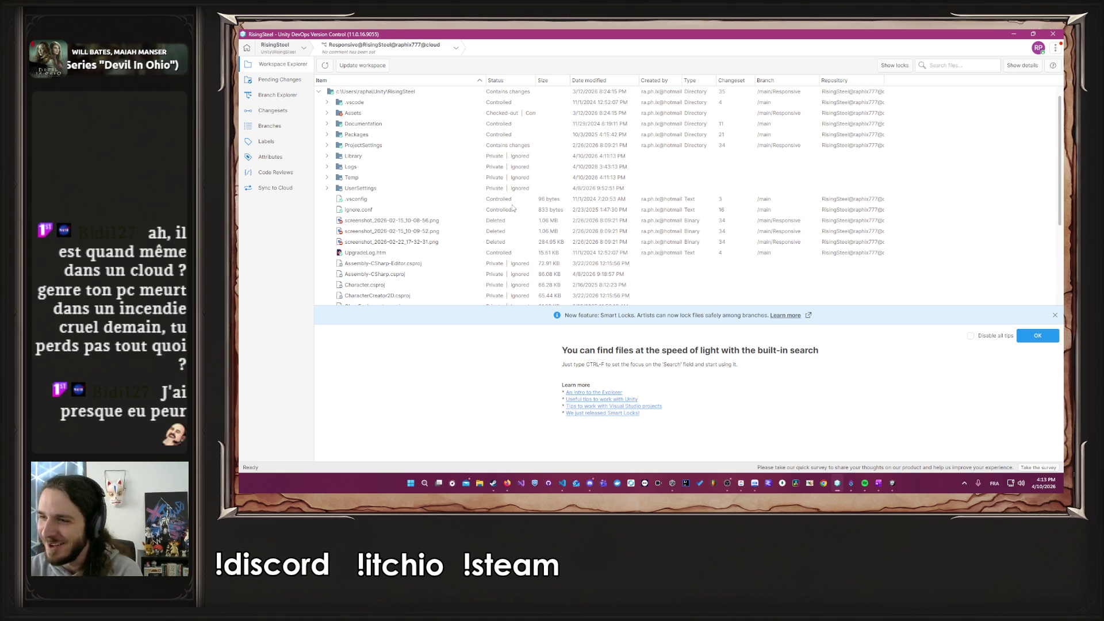
pyautogui.click(262, 98)
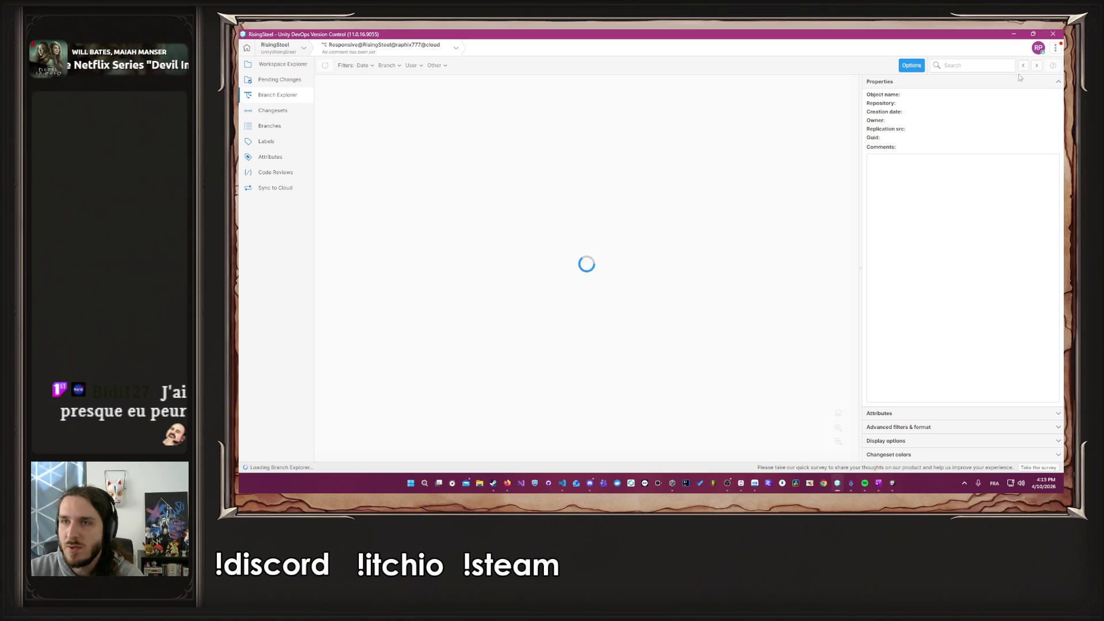
pyautogui.click(1052, 34)
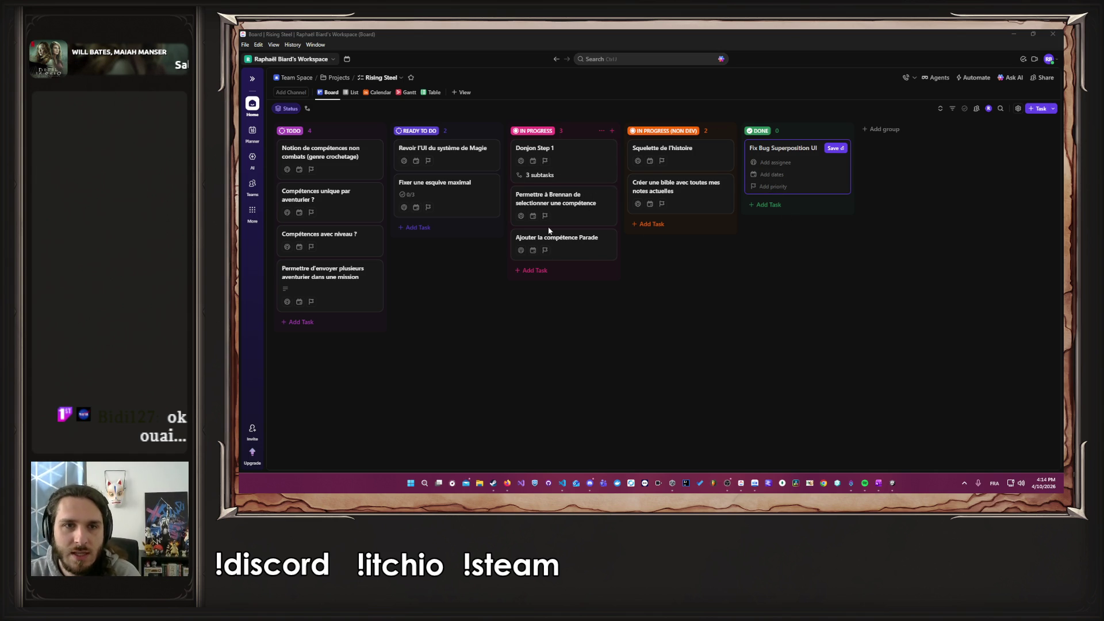
# Step: Start a new game named 'Al' into camp, return to title, then try loading the save
pyautogui.hotkey('alt', 'Tab')
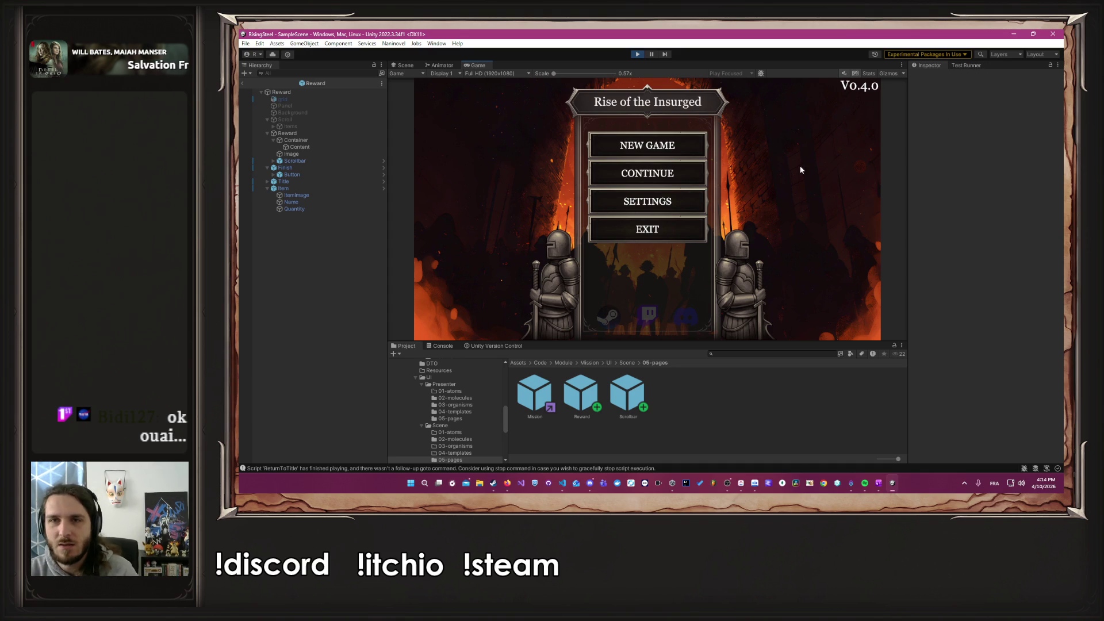
pyautogui.click(654, 151)
pyautogui.write('Alber')
pyautogui.press('Return')
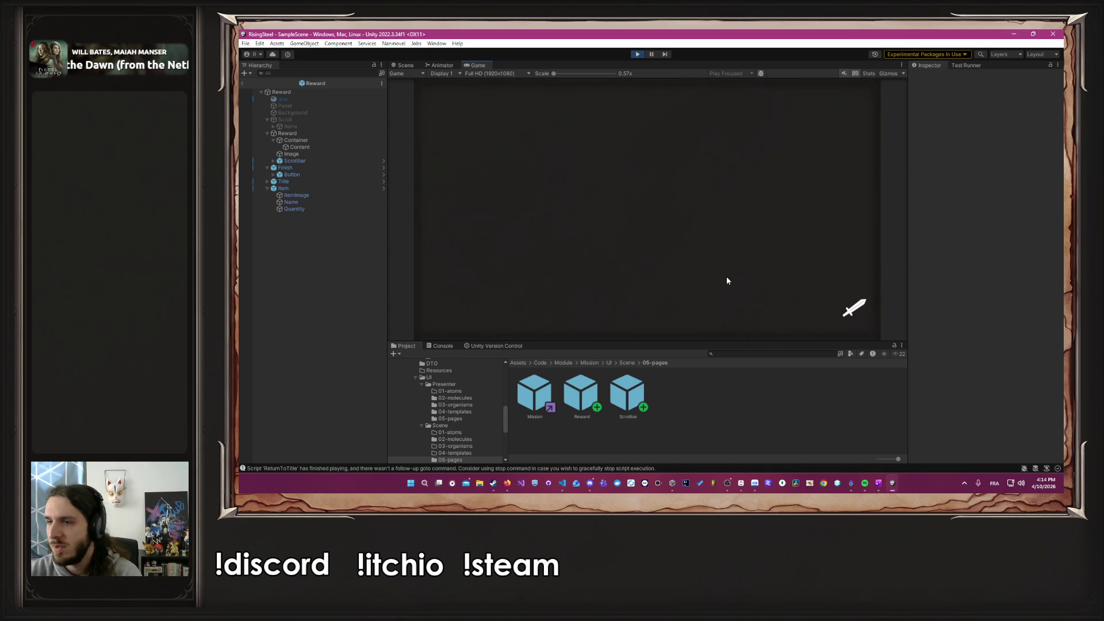
pyautogui.click(729, 301)
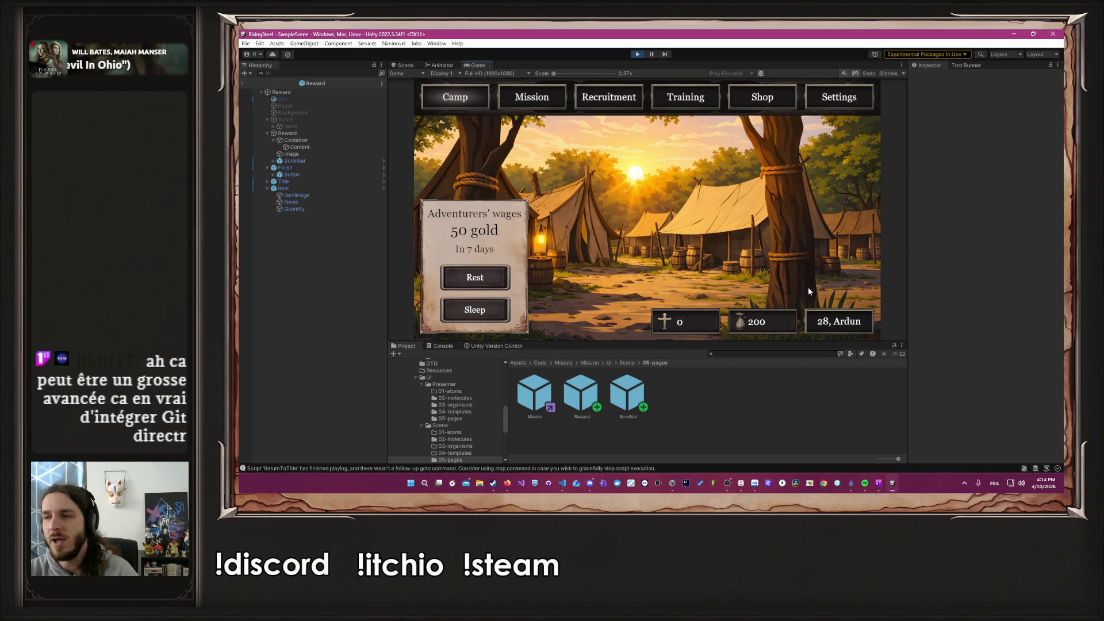
pyautogui.click(859, 95)
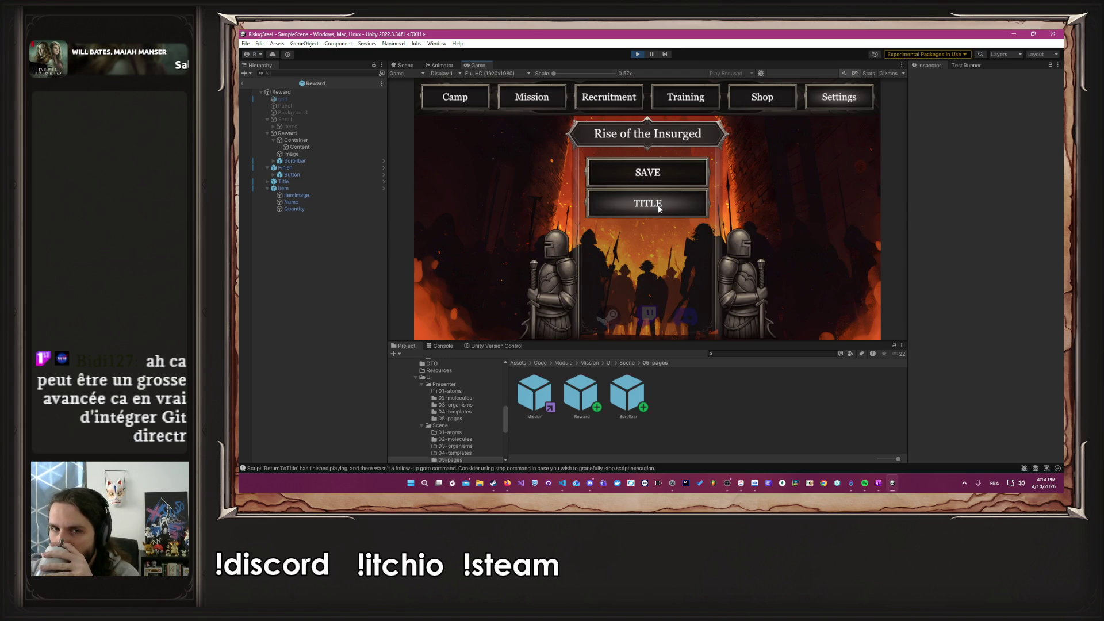
pyautogui.click(657, 204)
pyautogui.click(664, 174)
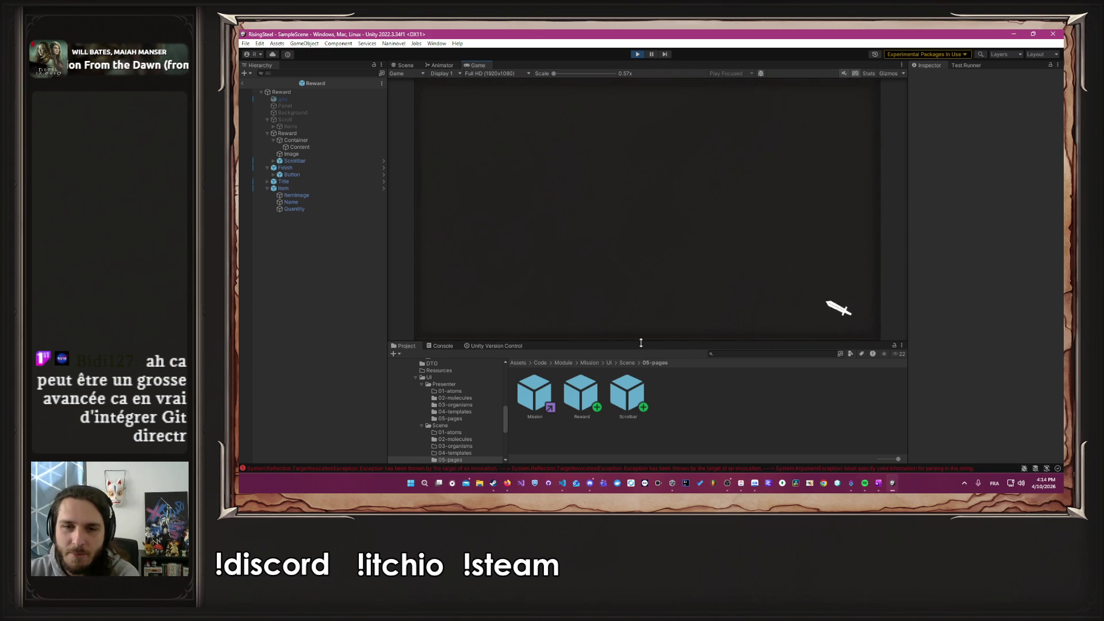
# Step: Enlarge the Project panel, then begin a new Ready To Do task in ClickUp
pyautogui.moveTo(640, 342); pyautogui.dragTo(638, 309)
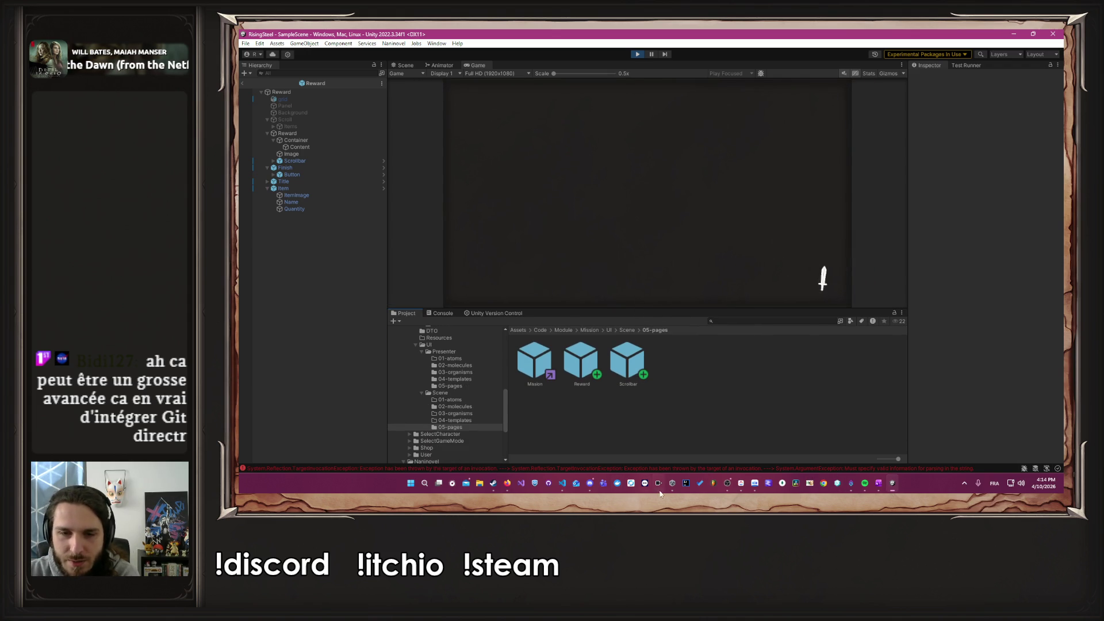
pyautogui.click(741, 482)
pyautogui.click(418, 227)
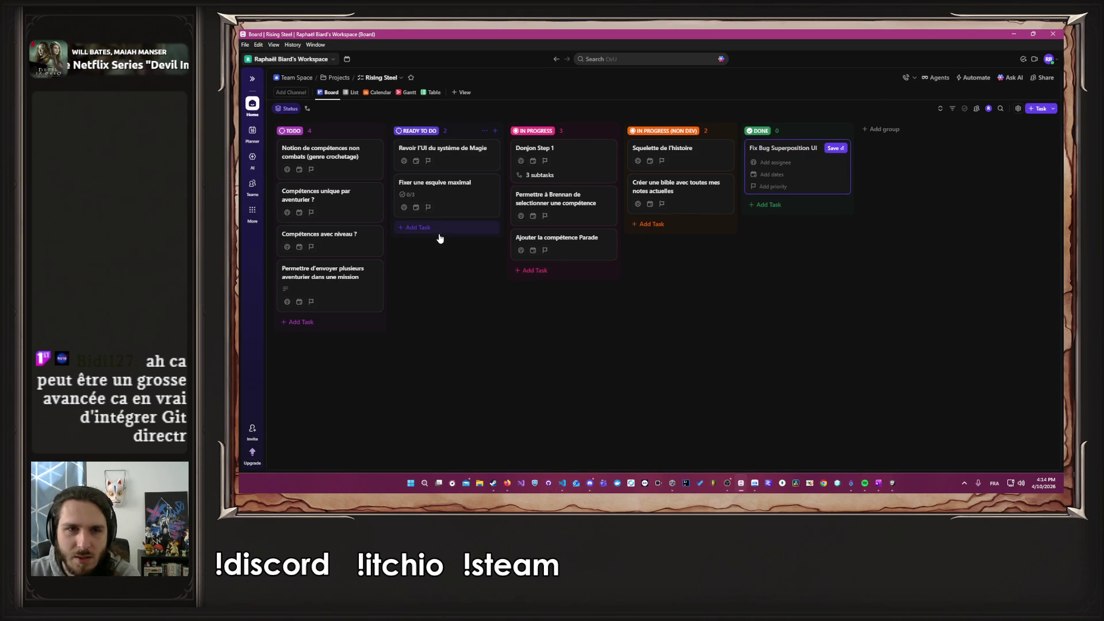
# Step: Save 'Fix chargement partie, sans avoir débloqué le donjon' under Ready To Do, then minimise ClickUp
pyautogui.write('Fix')
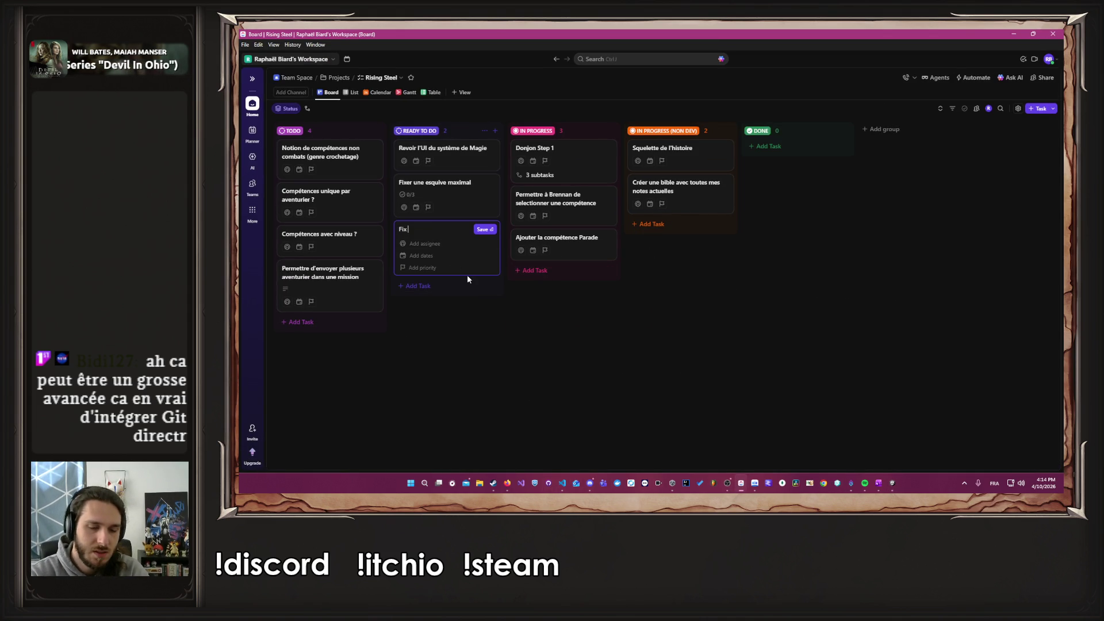
pyautogui.write(' chargement partie, ')
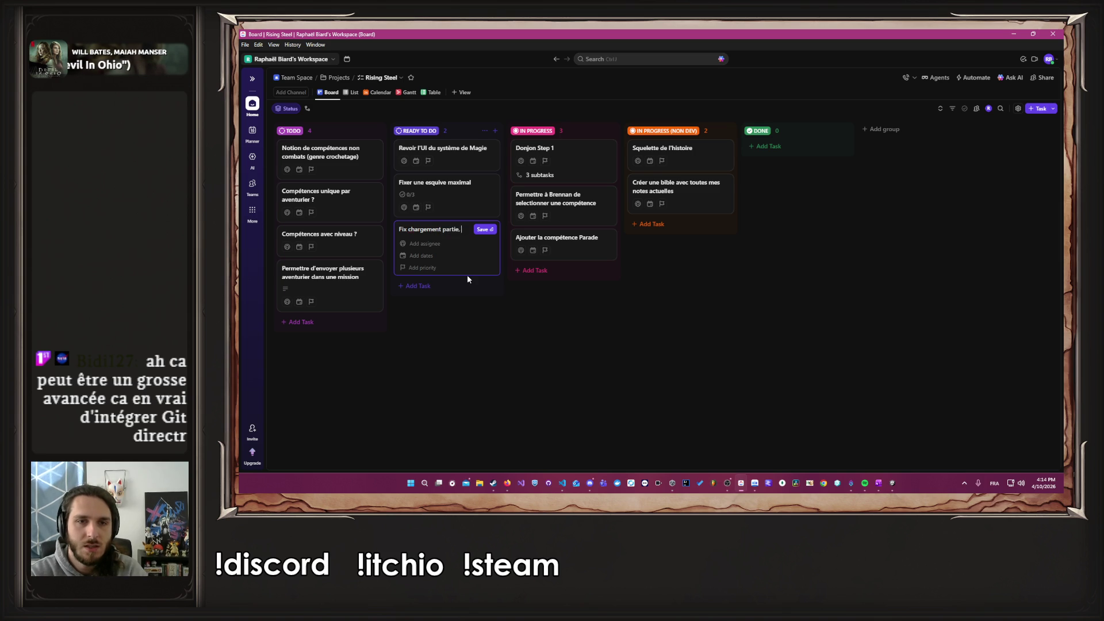
pyautogui.write('sans avoir débloqué')
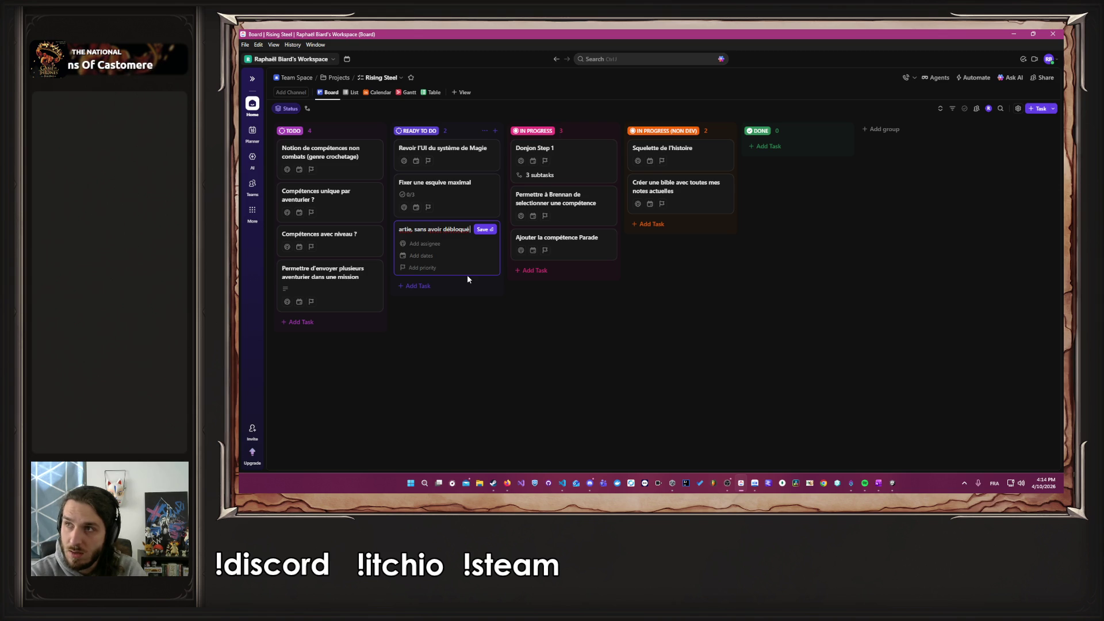
pyautogui.write('le donjon')
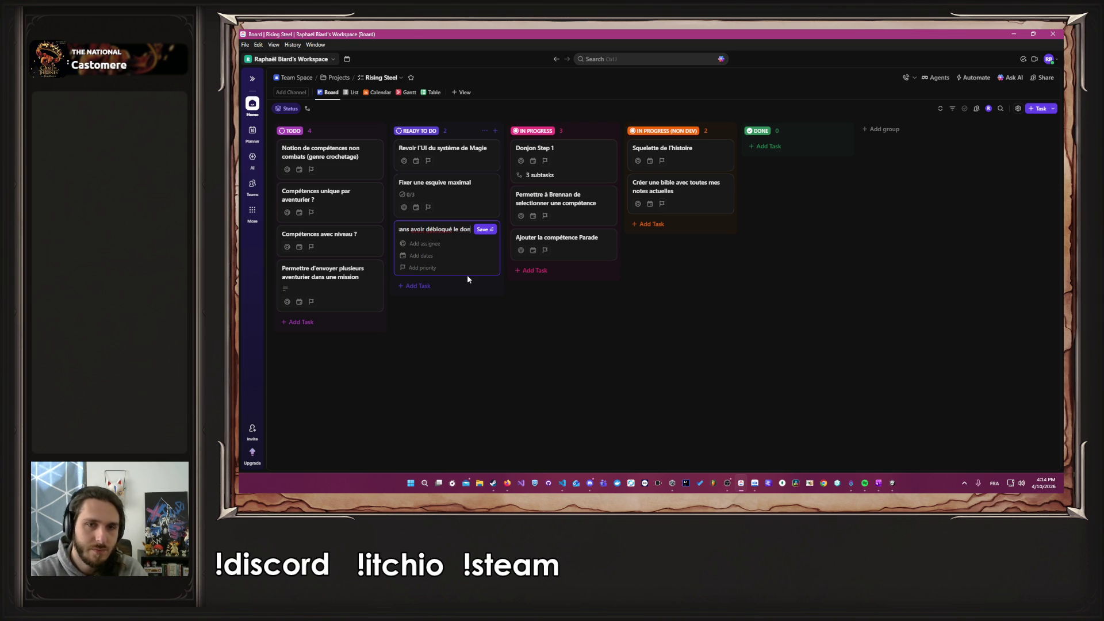
pyautogui.click(485, 230)
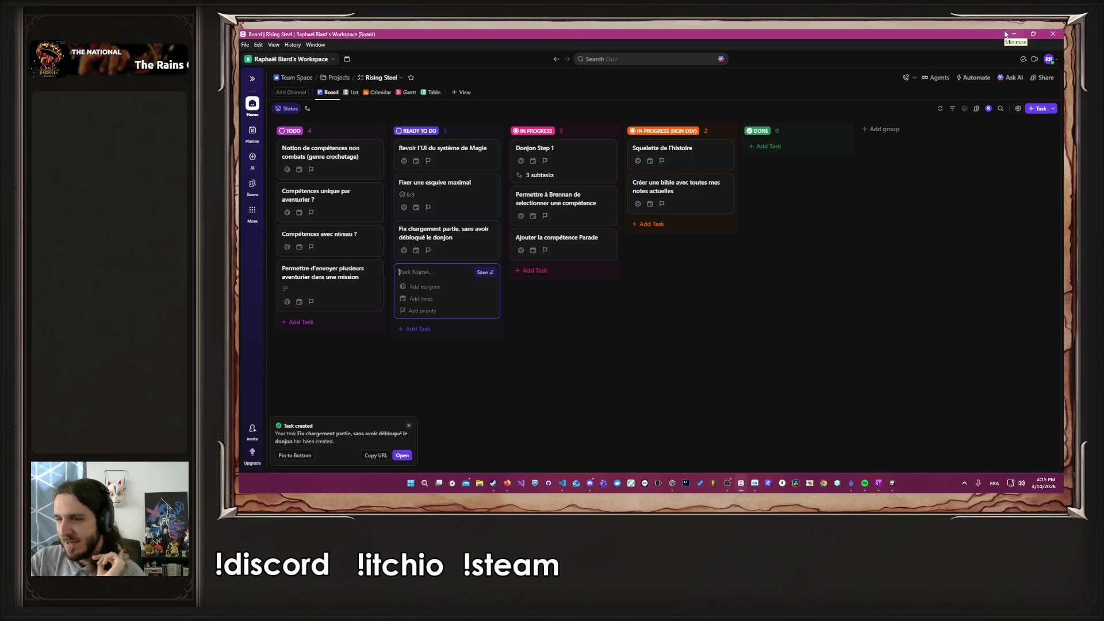
pyautogui.click(889, 259)
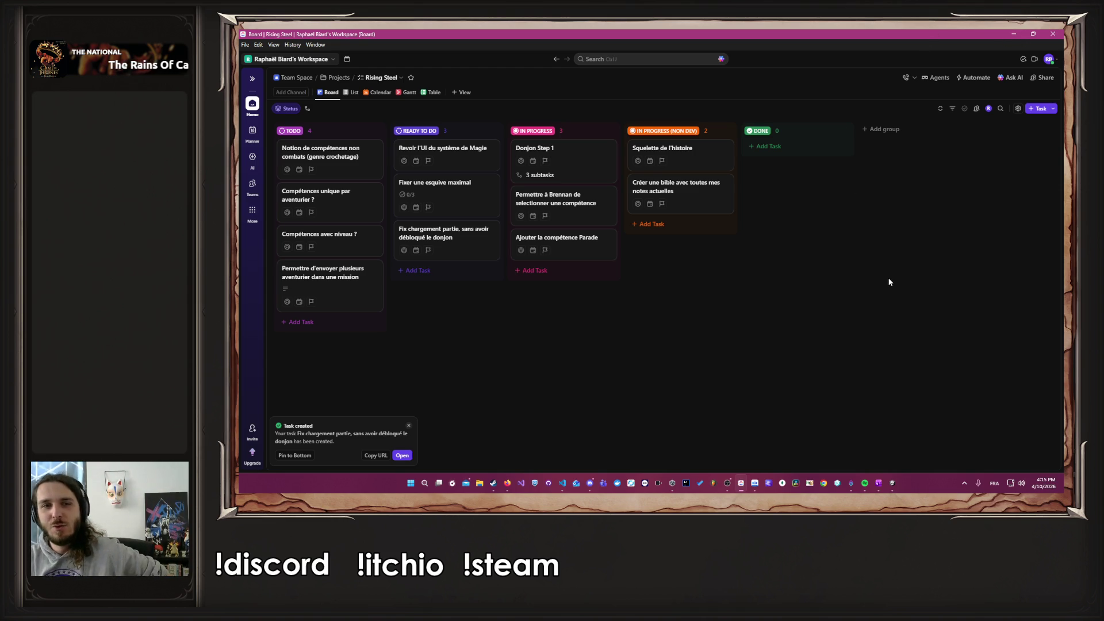
pyautogui.click(1013, 34)
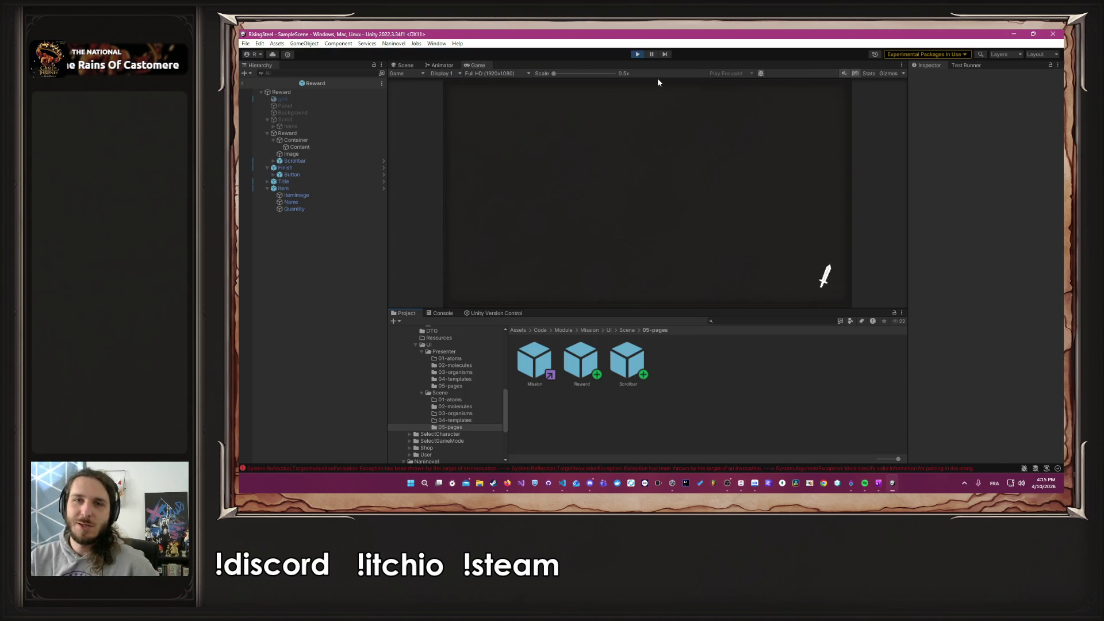
# Step: Stop and restart Play mode, then switch to VS Code showing StartCampModule.nani
pyautogui.click(639, 53)
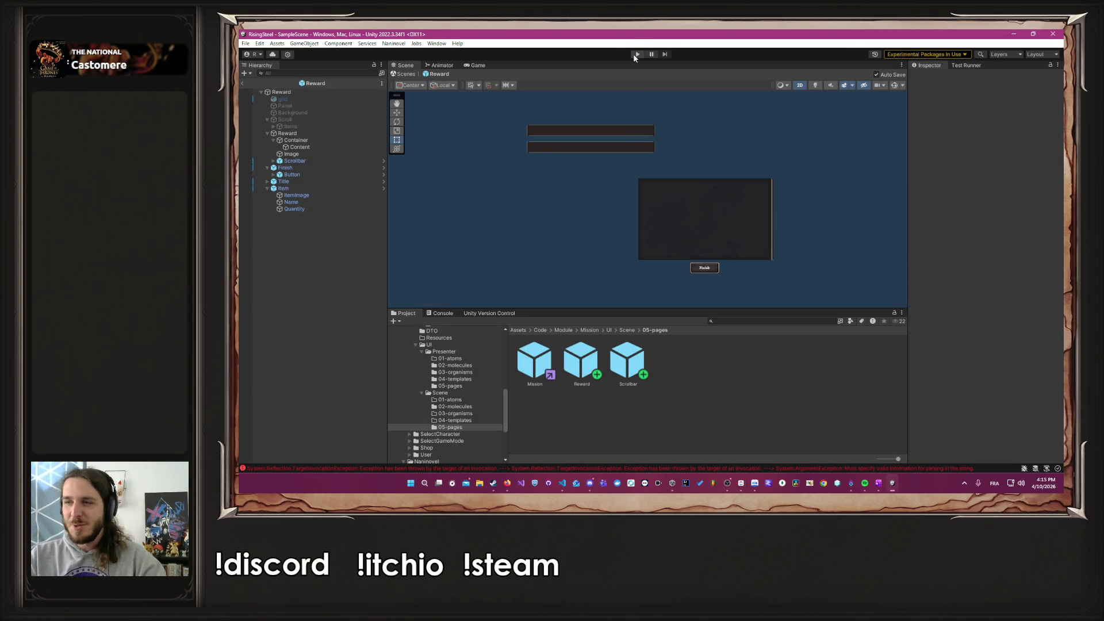
pyautogui.click(634, 54)
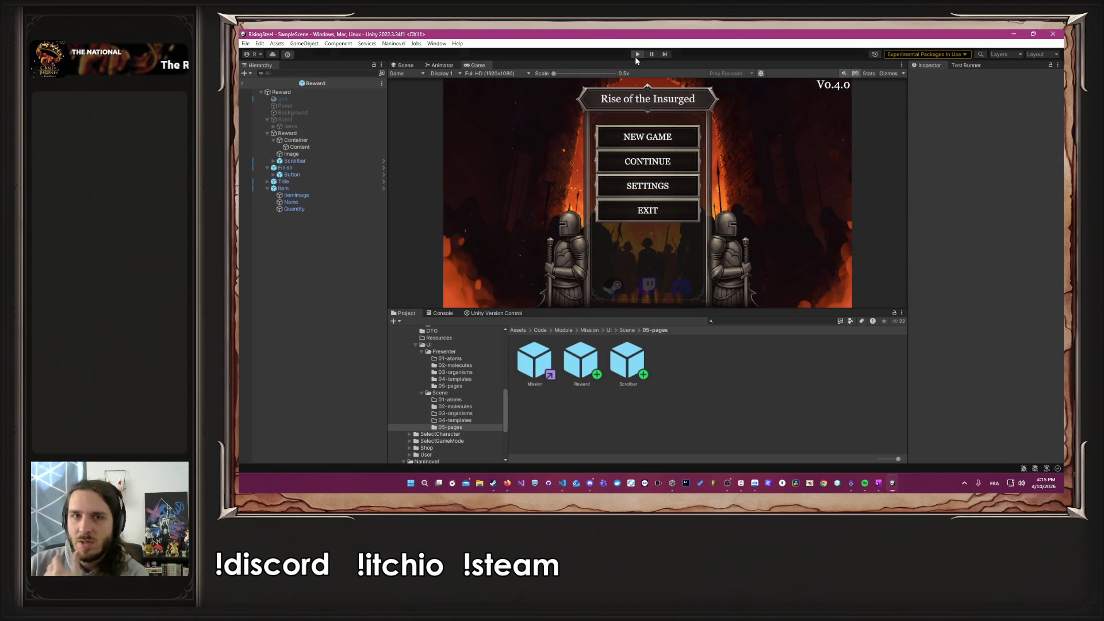
pyautogui.hotkey('alt', 'Tab')
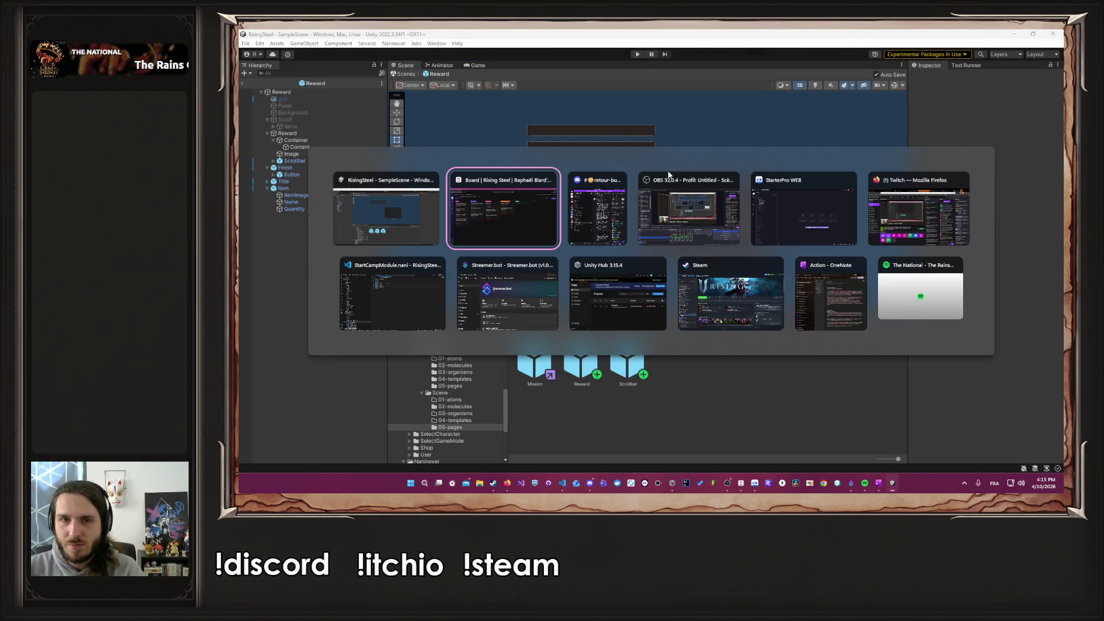
pyautogui.hotkey('alt', 'Tab')
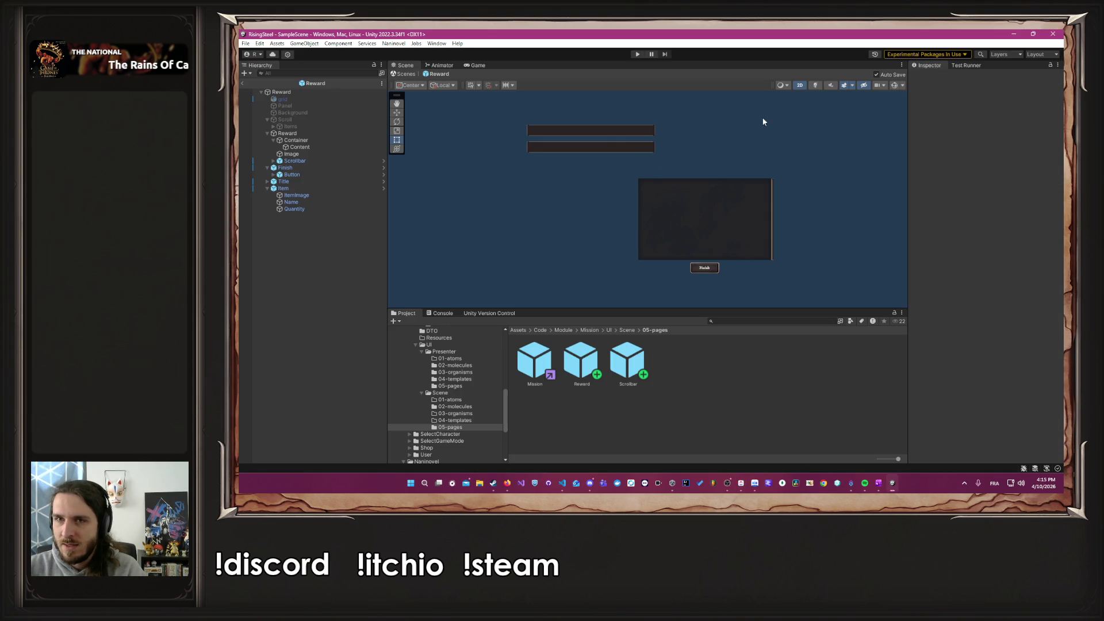
pyautogui.hotkey('alt', 'Tab')
pyautogui.hotkey('alt', 'Tab')
pyautogui.hotkey('alt', 'Tab')
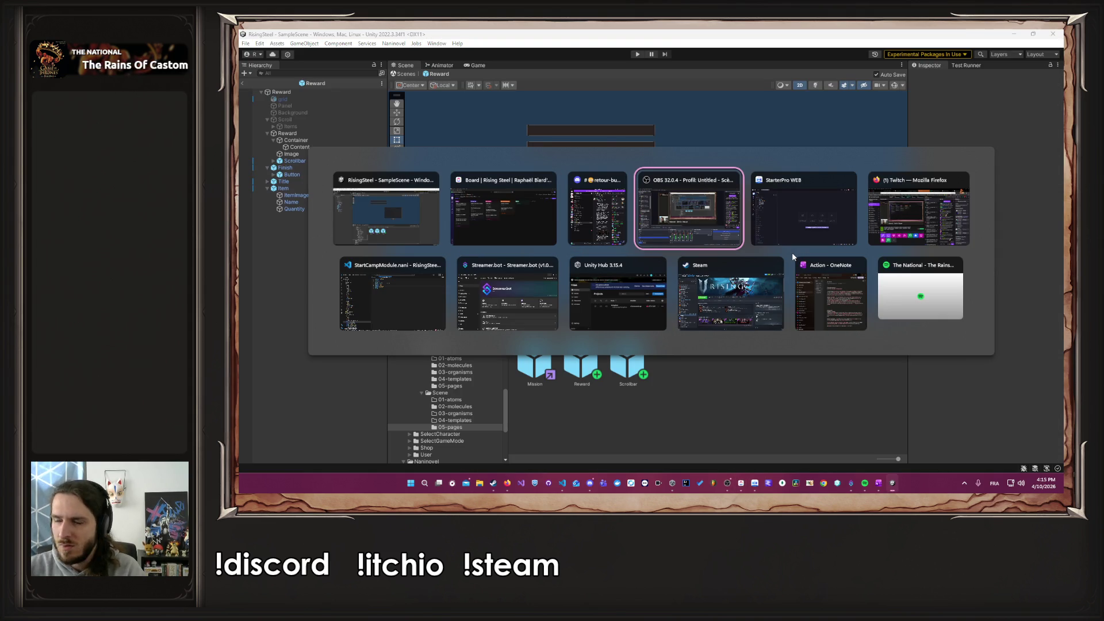
pyautogui.hotkey('alt', 'Tab')
pyautogui.hotkey('alt', 'Tab')
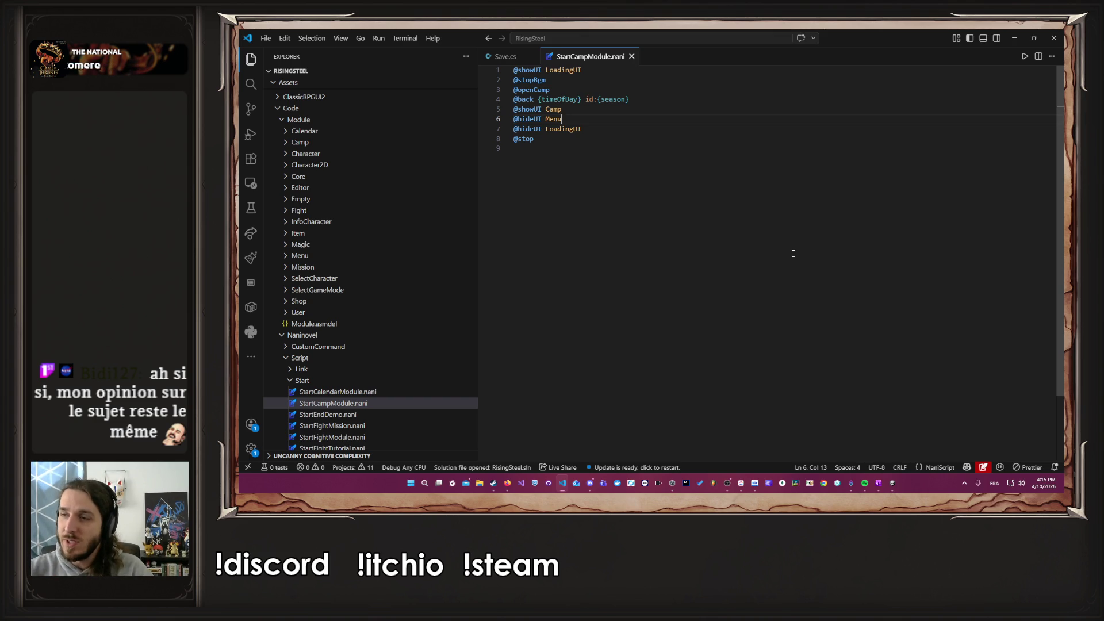
# Step: Open Save.cs and read through the DeserializeState method
pyautogui.click(502, 56)
pyautogui.scroll(-2, 734, 203)
pyautogui.scroll(4, 734, 202)
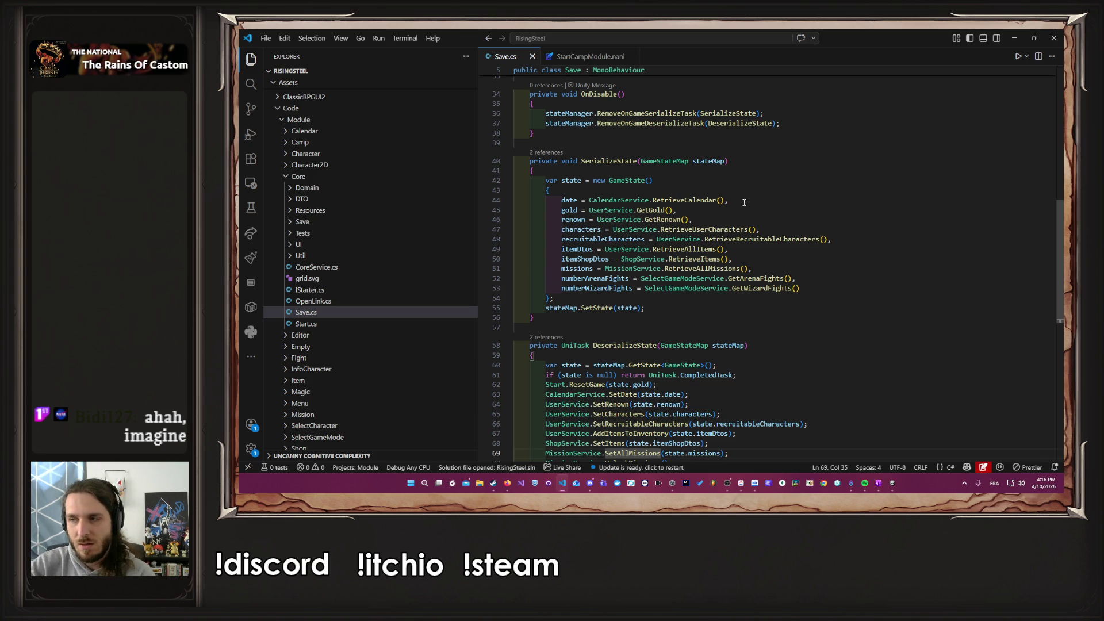
pyautogui.scroll(-3, 742, 202)
pyautogui.scroll(6, 772, 269)
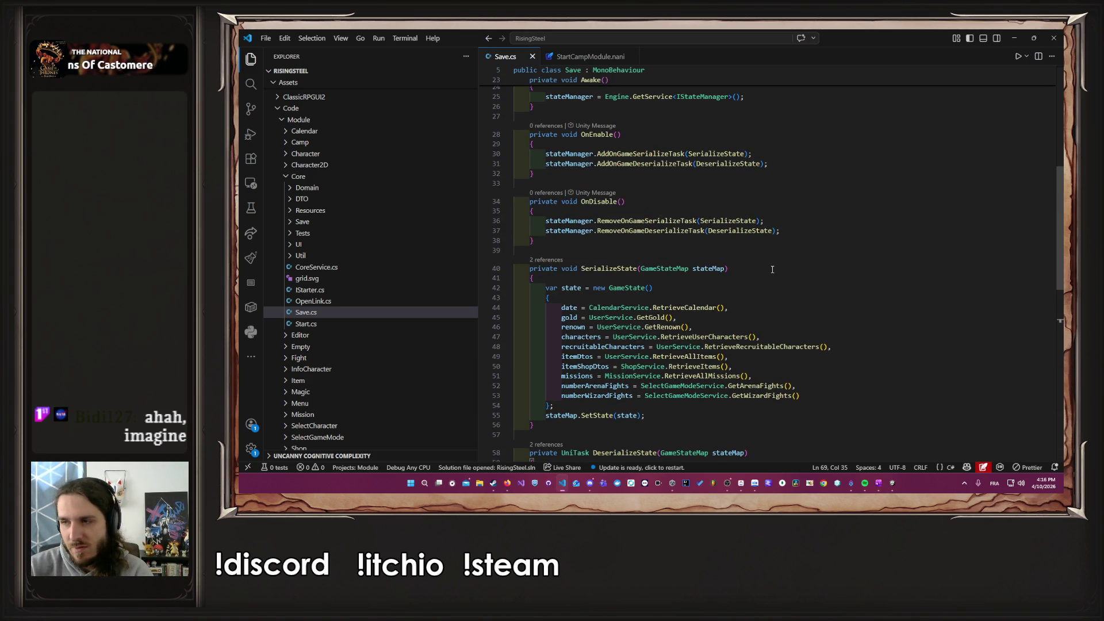
pyautogui.scroll(-6, 758, 276)
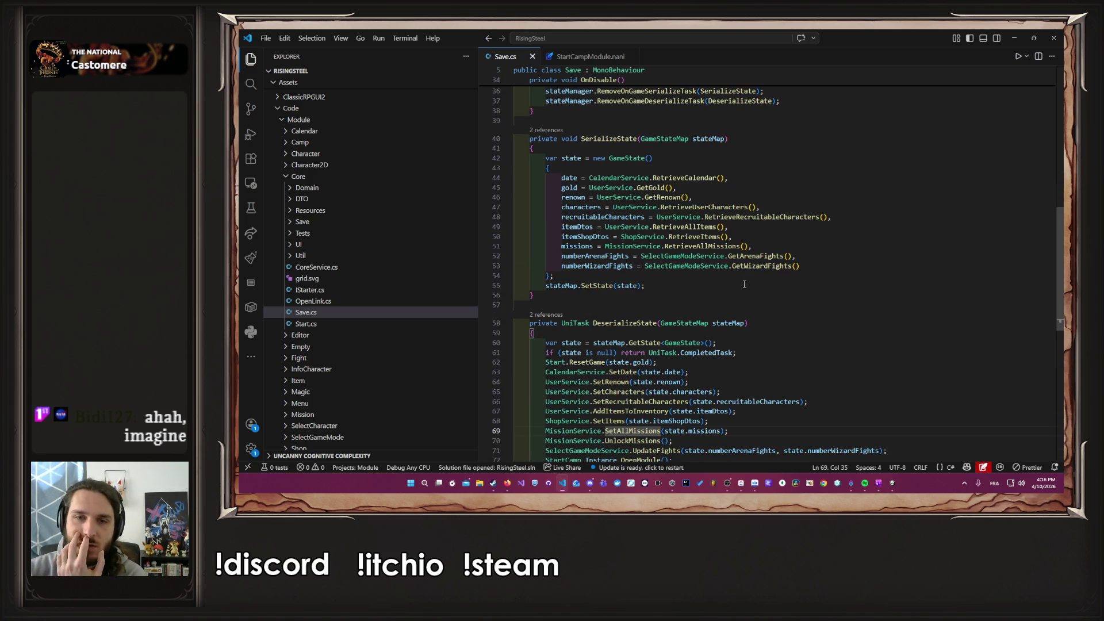
pyautogui.scroll(-1, 746, 286)
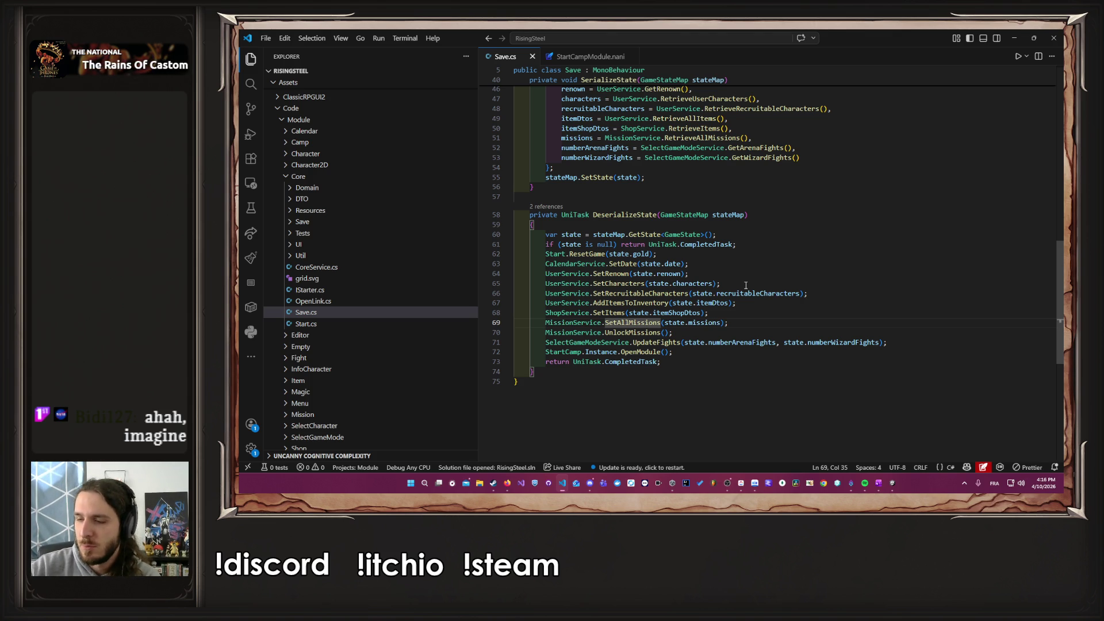
# Step: Inspect the missions field definition, return, then open UnlockMissions in MissionService.cs
pyautogui.click(740, 333)
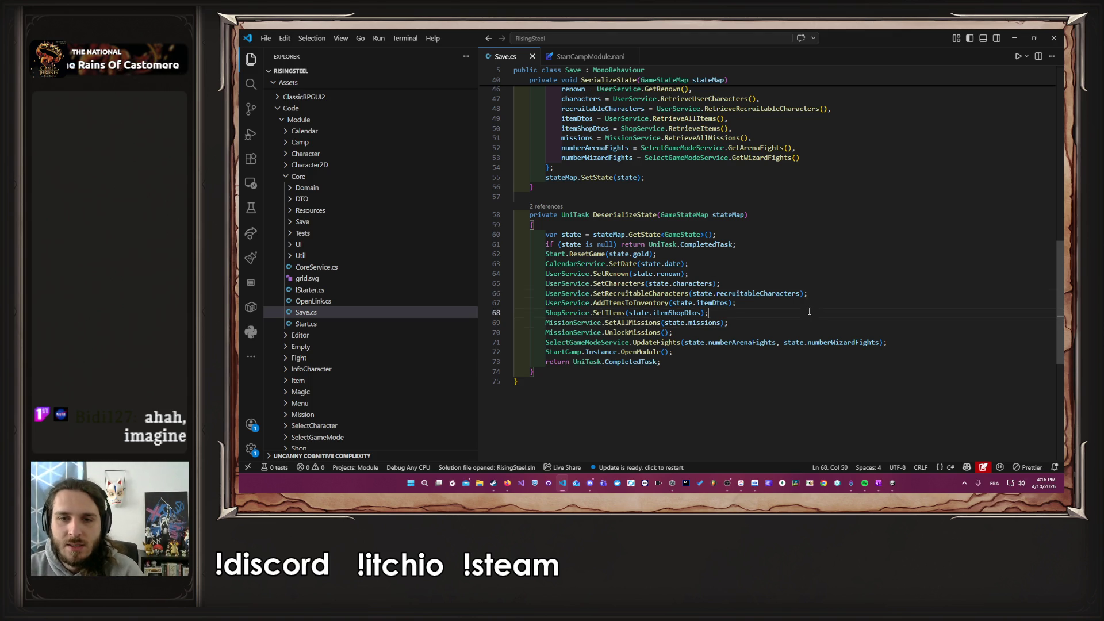
pyautogui.keyDown('ctrl'); pyautogui.click(703, 322); pyautogui.keyUp('ctrl')
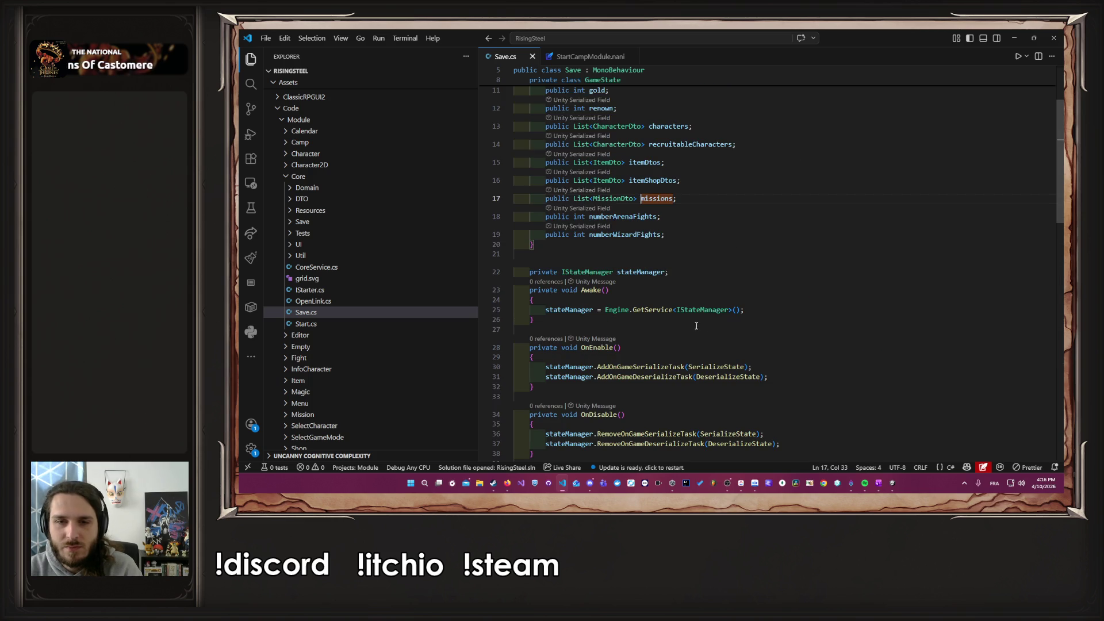
pyautogui.hotkey('alt', 'Left')
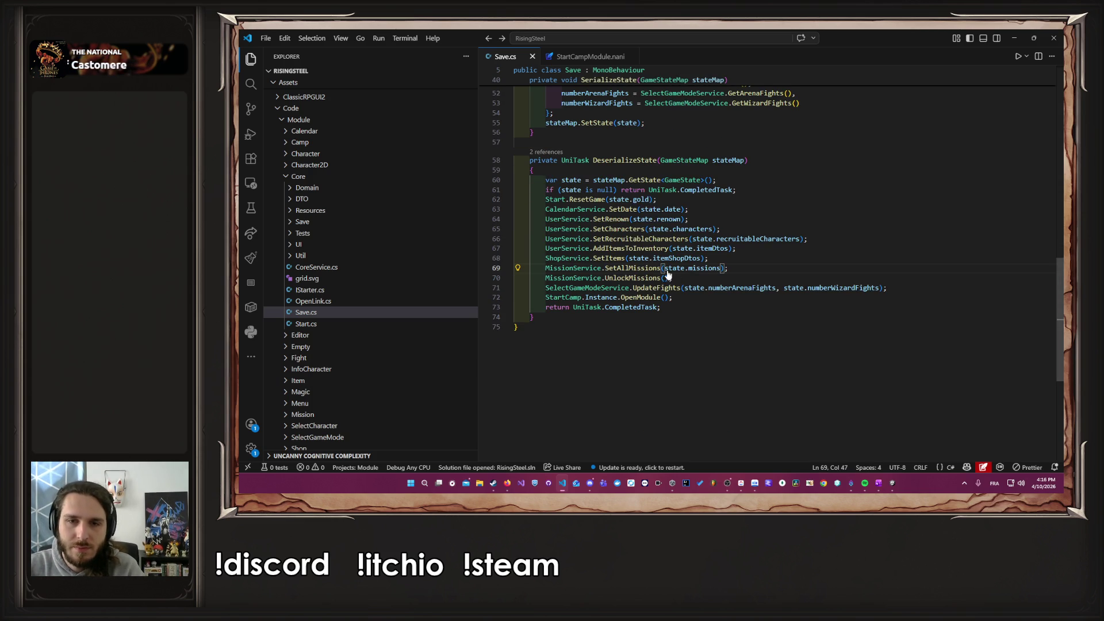
pyautogui.keyDown('ctrl'); pyautogui.click(645, 278); pyautogui.keyUp('ctrl')
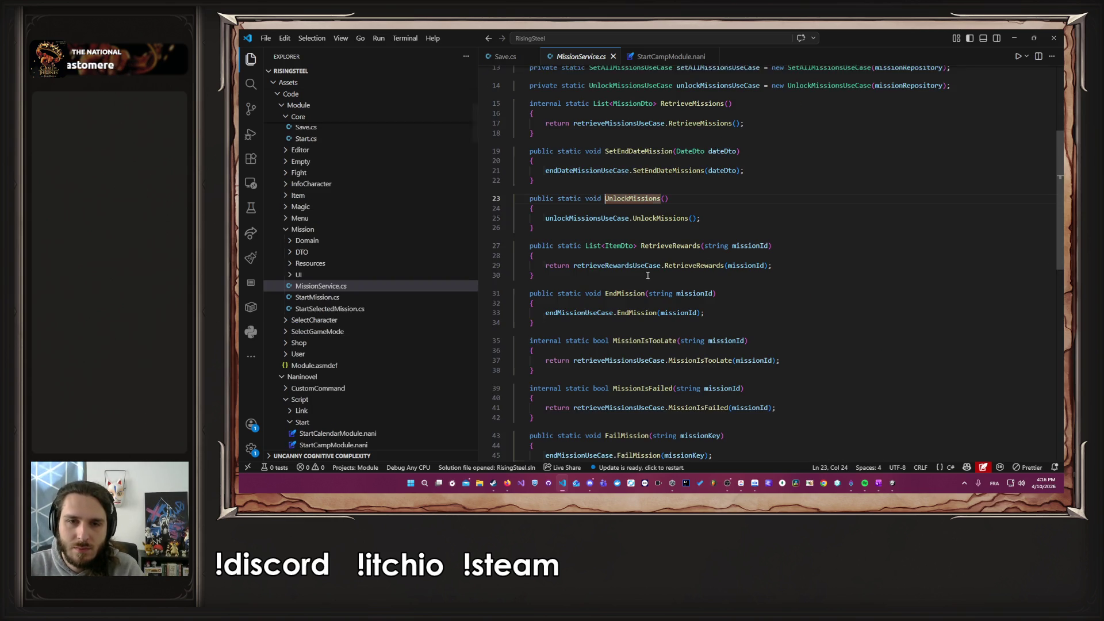
# Step: Look into UnlockMissionsUseCase, return to Save.cs, then open Start.ResetGame in Start.cs
pyautogui.keyDown('ctrl'); pyautogui.click(661, 222); pyautogui.keyUp('ctrl')
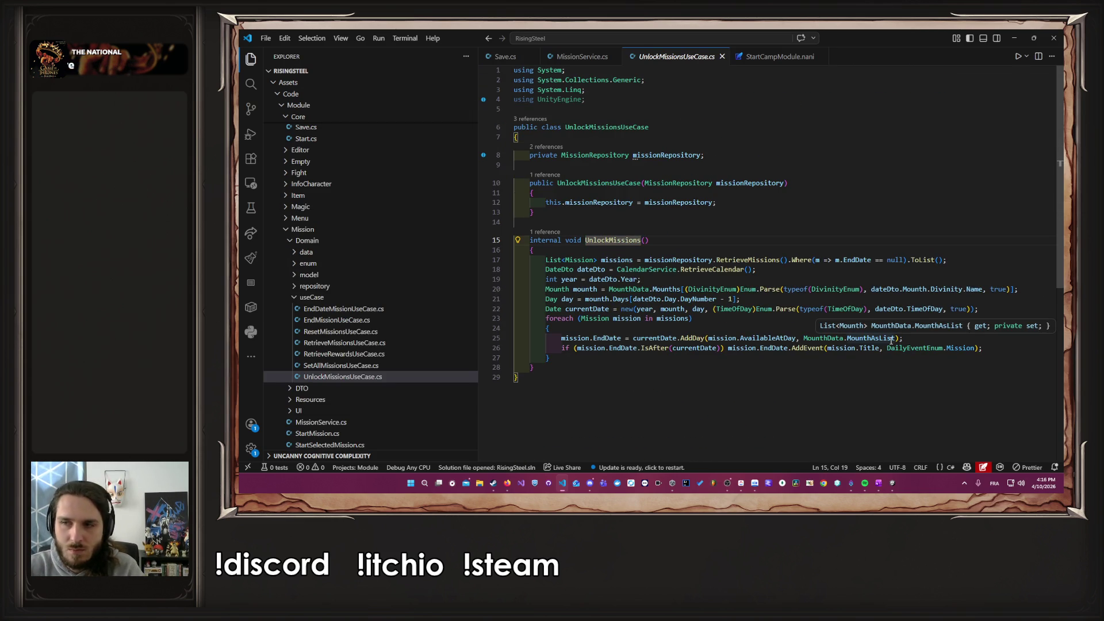
pyautogui.hotkey('alt', 'Left')
pyautogui.hotkey('alt', 'Left')
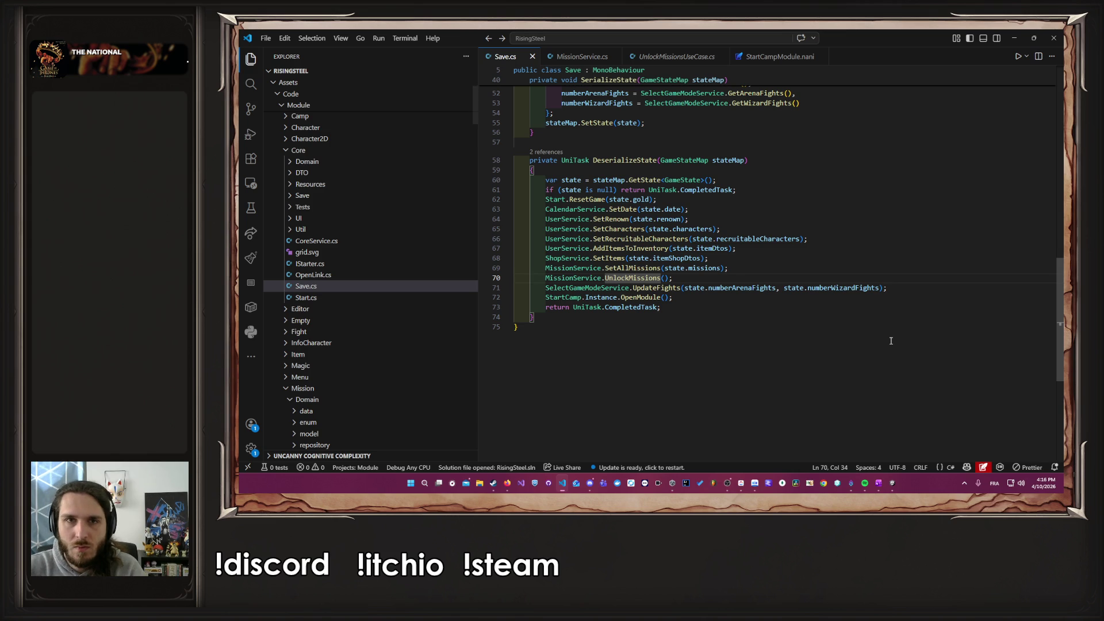
pyautogui.keyDown('ctrl'); pyautogui.click(587, 199); pyautogui.keyUp('ctrl')
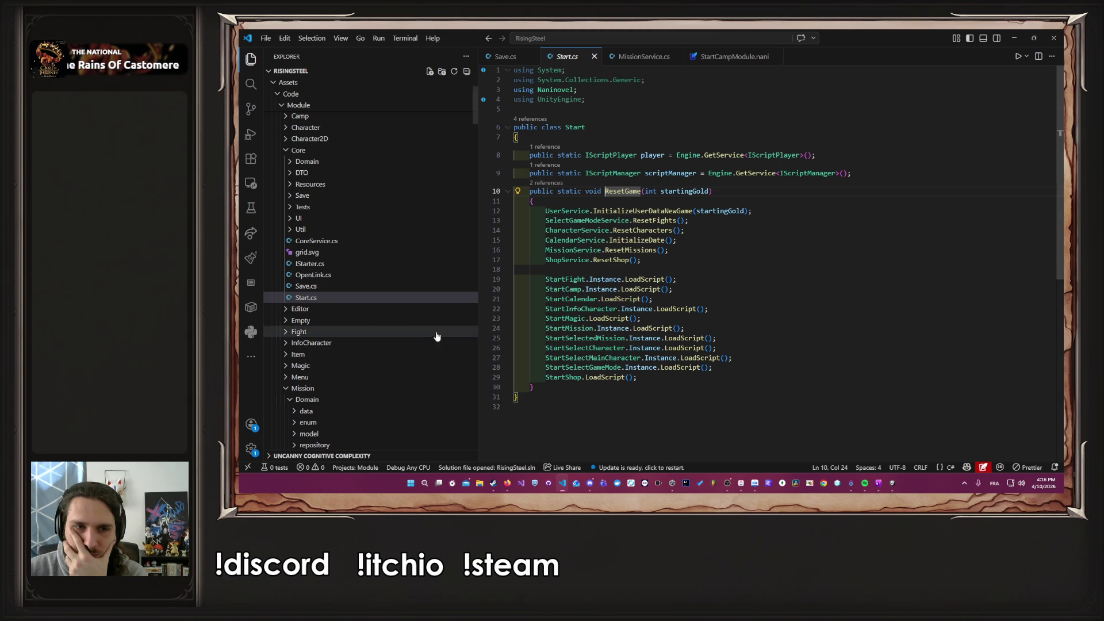
# Step: Collapse the Common, Naninovel package, Code/Naninovel, Mission and Module folders in the Explorer
pyautogui.scroll(-15, 401, 316)
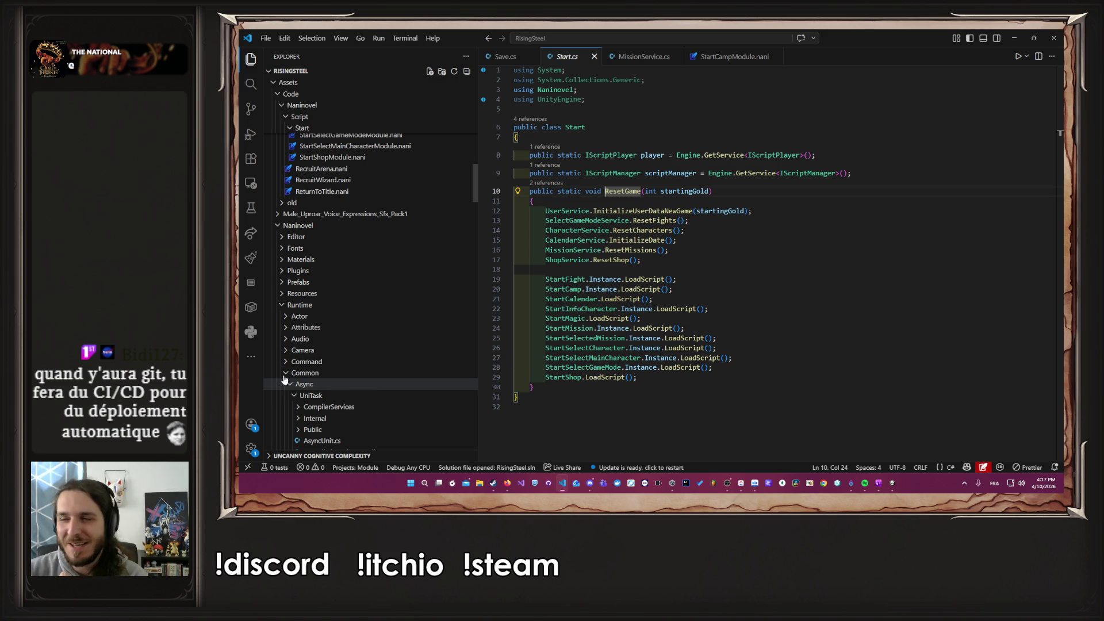
pyautogui.scroll(-5, 299, 385)
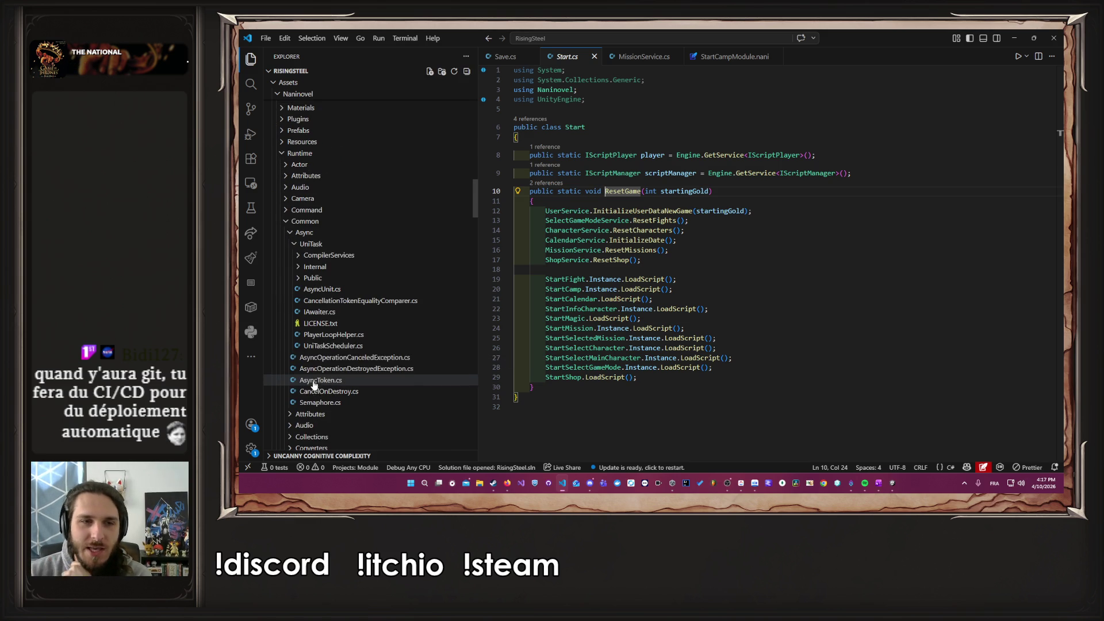
pyautogui.click(308, 221)
pyautogui.scroll(6, 322, 311)
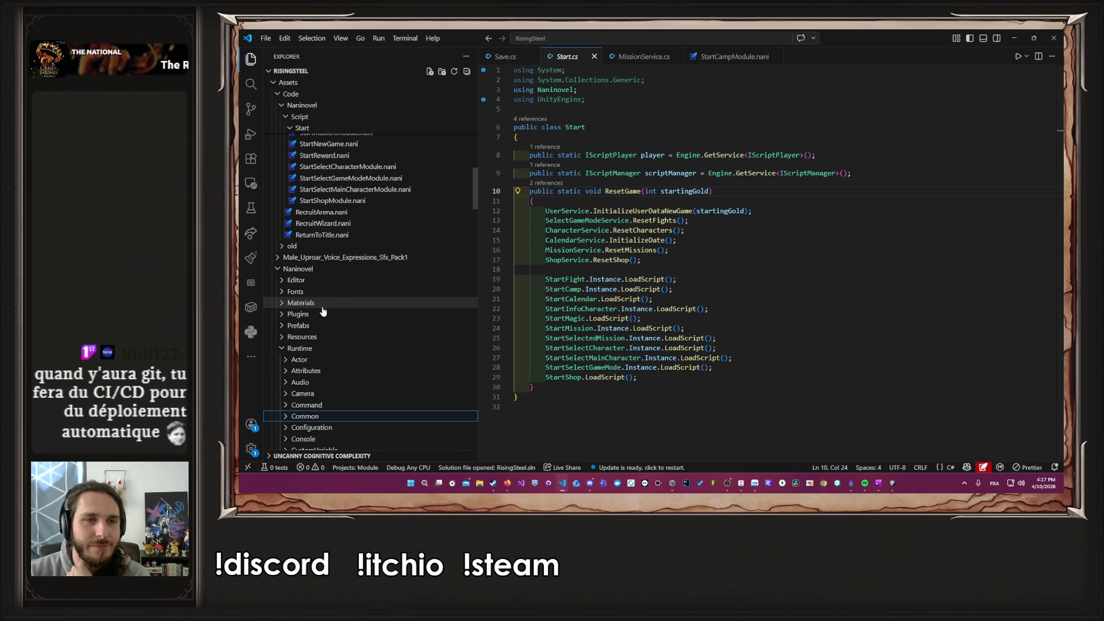
pyautogui.click(290, 268)
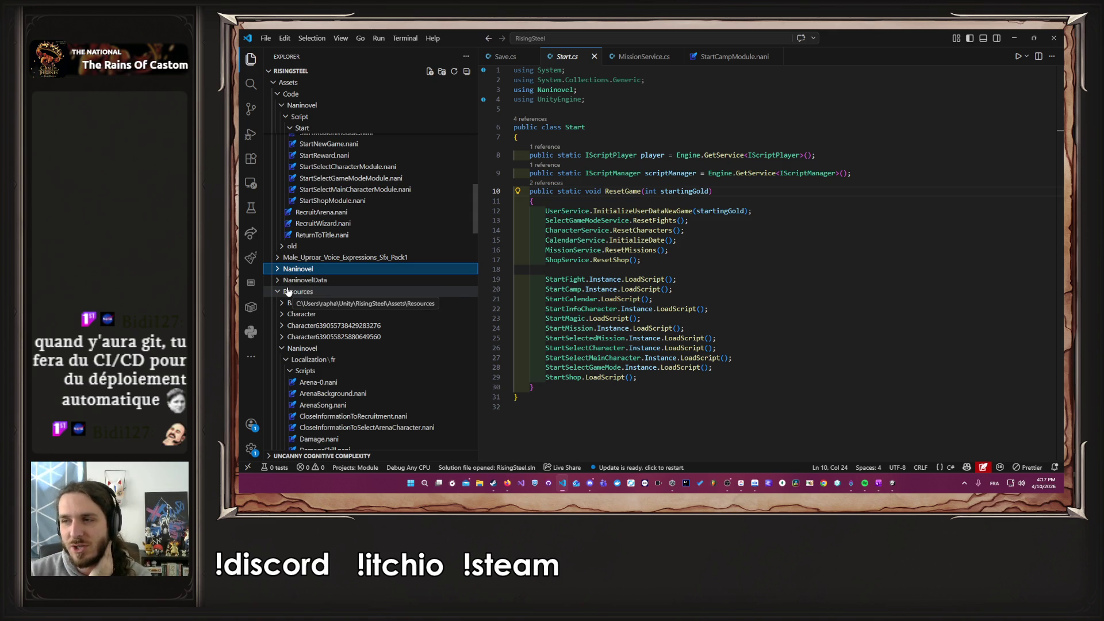
pyautogui.scroll(6, 293, 259)
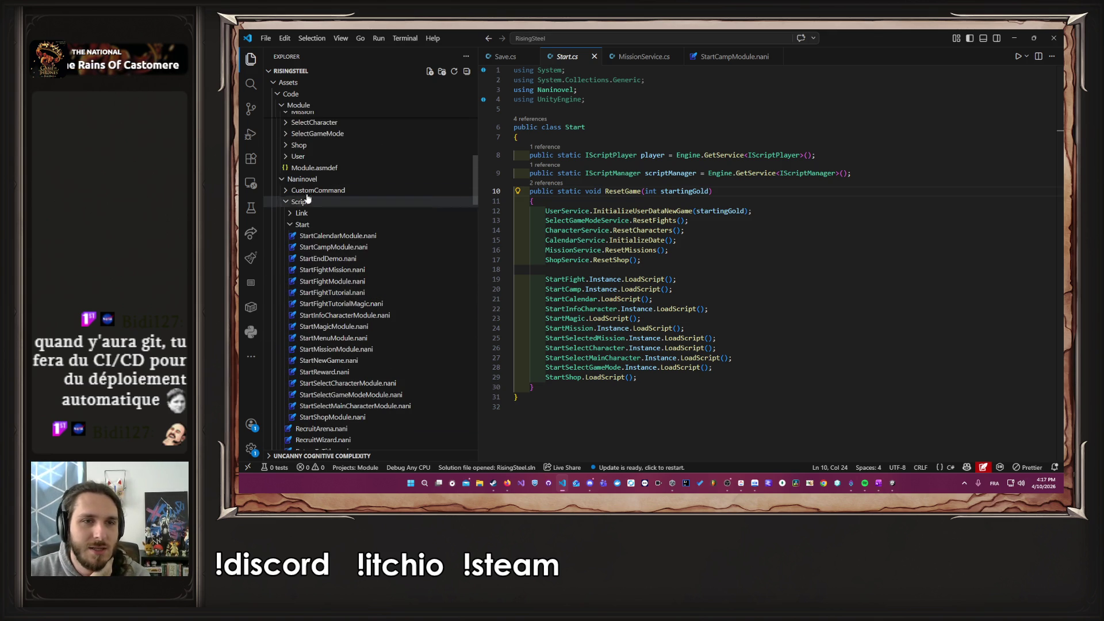
pyautogui.click(303, 178)
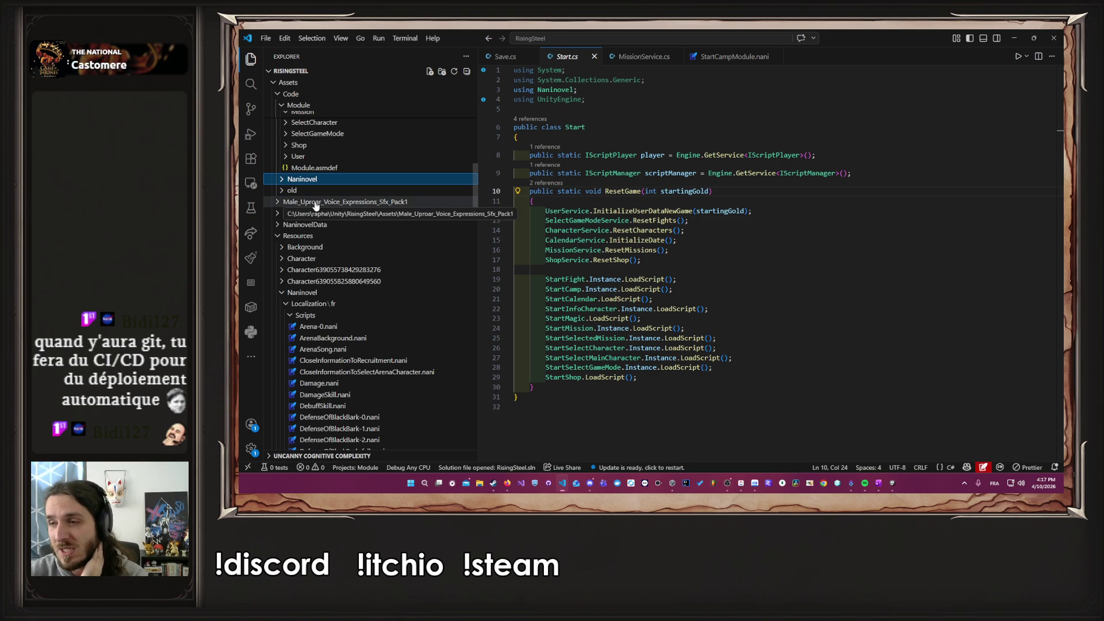
pyautogui.scroll(1, 315, 206)
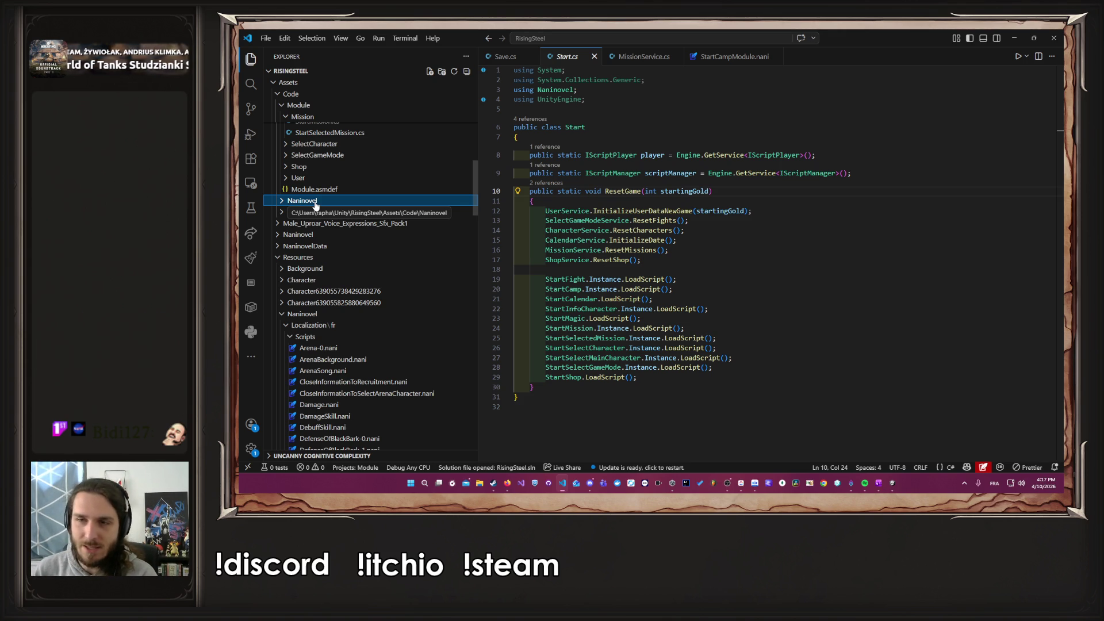
pyautogui.scroll(5, 315, 206)
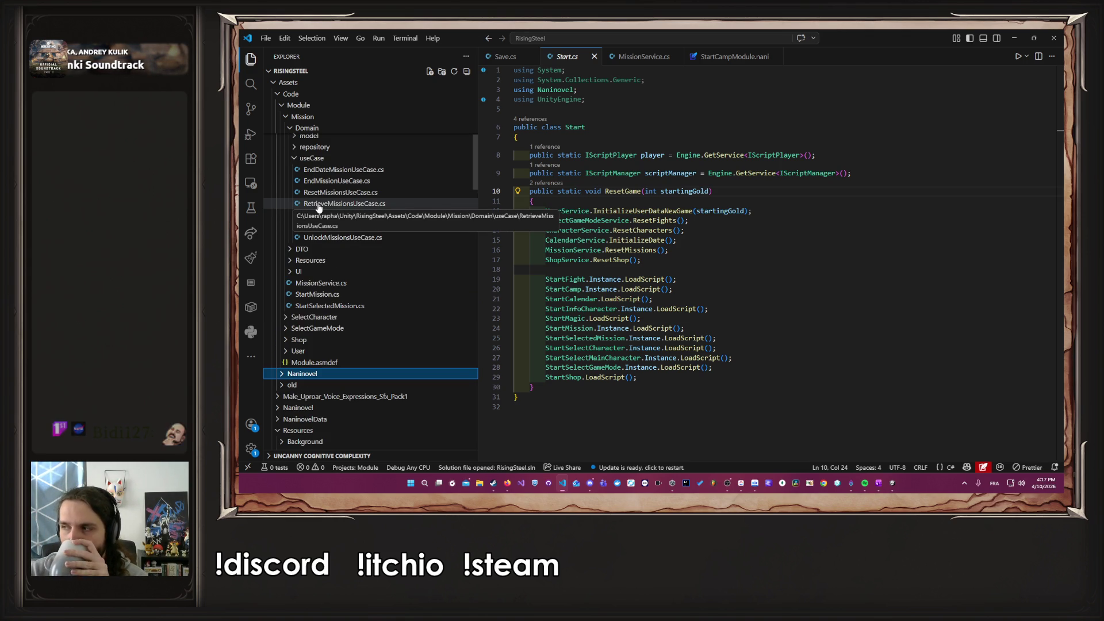
pyautogui.scroll(4, 324, 238)
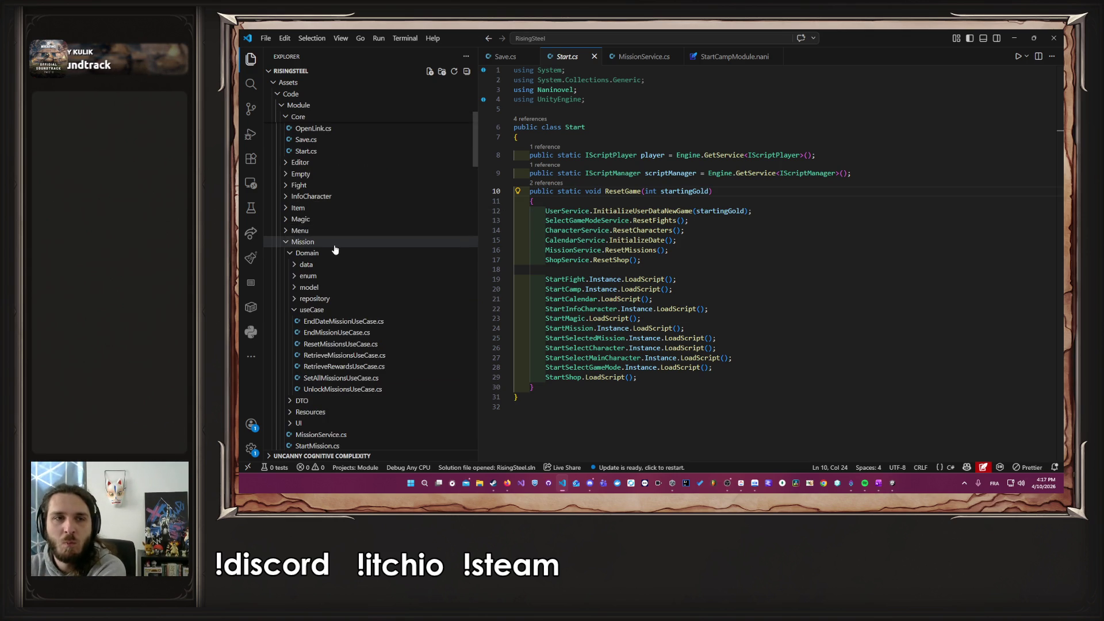
pyautogui.click(333, 242)
pyautogui.scroll(7, 345, 225)
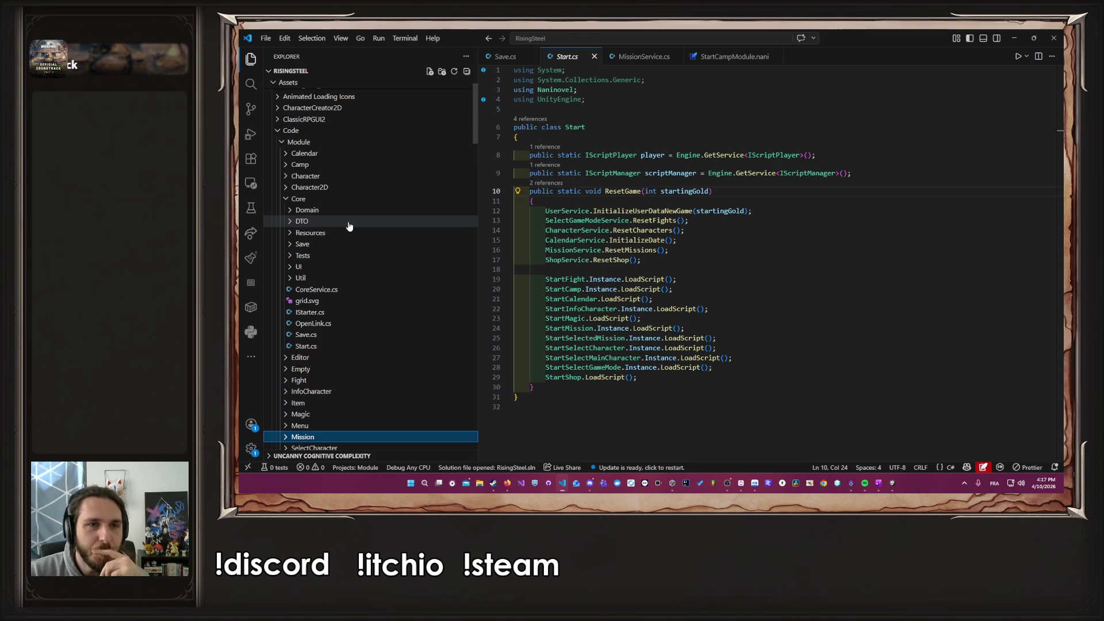
pyautogui.click(337, 184)
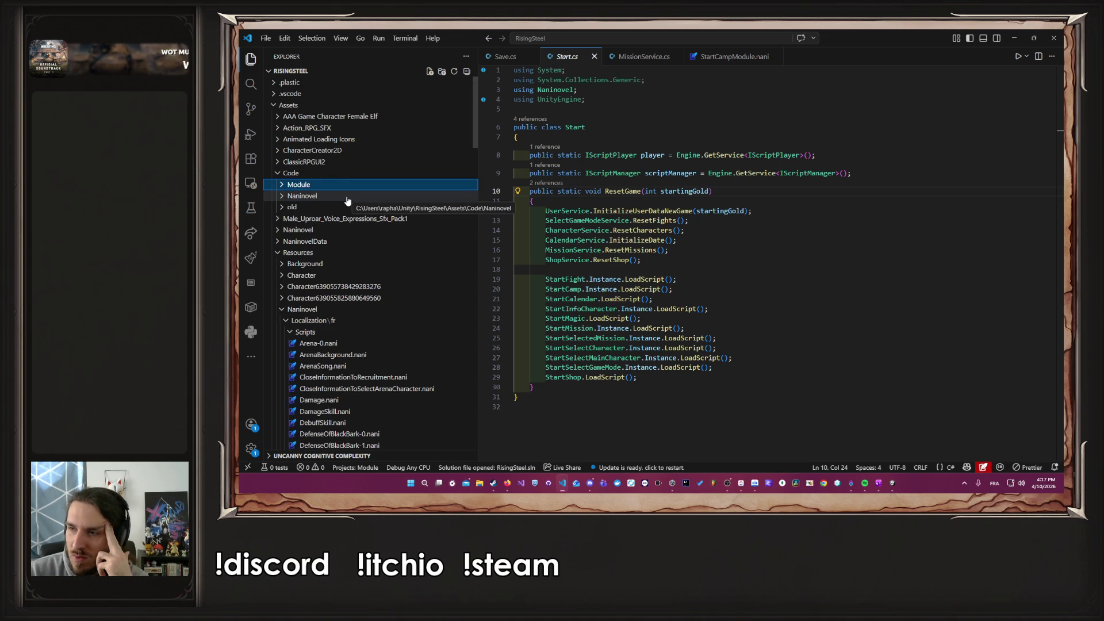
# Step: Expand Code/Naninovel and its CustomCommand folder to show NewGame.cs and OpenCamp.cs
pyautogui.click(347, 199)
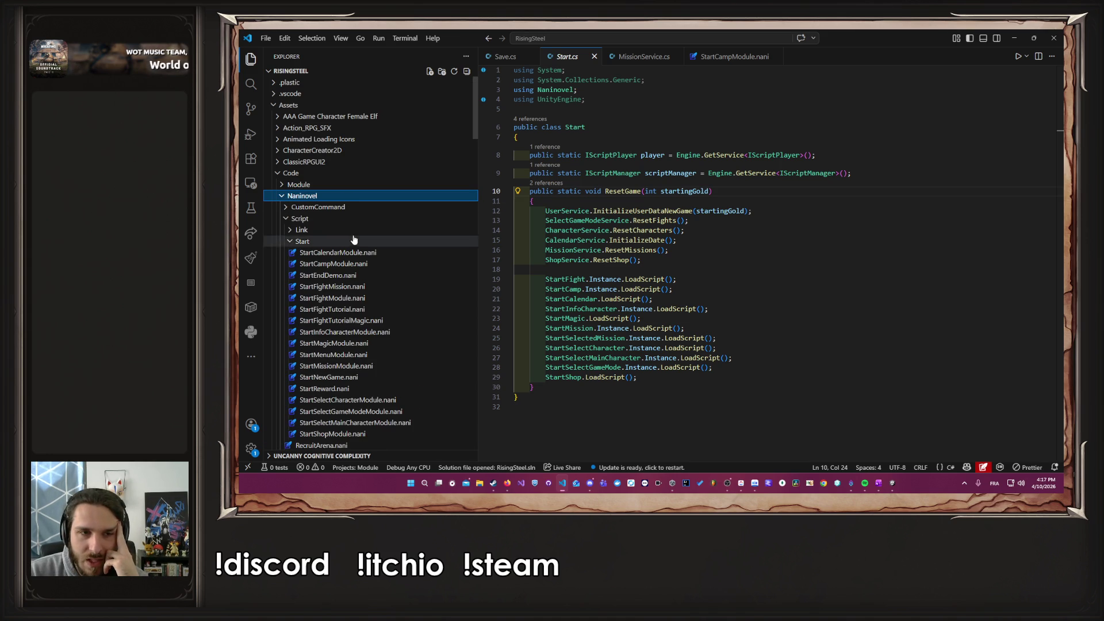
pyautogui.hotkey('alt', 'Tab')
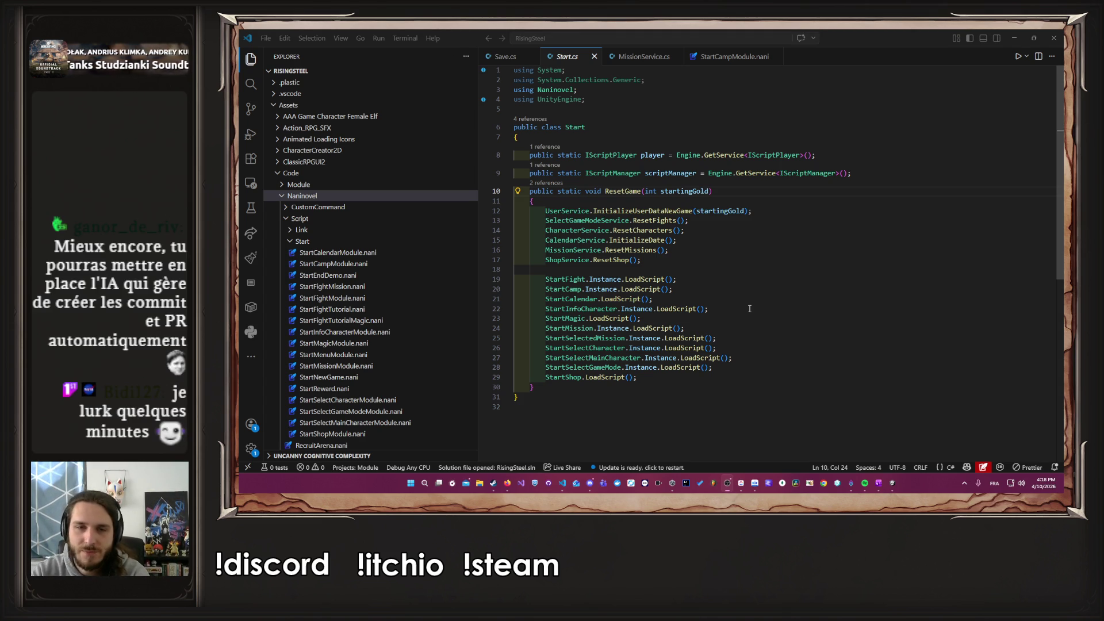
pyautogui.scroll(-3, 362, 270)
pyautogui.scroll(3, 365, 274)
pyautogui.scroll(-4, 368, 229)
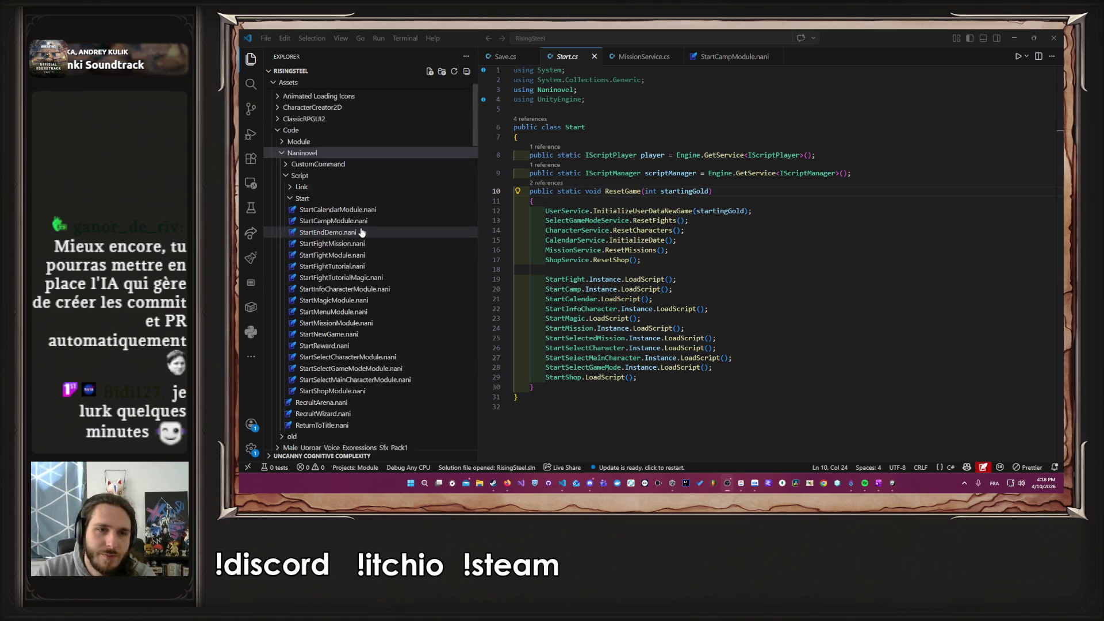
pyautogui.scroll(4, 373, 316)
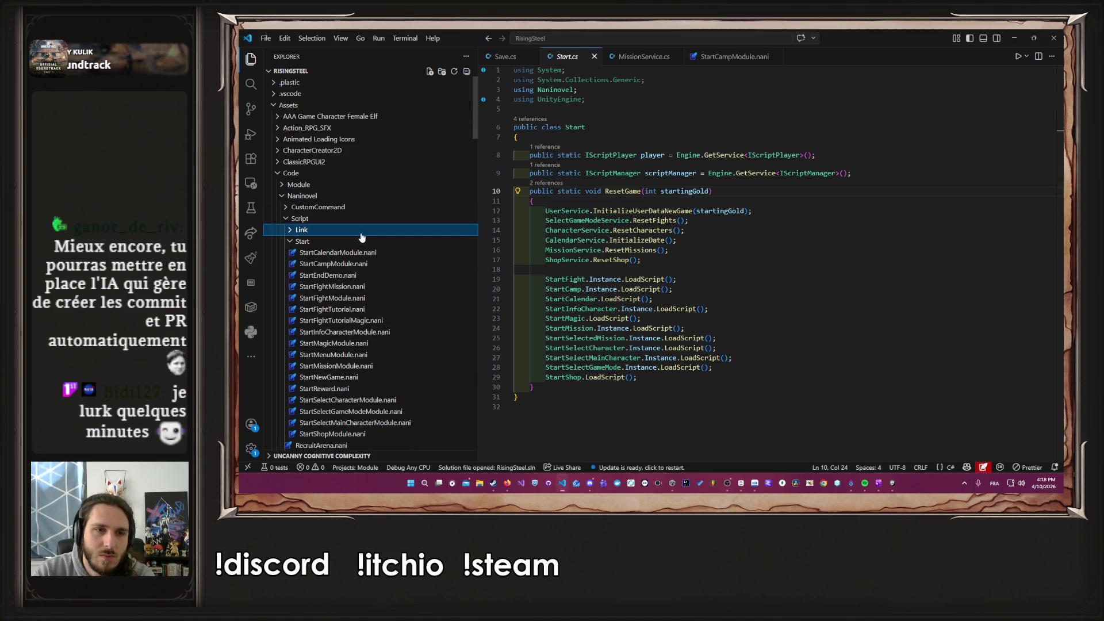
pyautogui.click(357, 207)
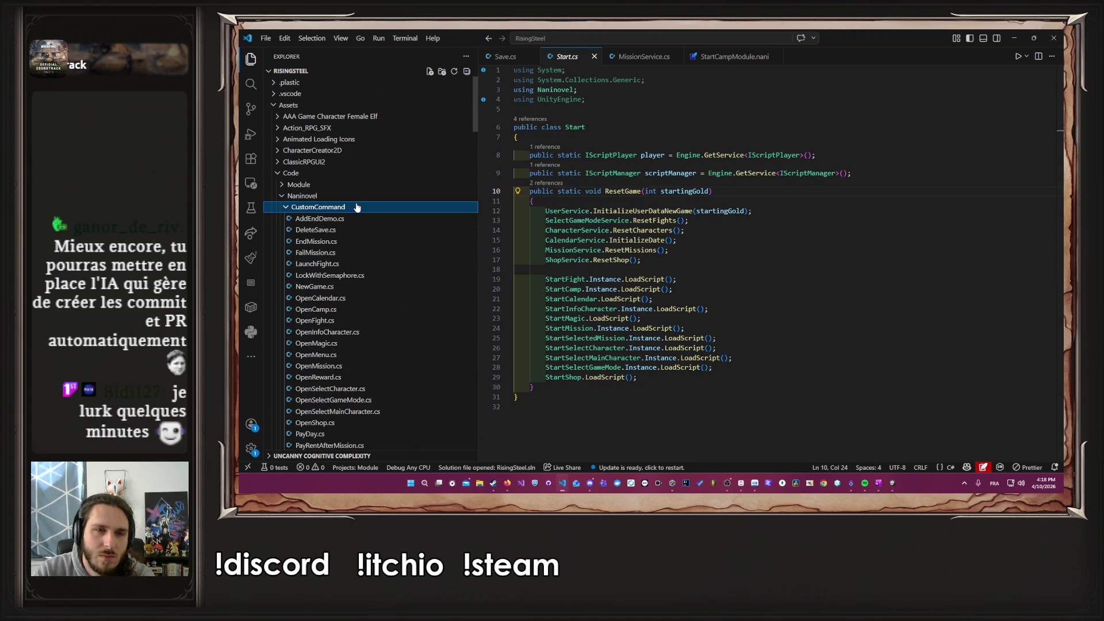
# Step: Copy the SetEndDateMission(CalendarService.RetrieveCalendar()) call from line 20 of NewGame.cs
pyautogui.click(374, 288)
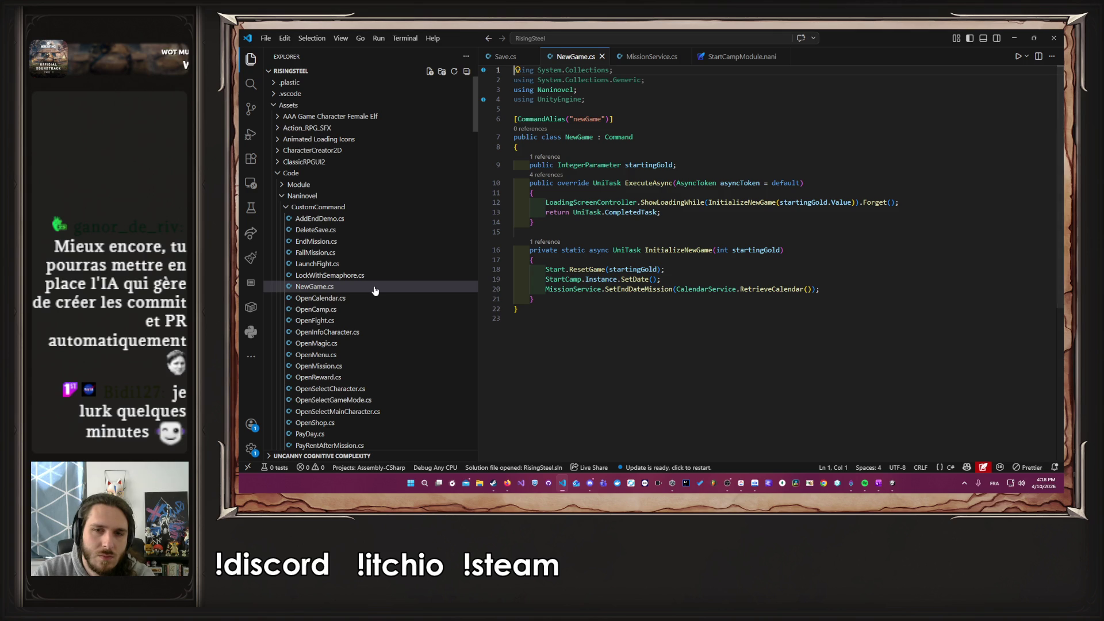
pyautogui.click(653, 289)
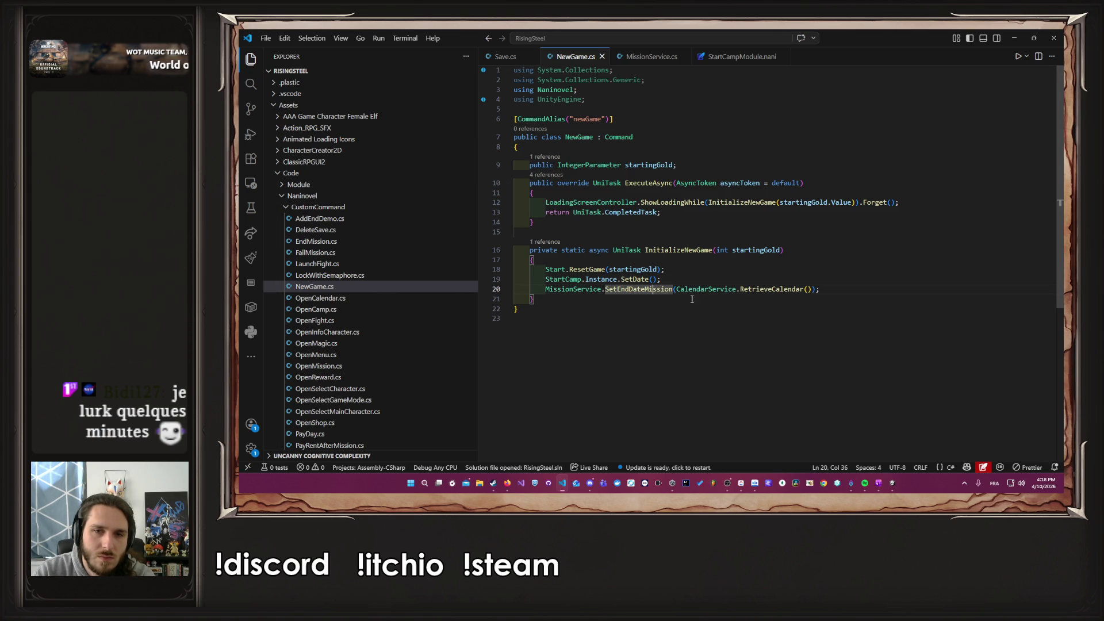
pyautogui.moveTo(893, 286); pyautogui.dragTo(545, 290)
pyautogui.hotkey('ctrl', 'c')
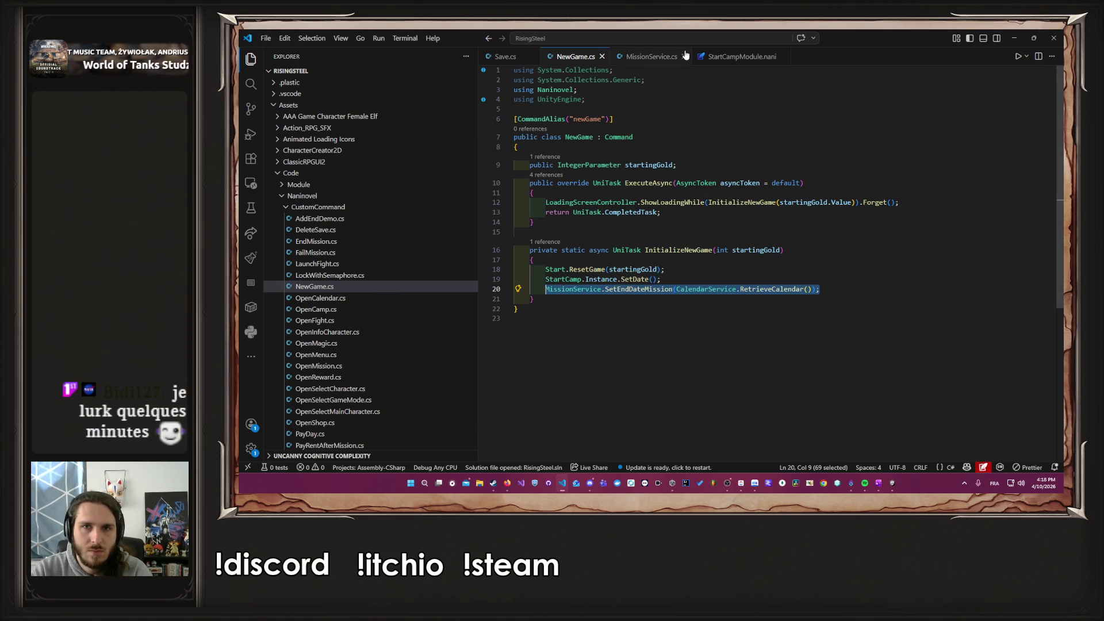
# Step: Paste the call as line 69 in Save.cs's DeserializeState and return to Unity
pyautogui.click(505, 57)
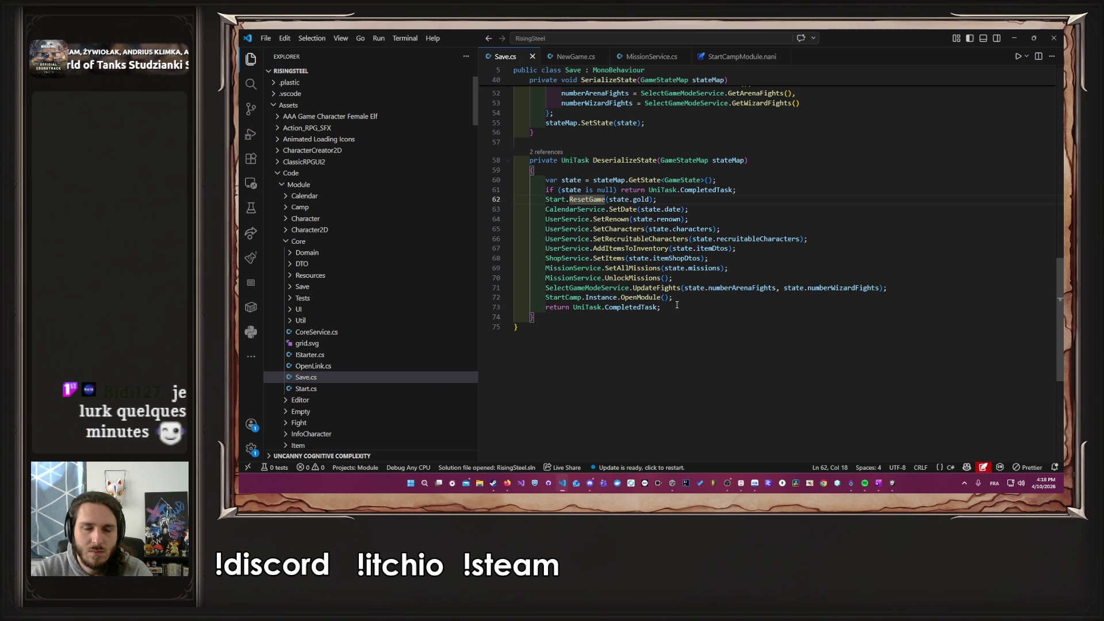
pyautogui.click(727, 258)
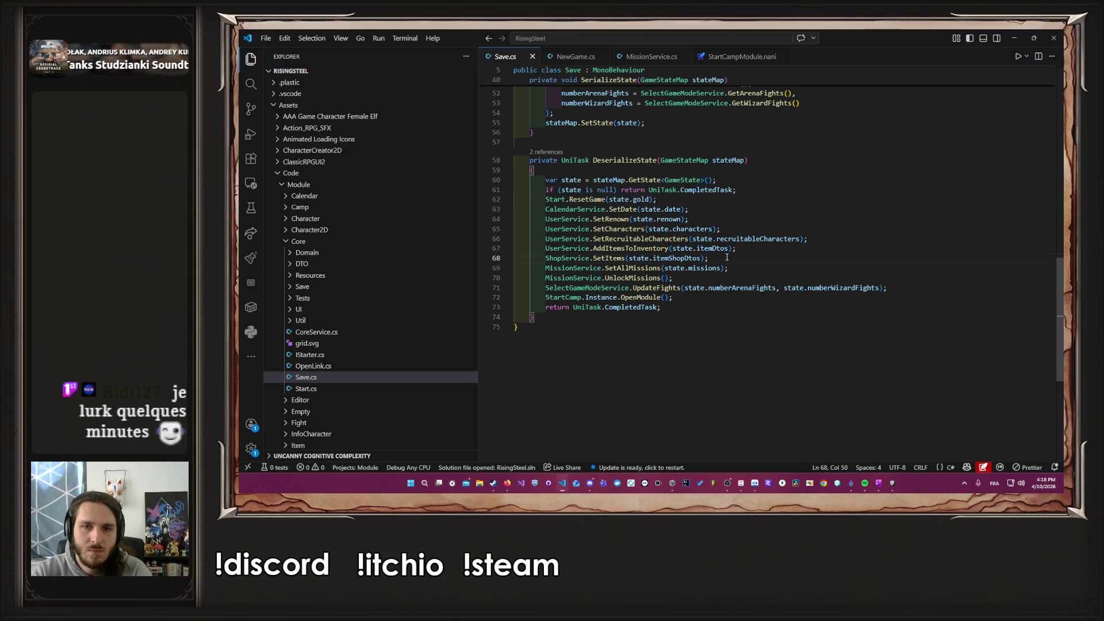
pyautogui.press('Return')
pyautogui.hotkey('ctrl', 'v')
pyautogui.click(811, 269)
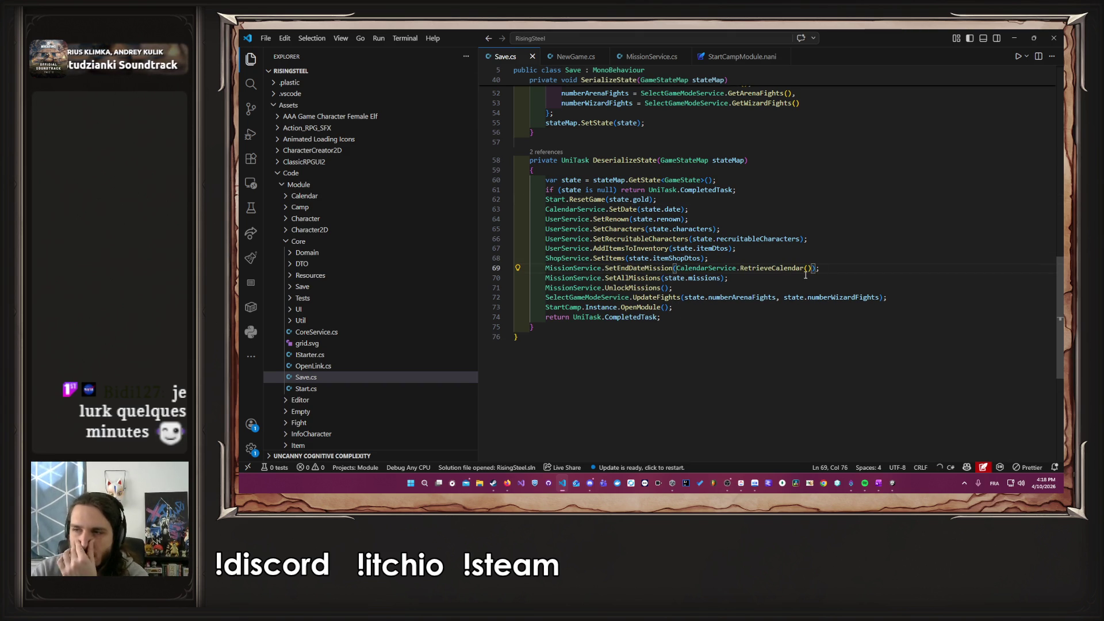
pyautogui.click(1013, 37)
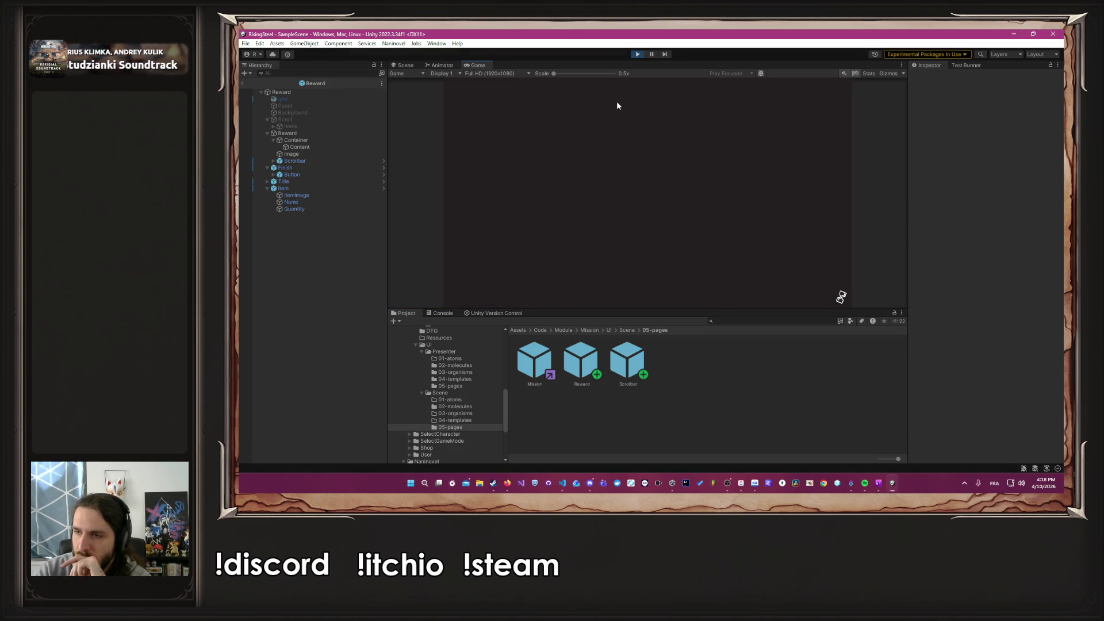
# Step: Enlarge the game view, try Continue on the existing save, and stop play mode
pyautogui.moveTo(661, 311); pyautogui.dragTo(659, 368)
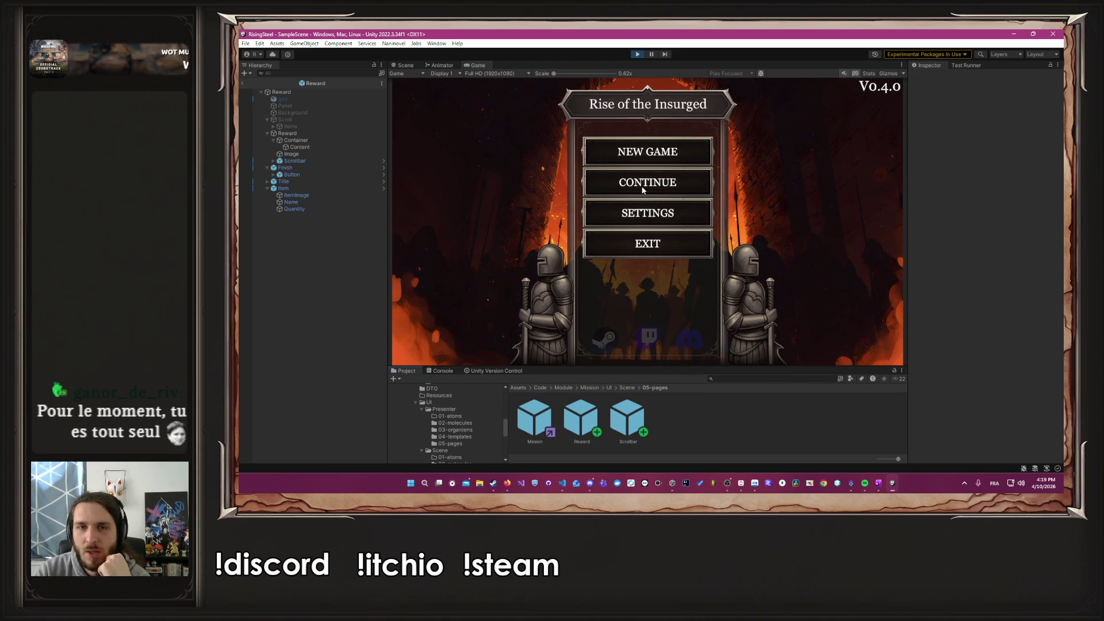
pyautogui.click(637, 183)
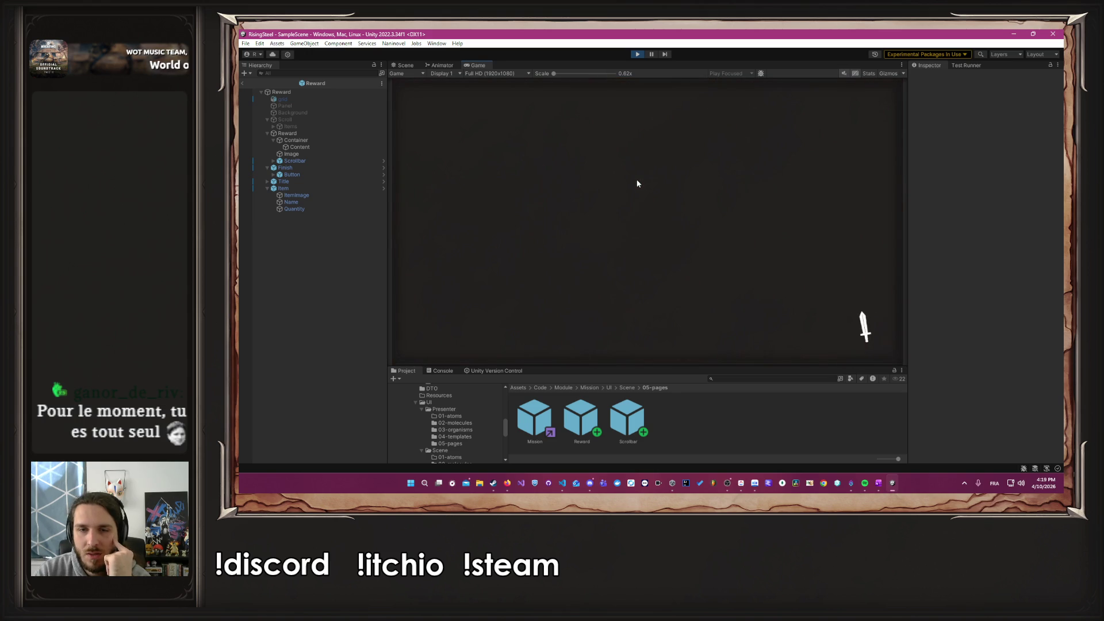
pyautogui.click(636, 53)
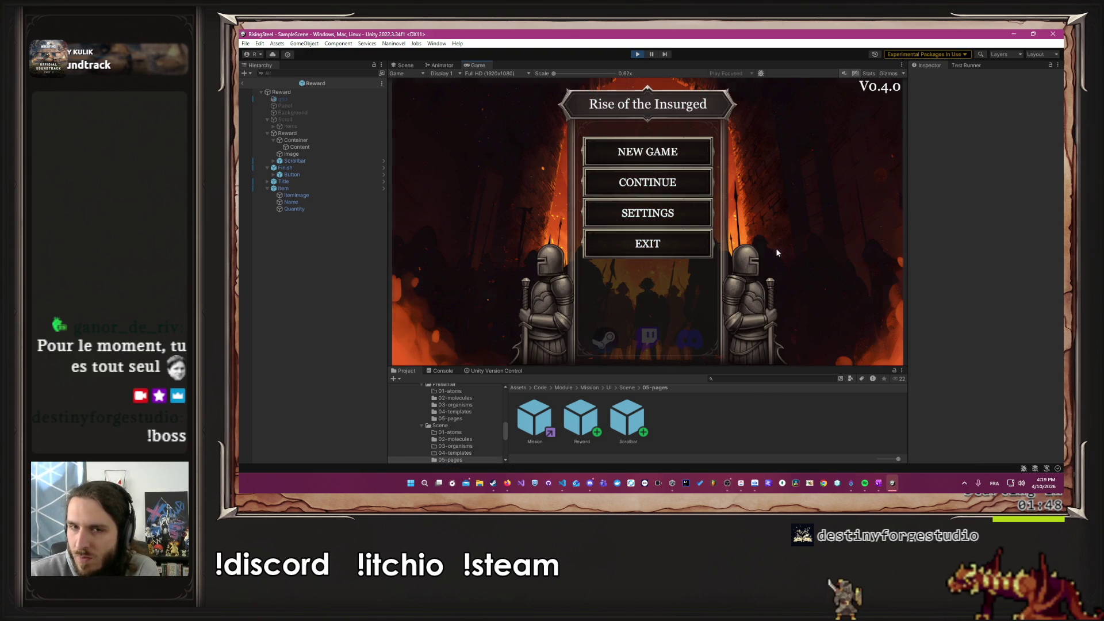
# Step: Start a new game, pick a character, save and return to title via Settings, then Continue
pyautogui.click(647, 151)
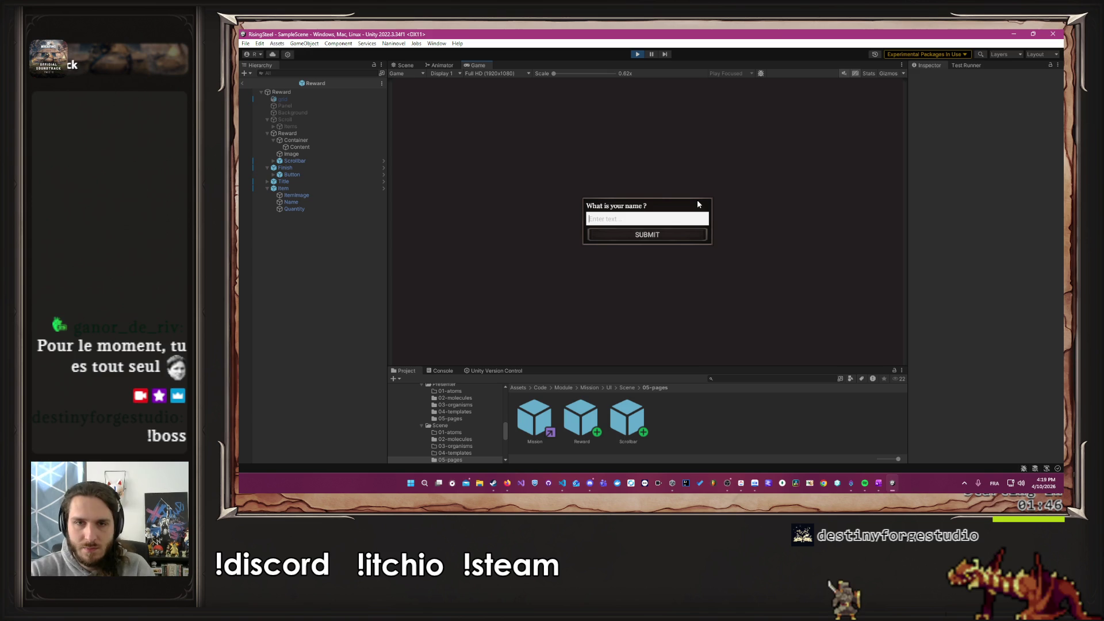
pyautogui.write('Albert')
pyautogui.press('Return')
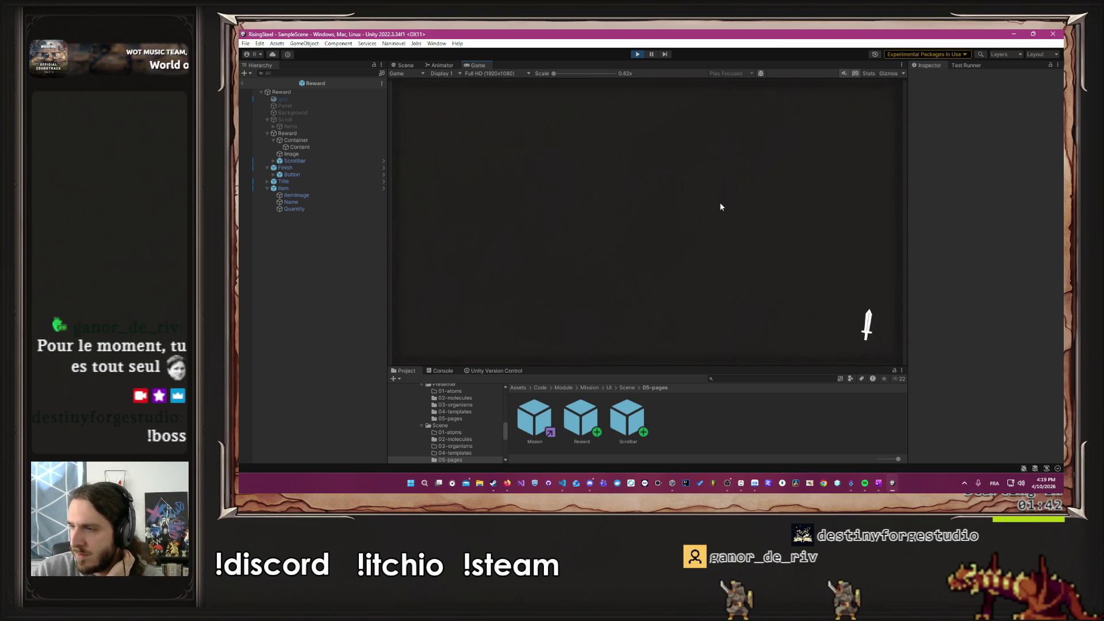
pyautogui.click(729, 277)
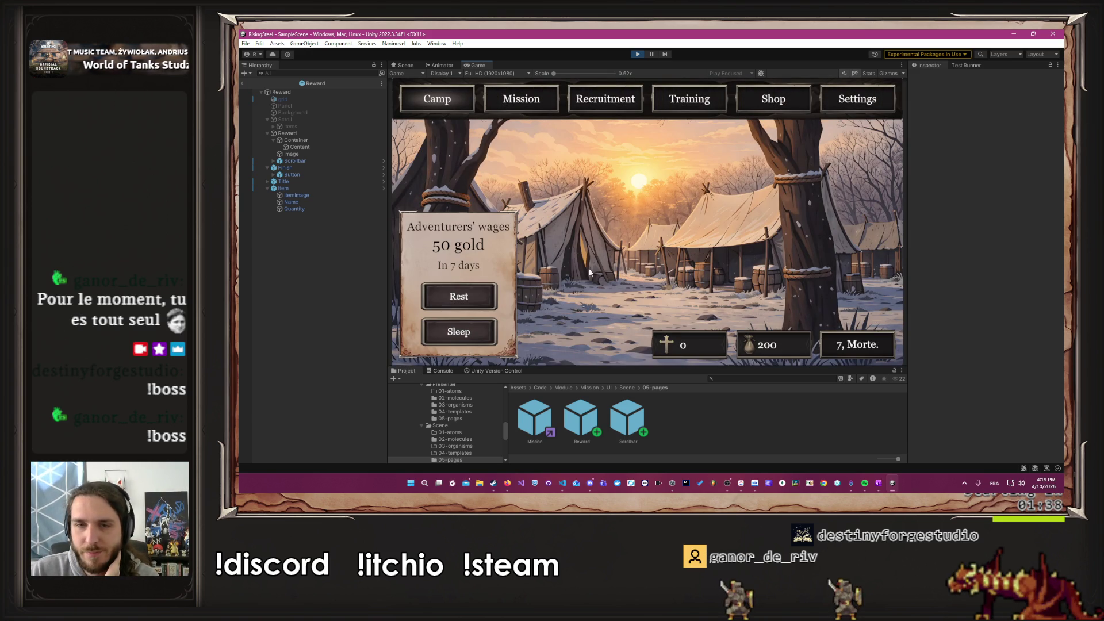
pyautogui.click(857, 99)
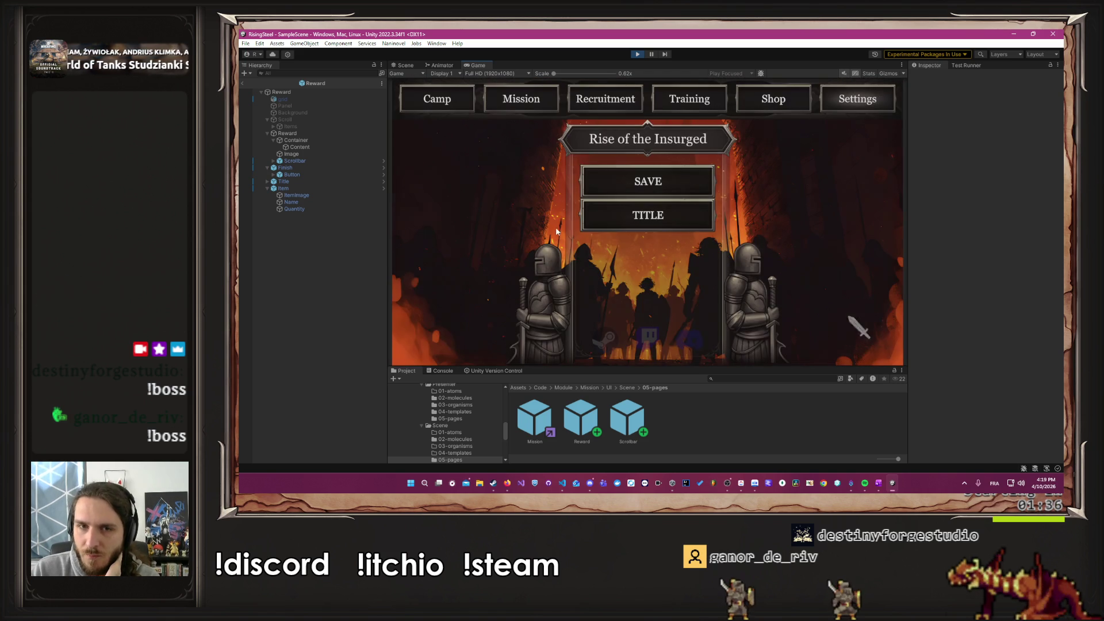
pyautogui.click(605, 223)
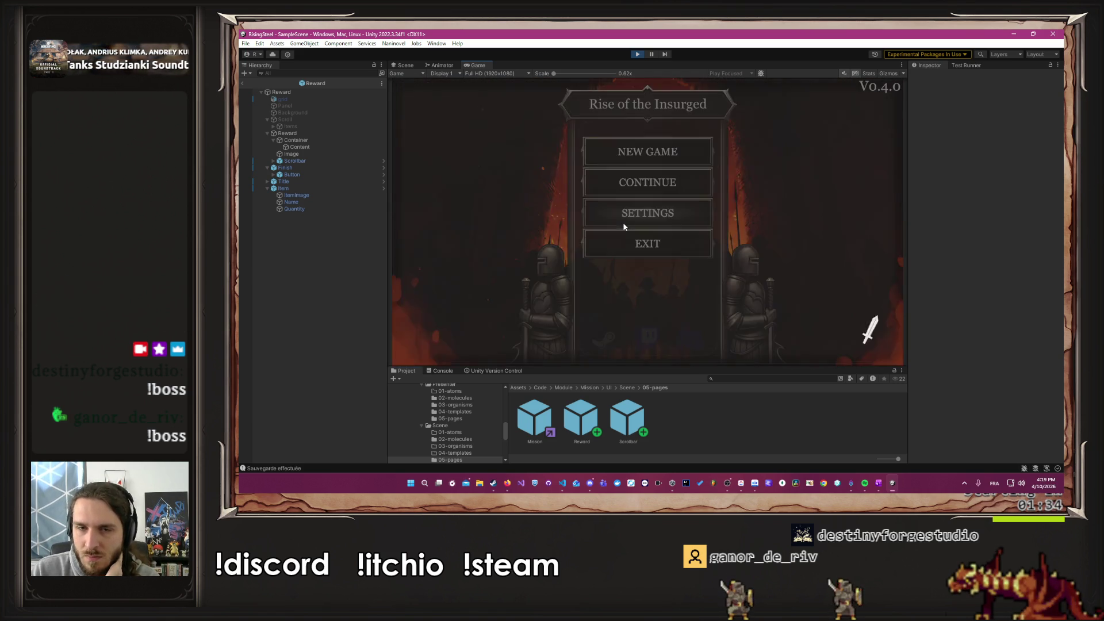
pyautogui.click(635, 189)
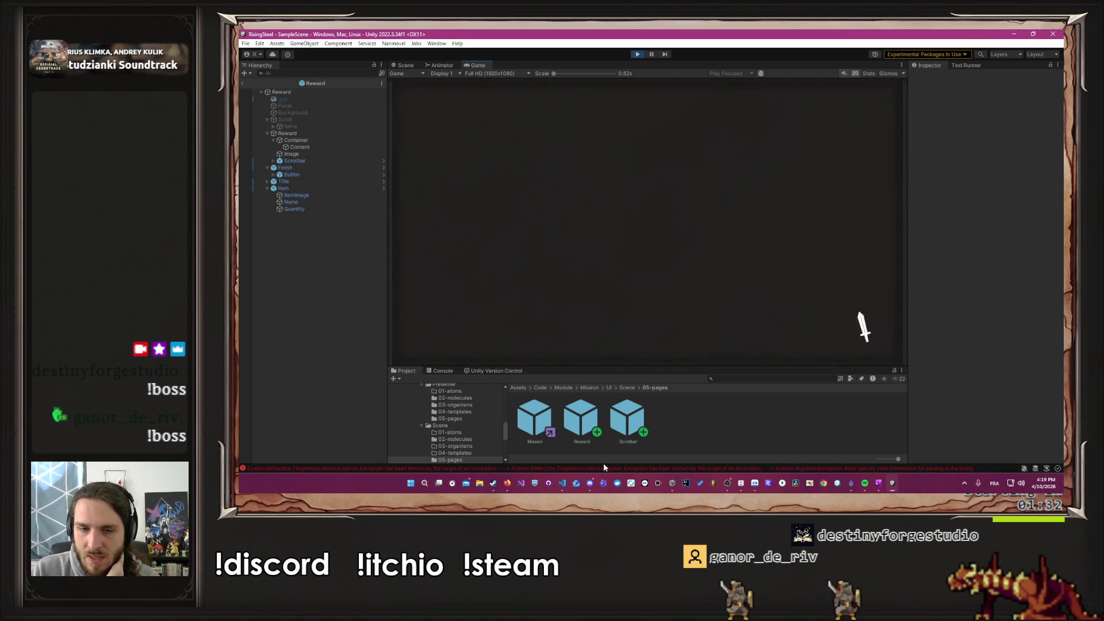
pyautogui.click(562, 484)
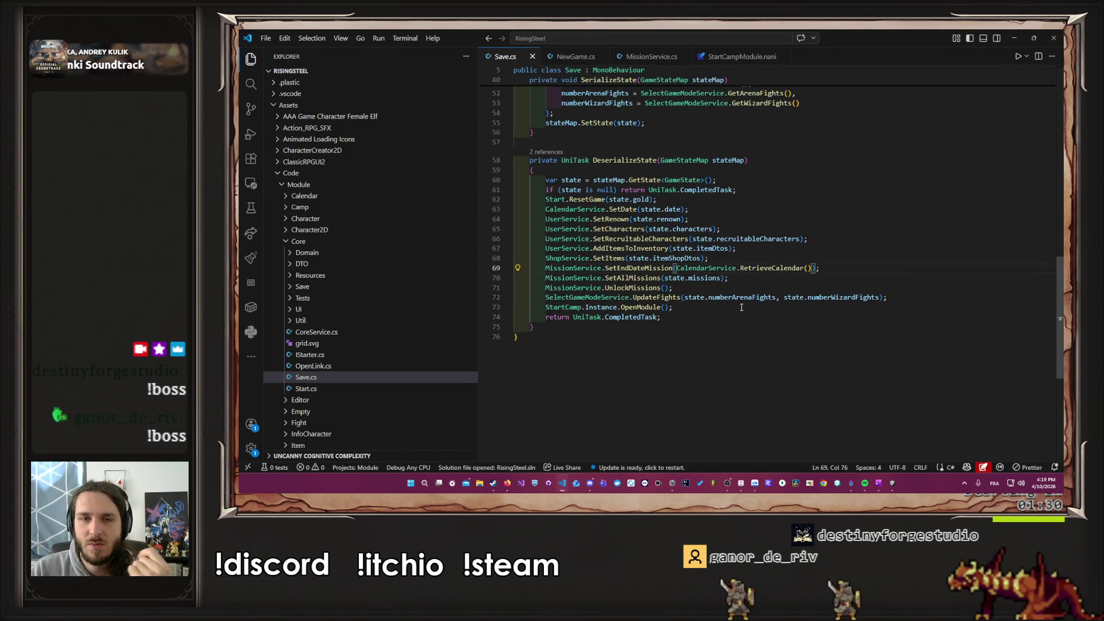
# Step: Inspect SetEndDateMission in MissionService and its EndDateMissionUseCase implementation, then go back
pyautogui.keyDown('ctrl'); pyautogui.click(638, 268); pyautogui.keyUp('ctrl')
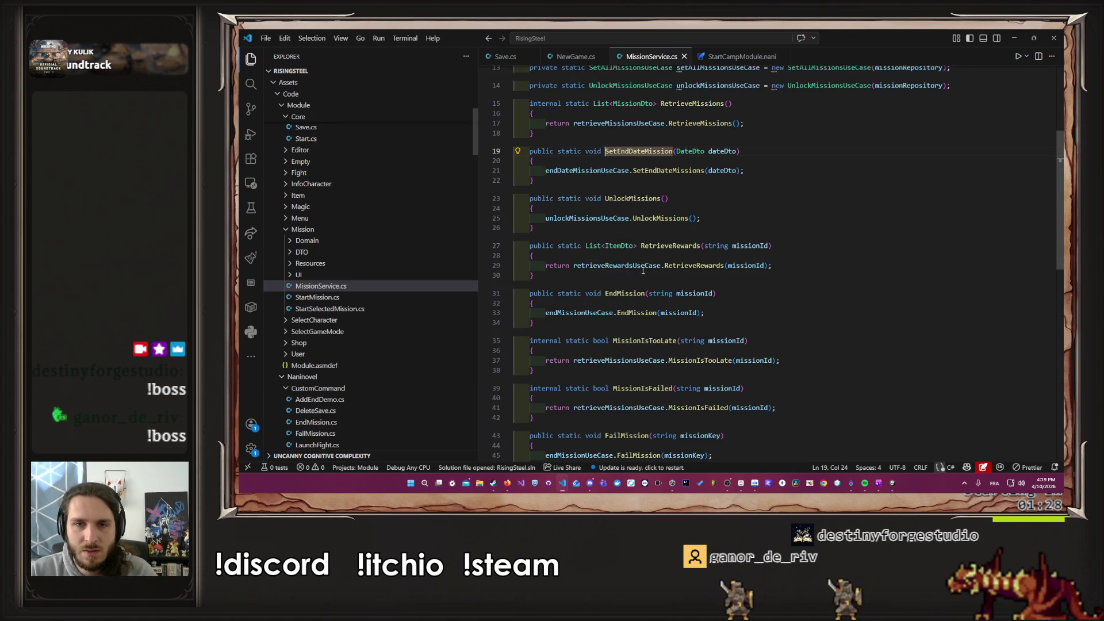
pyautogui.keyDown('ctrl'); pyautogui.click(675, 170); pyautogui.keyUp('ctrl')
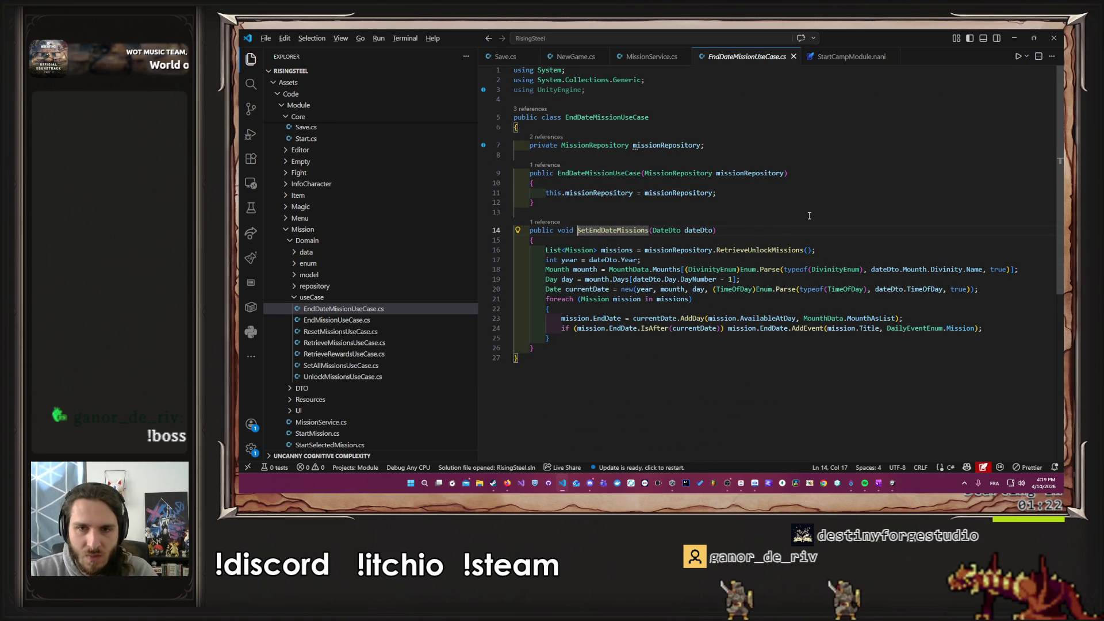
pyautogui.hotkey('alt', 'Left')
pyautogui.hotkey('alt', 'Left')
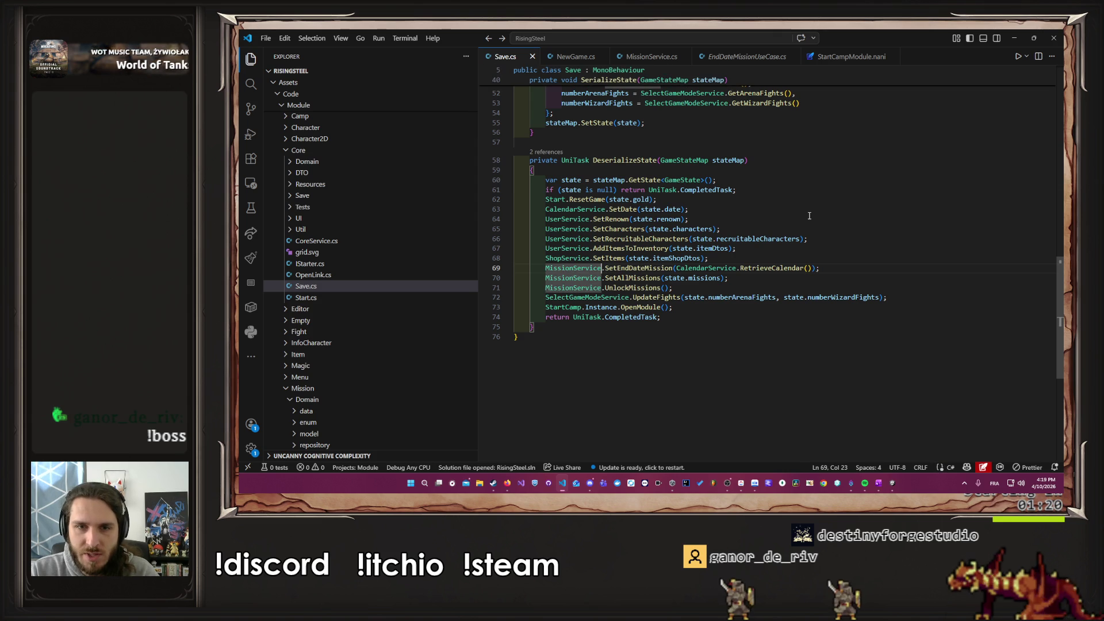
# Step: Delete the SetEndDateMission line 69 from Save.cs's DeserializeState and save
pyautogui.hotkey('shift', 'End')
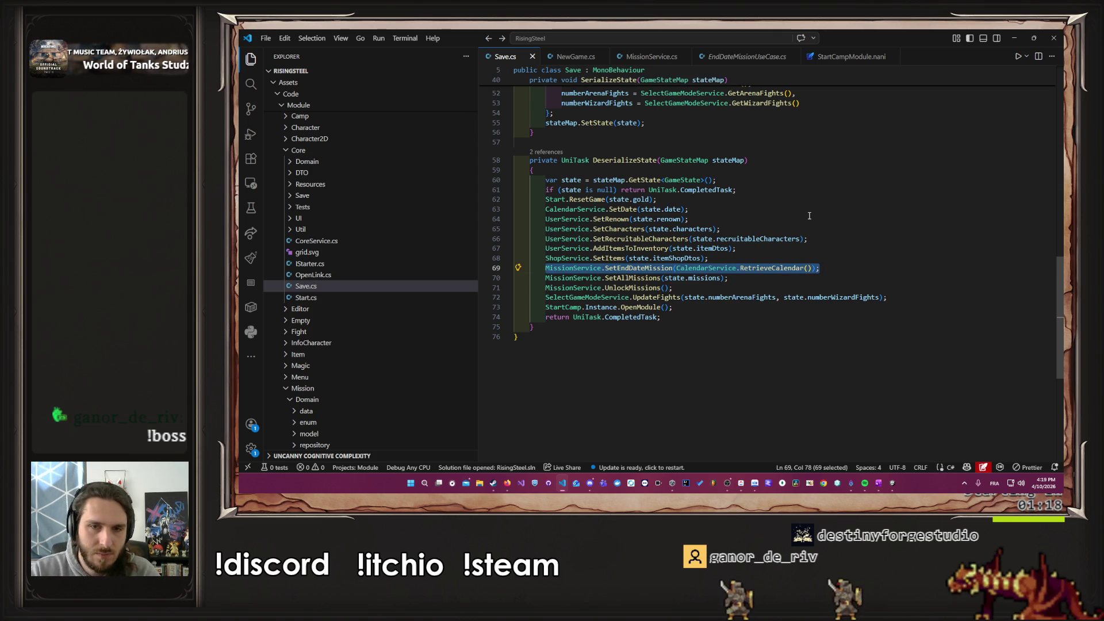
pyautogui.press('BackSpace')
pyautogui.press('BackSpace')
pyautogui.hotkey('ctrl', 's')
pyautogui.scroll(8, 807, 217)
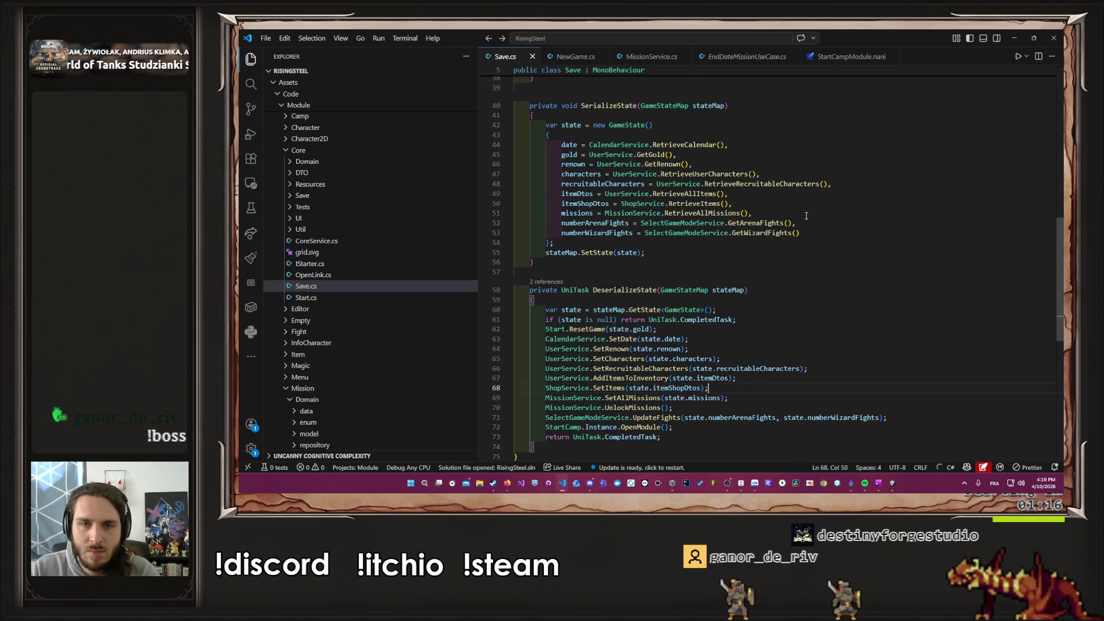
pyautogui.scroll(-4, 783, 262)
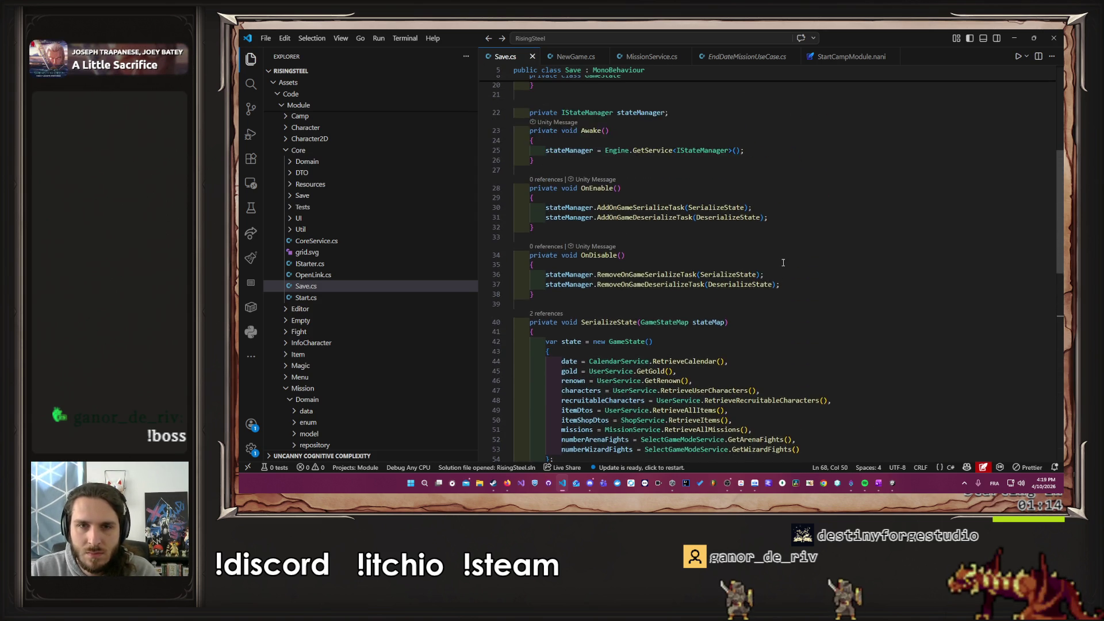
pyautogui.hotkey('ctrl', 'z')
pyautogui.hotkey('ctrl', 'z')
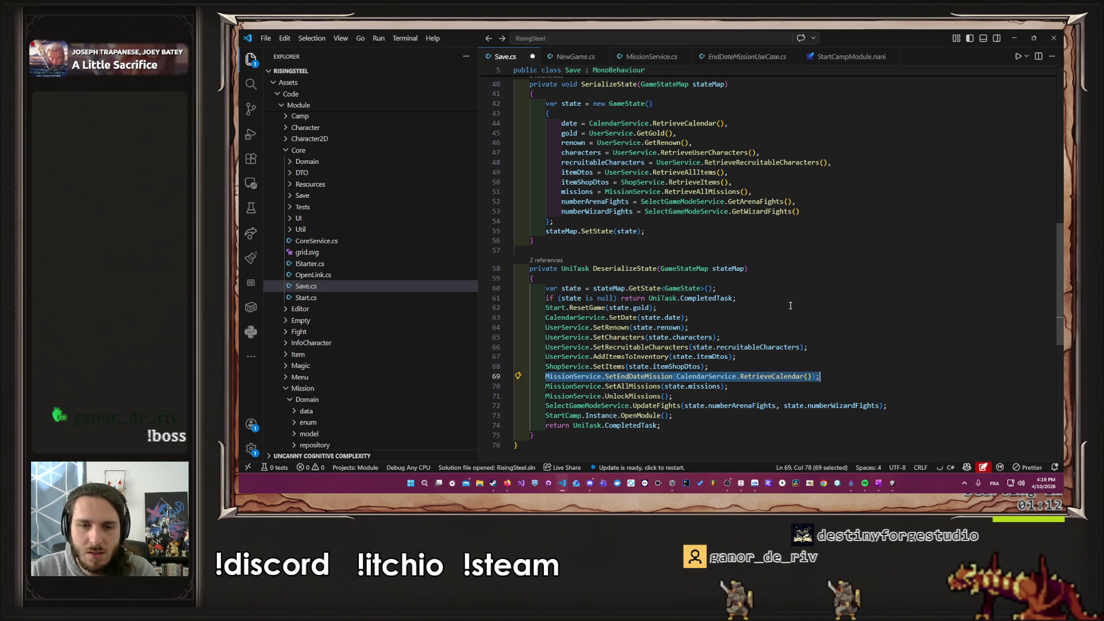
pyautogui.press('BackSpace')
pyautogui.press('BackSpace')
pyautogui.press('BackSpace')
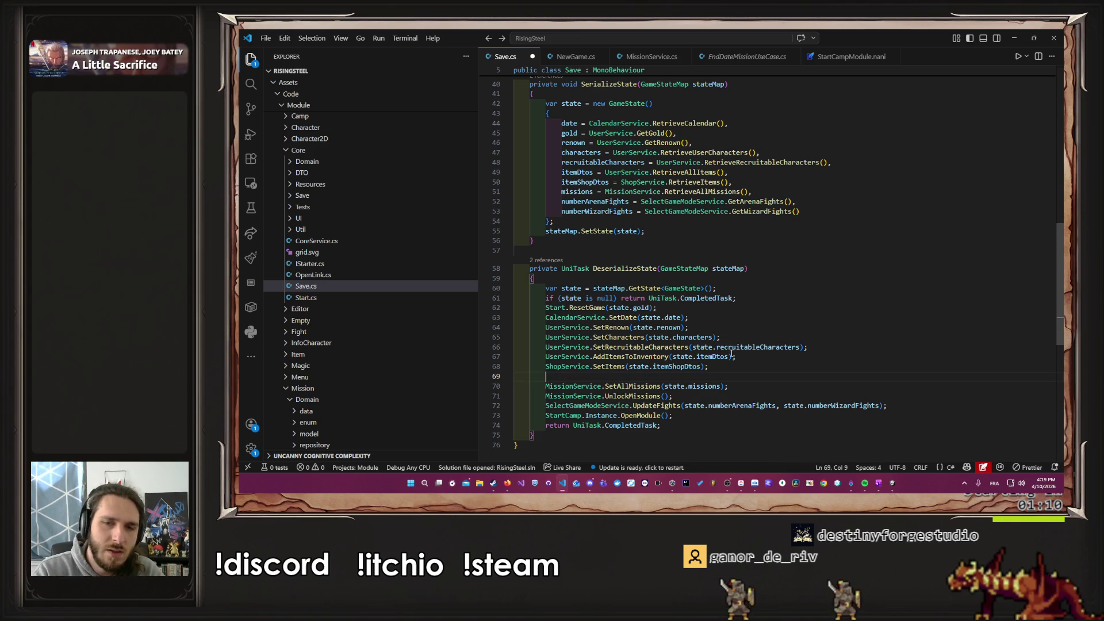
pyautogui.press('BackSpace')
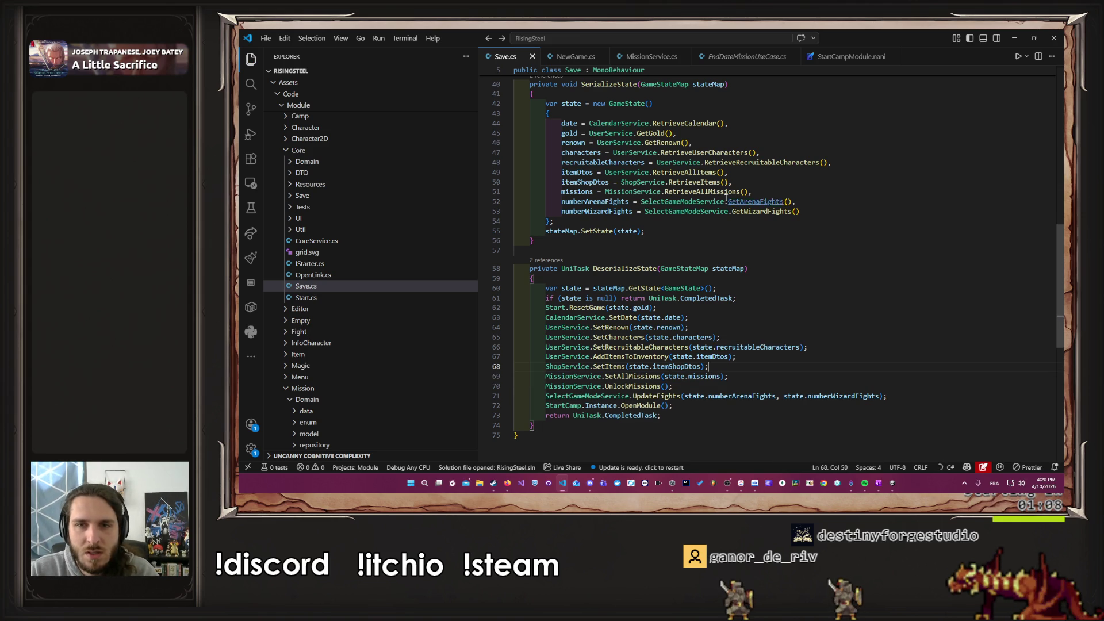
# Step: Trace RetrieveAllMissions into MissionRepository and highlight every use of its missions field
pyautogui.keyDown('ctrl'); pyautogui.click(721, 192); pyautogui.keyUp('ctrl')
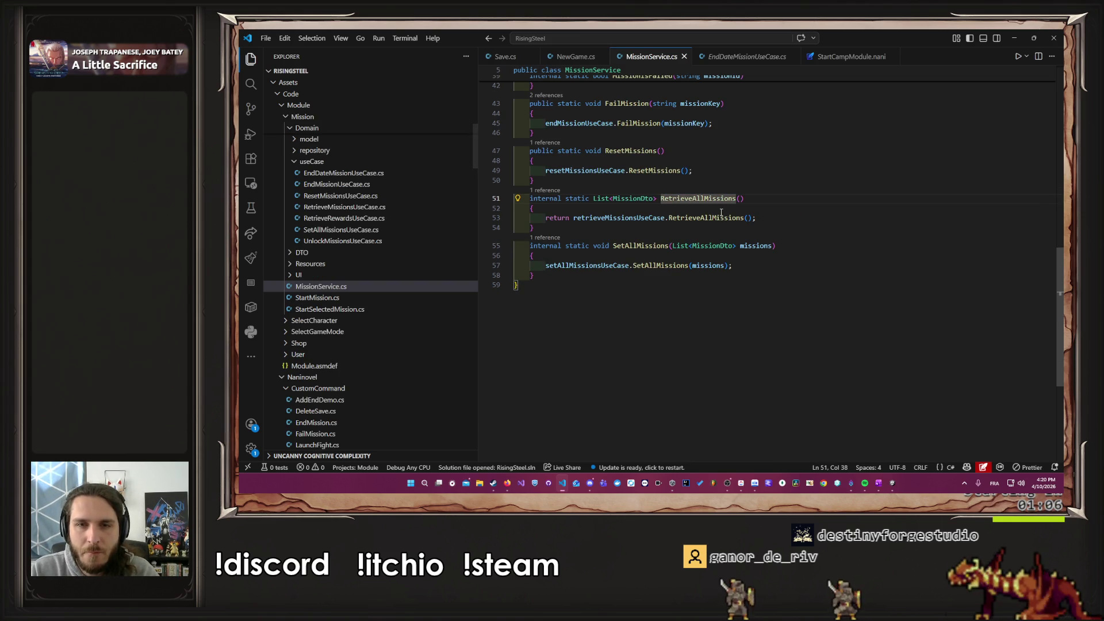
pyautogui.keyDown('ctrl'); pyautogui.click(716, 217); pyautogui.keyUp('ctrl')
pyautogui.scroll(-2, 719, 218)
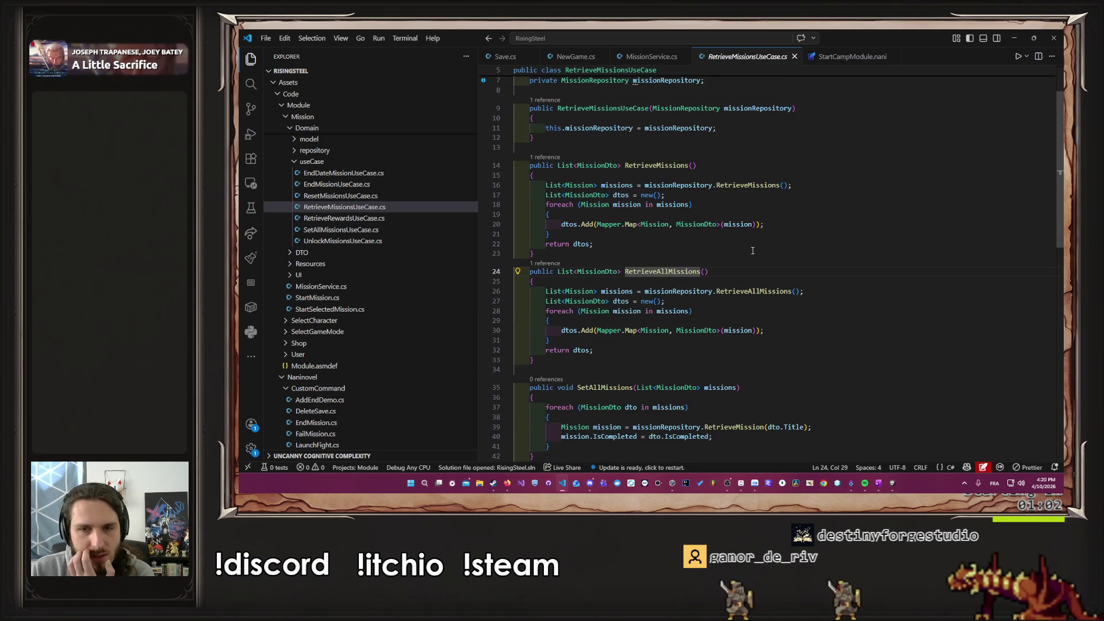
pyautogui.keyDown('ctrl'); pyautogui.click(762, 292); pyautogui.keyUp('ctrl')
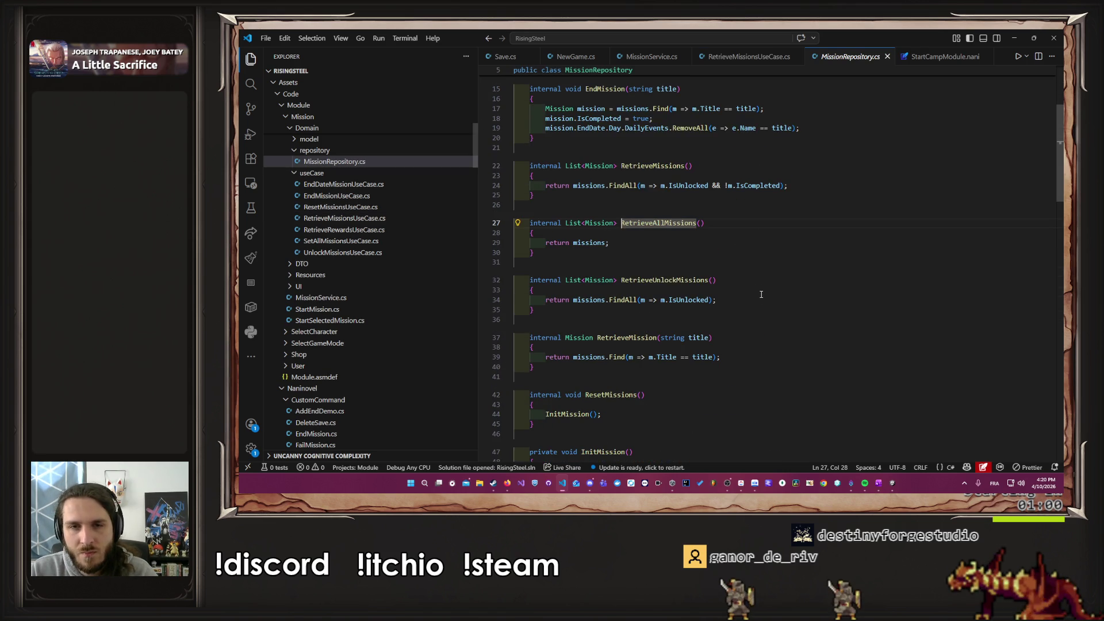
pyautogui.doubleClick(587, 242)
pyautogui.scroll(5, 621, 253)
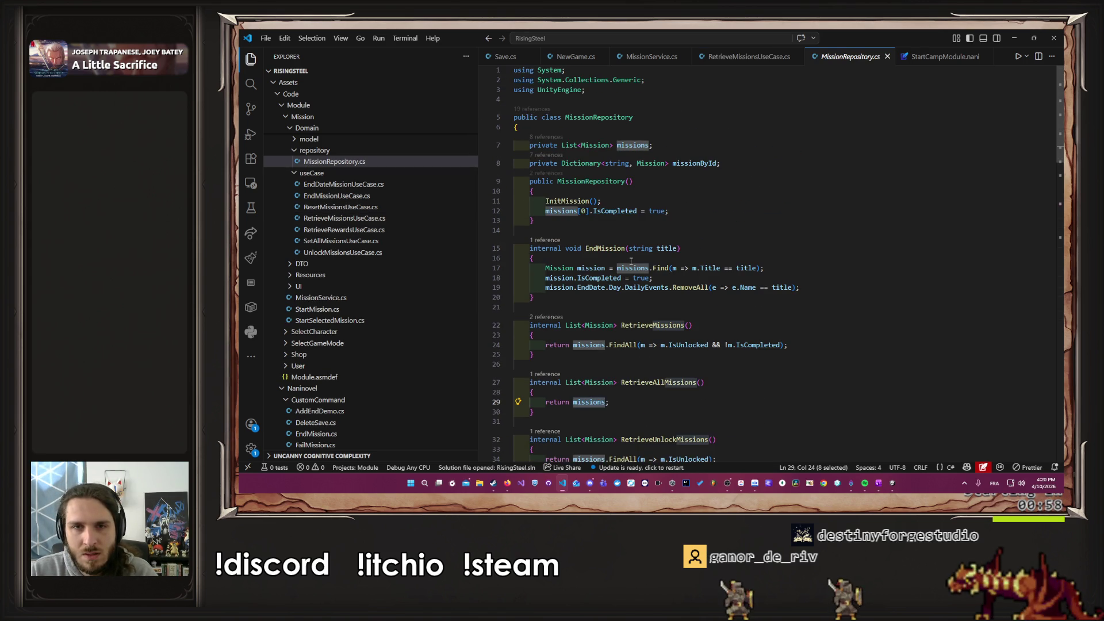
pyautogui.scroll(-3, 707, 268)
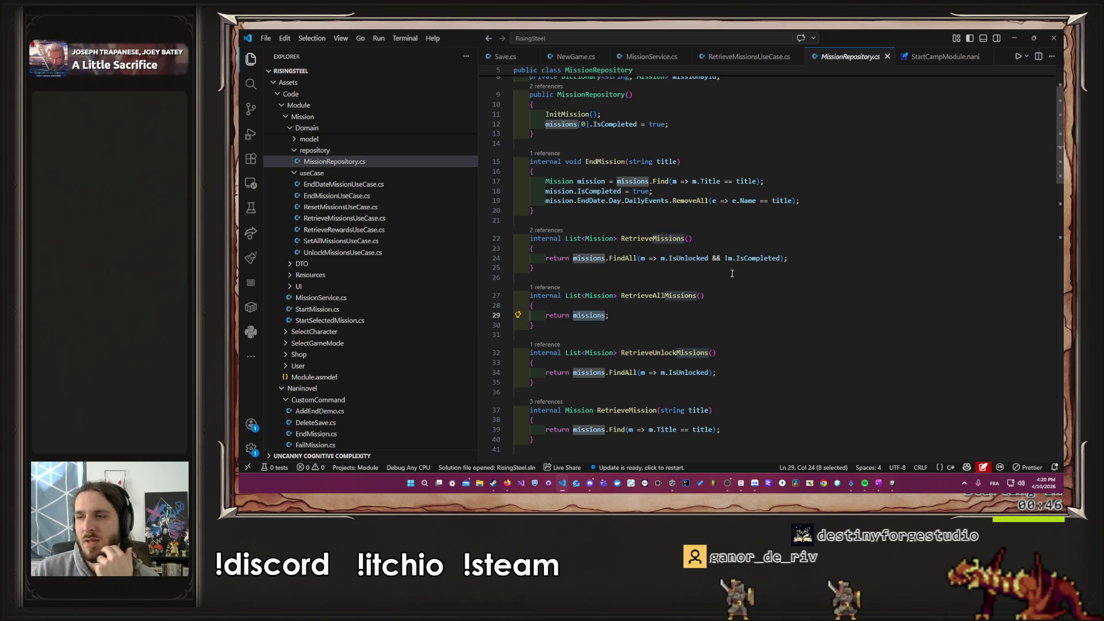
pyautogui.click(608, 315)
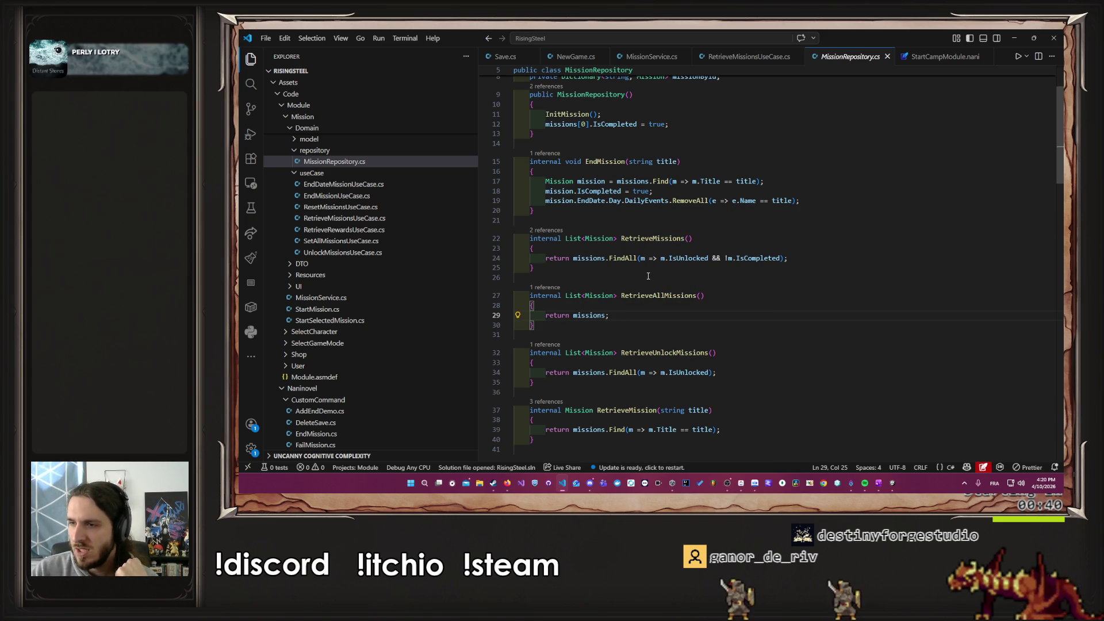
# Step: Review the RetrieveMissionsUseCase, MissionRepository and MissionService files
pyautogui.click(757, 57)
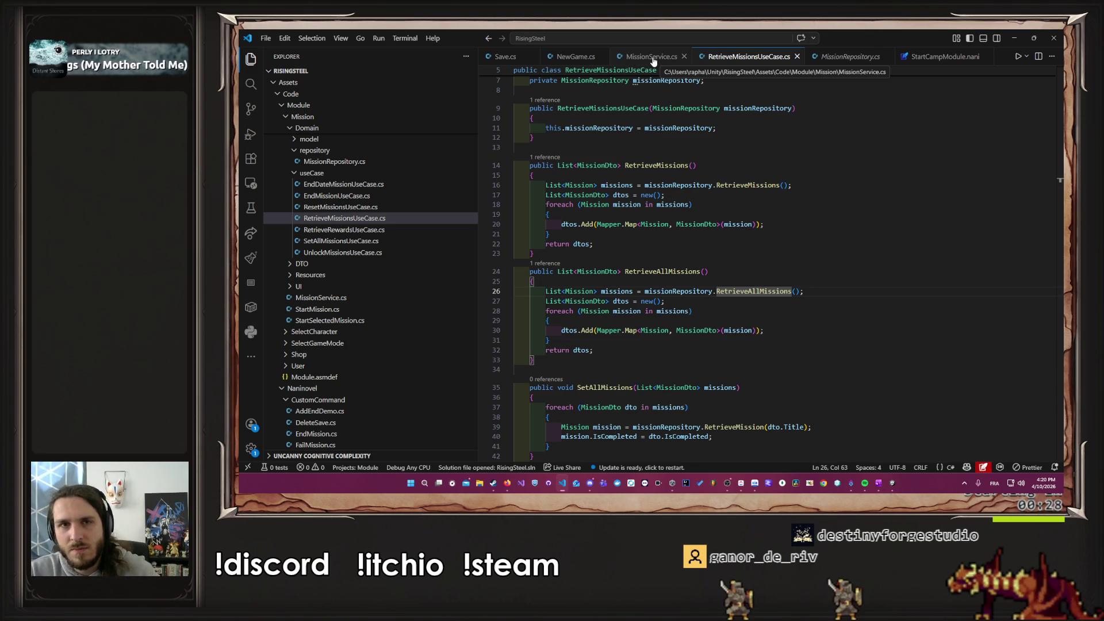
pyautogui.click(845, 57)
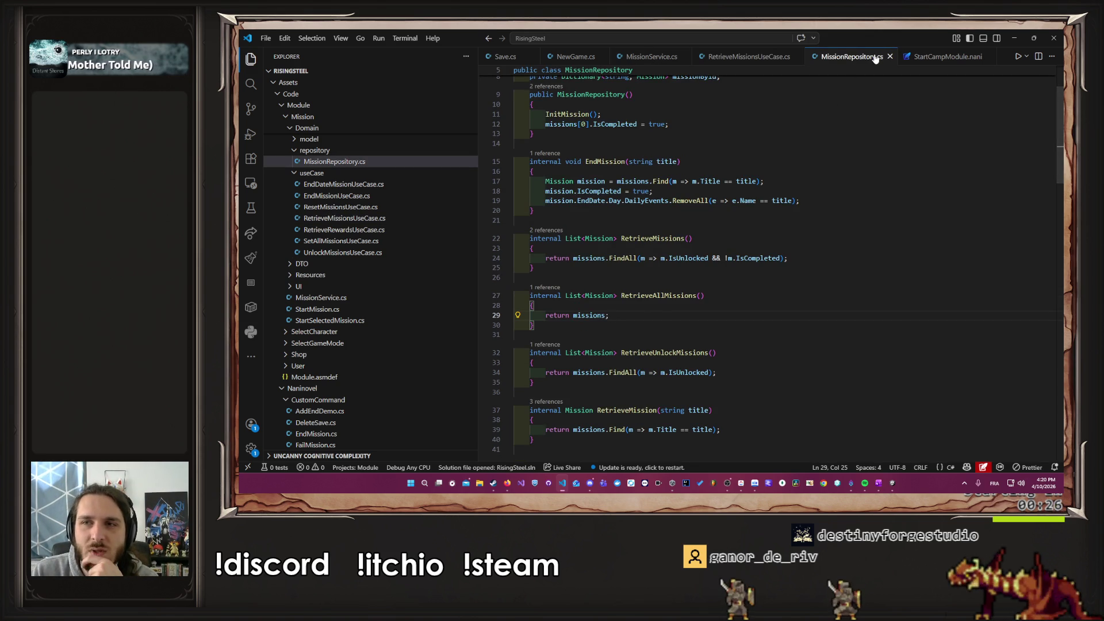
pyautogui.click(649, 57)
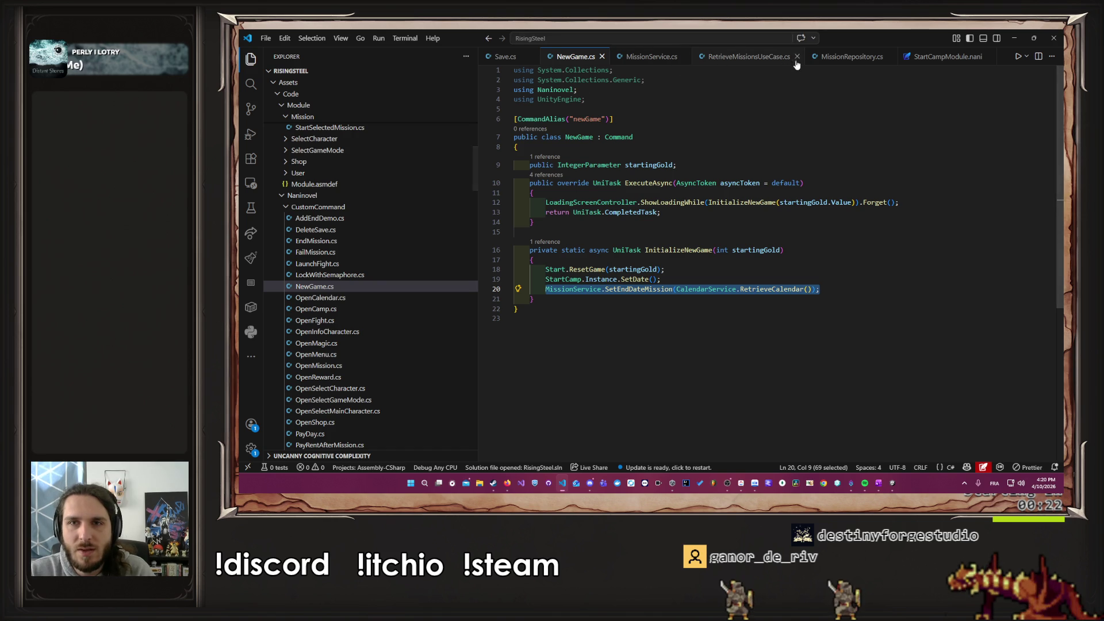
pyautogui.click(747, 56)
# Step: Go to SetAllMissionsUseCase.SetAllMissions and delete the Debug.Log(missionDto.ToString()) line from its loop
pyautogui.click(546, 262)
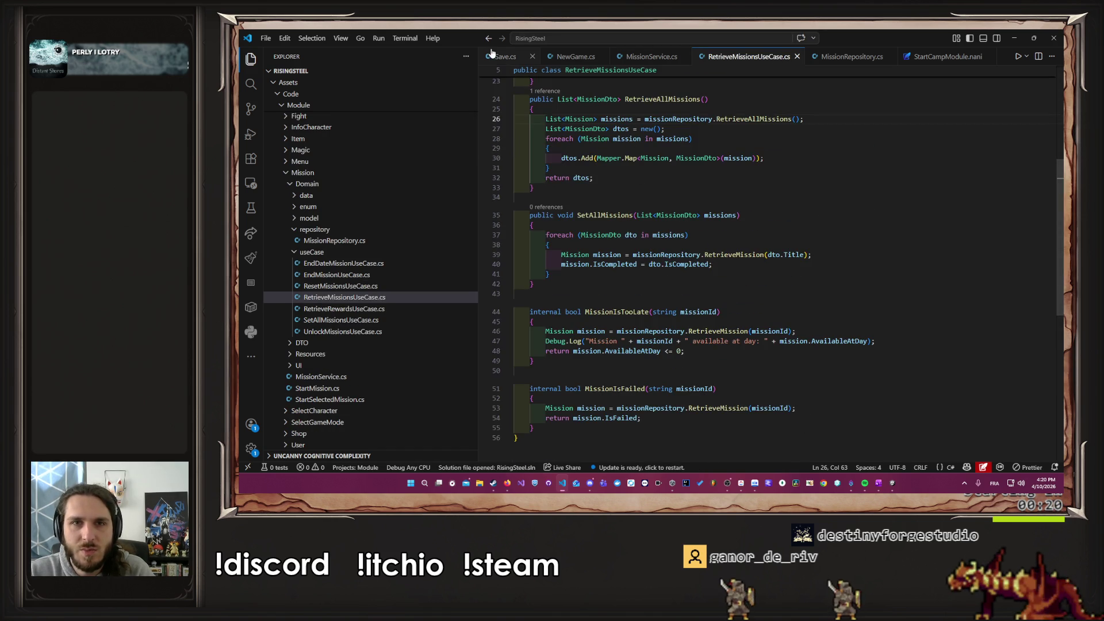
pyautogui.click(621, 260)
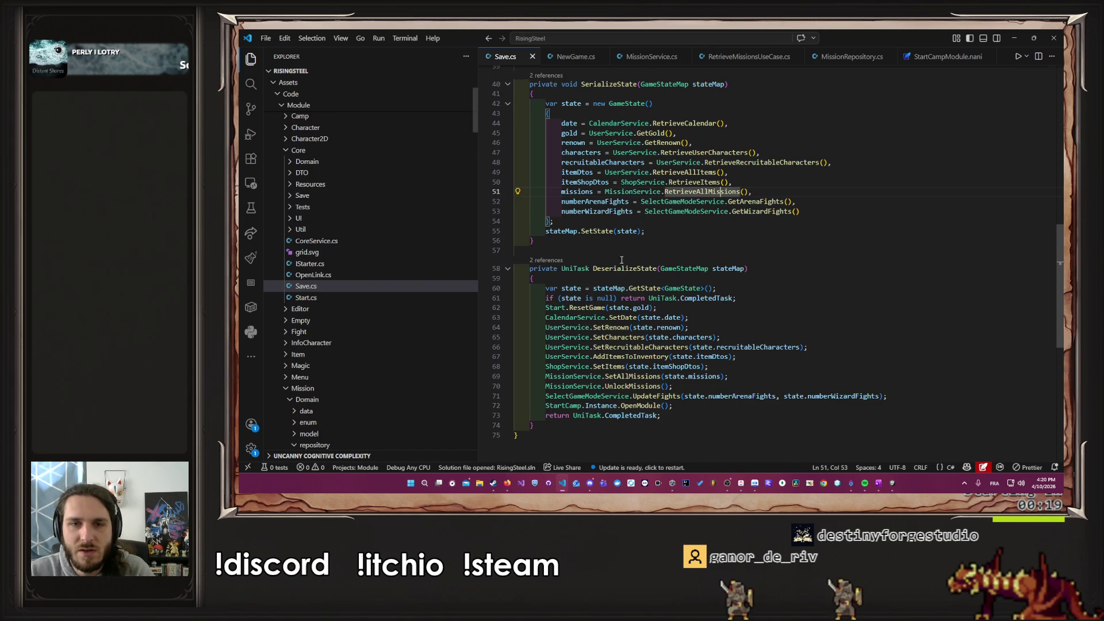
pyautogui.keyDown('ctrl'); pyautogui.click(622, 378); pyautogui.keyUp('ctrl')
pyautogui.click(676, 275)
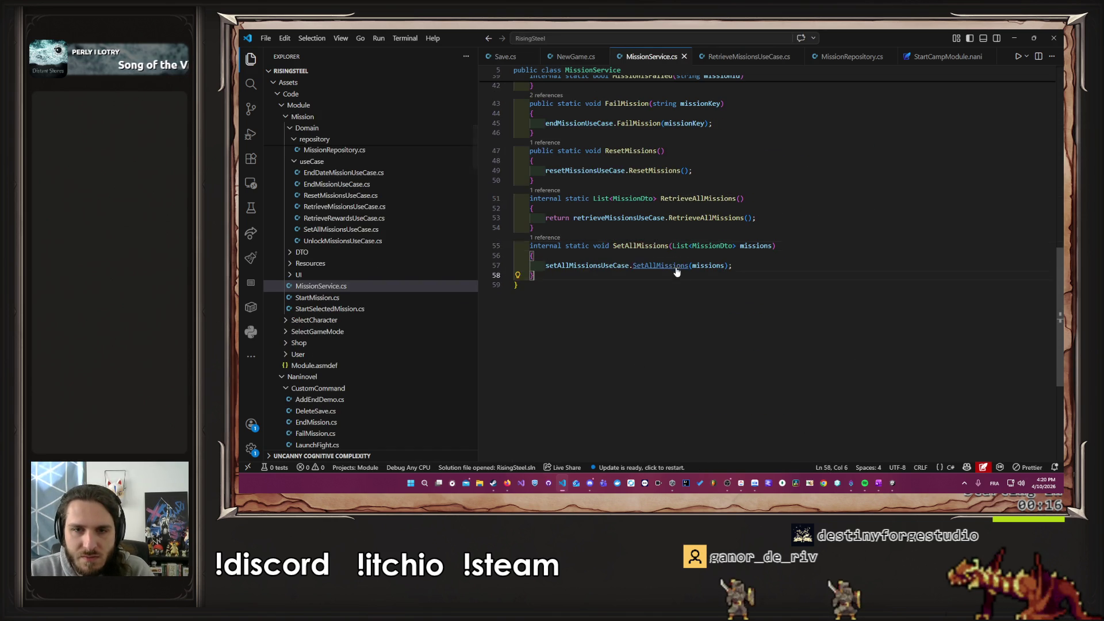
pyautogui.keyDown('ctrl'); pyautogui.click(676, 271); pyautogui.keyUp('ctrl')
pyautogui.moveTo(693, 278); pyautogui.dragTo(490, 283)
pyautogui.press('Delete')
pyautogui.press('Delete')
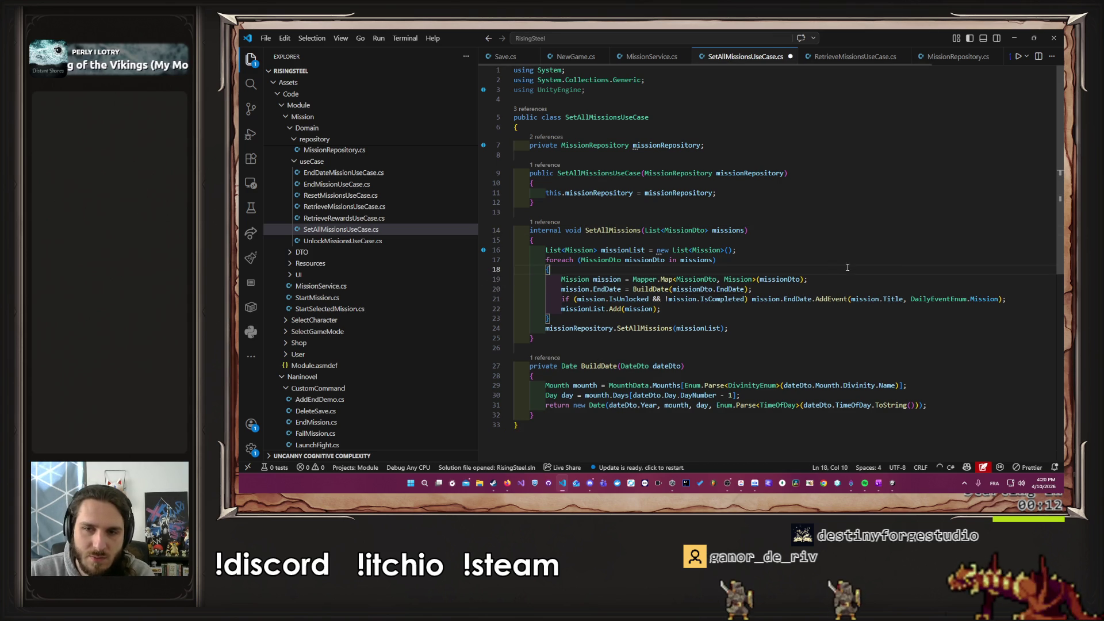
# Step: Close the RetrieveMissionsUseCase.cs and MissionRepository.cs tabs and toggle a comment on the mission mapping line
pyautogui.click(847, 281)
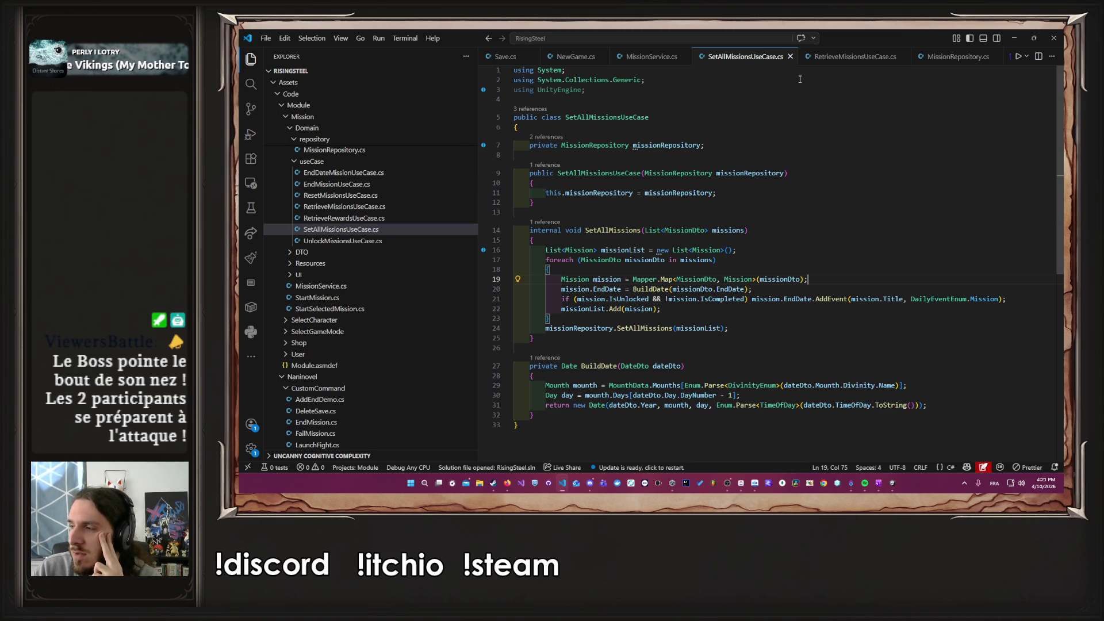
pyautogui.middleClick(842, 57)
pyautogui.middleClick(843, 57)
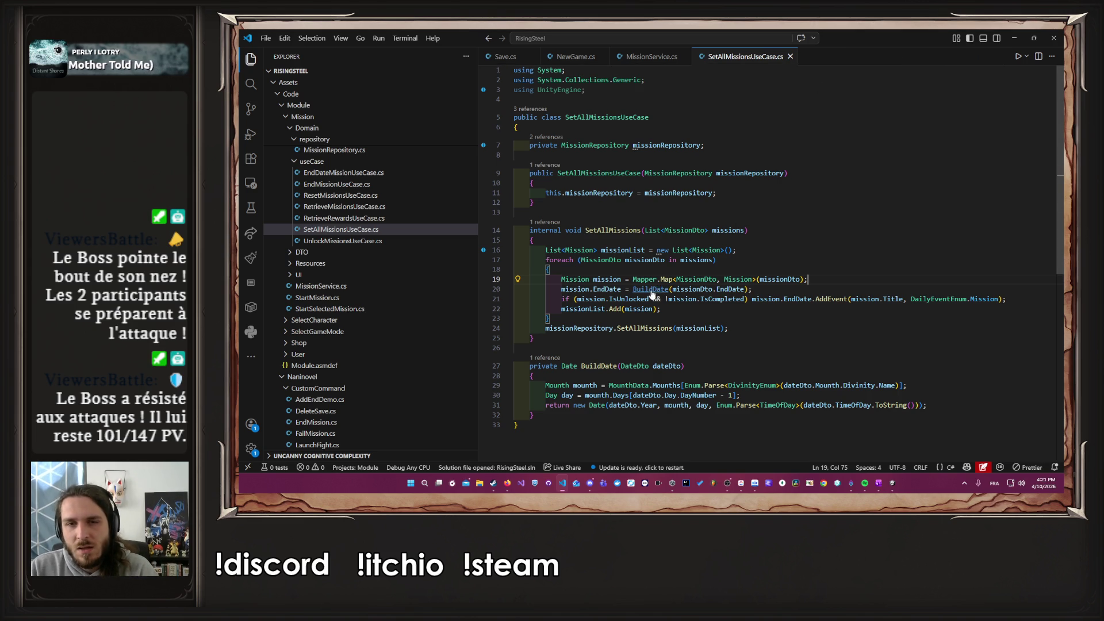
pyautogui.press('Up')
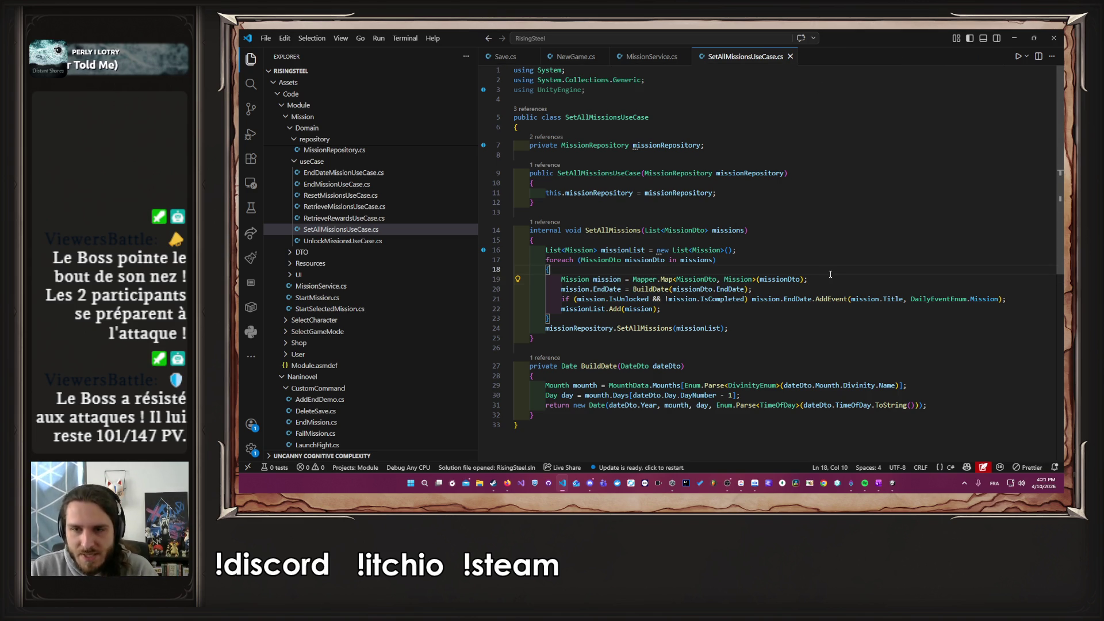
pyautogui.press('Down')
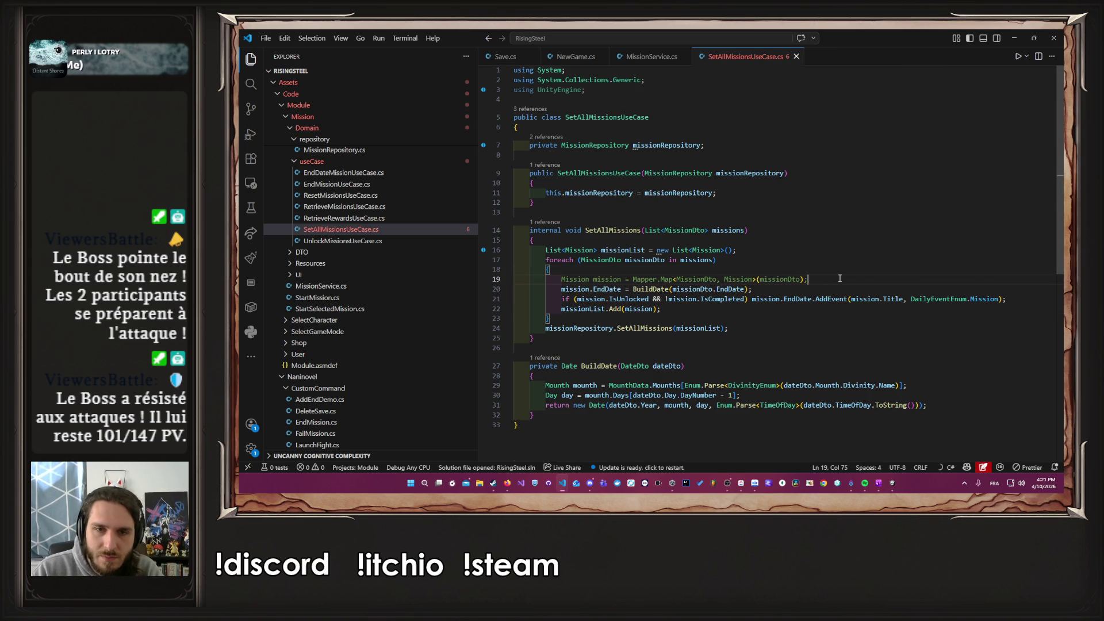
pyautogui.hotkey('ctrl', '/')
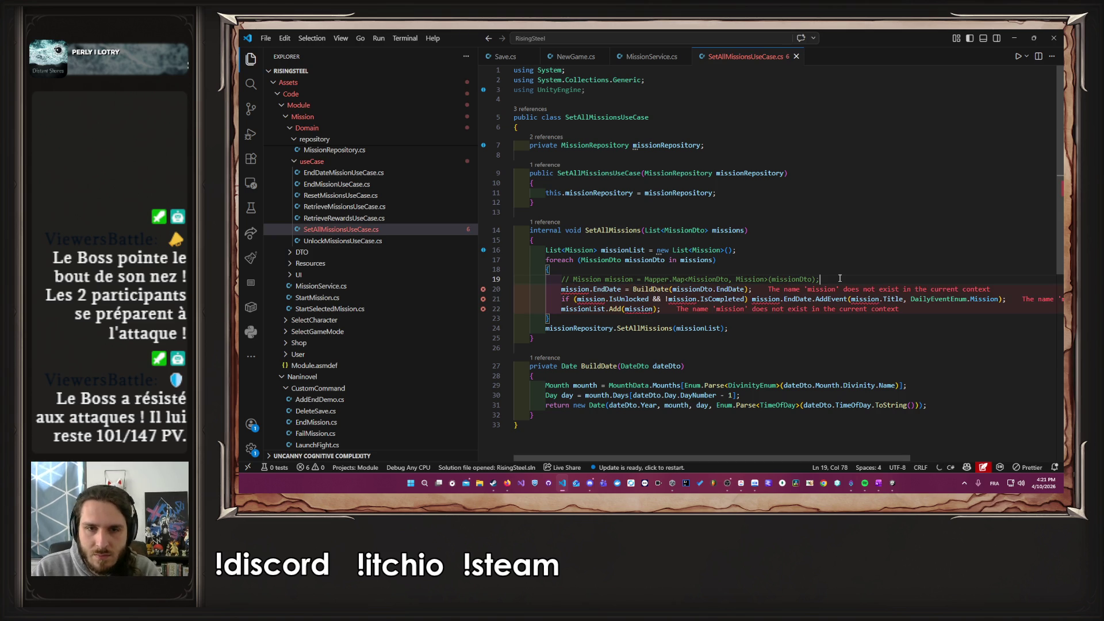
pyautogui.hotkey('ctrl', '/')
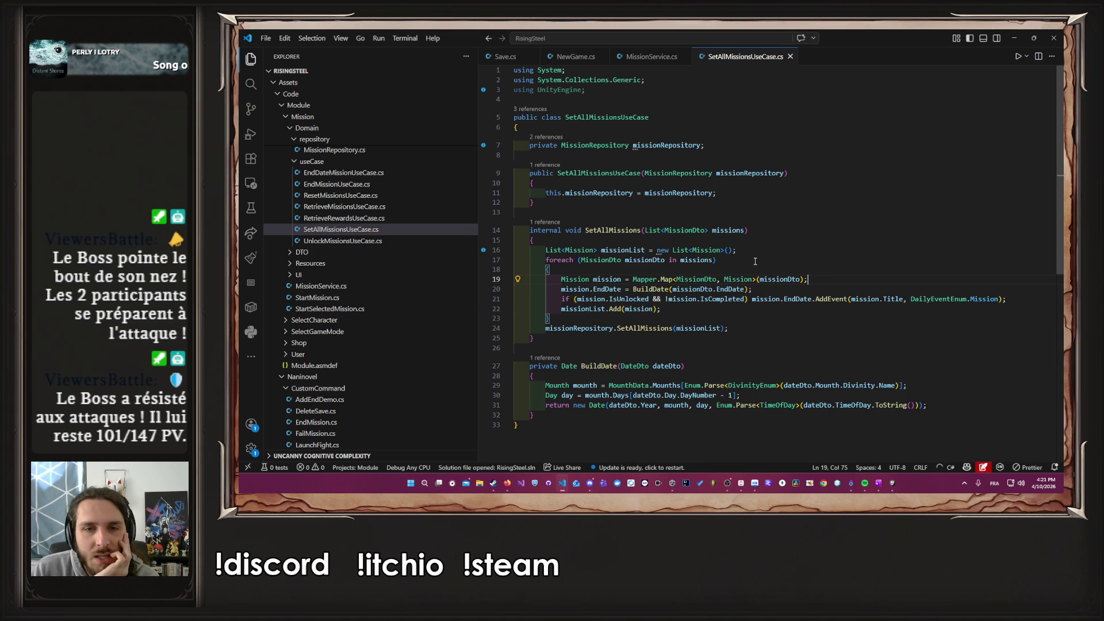
# Step: Add a missionRepository.ResetMissions() call at the top of the foreach loop and save
pyautogui.doubleClick(645, 261)
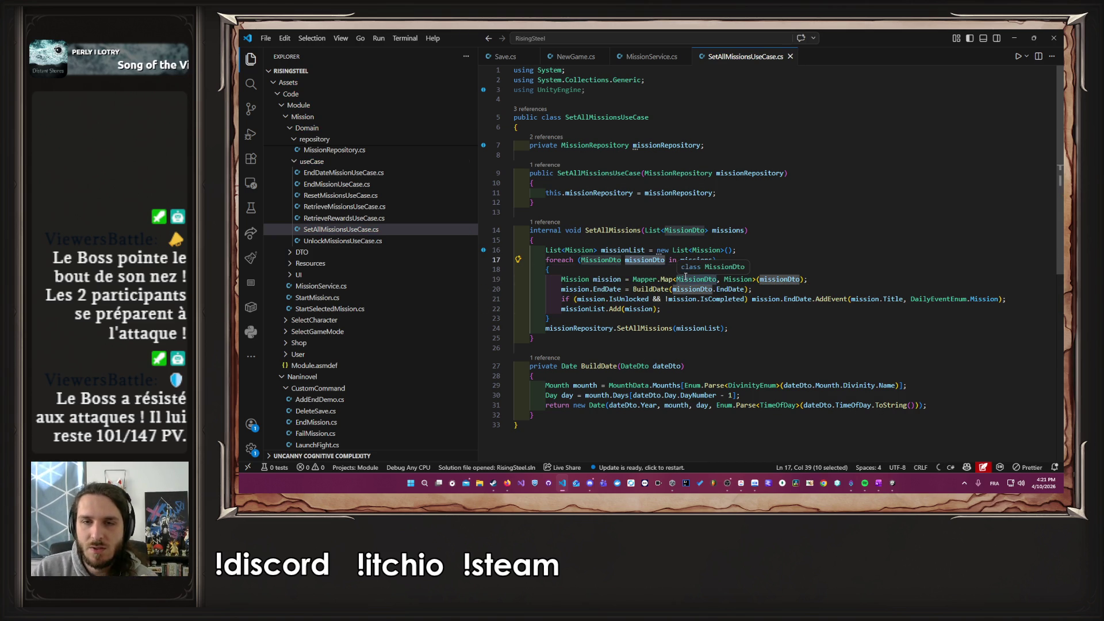
pyautogui.click(805, 270)
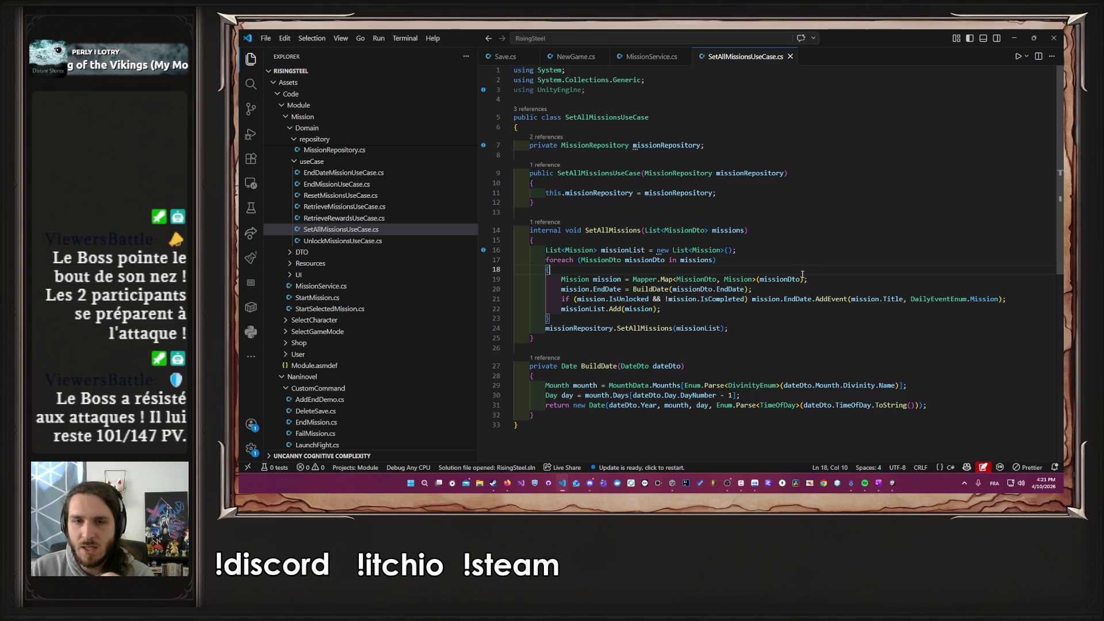
pyautogui.click(722, 260)
pyautogui.press('Down')
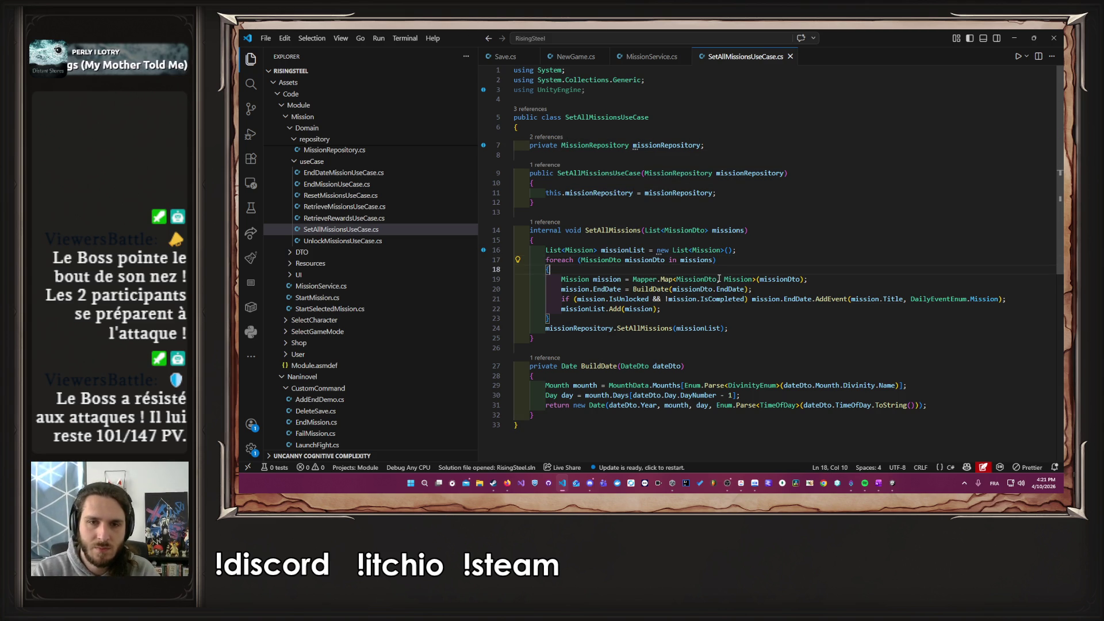
pyautogui.press('Return')
pyautogui.write('missionRepository')
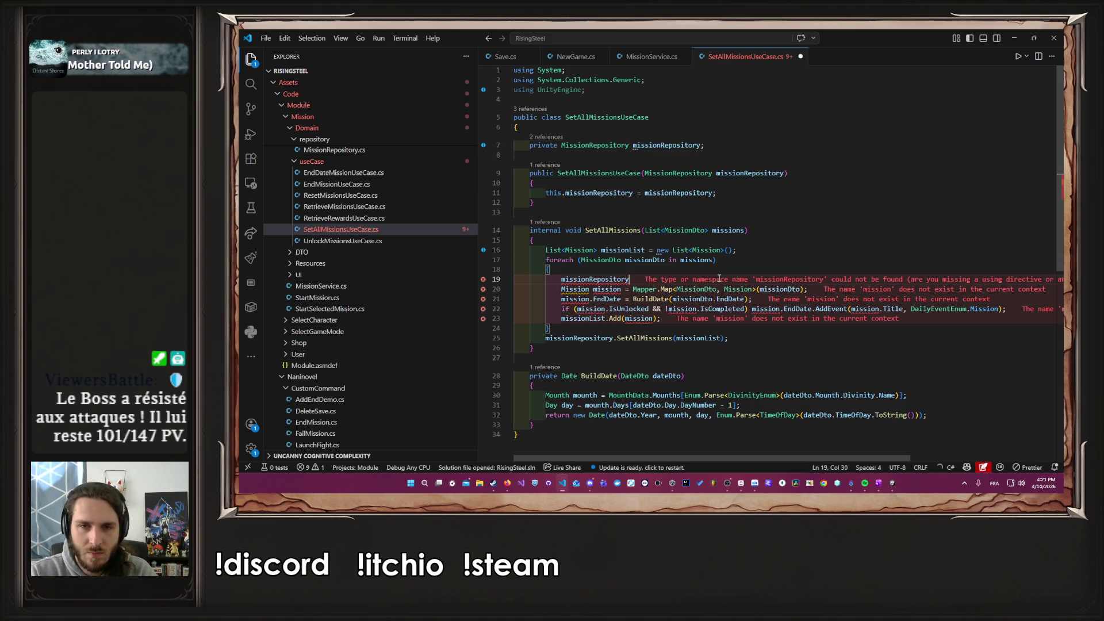
pyautogui.write('.Reset')
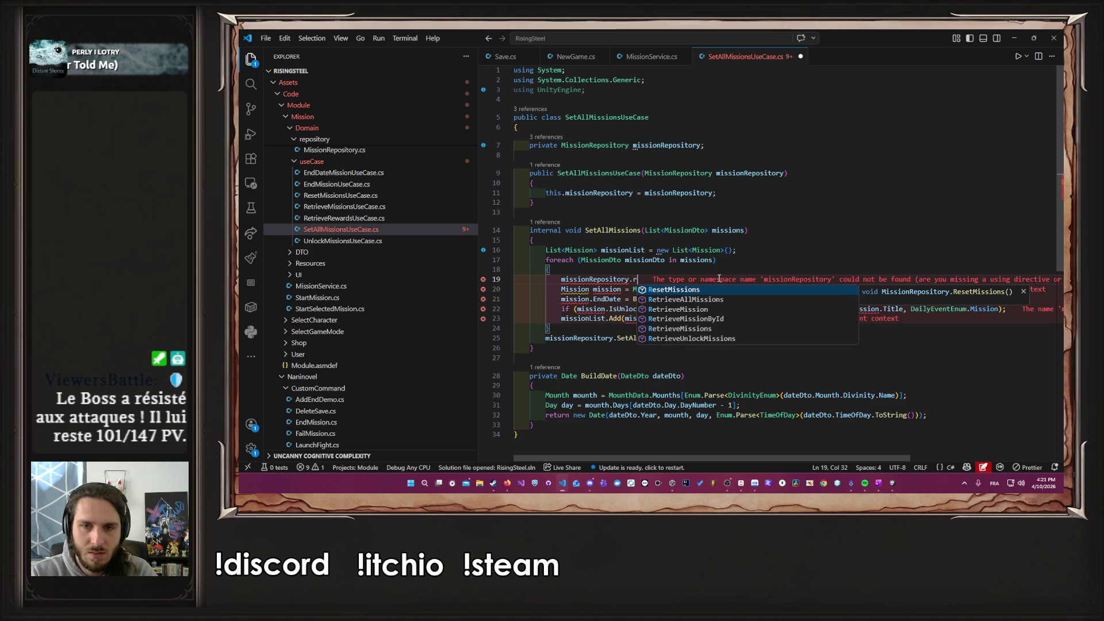
pyautogui.press('Return')
pyautogui.hotkey('ctrl', 'z')
pyautogui.hotkey('ctrl', 's')
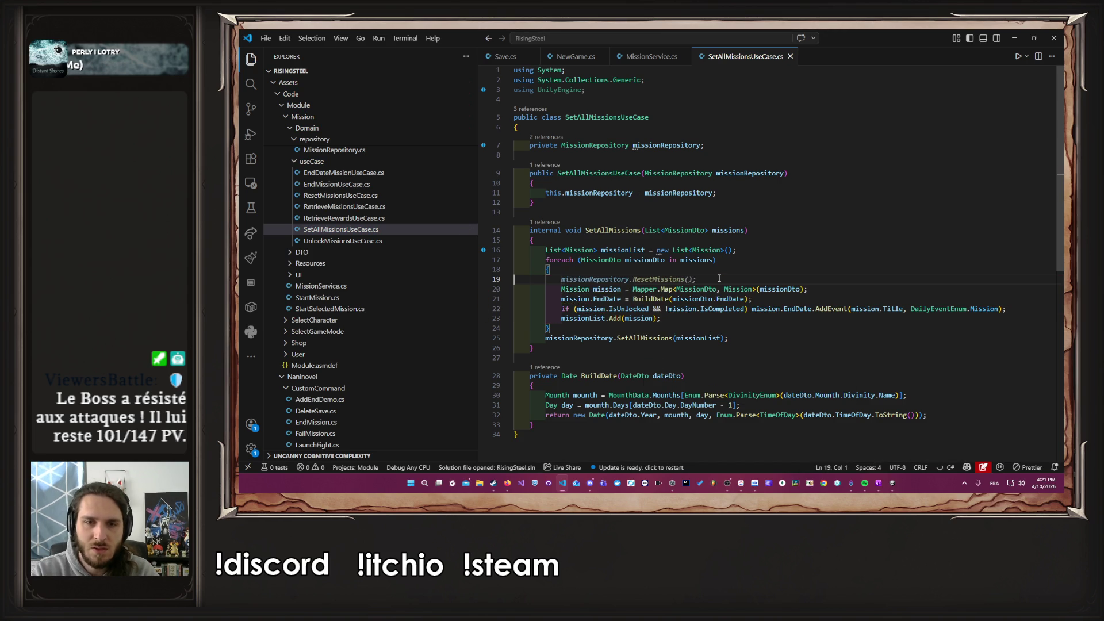
# Step: Open the MissionRepository class and scroll through its fields, retrieval and save methods
pyautogui.keyDown('ctrl'); pyautogui.click(619, 146); pyautogui.keyUp('ctrl')
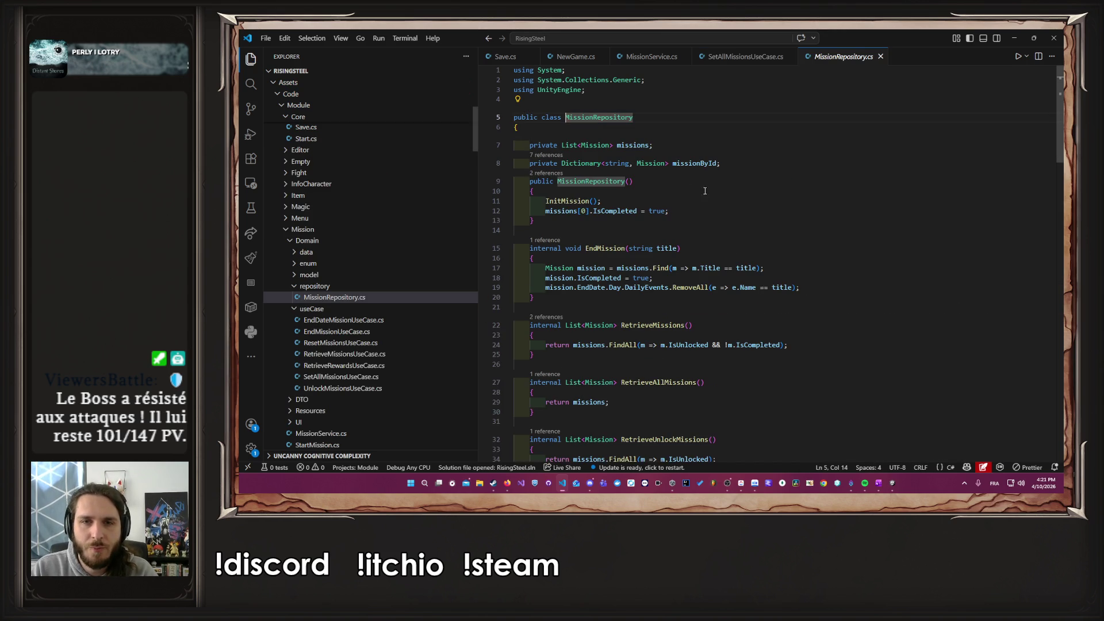
pyautogui.press('Down')
pyautogui.press('Down')
pyautogui.press('Down')
pyautogui.press('Home')
pyautogui.press('Home')
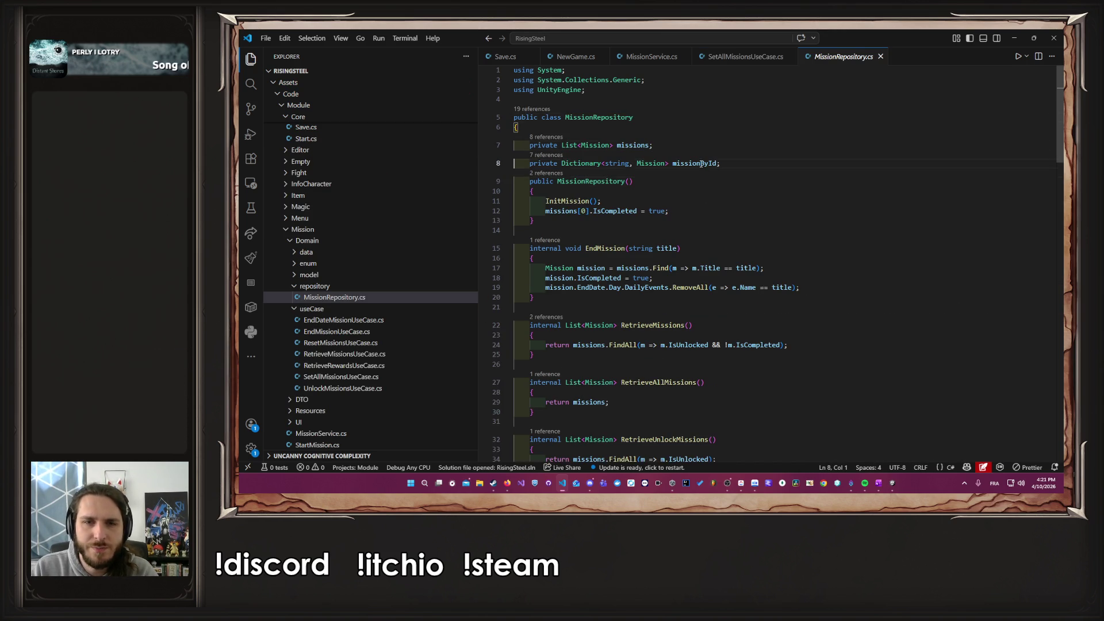
pyautogui.scroll(-3, 713, 230)
pyautogui.scroll(-12, 715, 246)
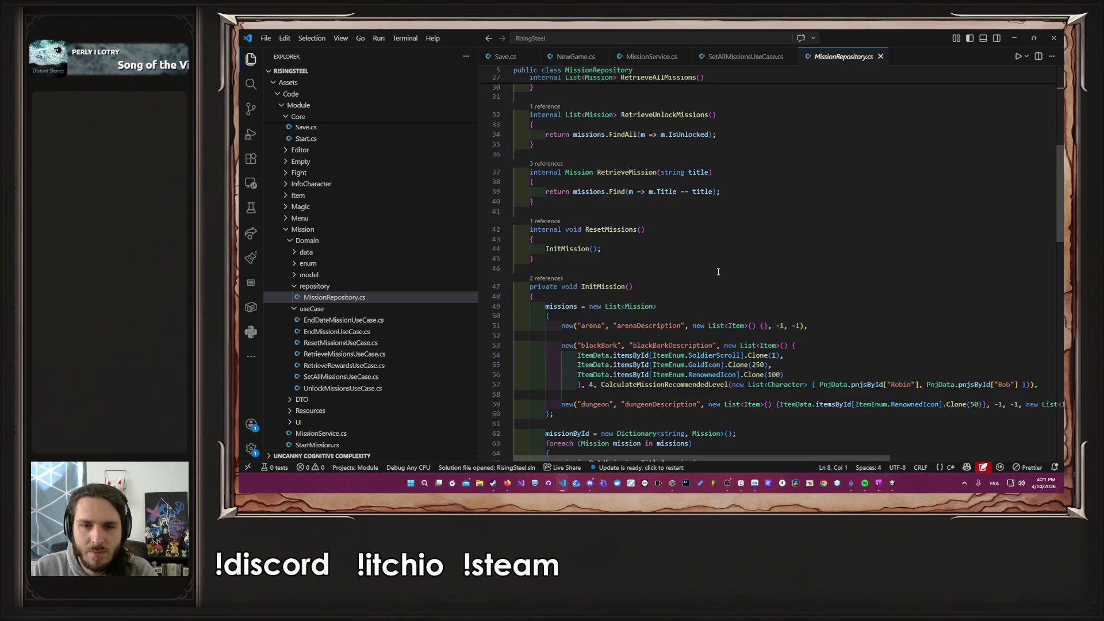
pyautogui.scroll(-7, 719, 271)
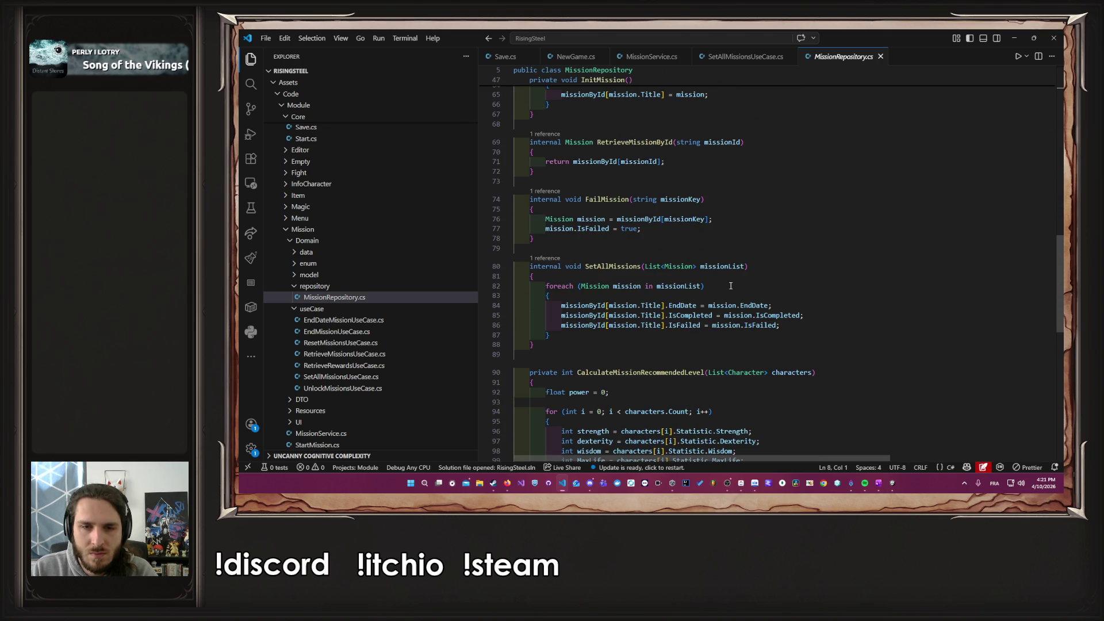
pyautogui.scroll(-4, 737, 288)
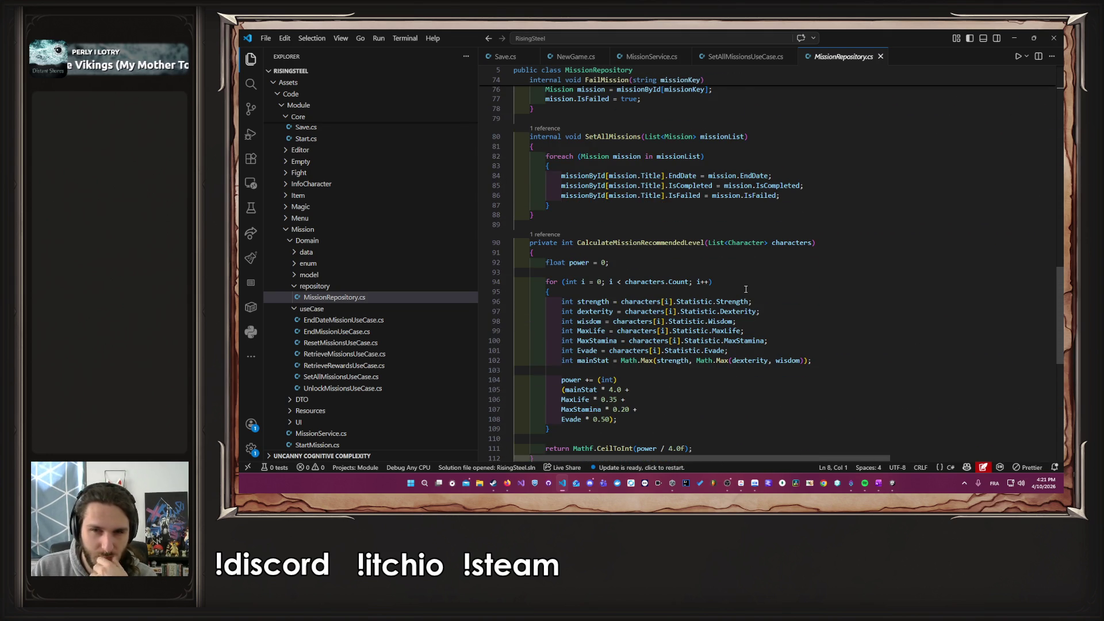
pyautogui.scroll(20, 745, 289)
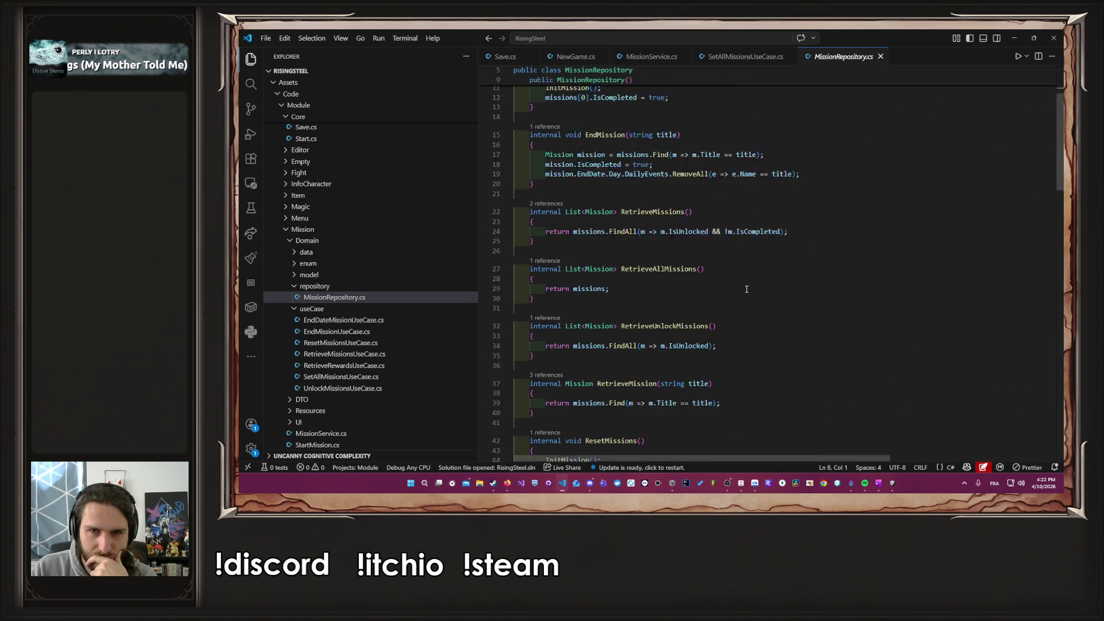
pyautogui.scroll(-2, 729, 274)
# Step: Insert a blank line after the EndMission method for a new method
pyautogui.click(705, 297)
pyautogui.click(698, 292)
pyautogui.click(686, 231)
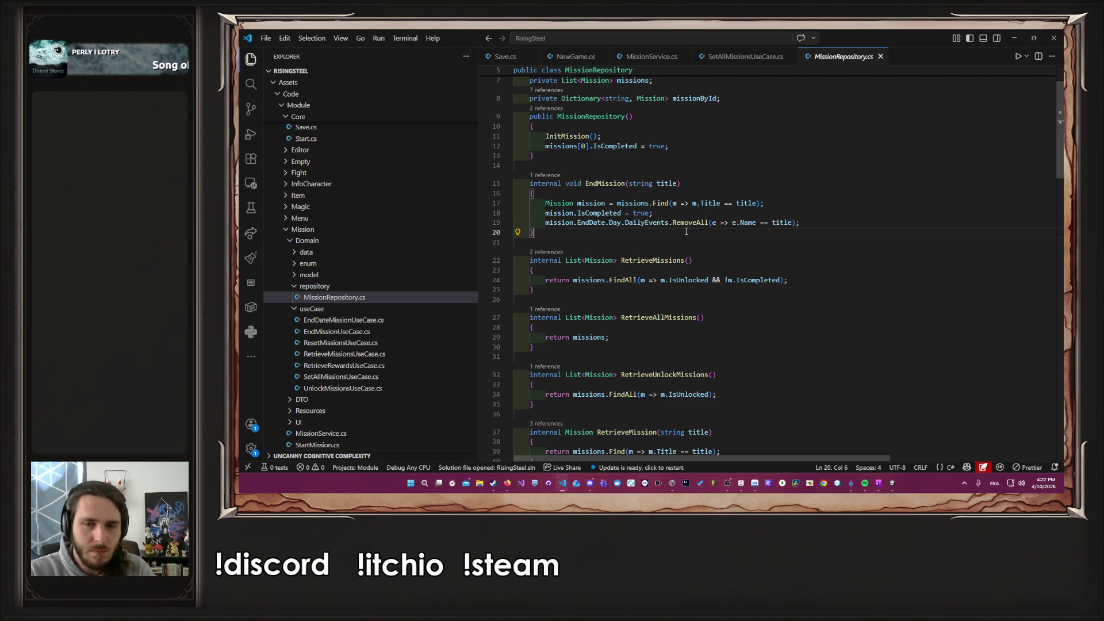
pyautogui.press('Return')
pyautogui.press('Return')
# Step: Add a new method from the RetrieveMissionByTitle suggestion, rename it RetrieveMissionById, and save
pyautogui.write('internal void ')
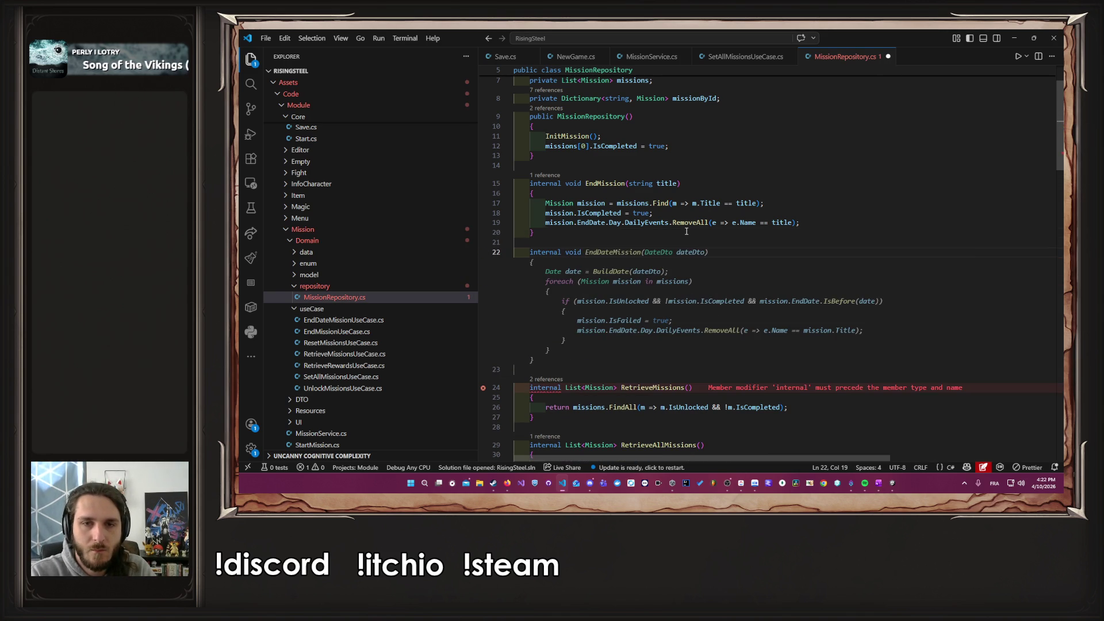
pyautogui.write('Retrie')
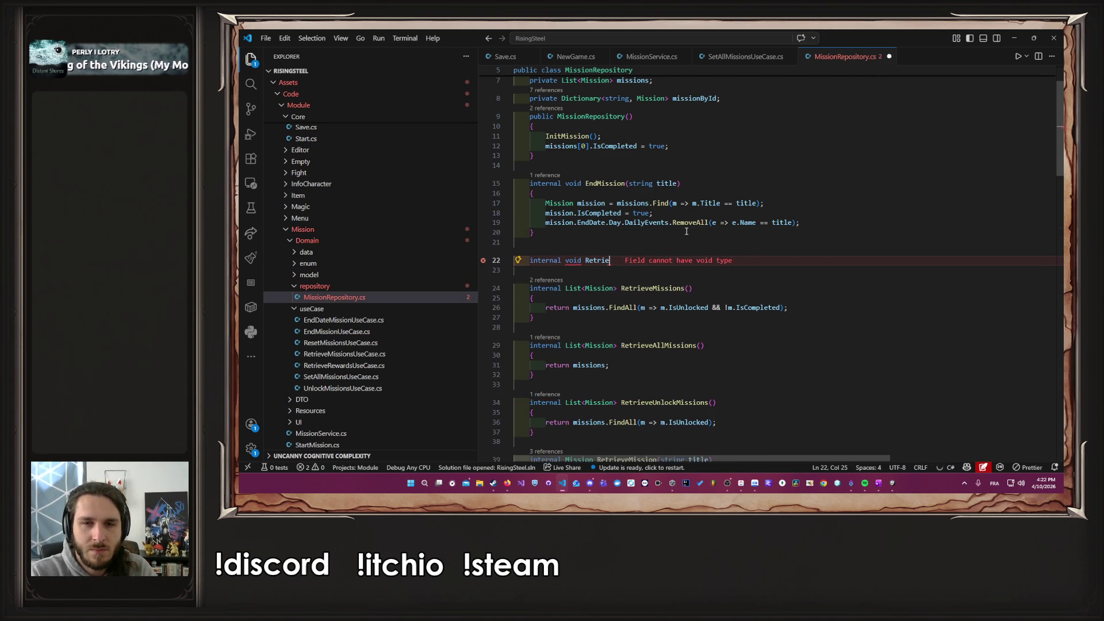
pyautogui.write('veMi')
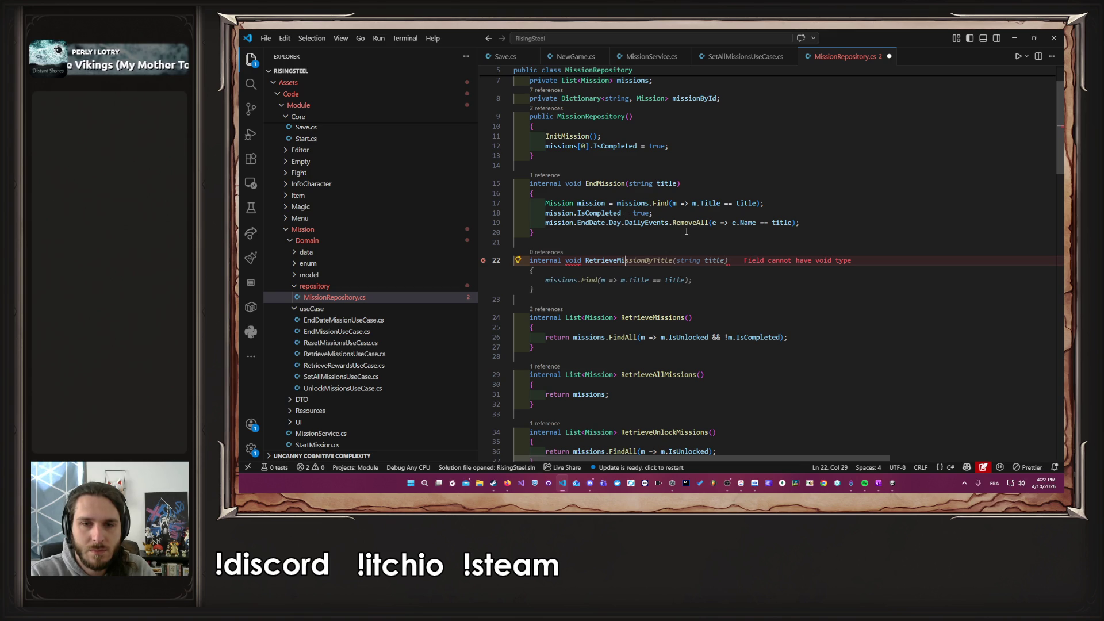
pyautogui.press('Tab')
pyautogui.hotkey('ctrl', 's')
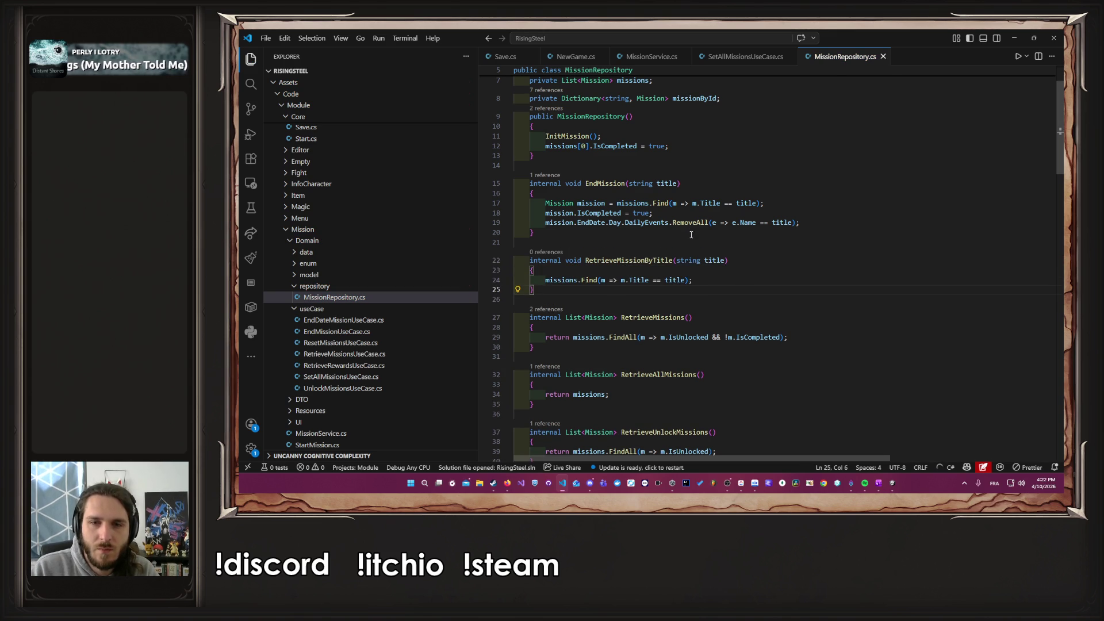
pyautogui.doubleClick(656, 263)
pyautogui.write('RetrieveMissionById')
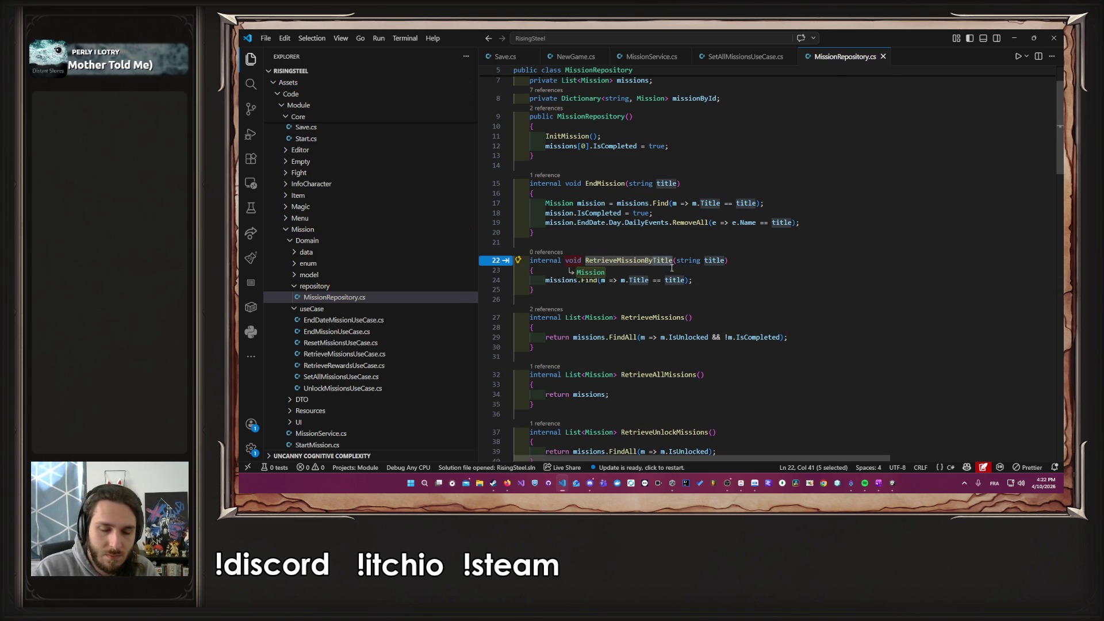
pyautogui.hotkey('ctrl', 's')
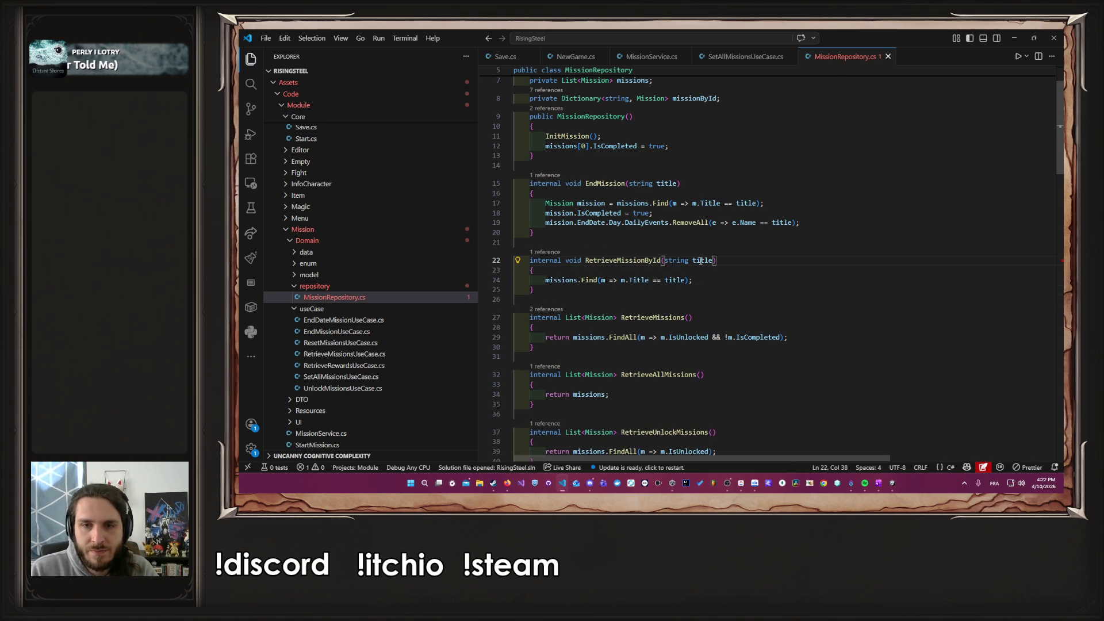
# Step: Make the new method take id, return Mission, and return missionById[id]
pyautogui.doubleClick(701, 260)
pyautogui.write('id')
pyautogui.press('Escape')
pyautogui.moveTo(698, 280); pyautogui.dragTo(549, 283)
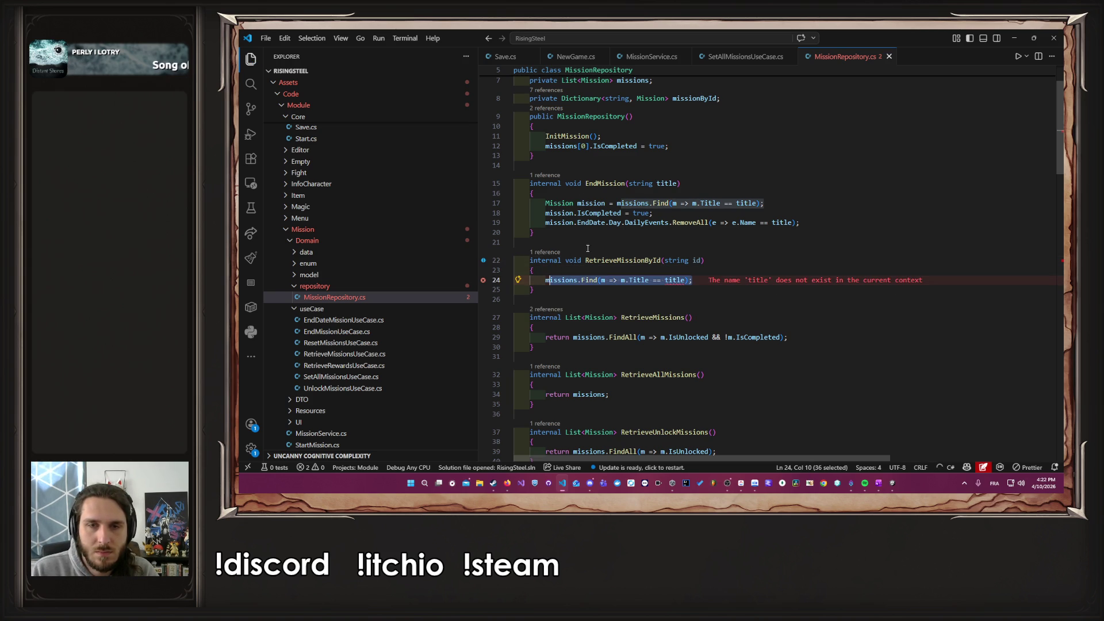
pyautogui.doubleClick(646, 97)
pyautogui.hotkey('ctrl', 'c')
pyautogui.doubleClick(573, 260)
pyautogui.hotkey('ctrl', 'v')
pyautogui.moveTo(693, 280); pyautogui.dragTo(546, 280)
pyautogui.write('return missionById[id];')
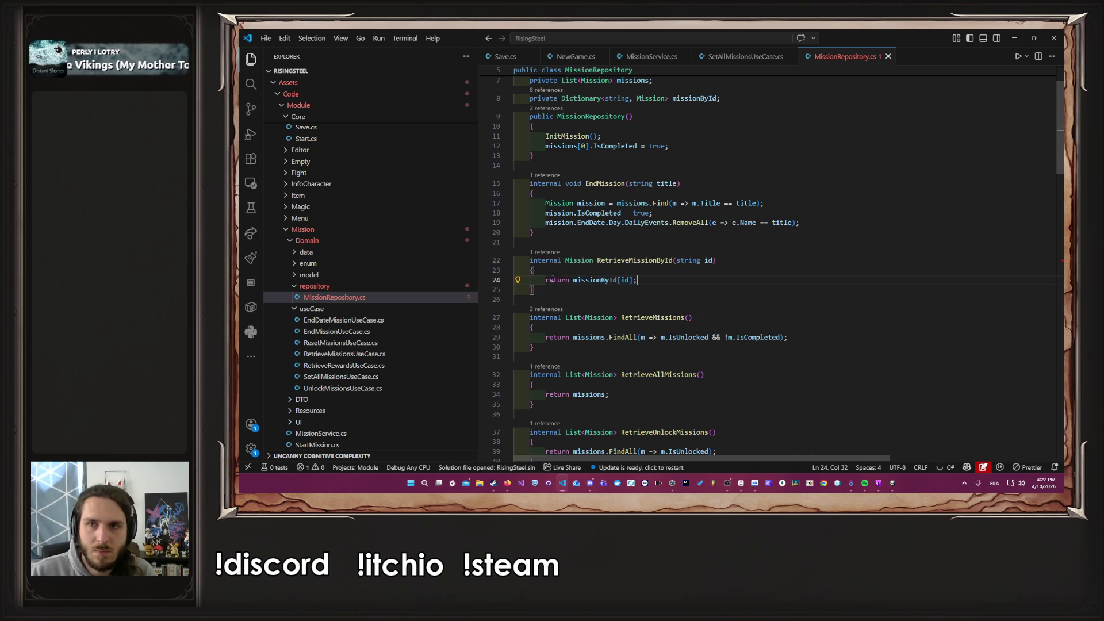
# Step: Delete the duplicate RetrieveMissionById method and save MissionRepository.cs
pyautogui.scroll(-10, 774, 322)
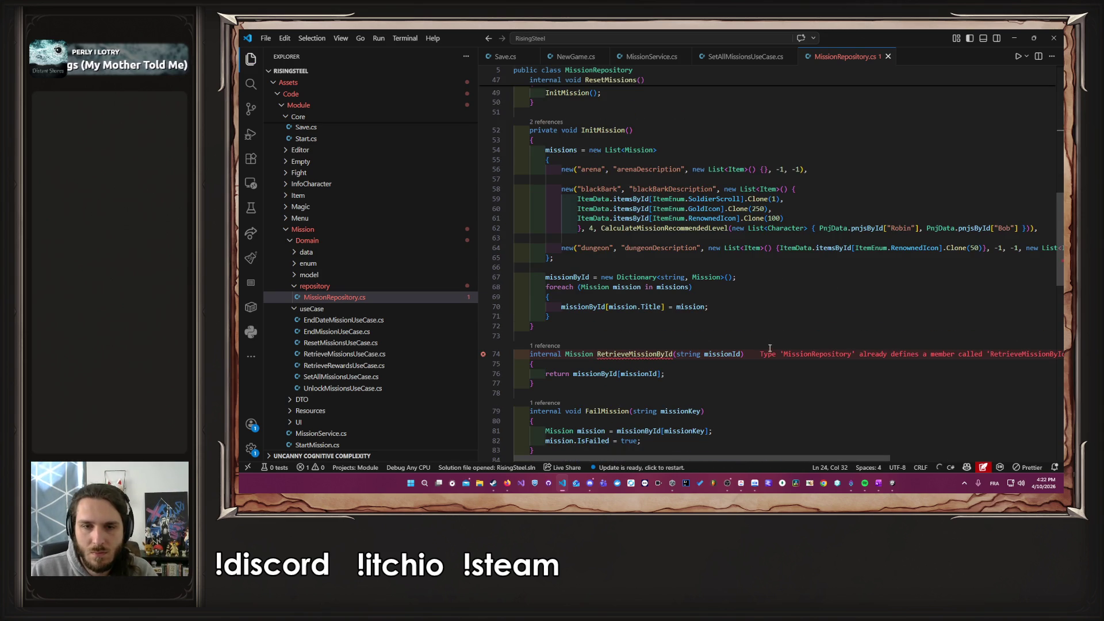
pyautogui.scroll(8, 760, 366)
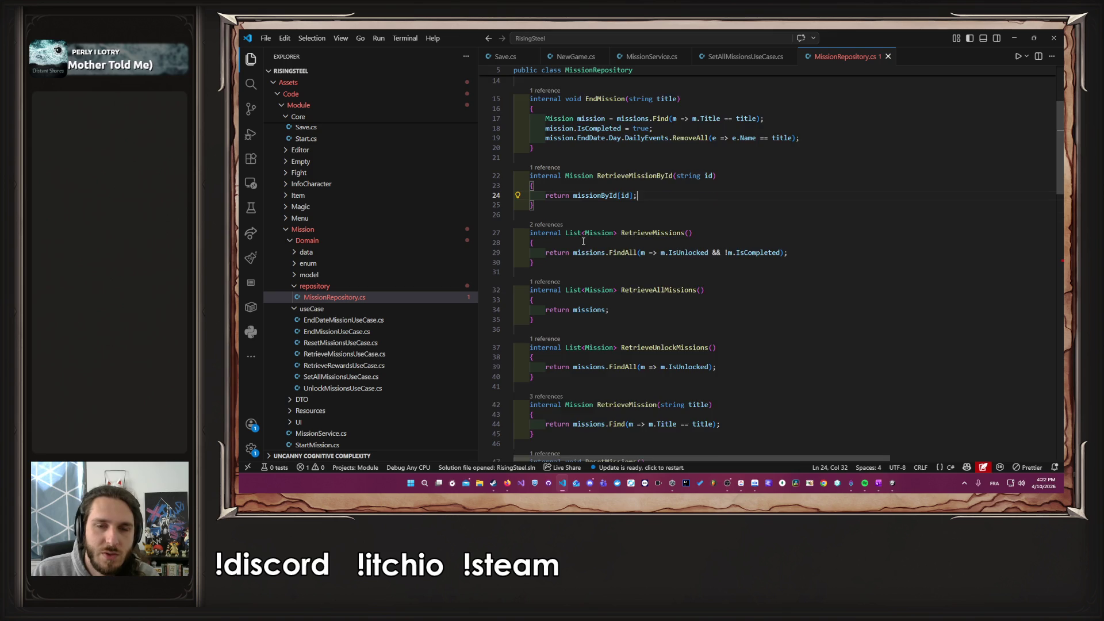
pyautogui.moveTo(571, 232); pyautogui.dragTo(537, 169)
pyautogui.press('BackSpace')
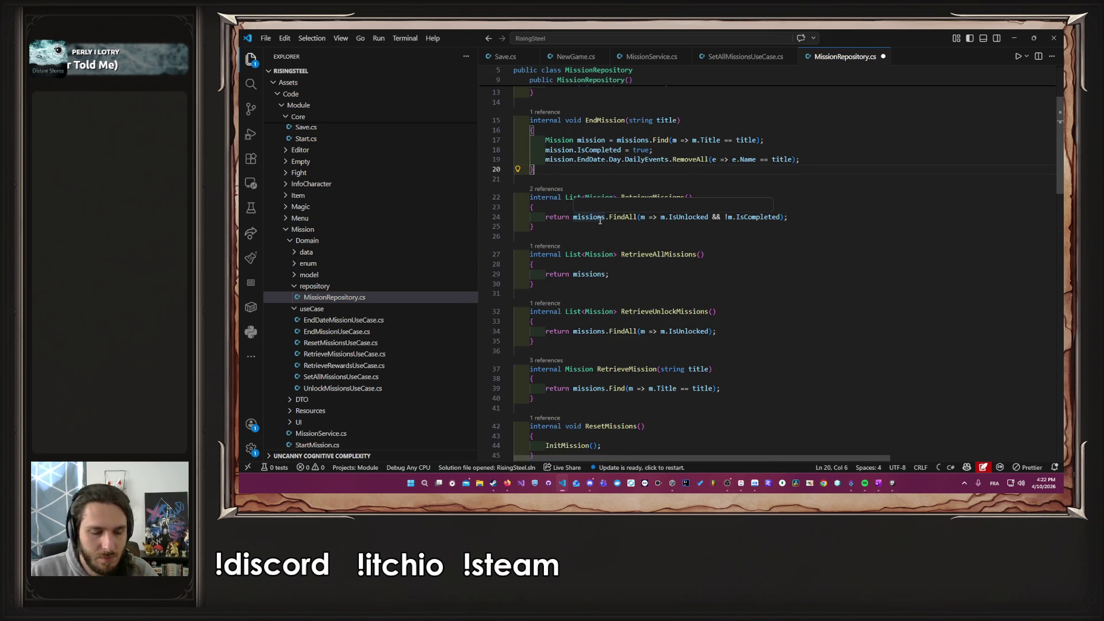
pyautogui.hotkey('ctrl', 's')
# Step: Check the existing RetrieveMissionById, then go to SetAllMissions in MissionService
pyautogui.scroll(-20, 621, 253)
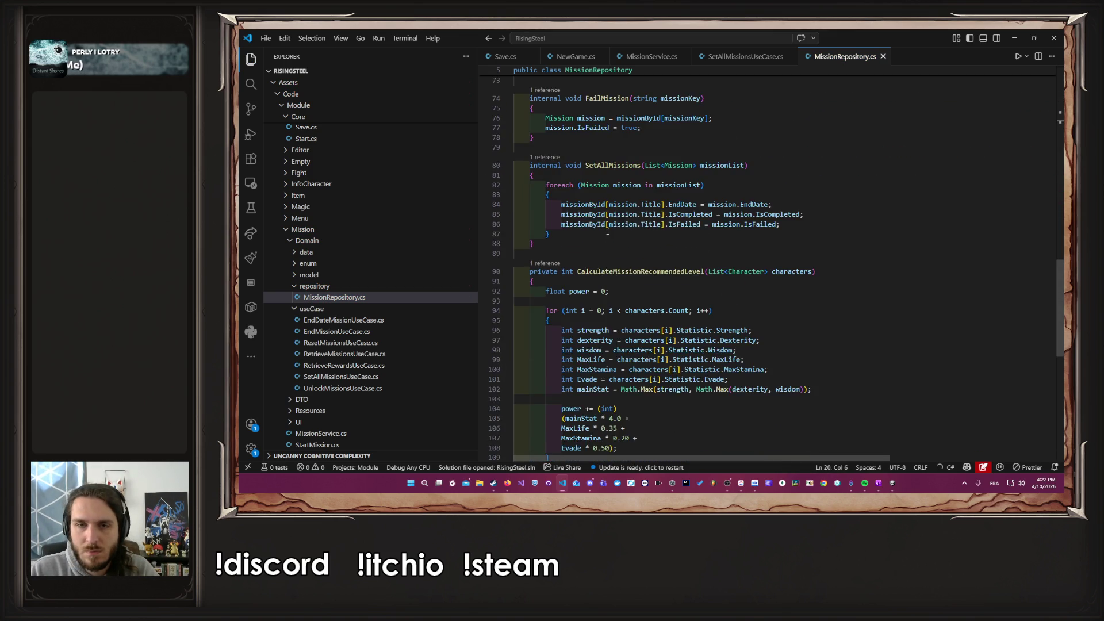
pyautogui.scroll(10, 643, 281)
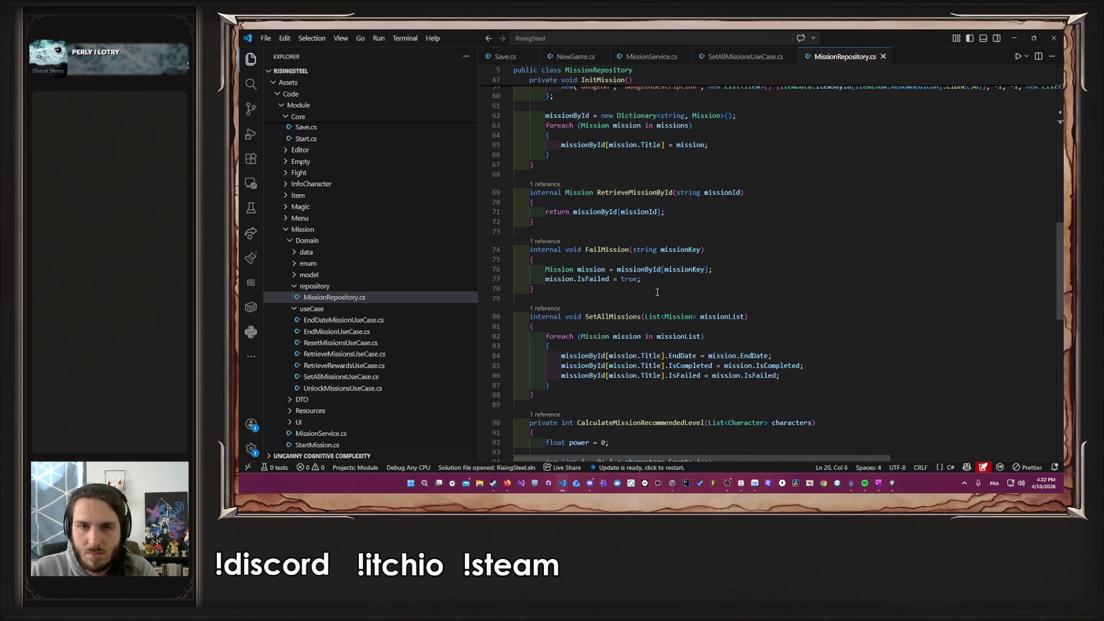
pyautogui.scroll(3, 643, 279)
pyautogui.doubleClick(643, 279)
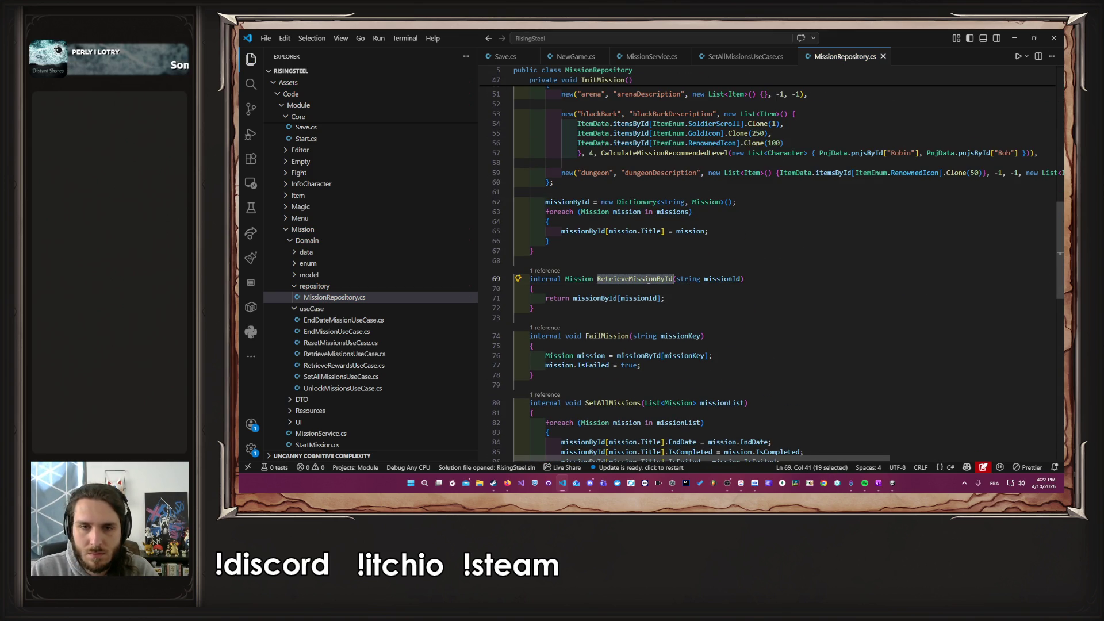
pyautogui.click(736, 56)
pyautogui.keyDown('ctrl'); pyautogui.click(646, 111); pyautogui.keyUp('ctrl')
# Step: In SetAllMissionsUseCase.cs, insert a blank line above the Mapper.Map line in the loop
pyautogui.scroll(10, 646, 111)
pyautogui.scroll(-10, 738, 72)
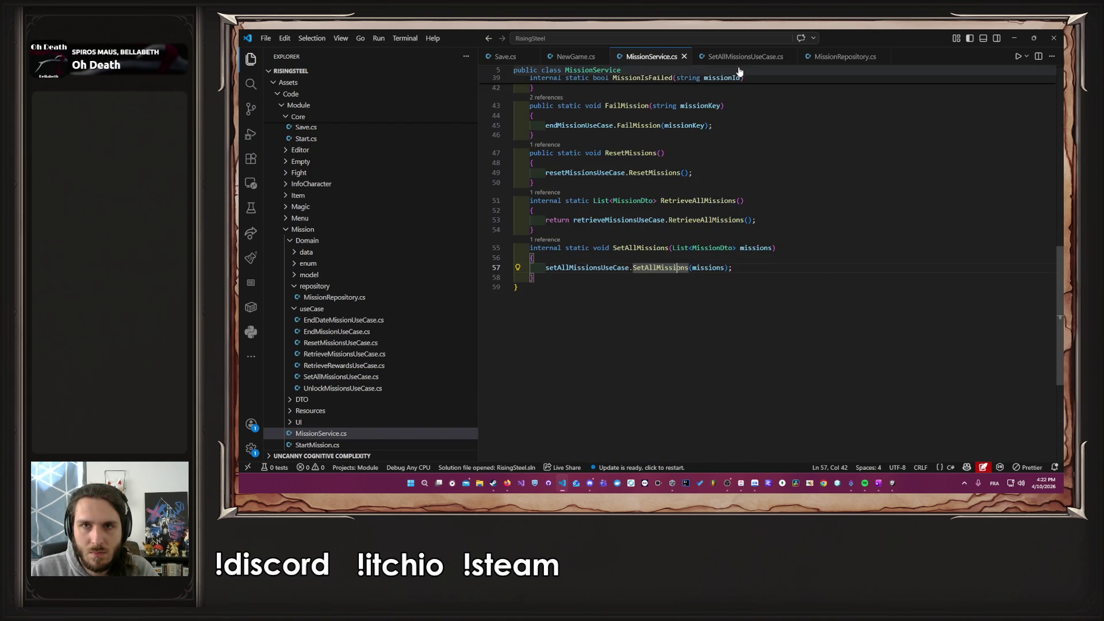
pyautogui.click(740, 56)
pyautogui.scroll(-2, 785, 255)
pyautogui.scroll(2, 764, 241)
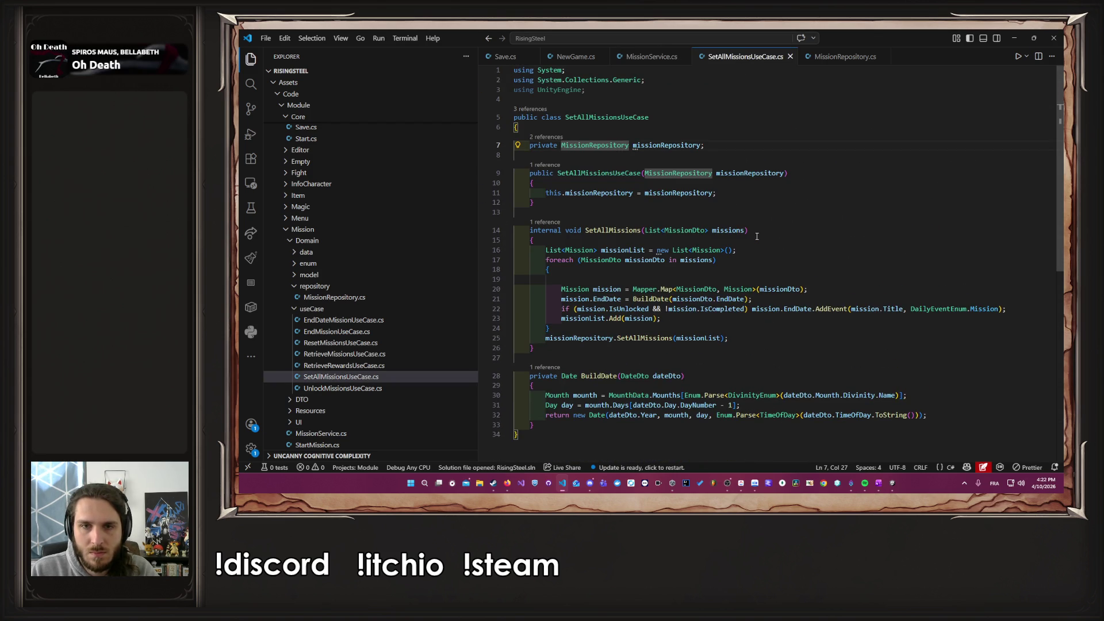
pyautogui.click(667, 279)
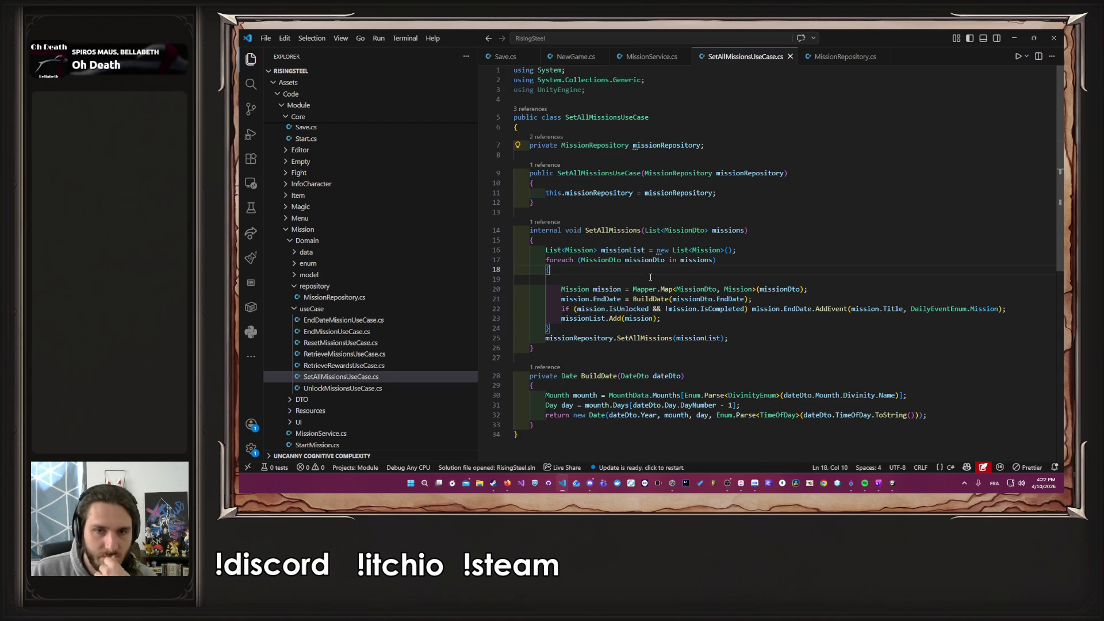
pyautogui.click(648, 288)
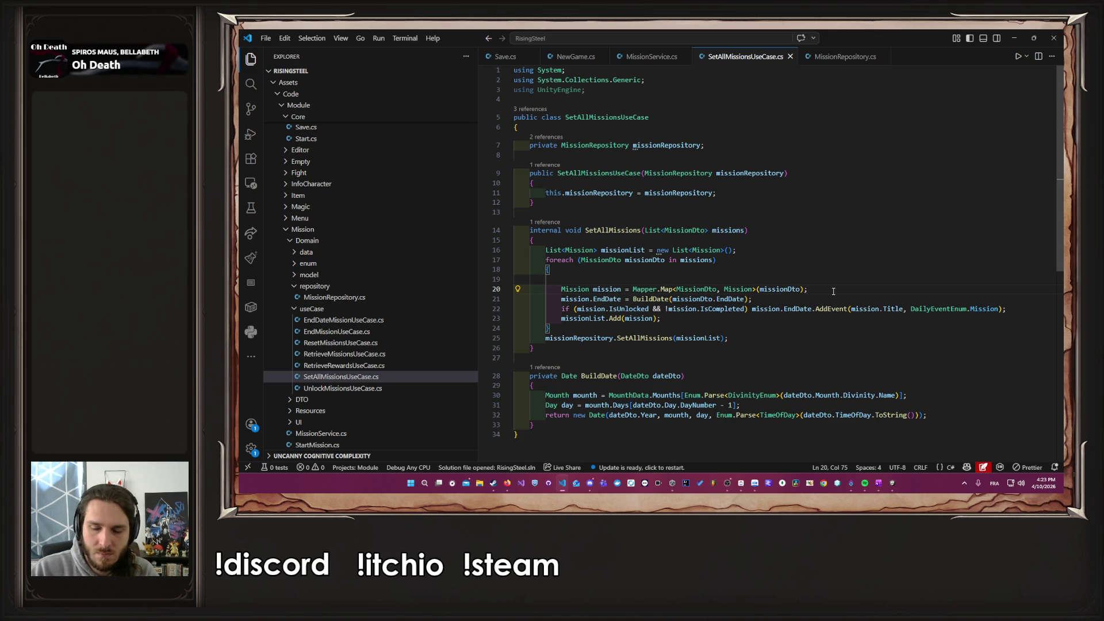
pyautogui.press('Up')
pyautogui.press('Tab')
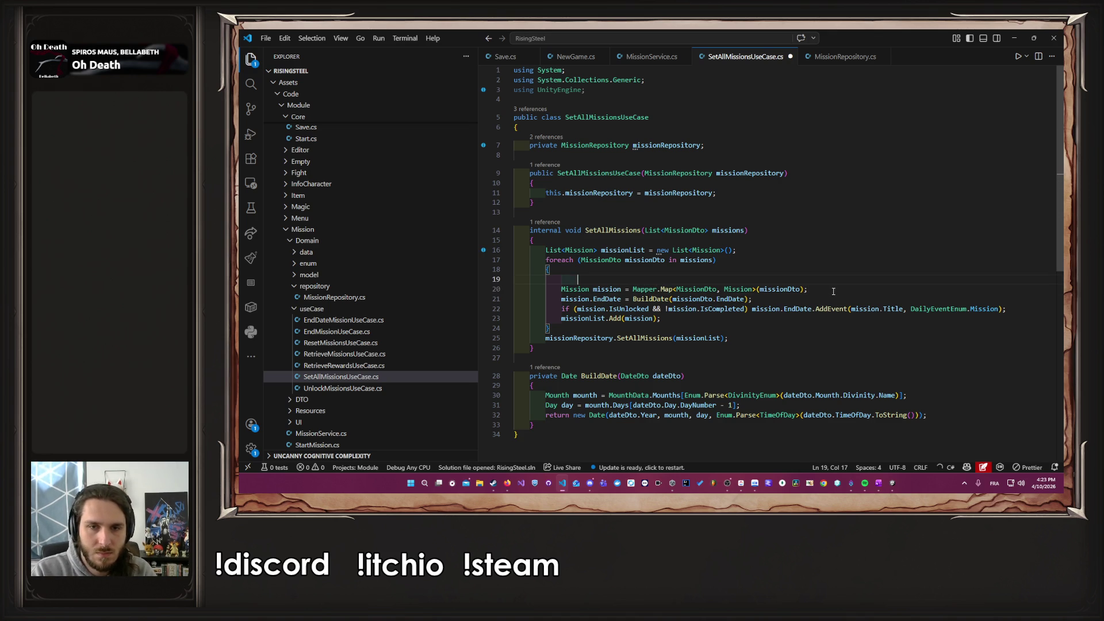
pyautogui.press('Down')
# Step: Replace the Mapper.Map call with missionRepository.RetrieveMissionById(missionDto.Id) and save
pyautogui.hotkey('ctrl', 'Right')
pyautogui.hotkey('ctrl', 'Right')
pyautogui.hotkey('ctrl', 'Right')
pyautogui.press('Right')
pyautogui.hotkey('ctrl', 'shift', 'Right')
pyautogui.hotkey('ctrl', 'shift', 'Right')
pyautogui.hotkey('ctrl', 'shift', 'Right')
pyautogui.hotkey('ctrl', 'shift', 'Right')
pyautogui.hotkey('ctrl', 'shift', 'Right')
pyautogui.hotkey('ctrl', 'shift', 'Right')
pyautogui.write('RetrieveMissionById')
pyautogui.press('Tab')
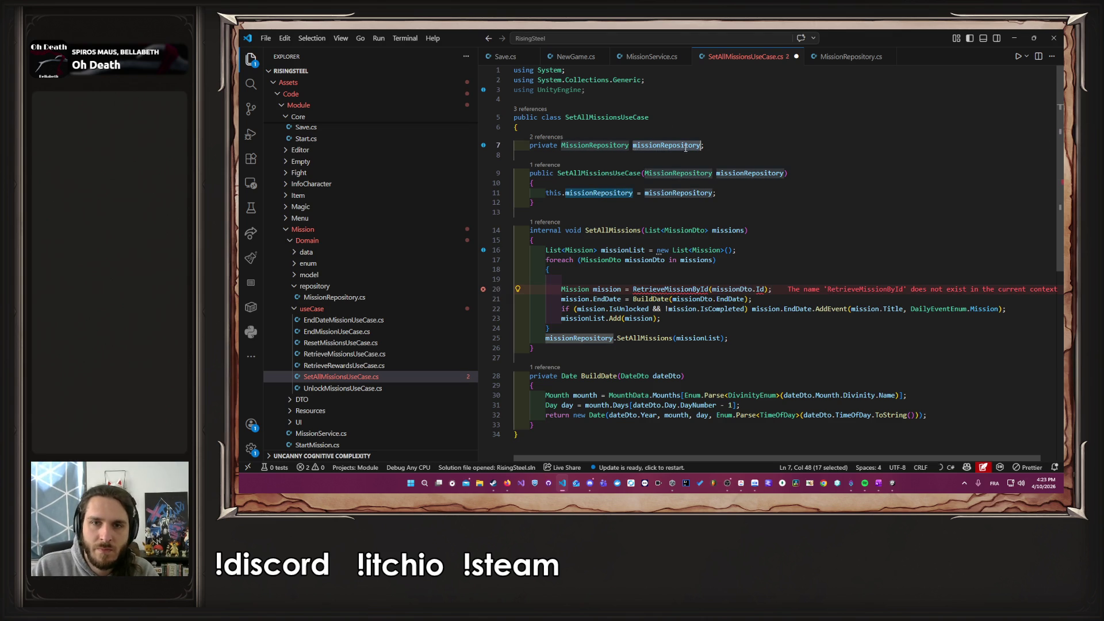
pyautogui.click(633, 290)
pyautogui.write('missionRepository.')
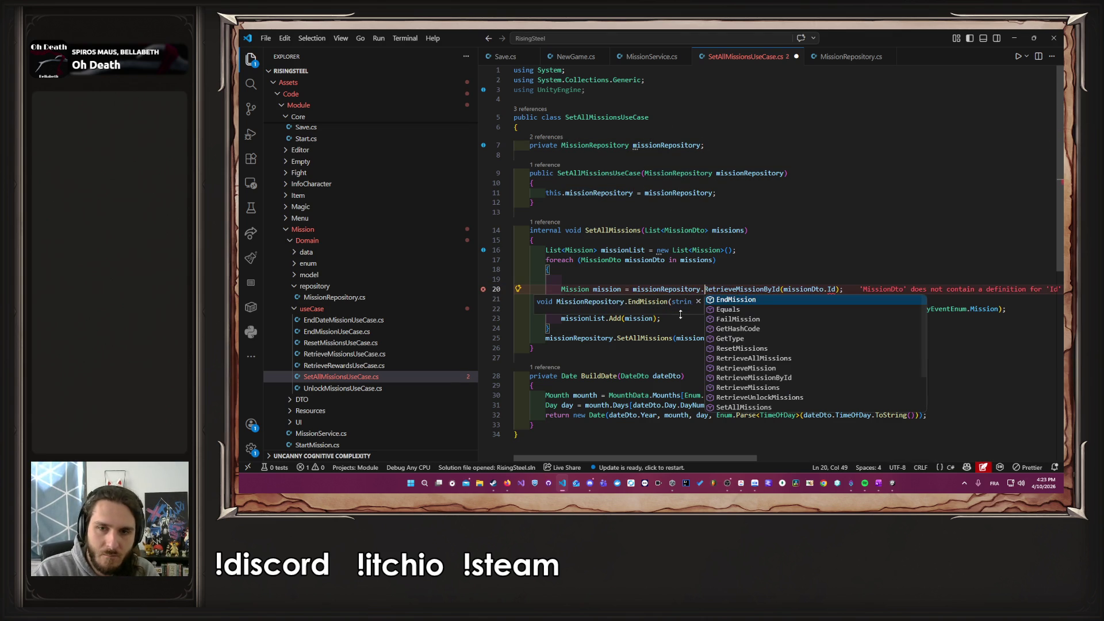
pyautogui.hotkey('ctrl', 's')
# Step: Swap the Id argument for the title field name copied from MissionDto, then save
pyautogui.click(780, 253)
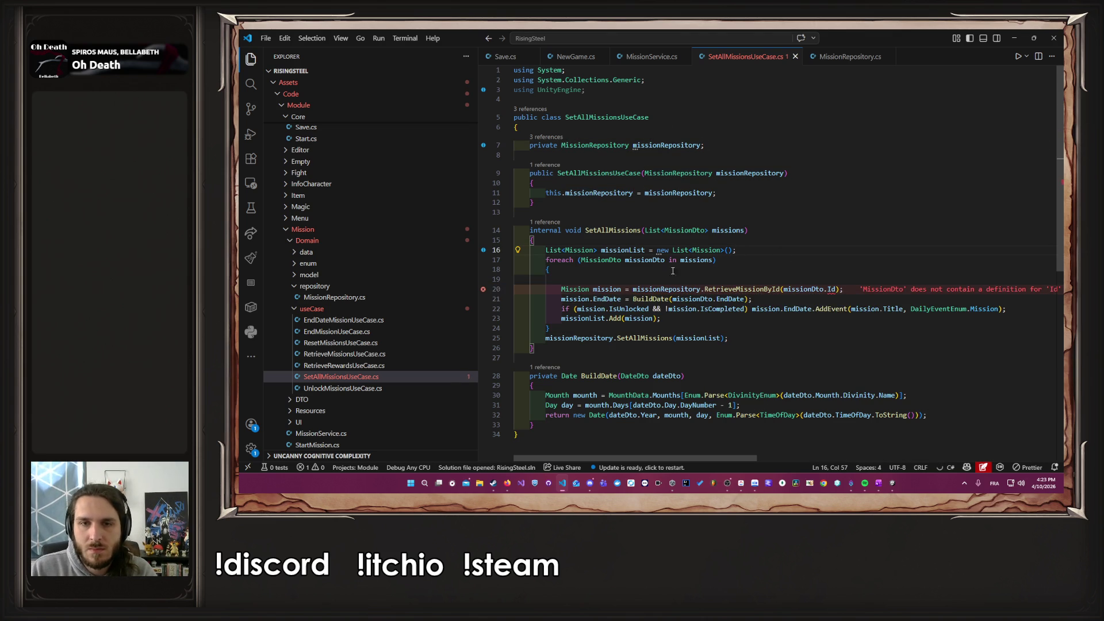
pyautogui.keyDown('ctrl'); pyautogui.click(684, 231); pyautogui.keyUp('ctrl')
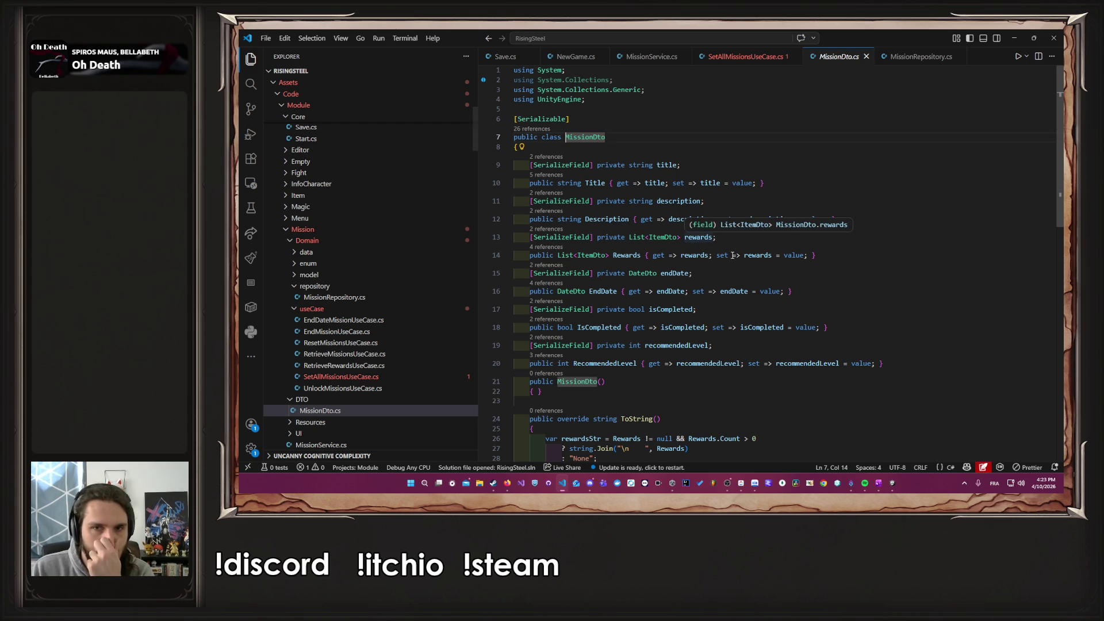
pyautogui.doubleClick(667, 165)
pyautogui.hotkey('ctrl', 'c')
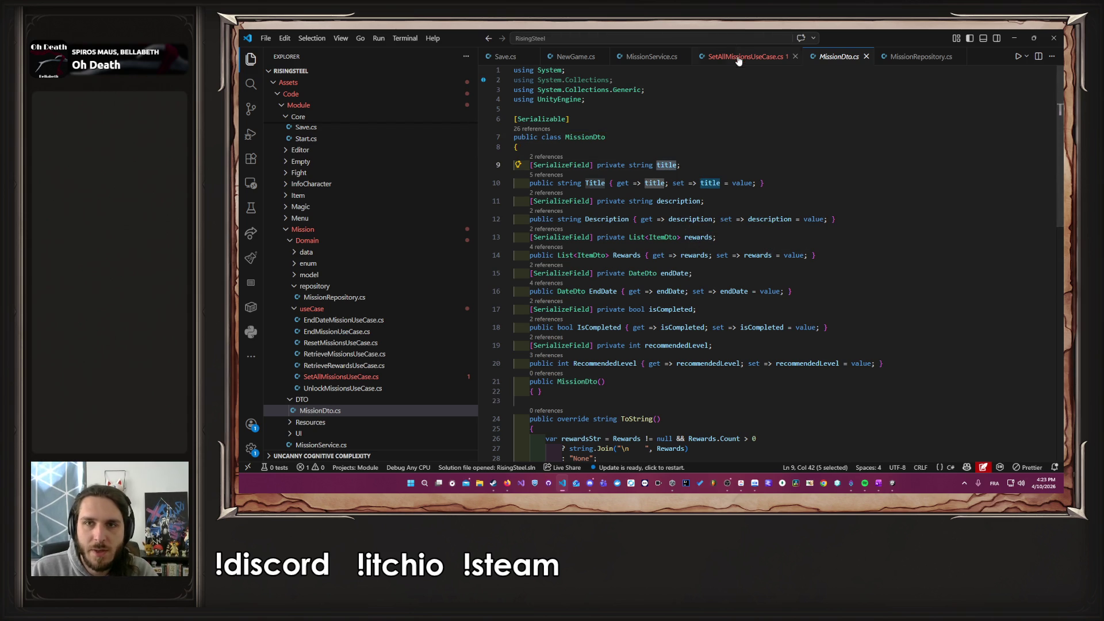
pyautogui.click(746, 57)
pyautogui.doubleClick(838, 289)
pyautogui.hotkey('ctrl', 'v')
pyautogui.hotkey('ctrl', 's')
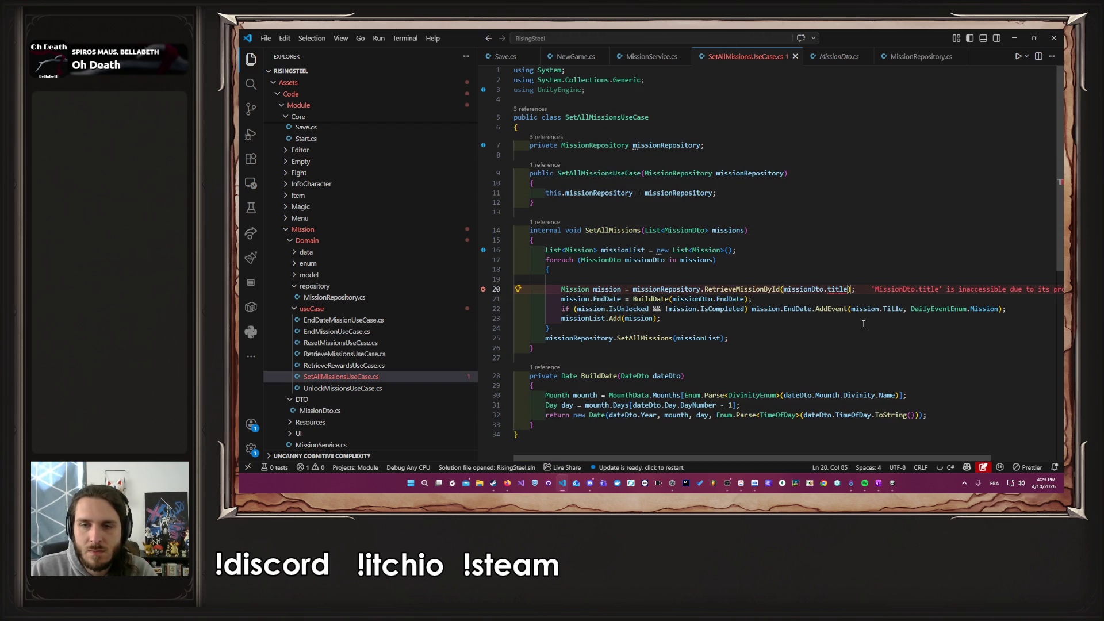
# Step: Capitalize the argument to missionDto.Title and save the file
pyautogui.hotkey('ctrl', 'shift', 'Left')
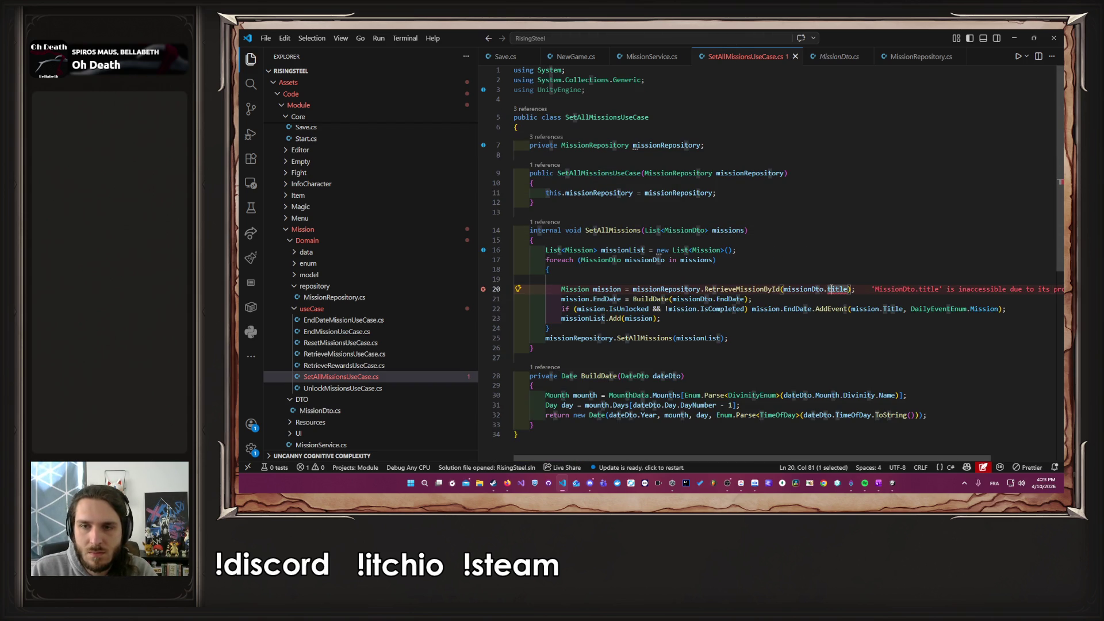
pyautogui.write('T')
pyautogui.press('Tab')
pyautogui.click(826, 262)
pyautogui.hotkey('ctrl', 's')
# Step: Check the RetrieveMissionById definition in MissionRepository, then return to the end-date assignment line
pyautogui.keyDown('ctrl'); pyautogui.click(754, 289); pyautogui.keyUp('ctrl')
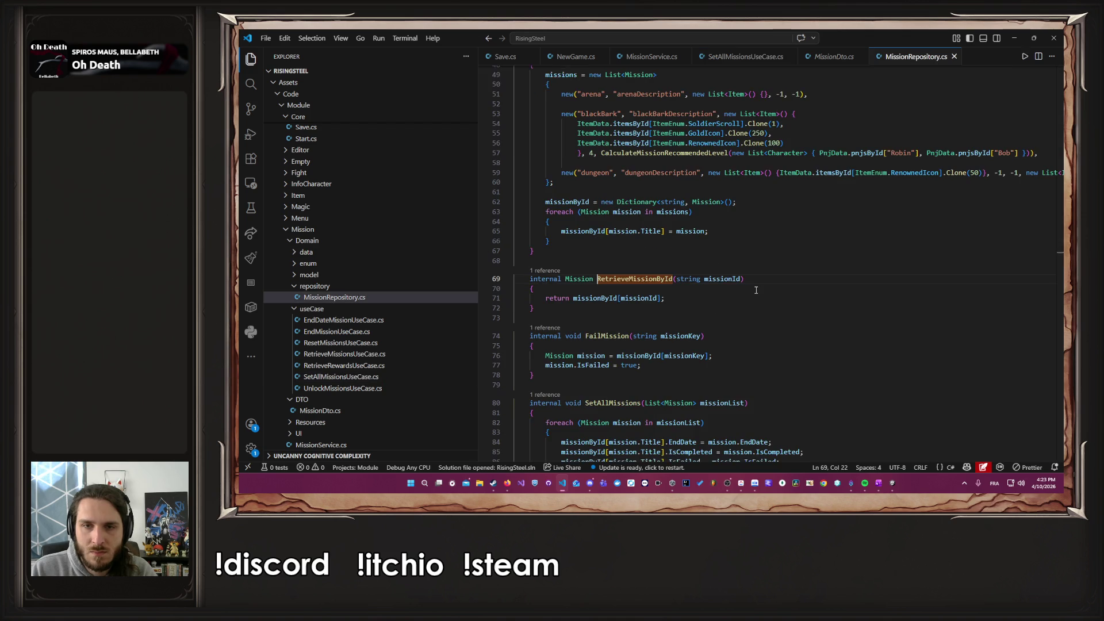
pyautogui.scroll(3, 700, 298)
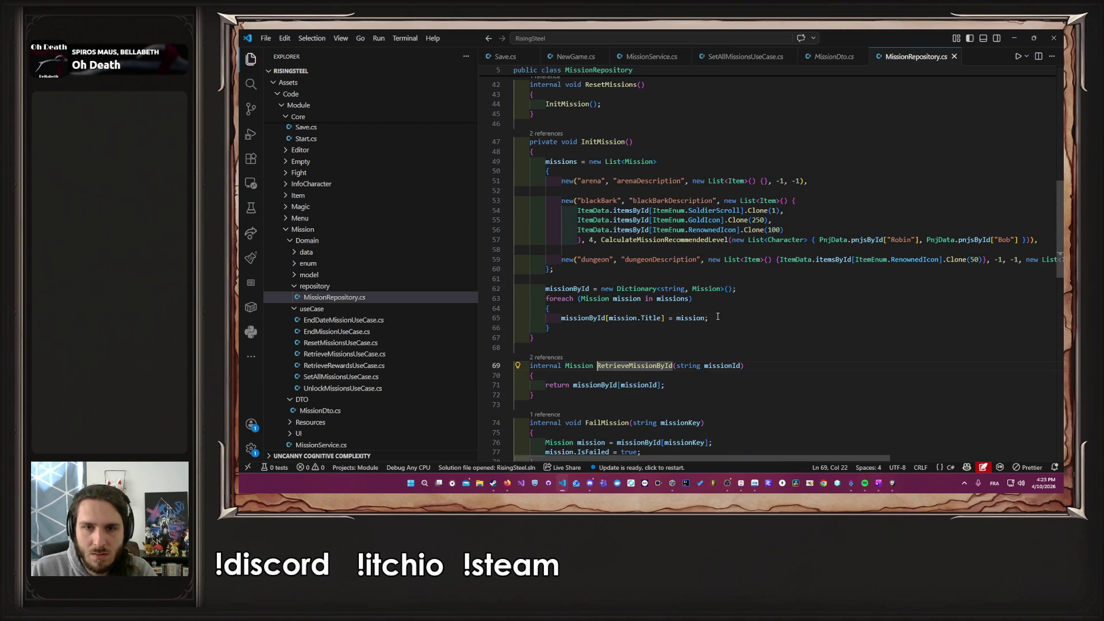
pyautogui.moveTo(709, 218)
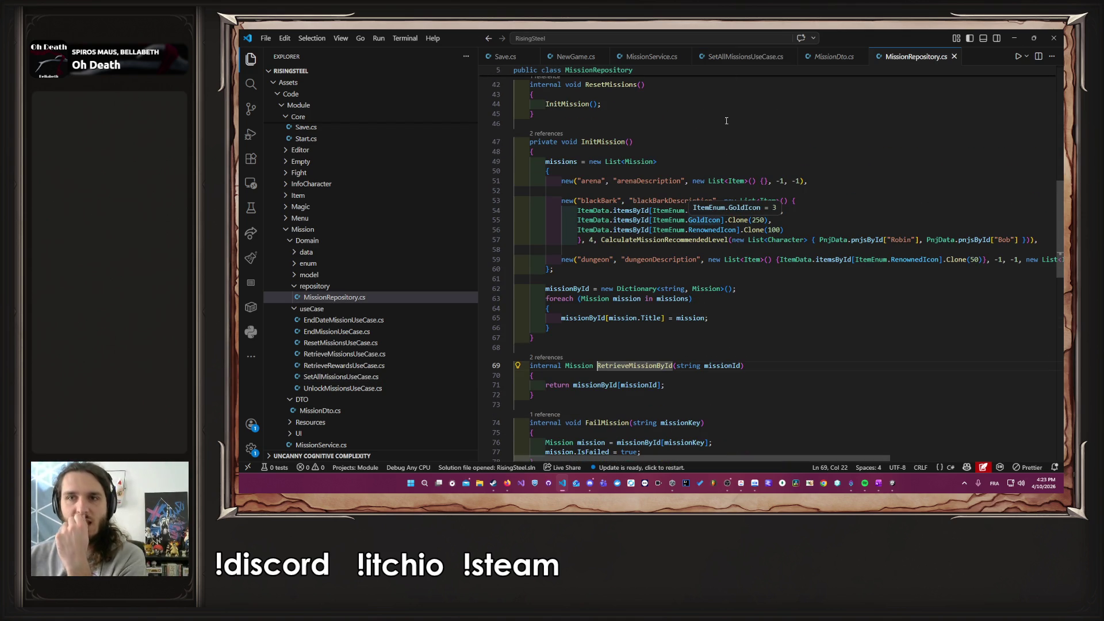
pyautogui.click(834, 56)
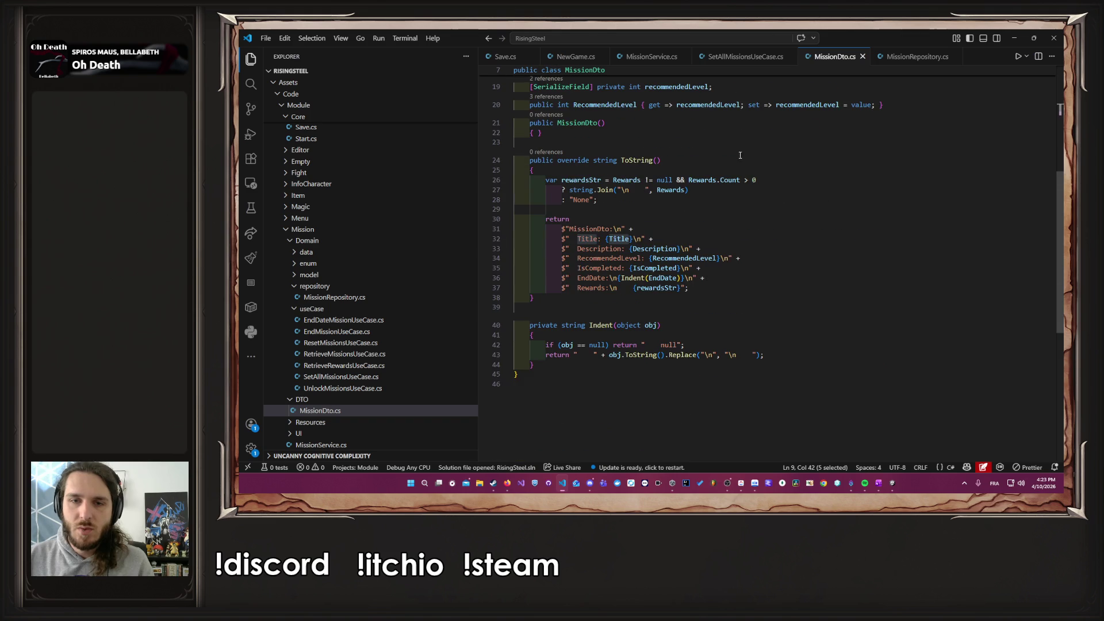
pyautogui.hotkey('alt', 'Left')
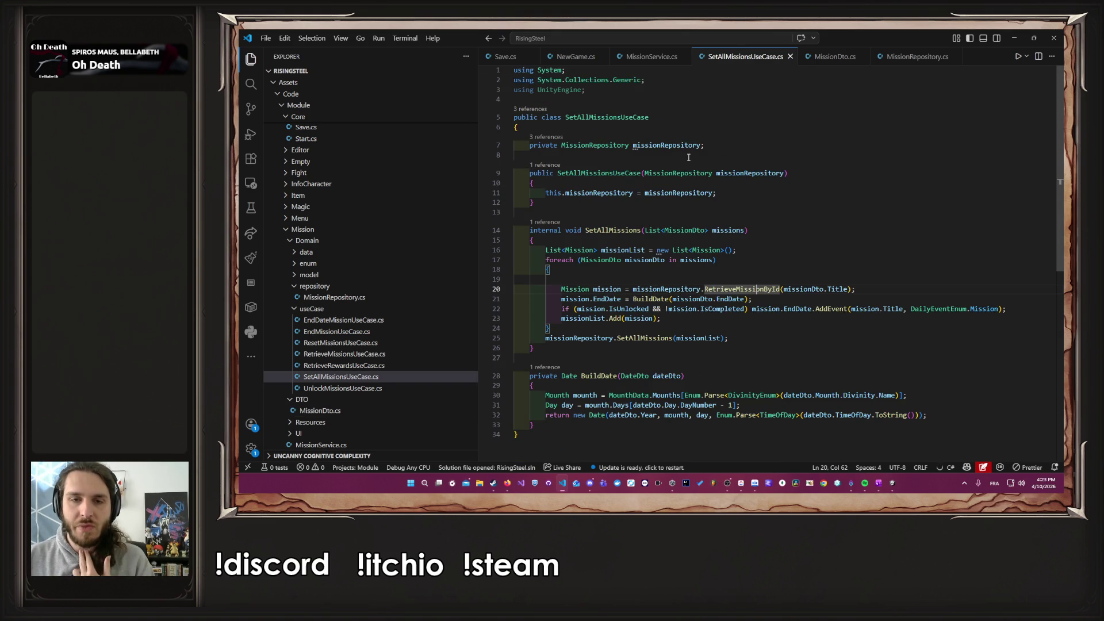
pyautogui.moveTo(699, 192)
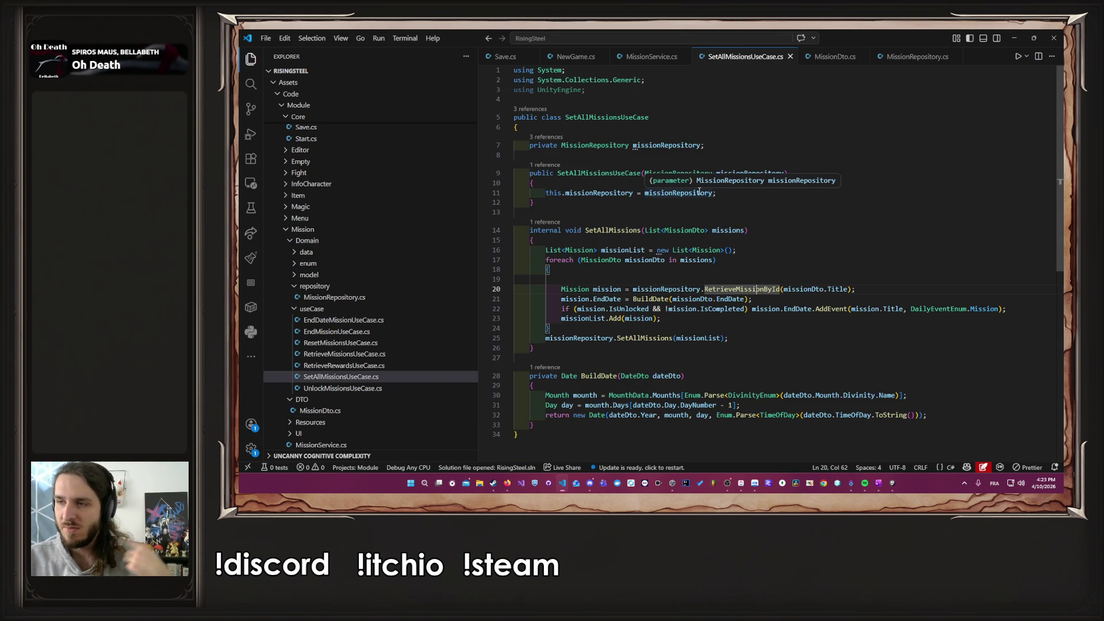
pyautogui.click(776, 303)
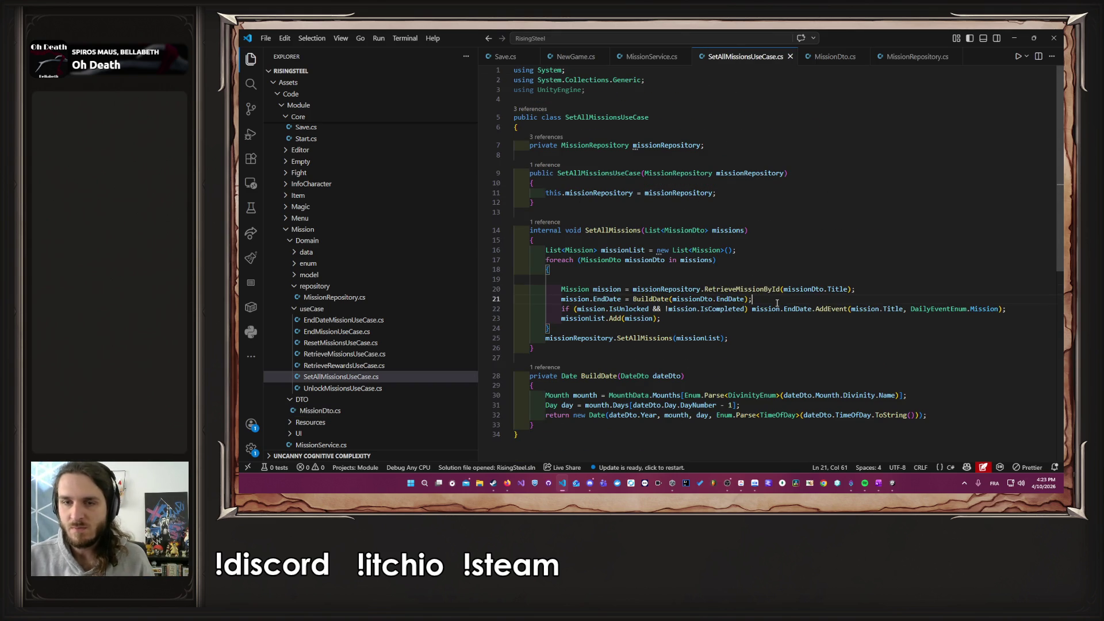
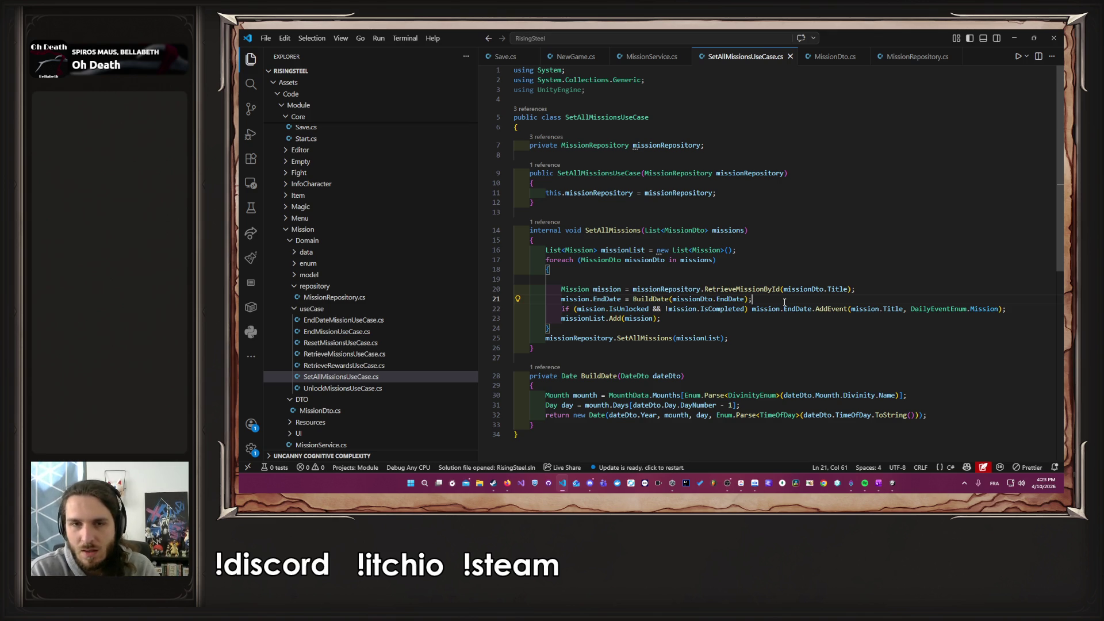
# Step: Add mission.IsCompleted = missionDto.IsCompleted; above the EndDate assignment
pyautogui.press('Up')
pyautogui.press('End')
pyautogui.press('Return')
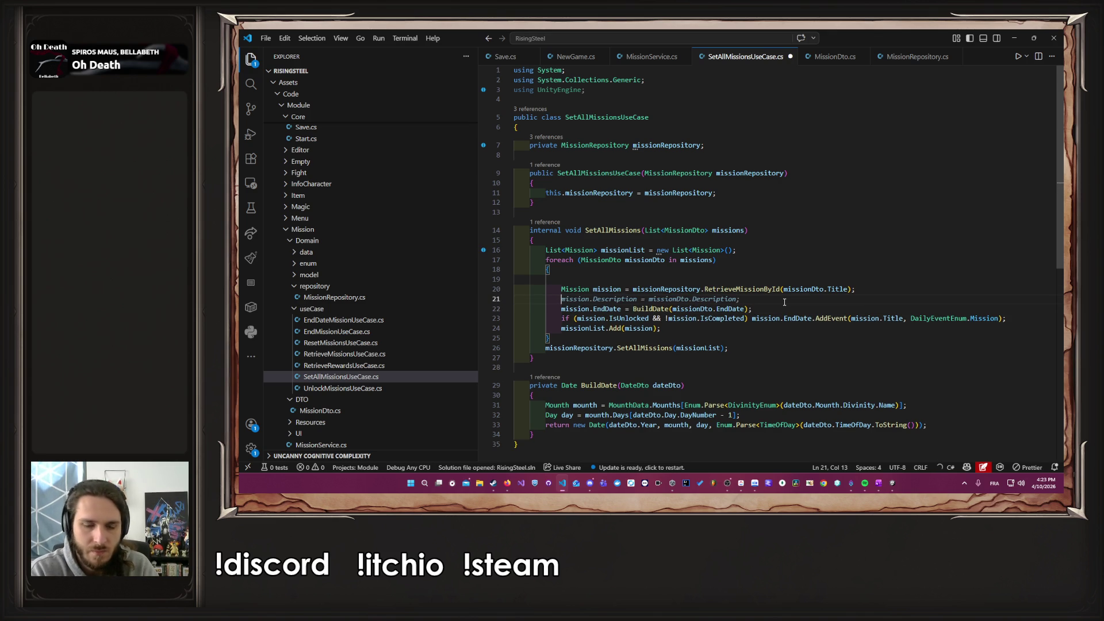
pyautogui.write('mi')
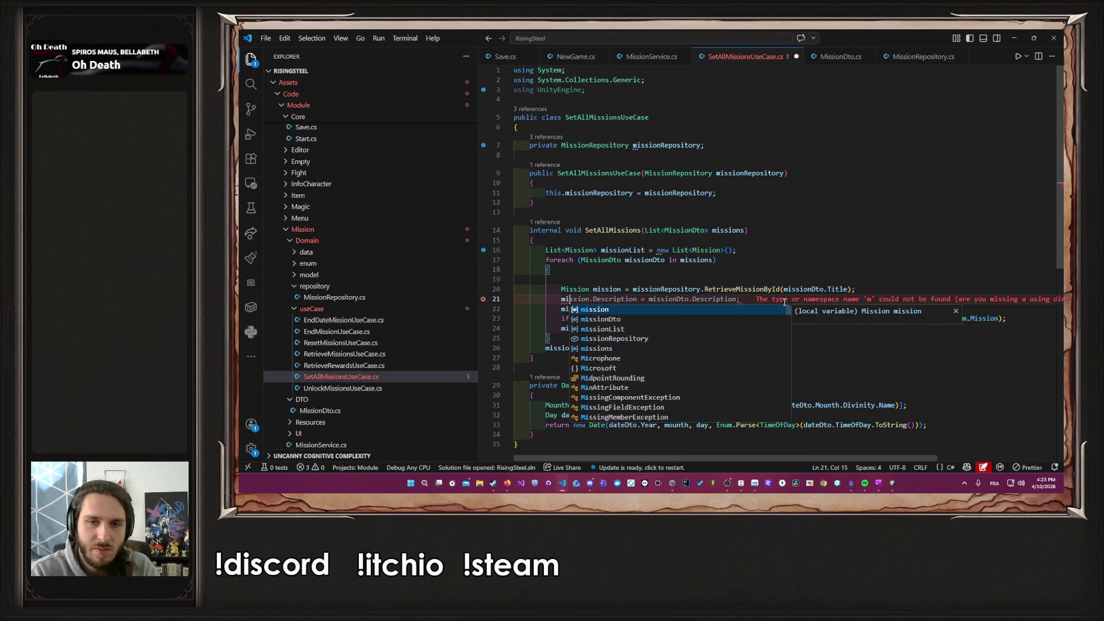
pyautogui.press('Tab')
pyautogui.write('.')
pyautogui.press('Down')
pyautogui.press('Down')
pyautogui.press('Down')
pyautogui.press('Down')
pyautogui.press('Down')
pyautogui.press('Tab')
pyautogui.press('Tab')
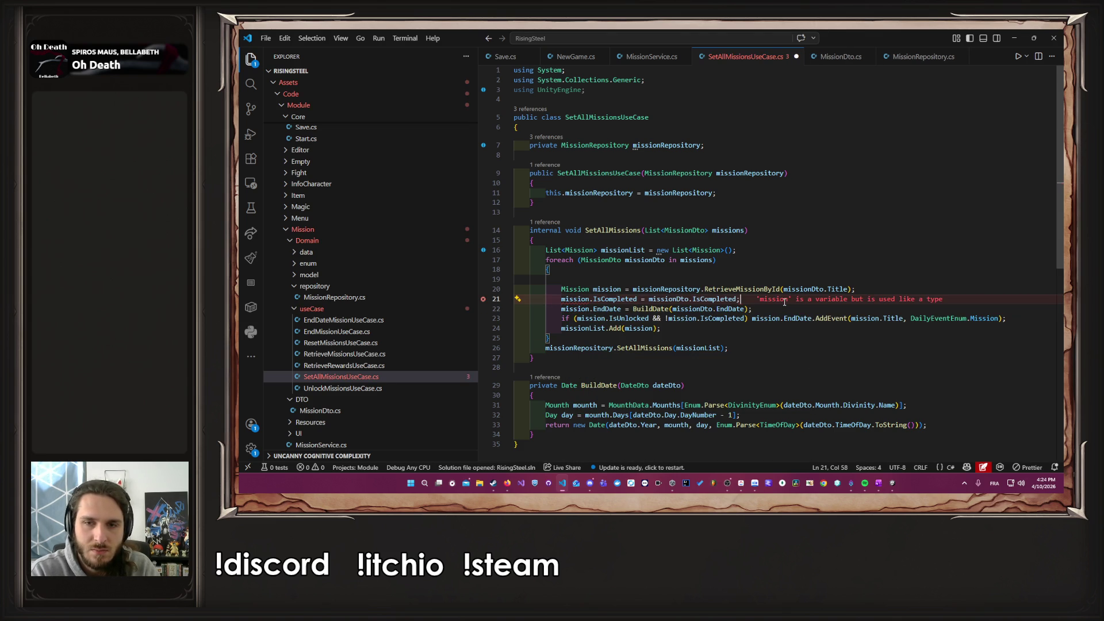
# Step: Add mission.IsFailed = missionDto.IsFailed; below it, then go to MissionDto's definition
pyautogui.press('Return')
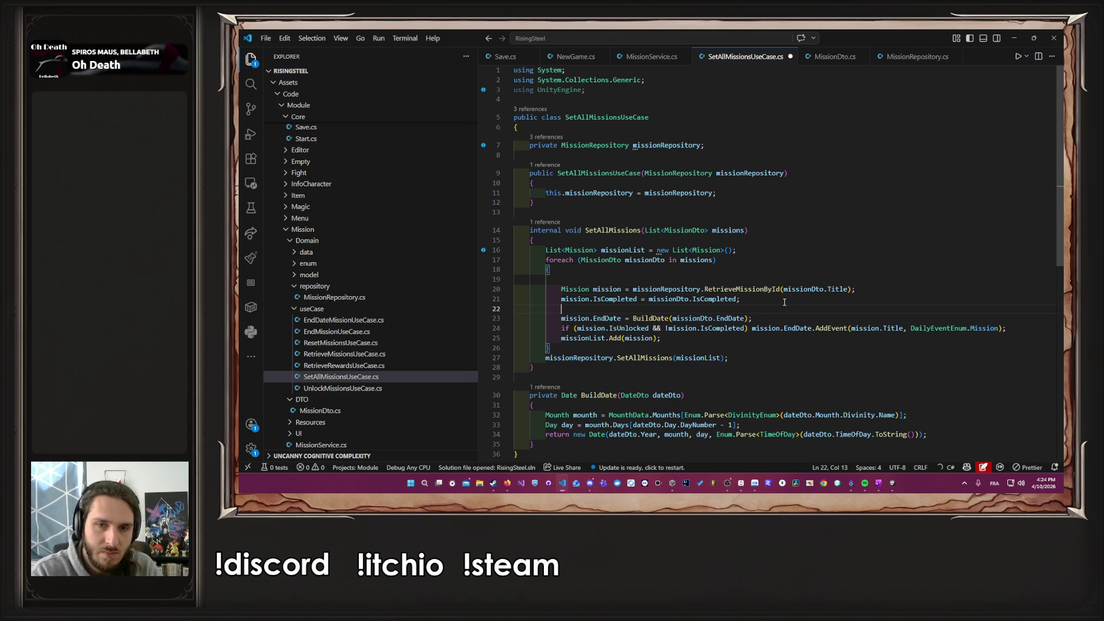
pyautogui.write('mission')
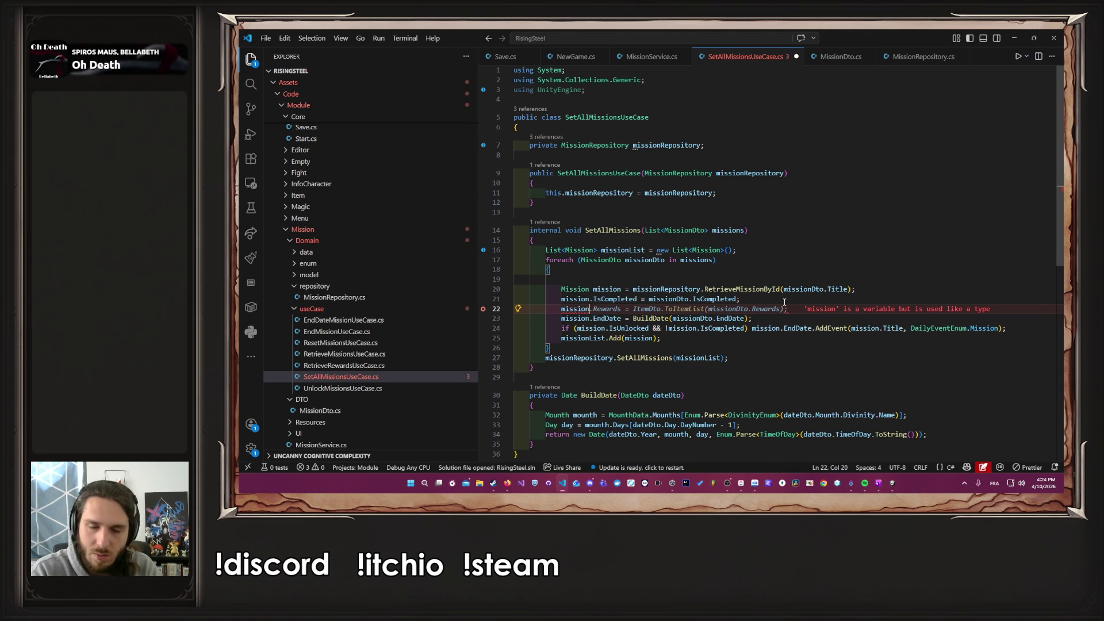
pyautogui.write('.')
pyautogui.press('Up')
pyautogui.press('Up')
pyautogui.press('Up')
pyautogui.press('Tab')
pyautogui.press('Tab')
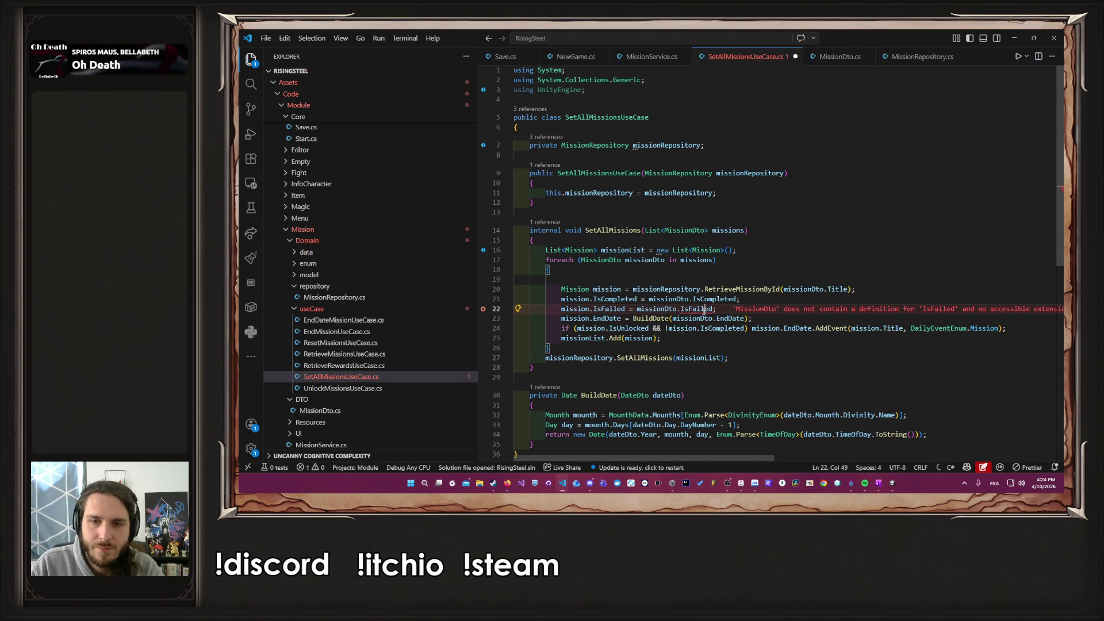
pyautogui.click(680, 230)
pyautogui.press('F12')
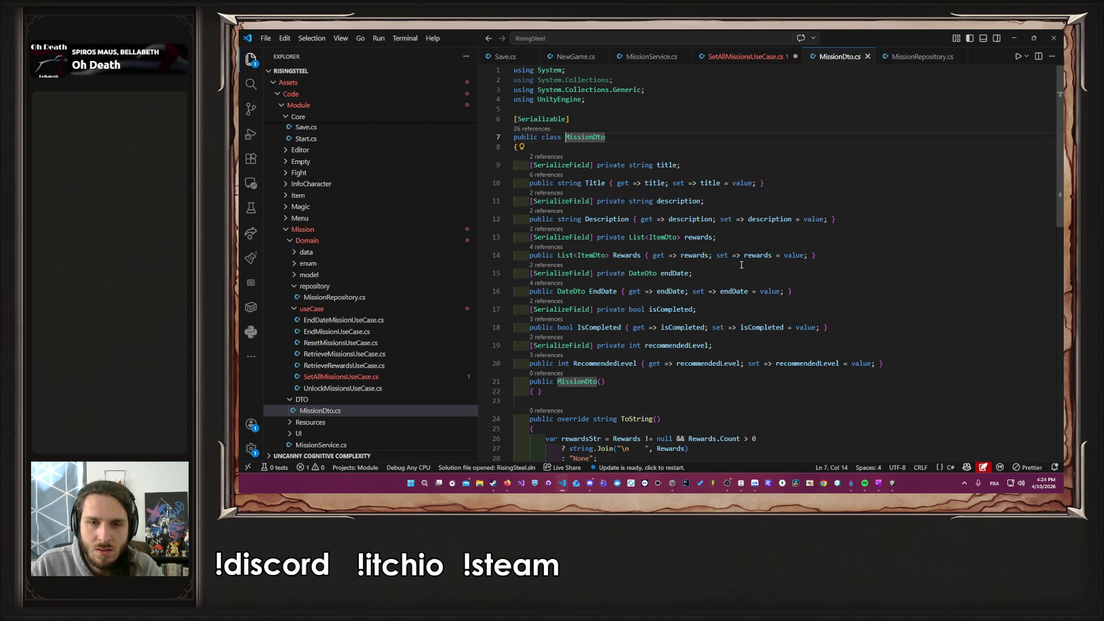
# Step: Duplicate MissionDto's isCompleted field and property into a serialized isFailed field and IsFailed property
pyautogui.scroll(-5, 741, 265)
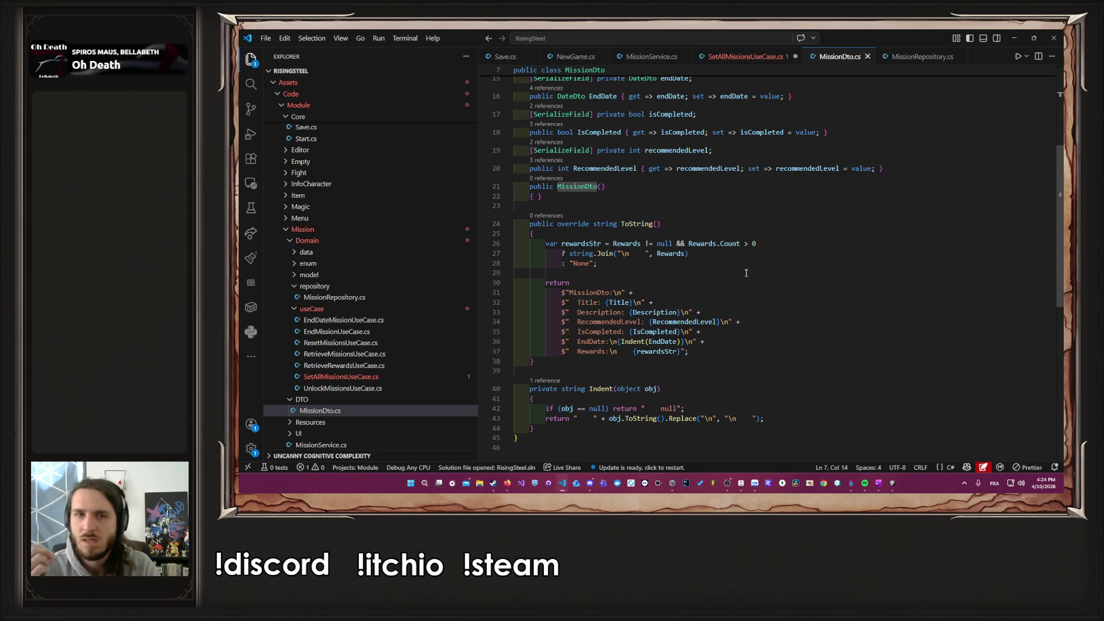
pyautogui.scroll(3, 746, 272)
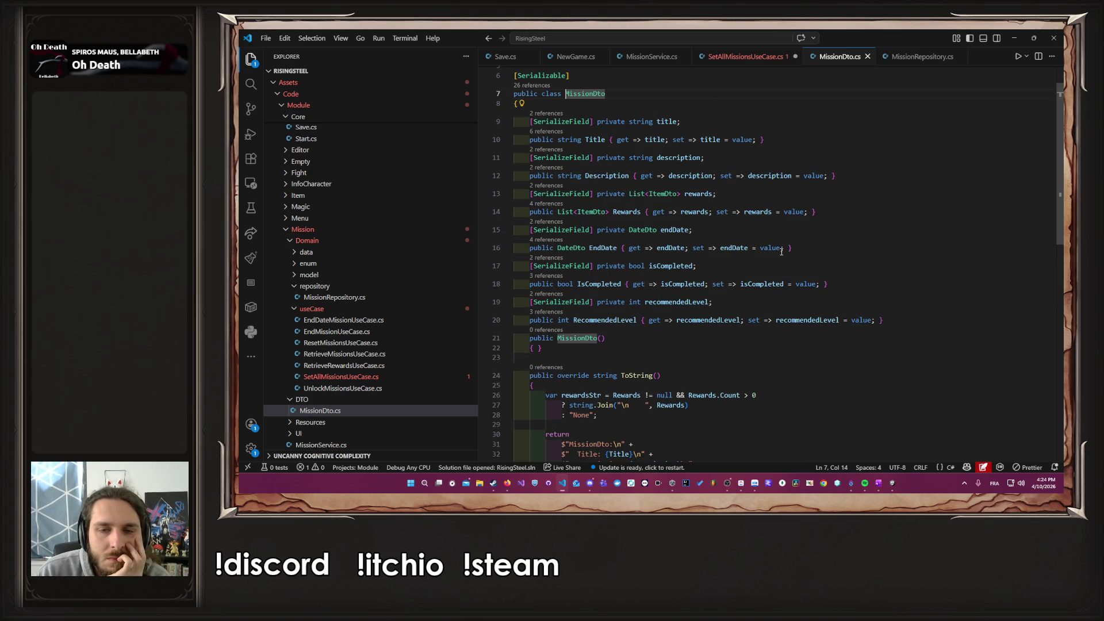
pyautogui.doubleClick(843, 277)
pyautogui.click(851, 282)
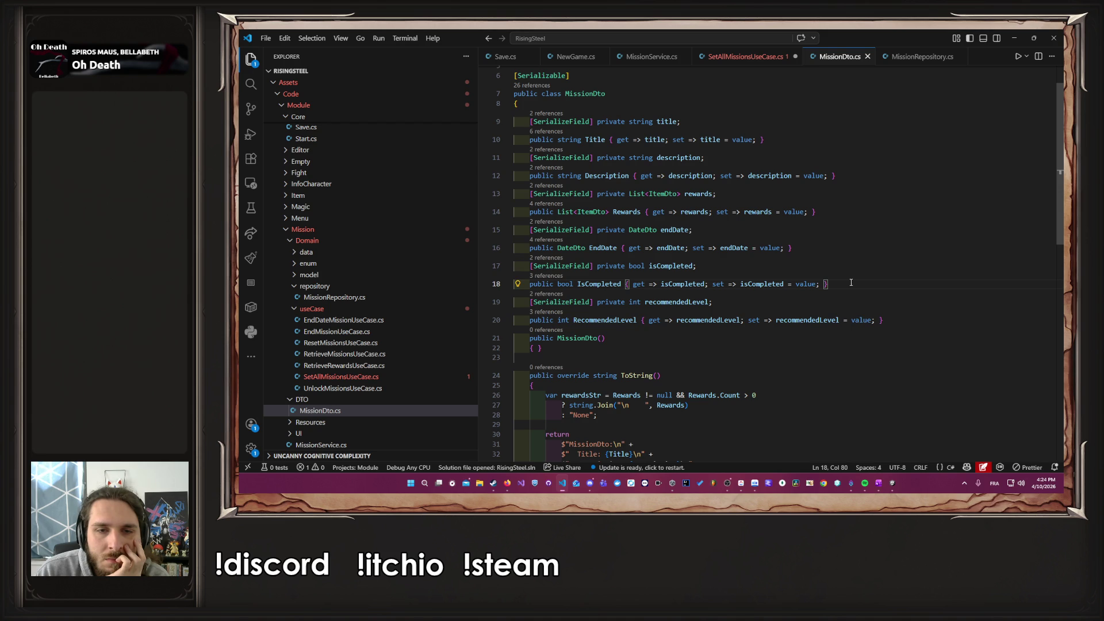
pyautogui.moveTo(851, 282); pyautogui.dragTo(495, 263)
pyautogui.hotkey('ctrl', 'c')
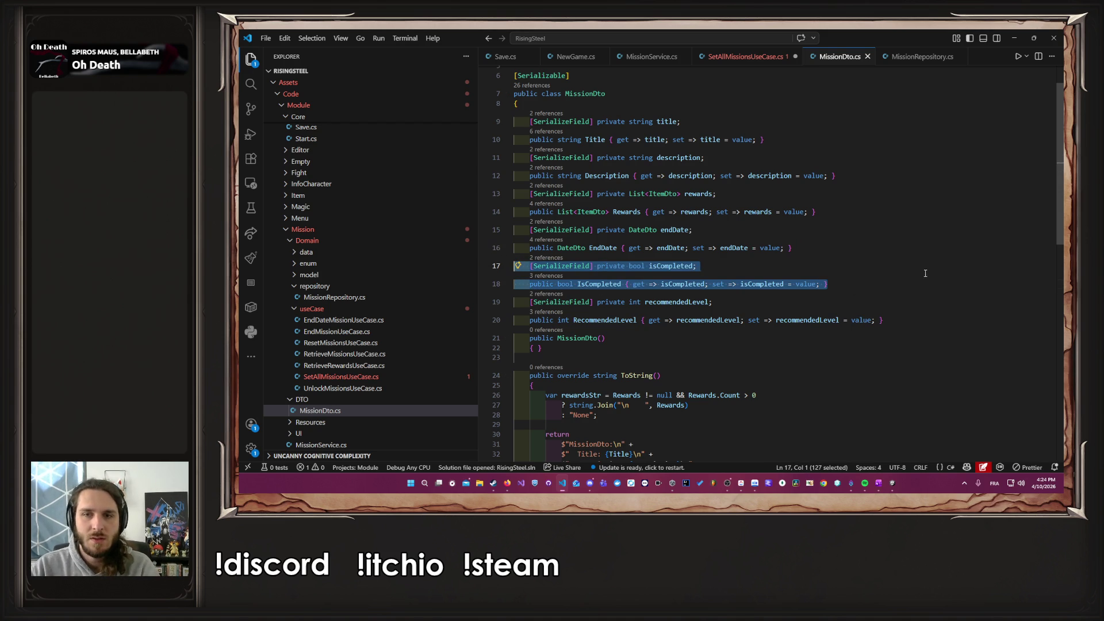
pyautogui.click(907, 282)
pyautogui.press('Return')
pyautogui.hotkey('ctrl', 'v')
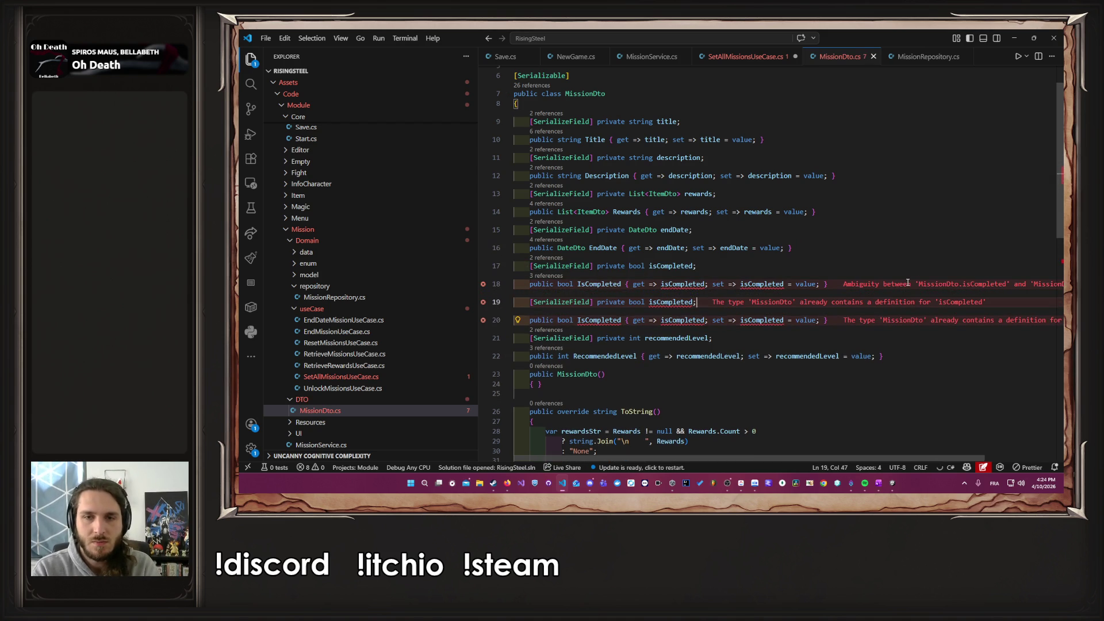
pyautogui.press('Tab')
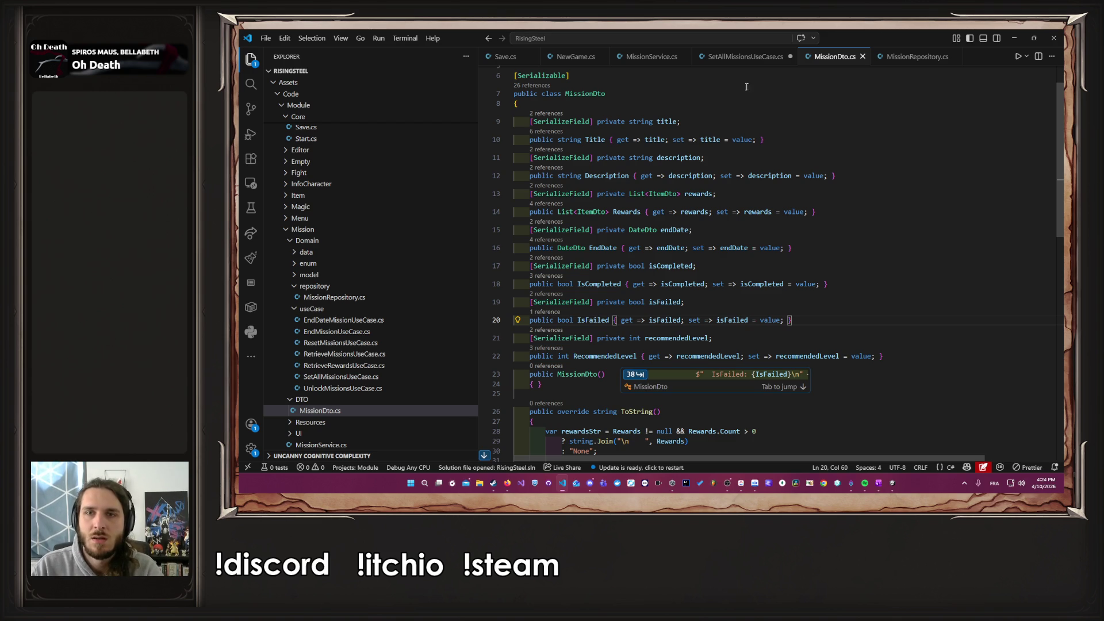
# Step: Return to SetAllMissionsUseCase.cs at the end of the IsFailed assignment line
pyautogui.hotkey('alt', 'Left')
pyautogui.scroll(-1, 761, 267)
pyautogui.click(788, 287)
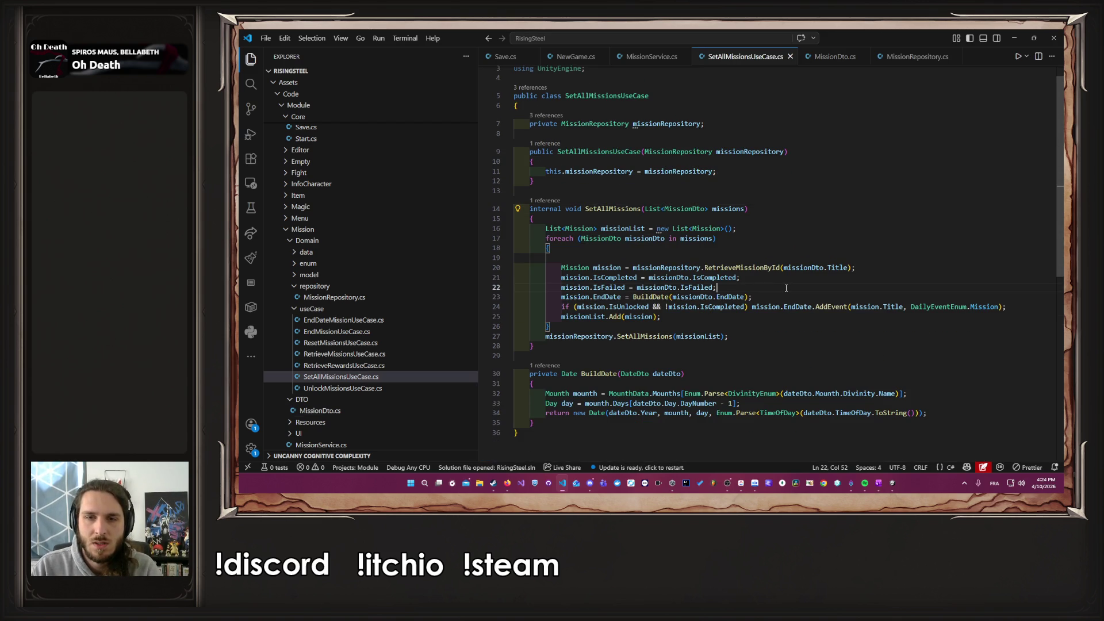
pyautogui.keyDown('ctrl'); pyautogui.click(611, 236); pyautogui.keyUp('ctrl')
pyautogui.hotkey('alt', 'Left')
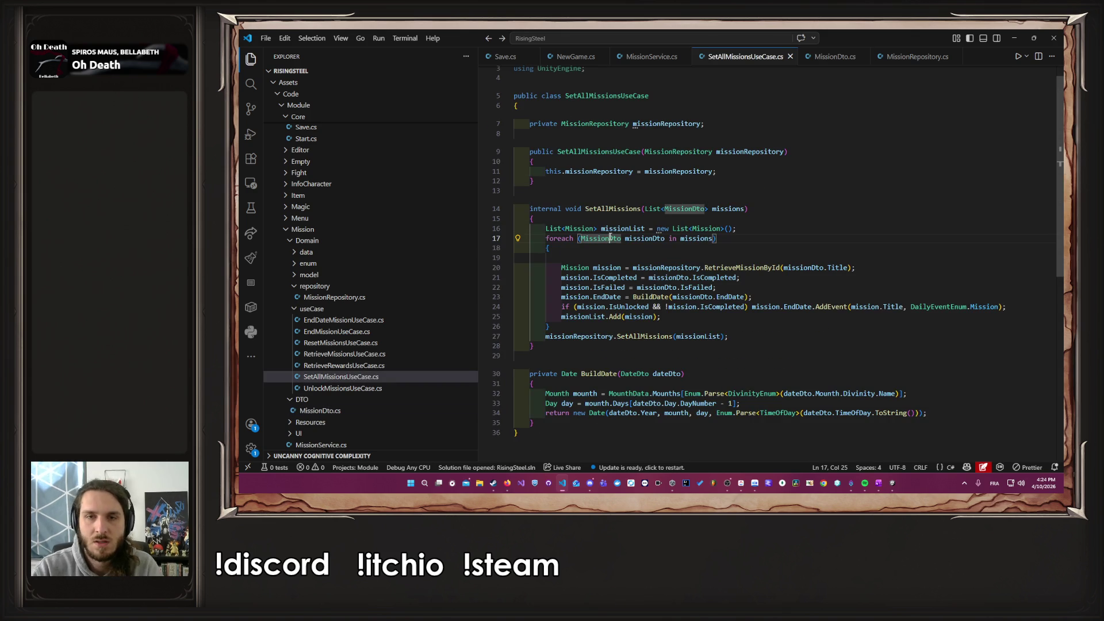
pyautogui.keyDown('ctrl'); pyautogui.click(579, 228); pyautogui.keyUp('ctrl')
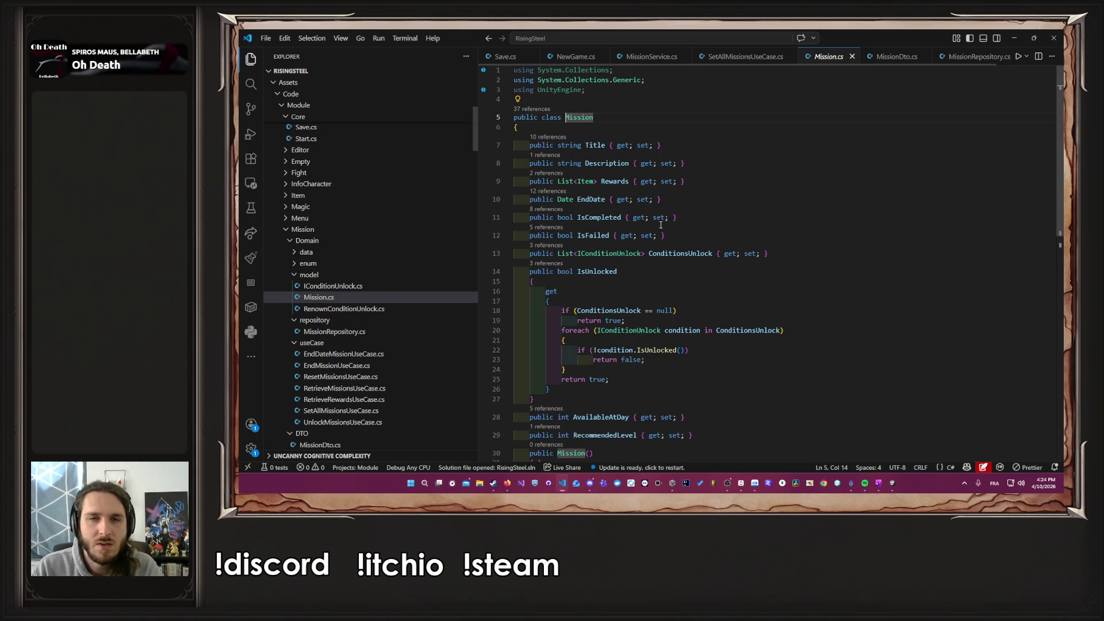
pyautogui.doubleClick(598, 217)
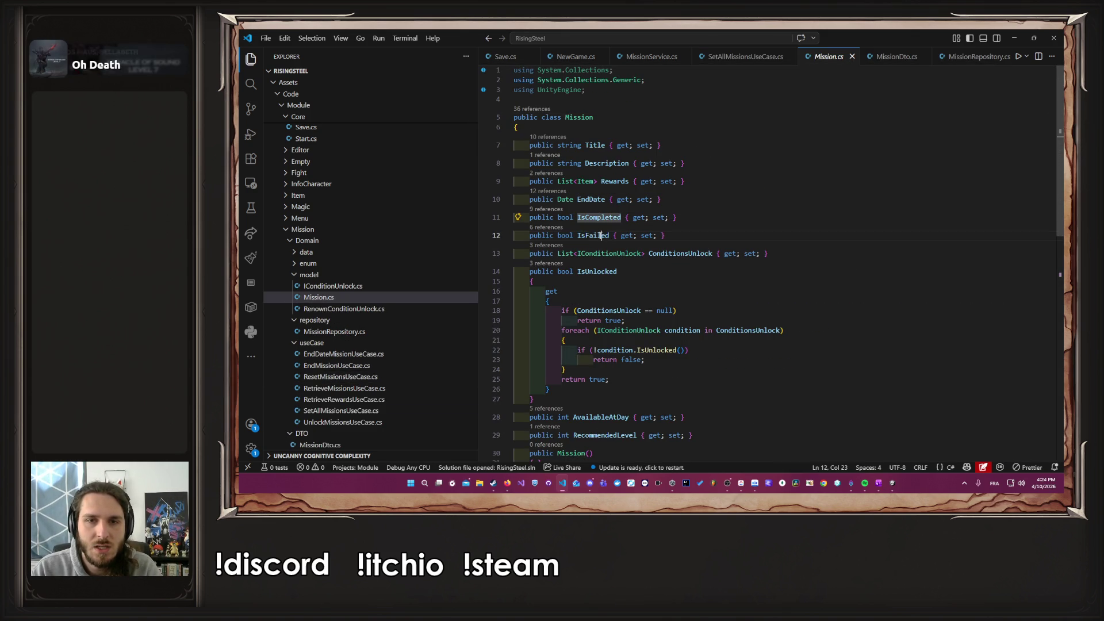
pyautogui.doubleClick(600, 235)
pyautogui.doubleClick(609, 273)
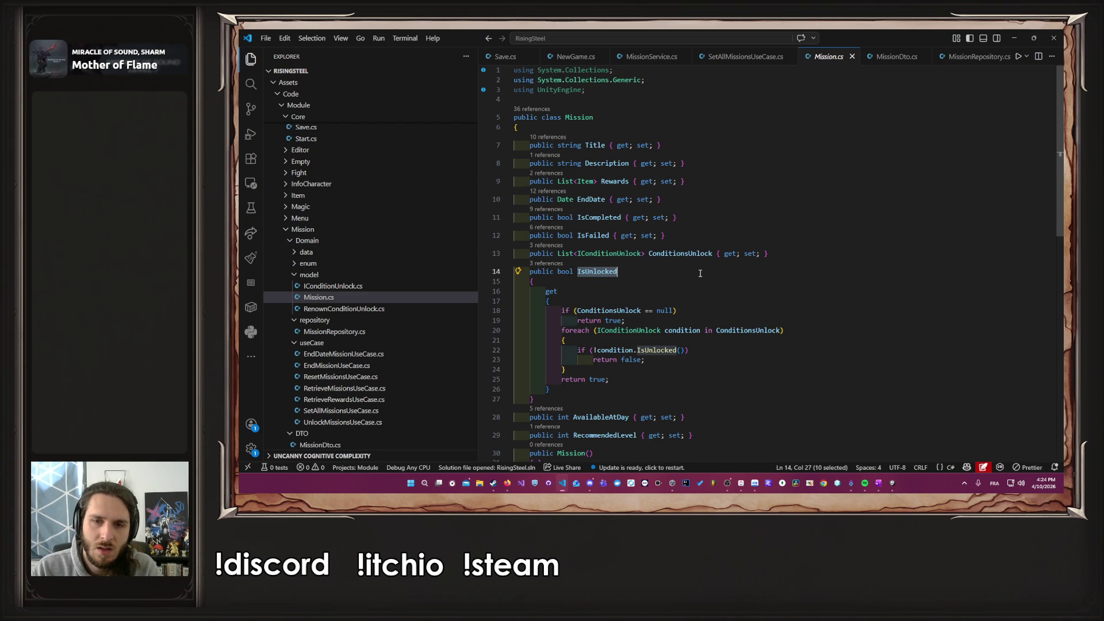
pyautogui.scroll(-3, 700, 273)
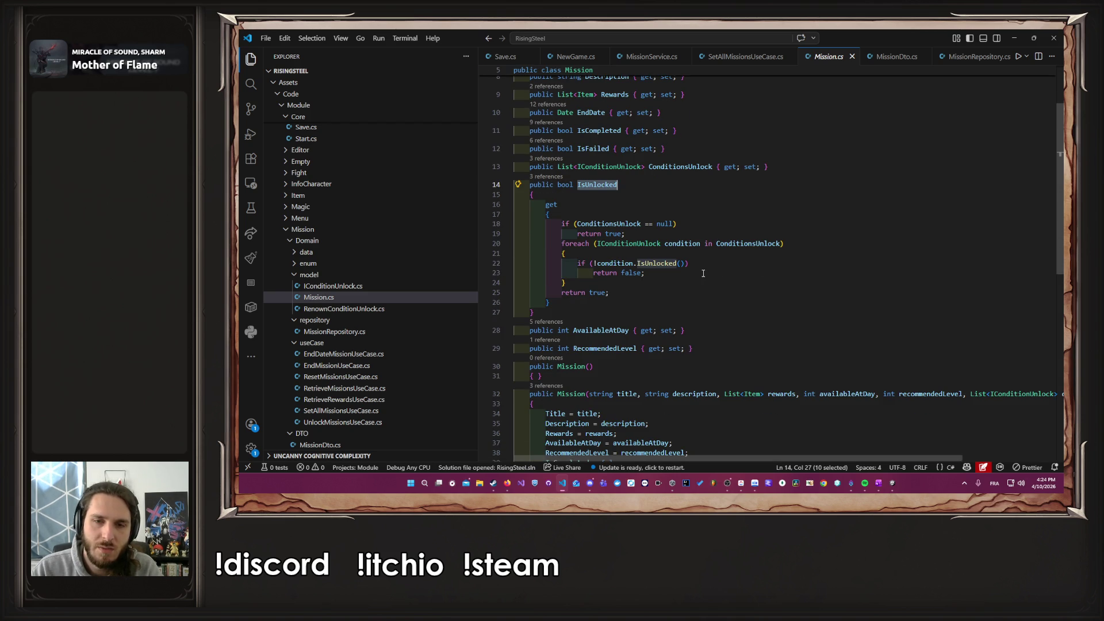
pyautogui.doubleClick(599, 331)
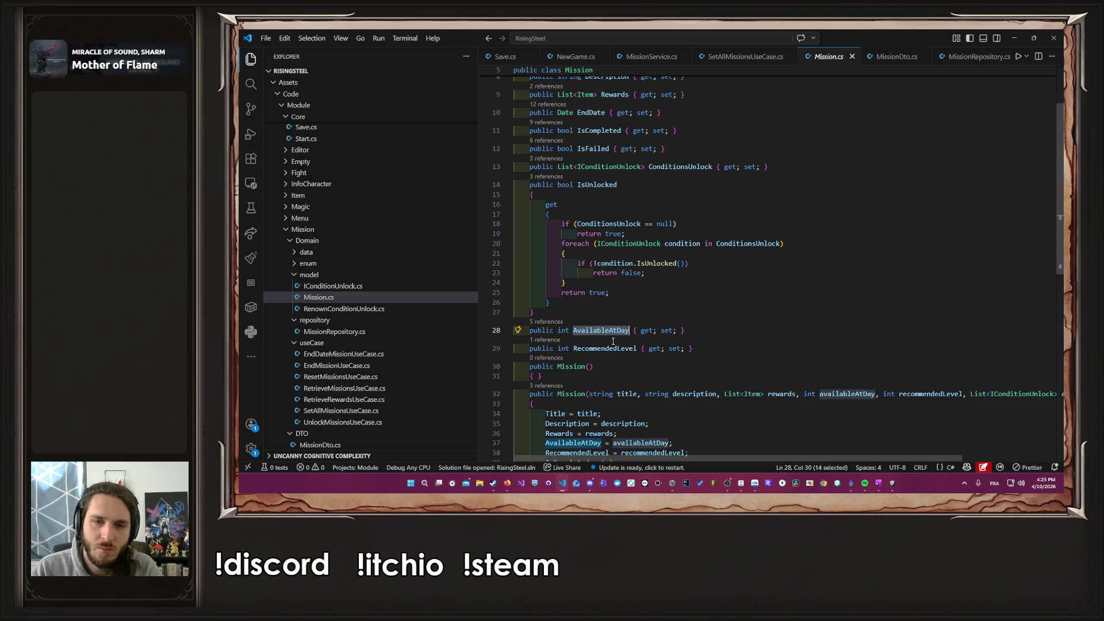
pyautogui.click(742, 56)
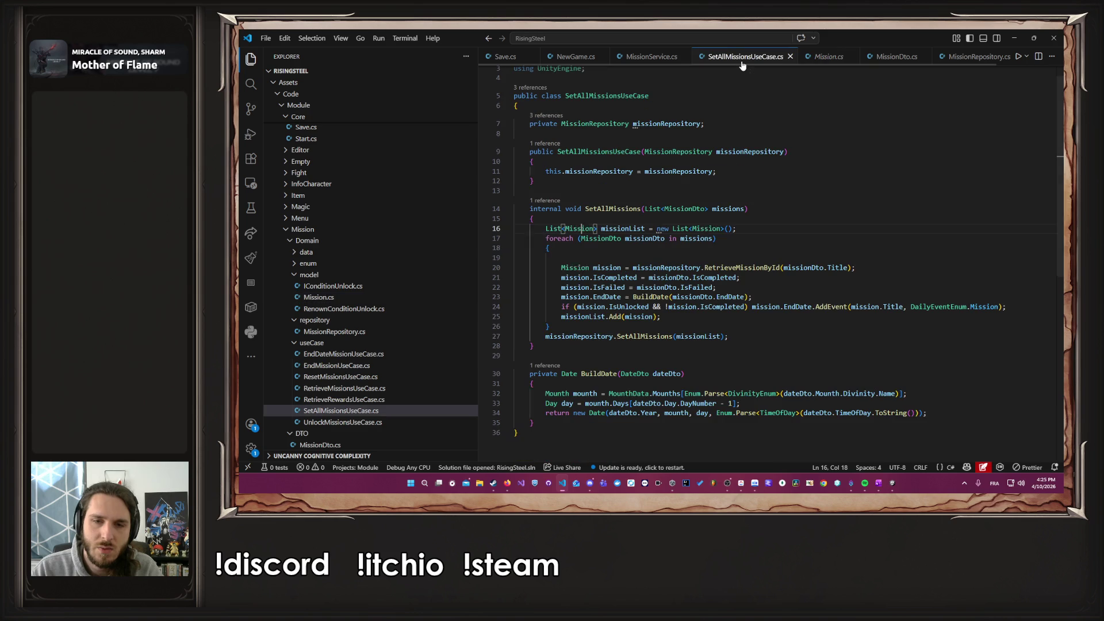
pyautogui.click(684, 297)
pyautogui.click(721, 297)
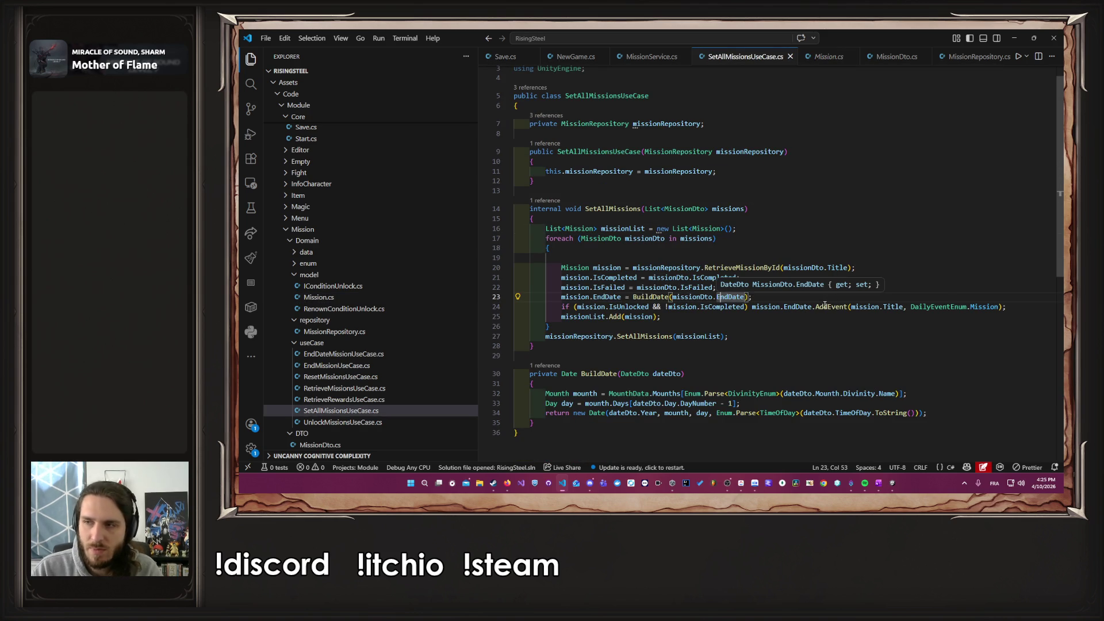
pyautogui.click(910, 274)
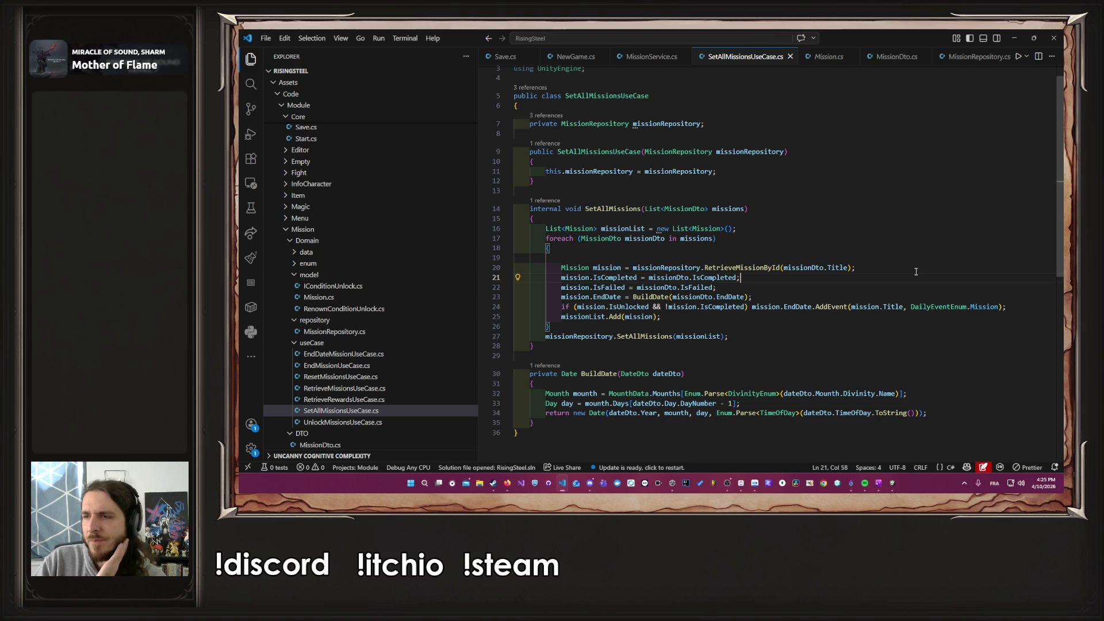
# Step: Restart play mode, continue the save, and inspect the error's source before closing that file
pyautogui.click(892, 485)
pyautogui.click(637, 54)
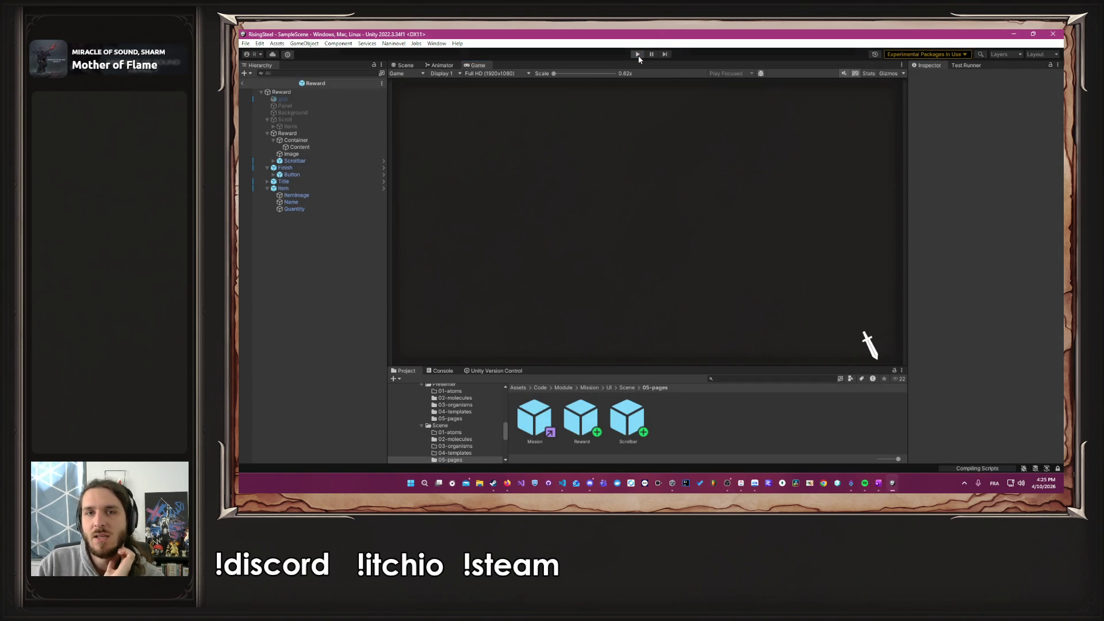
pyautogui.click(637, 54)
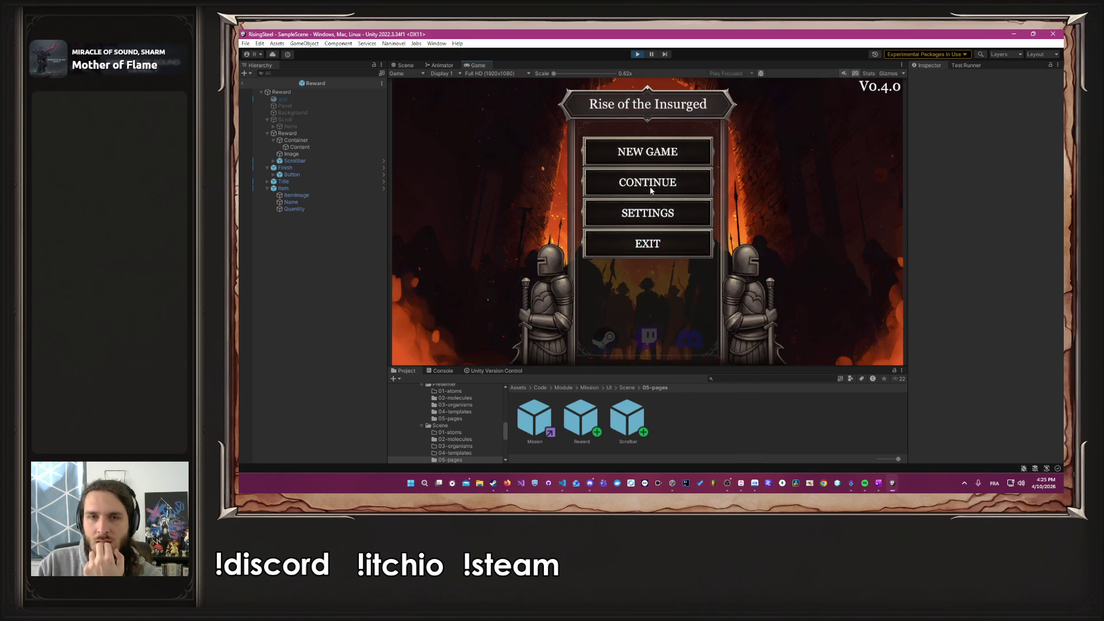
pyautogui.click(649, 186)
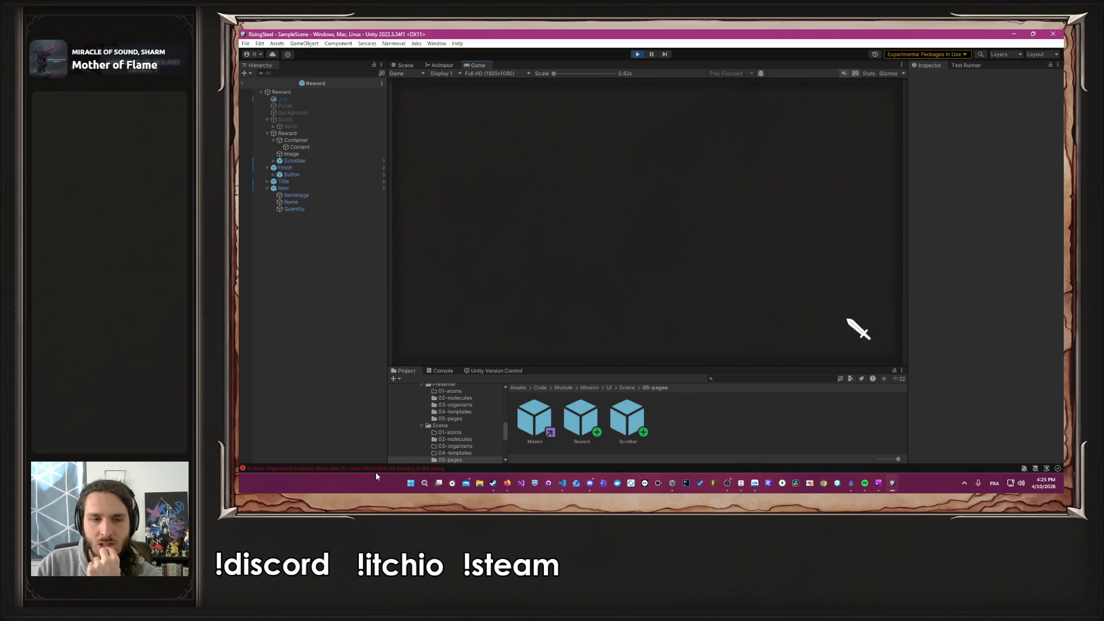
pyautogui.click(352, 469)
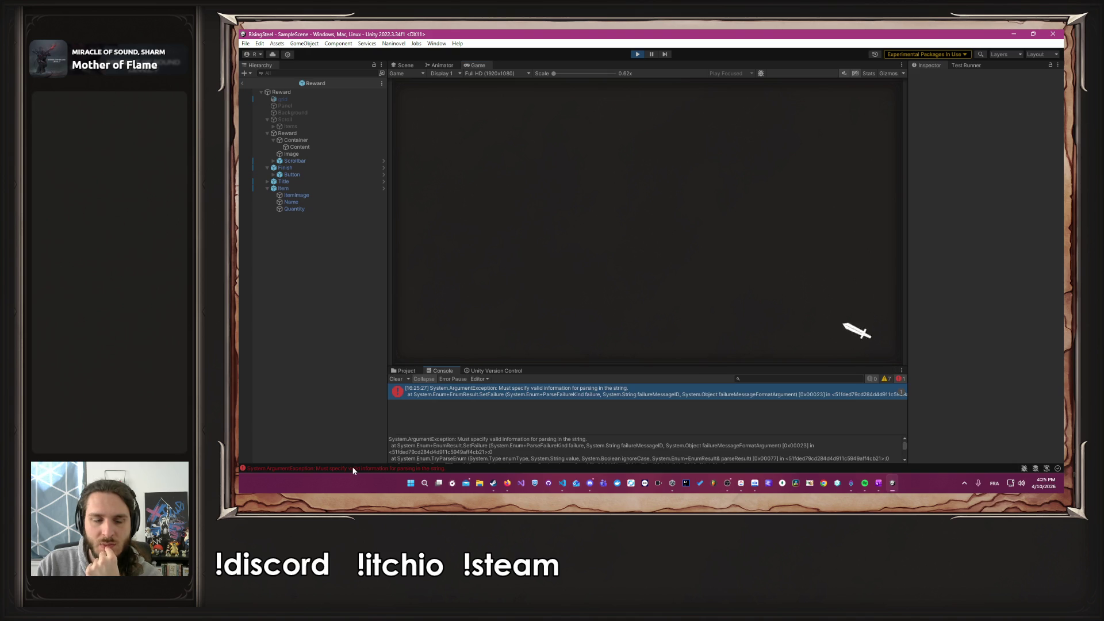
pyautogui.doubleClick(485, 388)
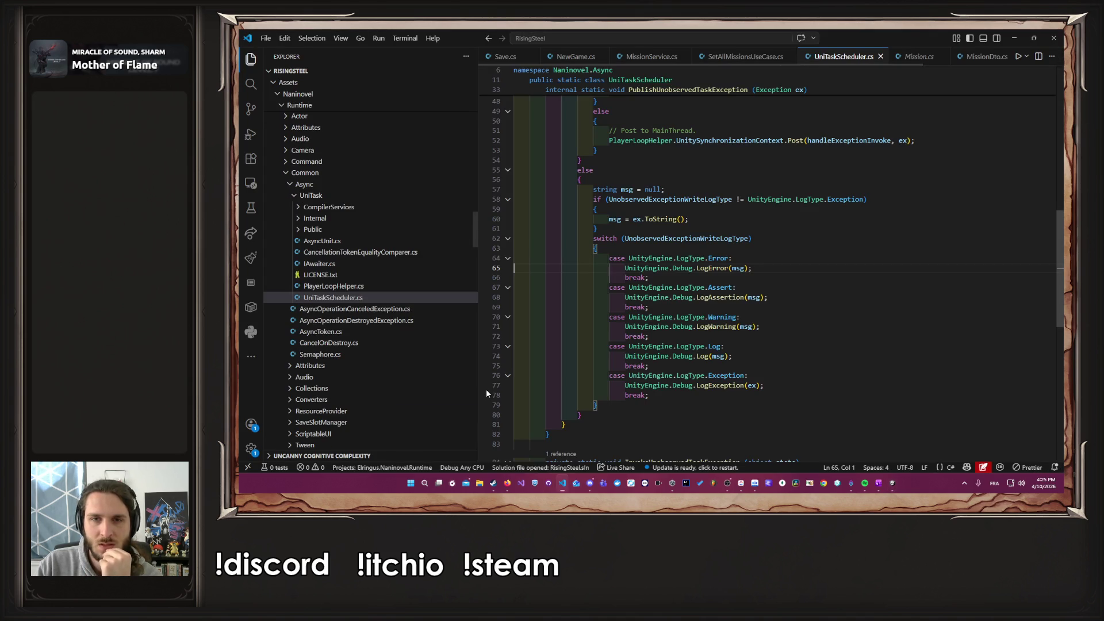
pyautogui.middleClick(821, 58)
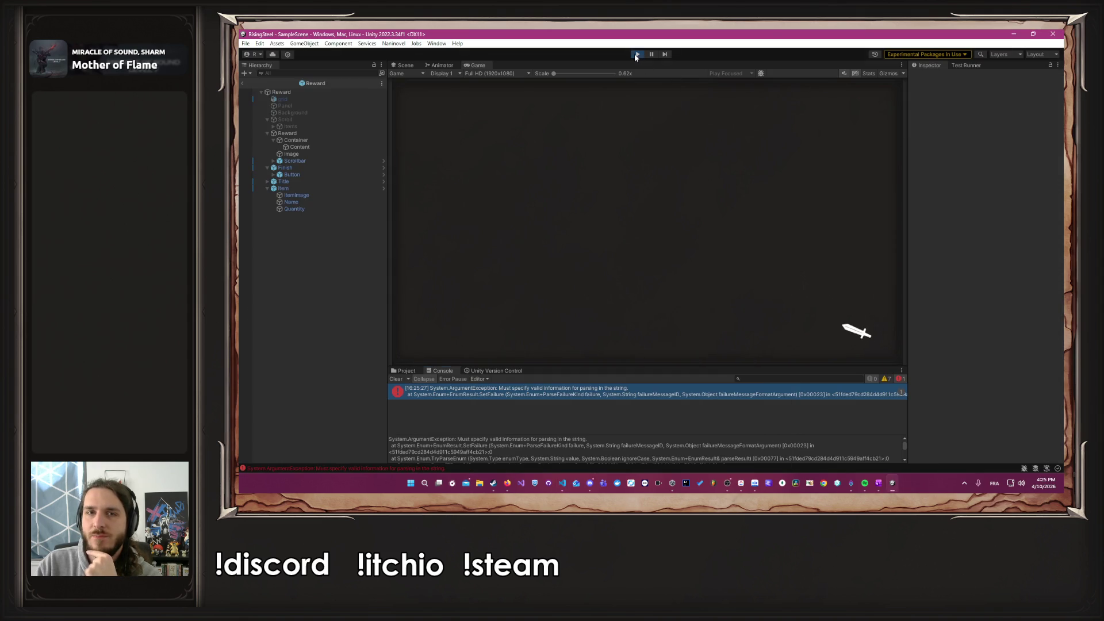
# Step: Start a new game with a player name, return to title, and continue to reproduce the ArgumentException
pyautogui.click(635, 54)
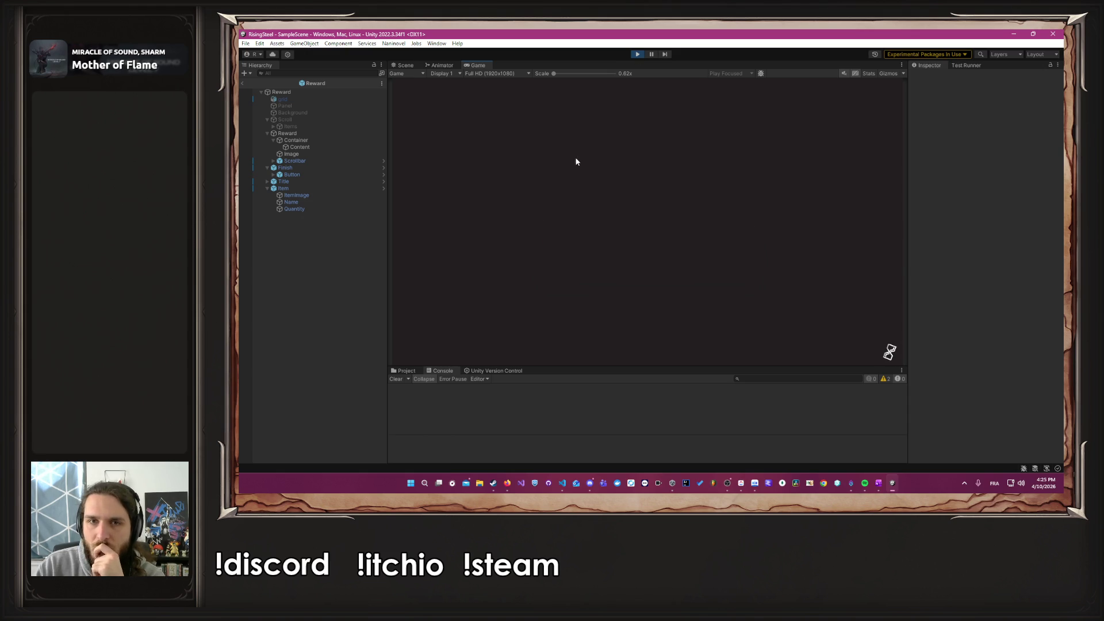
pyautogui.click(588, 143)
pyautogui.write('Alex')
pyautogui.press('Return')
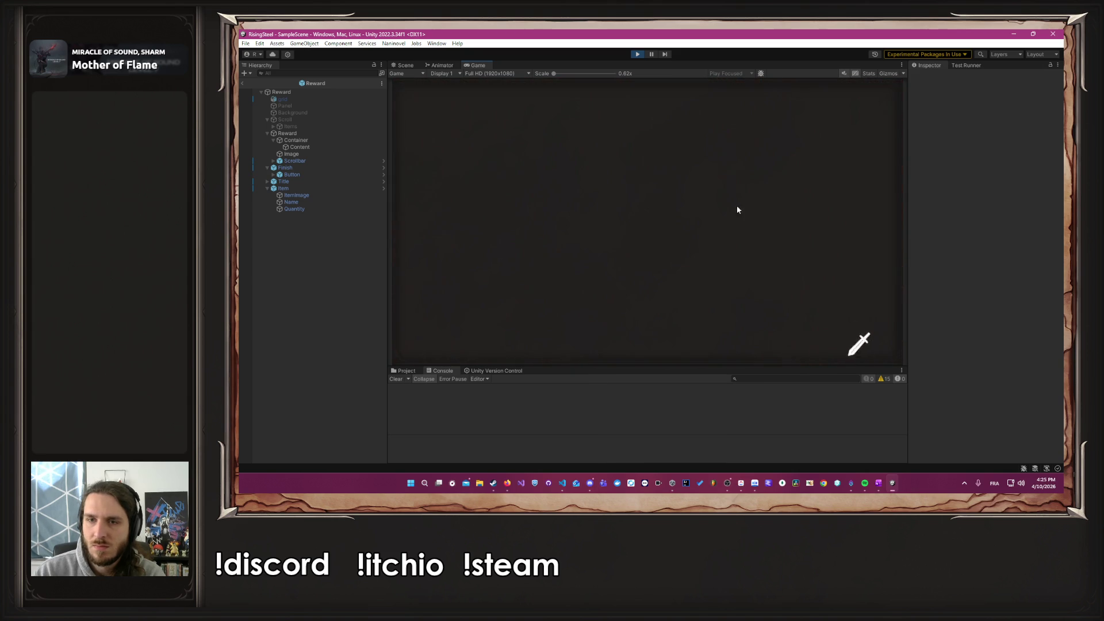
pyautogui.click(647, 219)
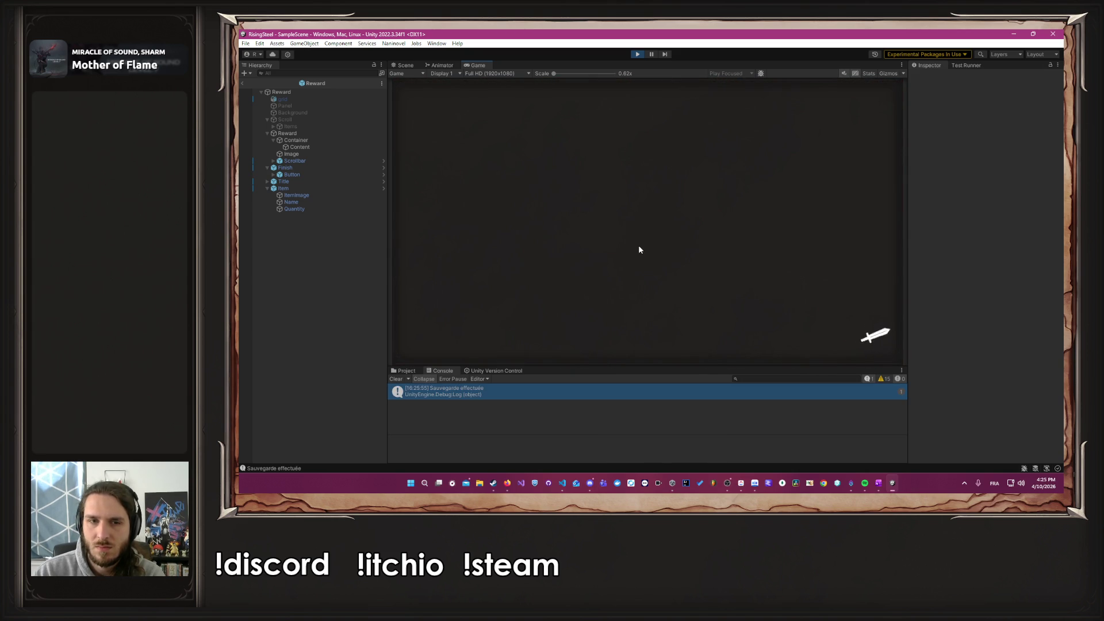
pyautogui.click(631, 183)
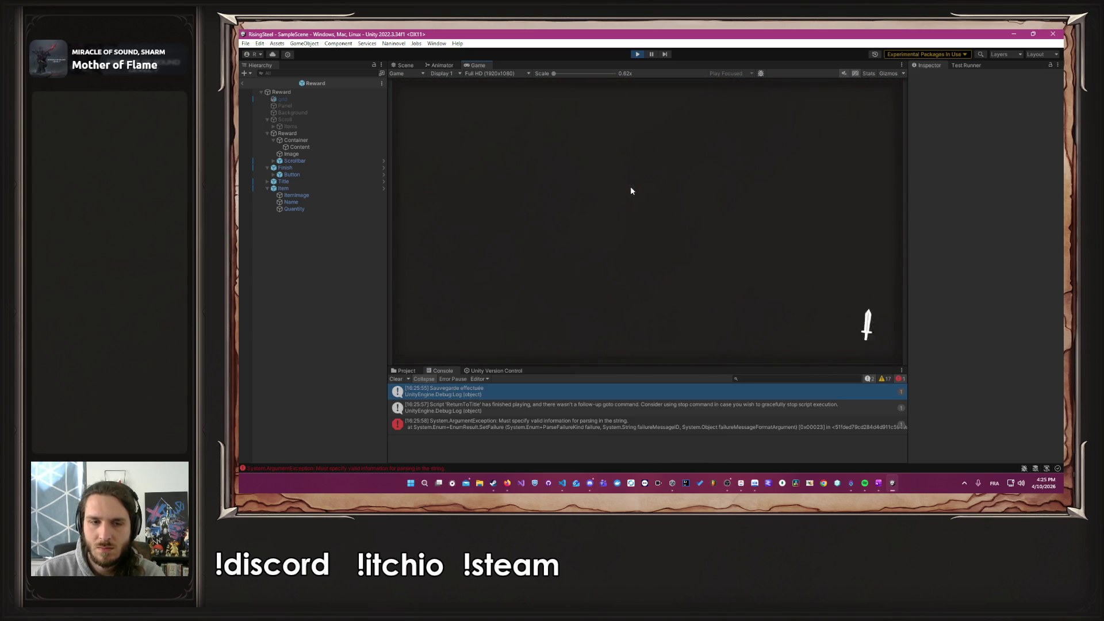
pyautogui.click(563, 430)
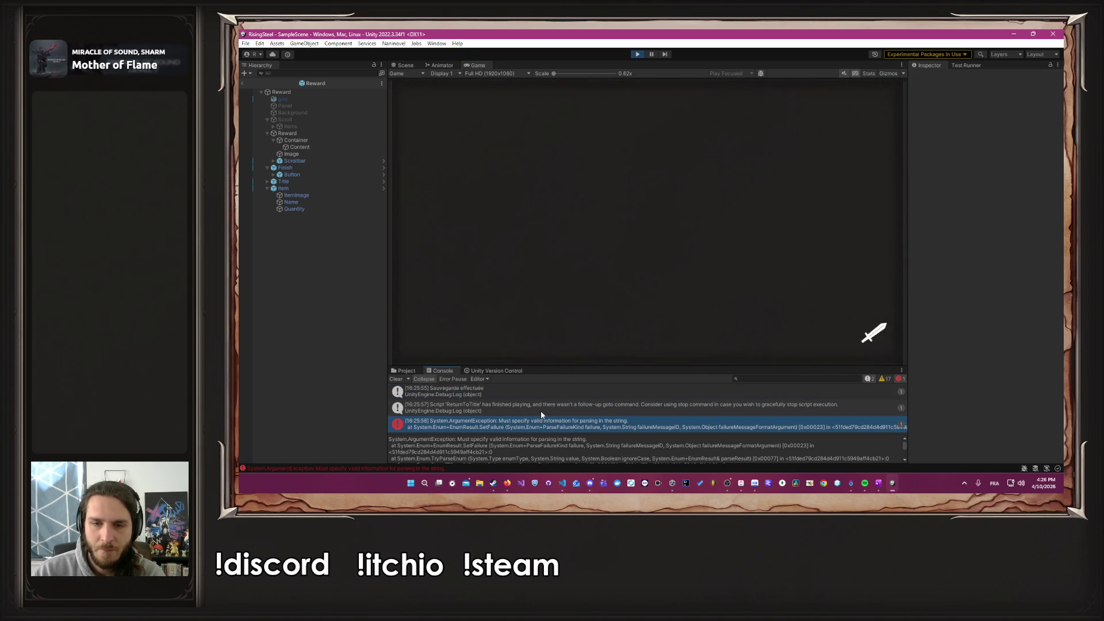
pyautogui.hotkey('alt', 'Tab')
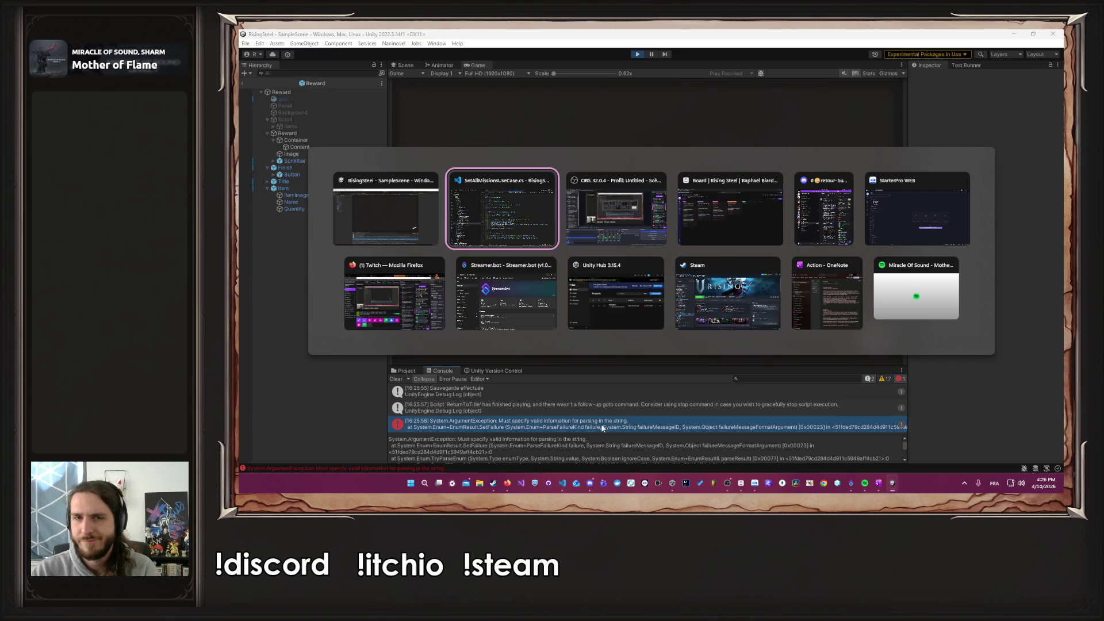
# Step: Add a Debug.Log($"A"); trace line inside the mission loop
pyautogui.click(640, 260)
pyautogui.write('Debug.Log($"Setting mission: {missionDto}");')
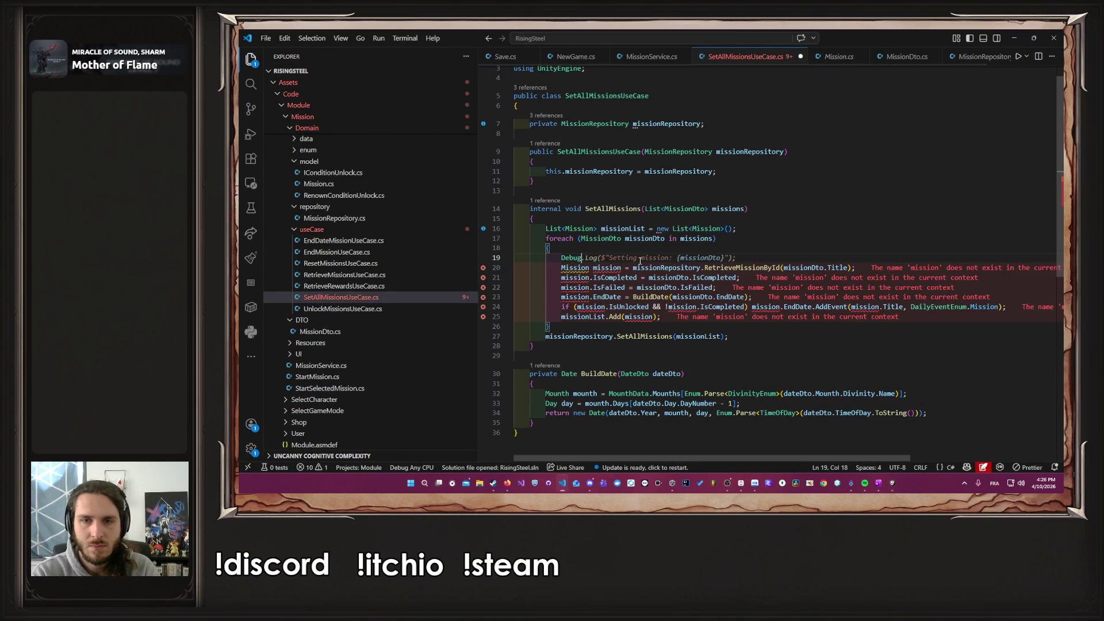
pyautogui.press('Left')
pyautogui.hotkey('ctrl', 'shift', 'Left')
pyautogui.hotkey('ctrl', 'shift', 'Left')
pyautogui.hotkey('ctrl', 'shift', 'Left')
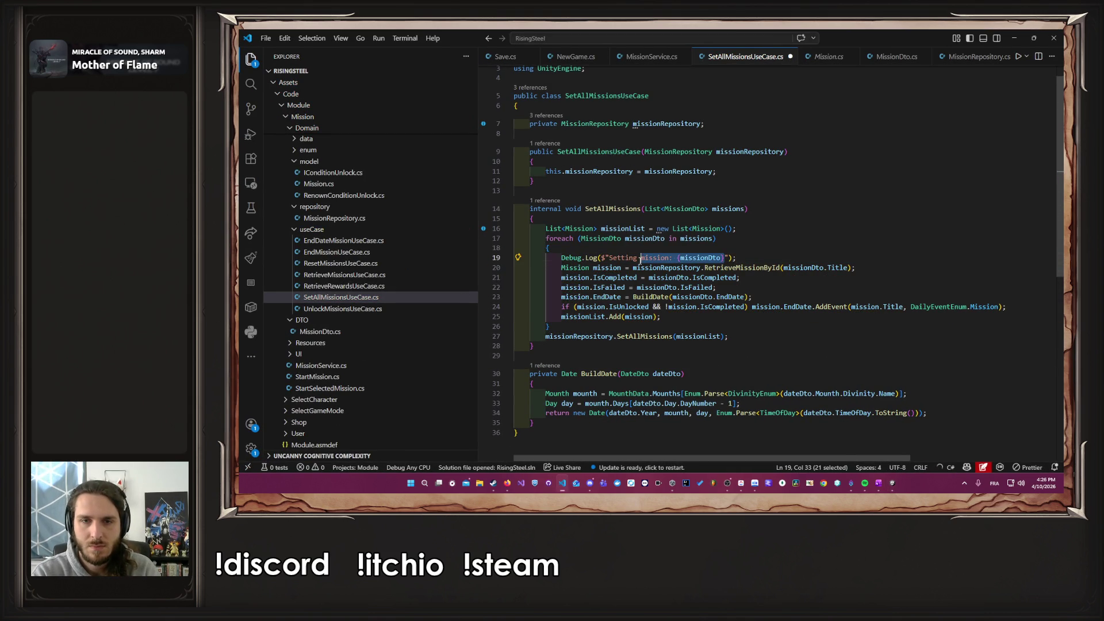
pyautogui.write('A')
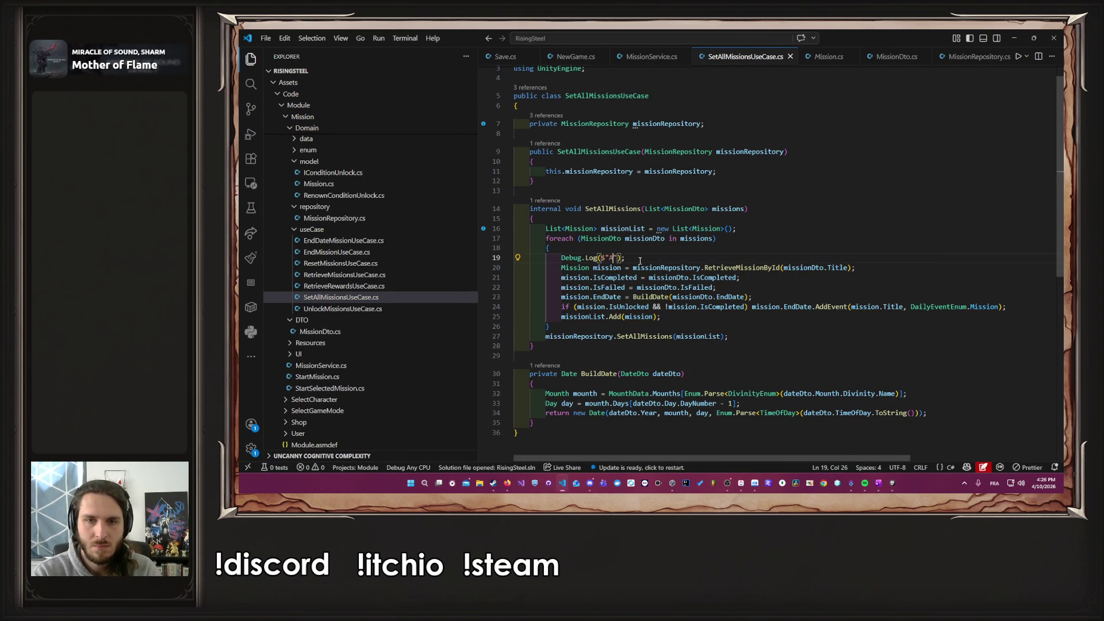
# Step: Copy the trace line after the lookup, IsCompleted, IsFailed and EndDate lines, and save
pyautogui.hotkey('shift', 'alt', 'Down')
pyautogui.hotkey('alt', 'Down')
pyautogui.hotkey('shift', 'alt', 'Down')
pyautogui.hotkey('alt', 'Down')
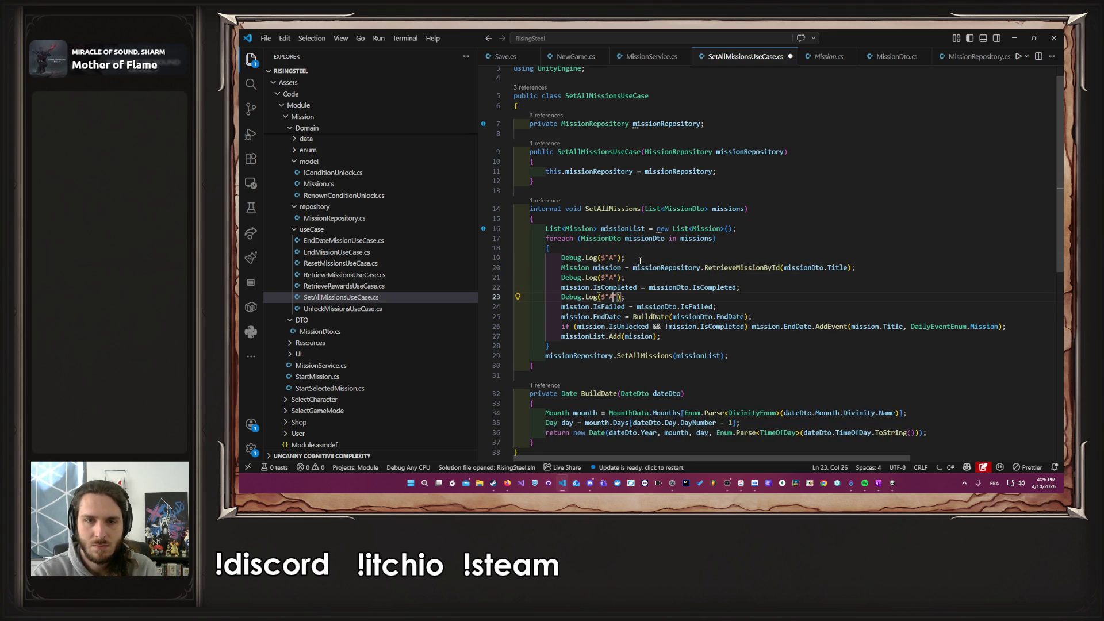
pyautogui.hotkey('shift', 'alt', 'Down')
pyautogui.hotkey('alt', 'Down')
pyautogui.hotkey('shift', 'alt', 'Down')
pyautogui.hotkey('alt', 'Down')
pyautogui.hotkey('ctrl', 's')
# Step: Rename the copied traces to B, C, D and E, then stop the running game in Unity
pyautogui.press('Up')
pyautogui.press('Up')
pyautogui.press('Up')
pyautogui.press('Up')
pyautogui.hotkey('shift', 'Left')
pyautogui.write('B')
pyautogui.press('Down')
pyautogui.press('Down')
pyautogui.hotkey('shift', 'Left')
pyautogui.write('C')
pyautogui.press('Down')
pyautogui.press('Down')
pyautogui.hotkey('shift', 'Left')
pyautogui.write('D')
pyautogui.press('Down')
pyautogui.press('Down')
pyautogui.hotkey('shift', 'Left')
pyautogui.write('E')
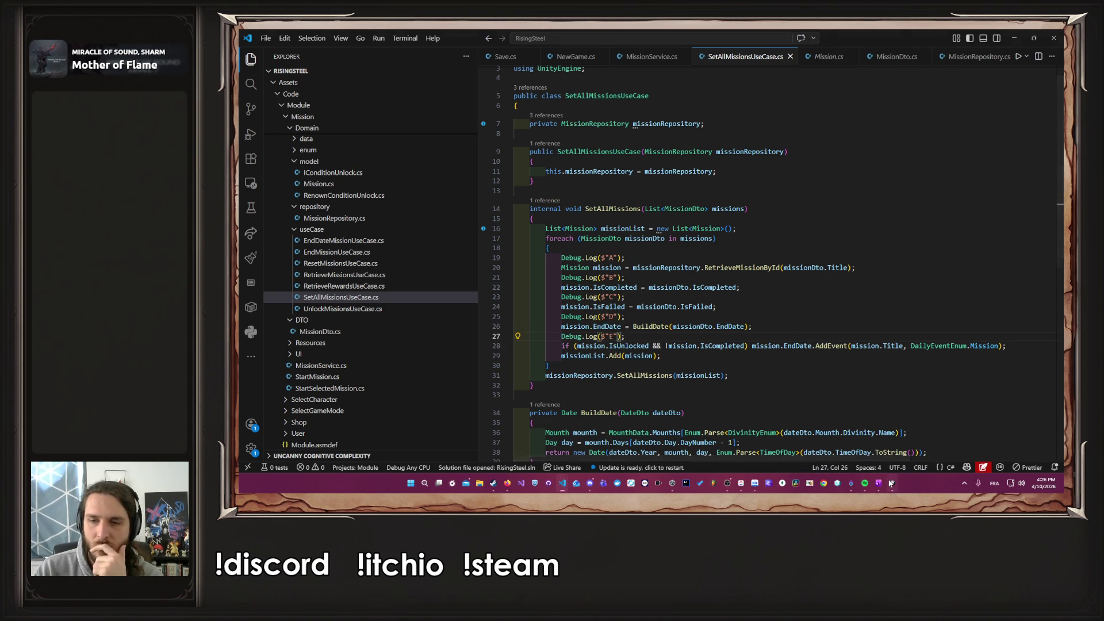
pyautogui.hotkey('alt', 'Tab')
pyautogui.click(638, 54)
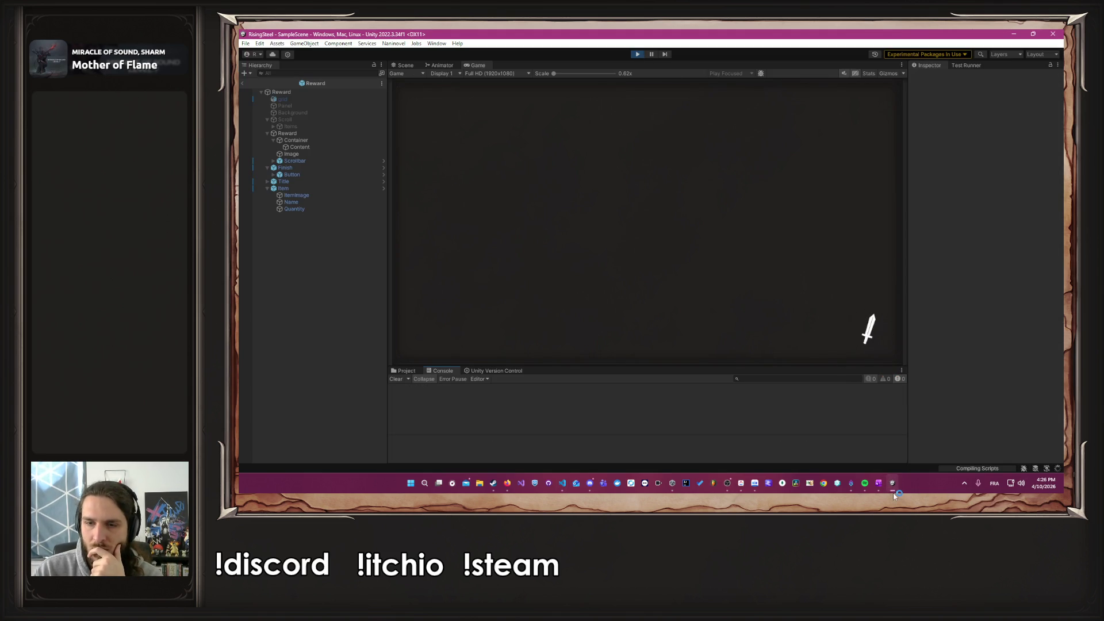
# Step: Rerun the game in Unity and continue the saved game to trigger the error
pyautogui.moveTo(893, 494)
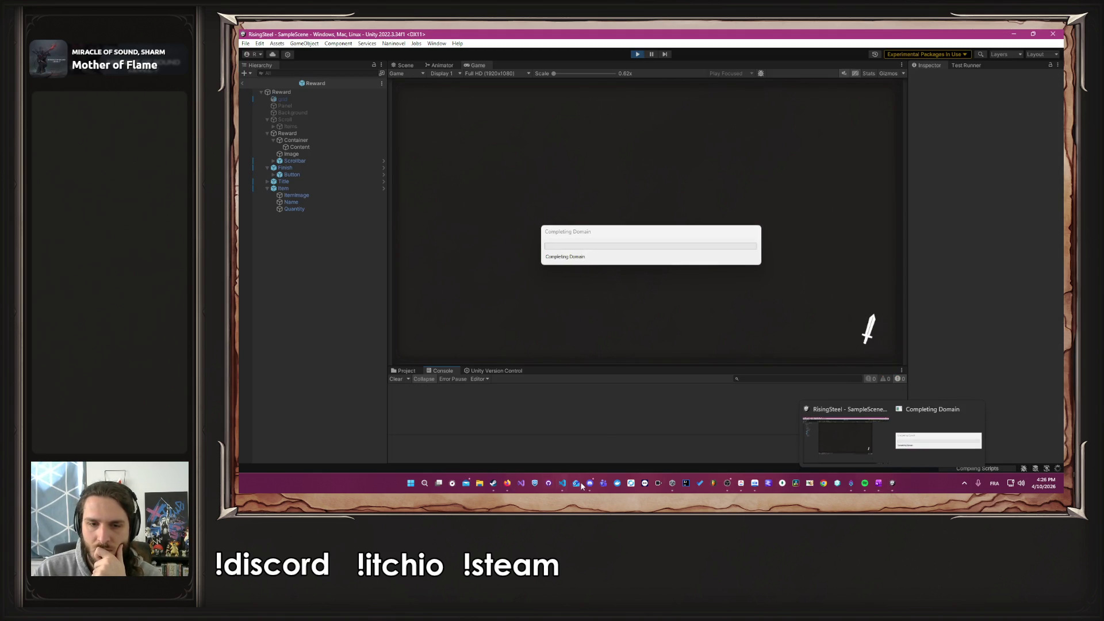
pyautogui.click(562, 485)
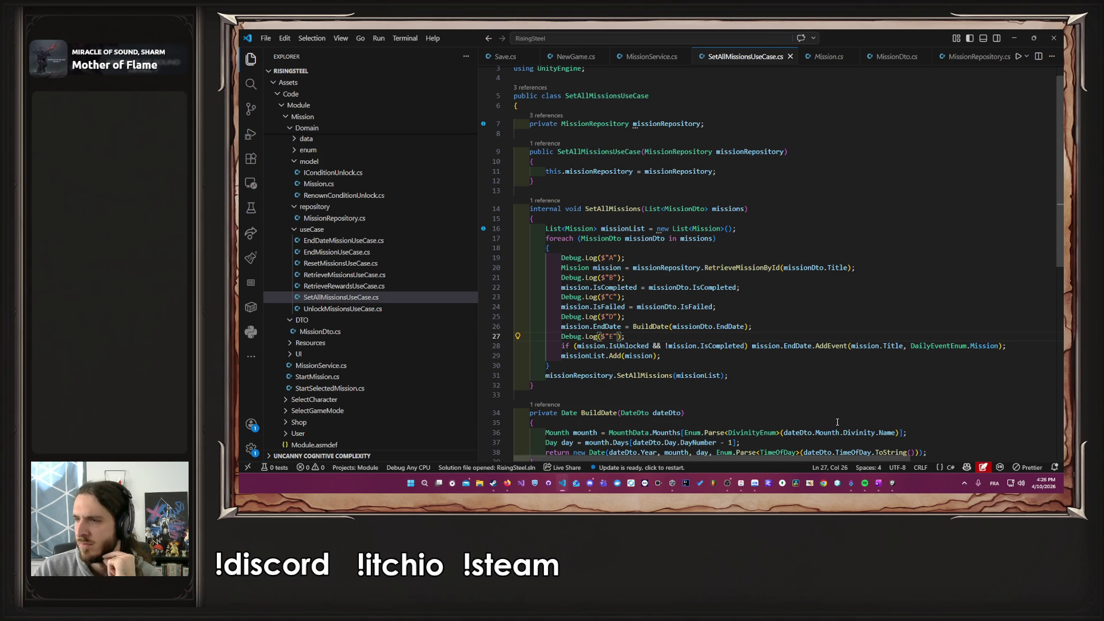
pyautogui.click(892, 483)
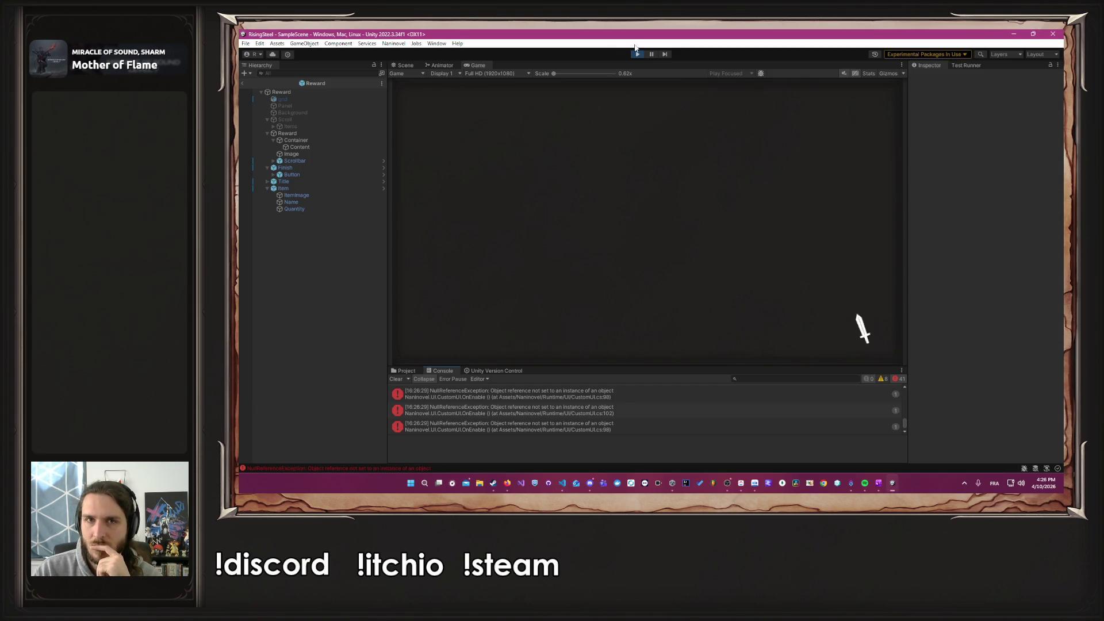
pyautogui.click(640, 55)
pyautogui.click(640, 55)
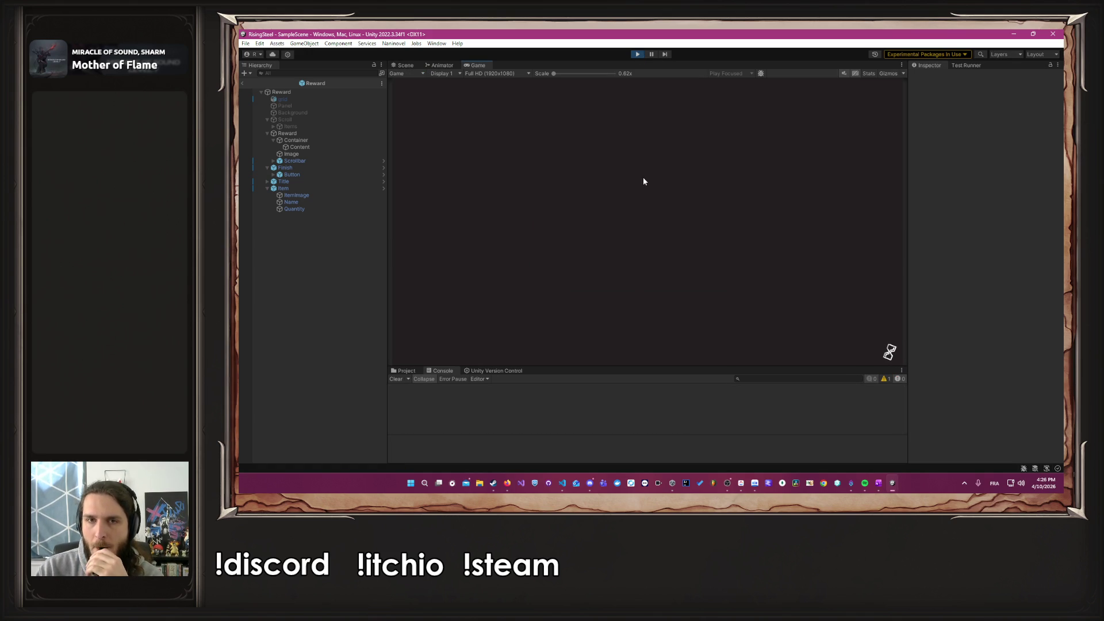
pyautogui.click(645, 182)
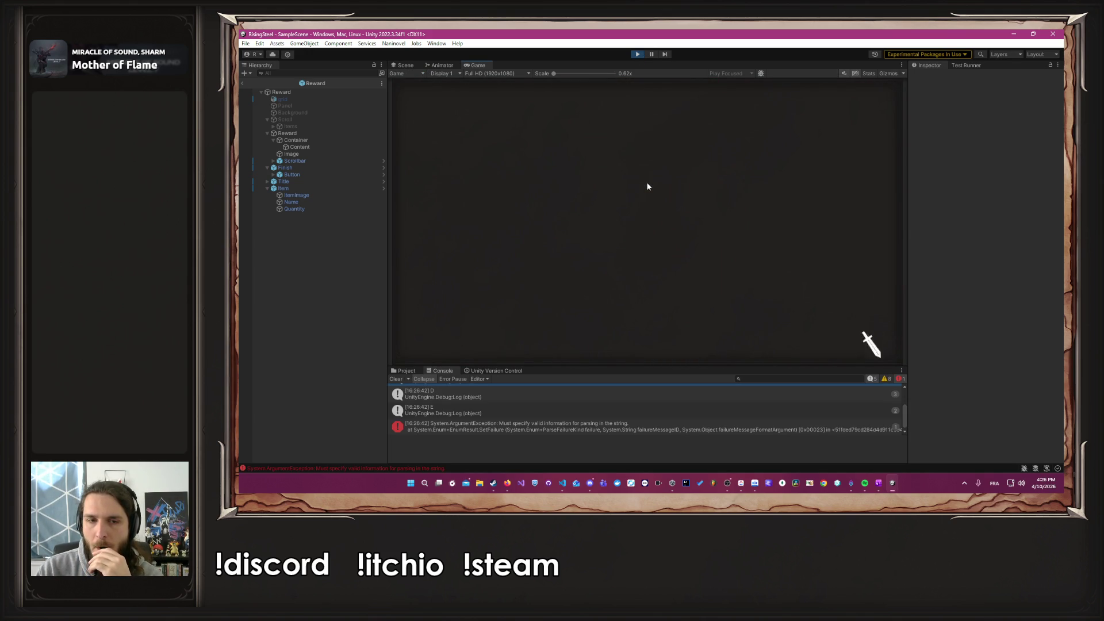
# Step: Inspect the C and D trace logs in the console, then select the E log line in code
pyautogui.scroll(1, 533, 427)
pyautogui.click(533, 426)
pyautogui.click(536, 406)
pyautogui.click(562, 484)
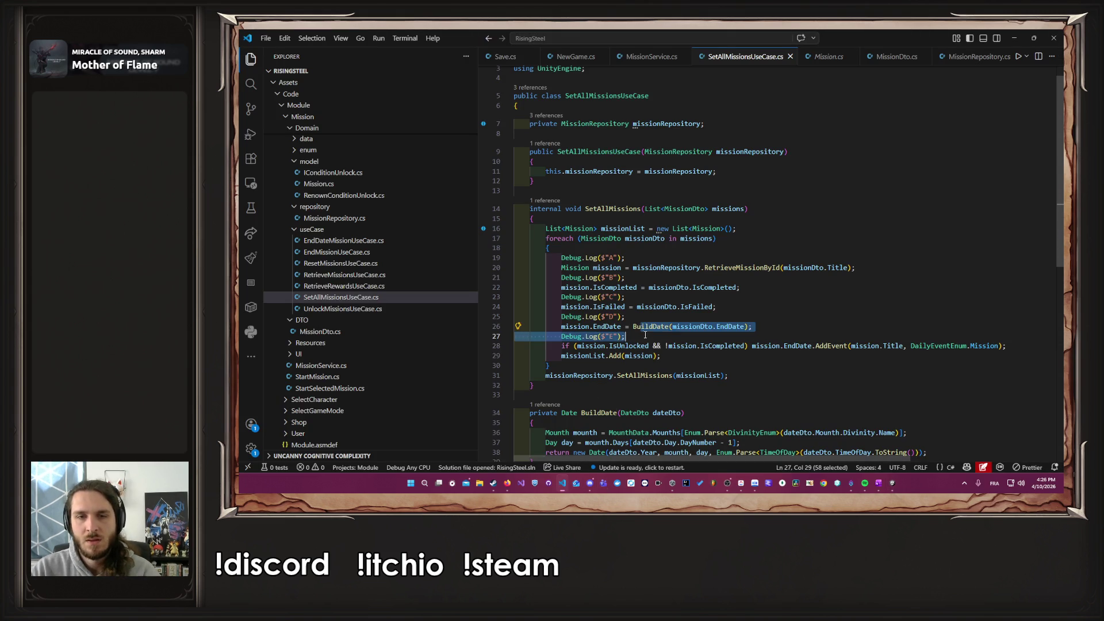
pyautogui.moveTo(625, 336); pyautogui.dragTo(565, 338)
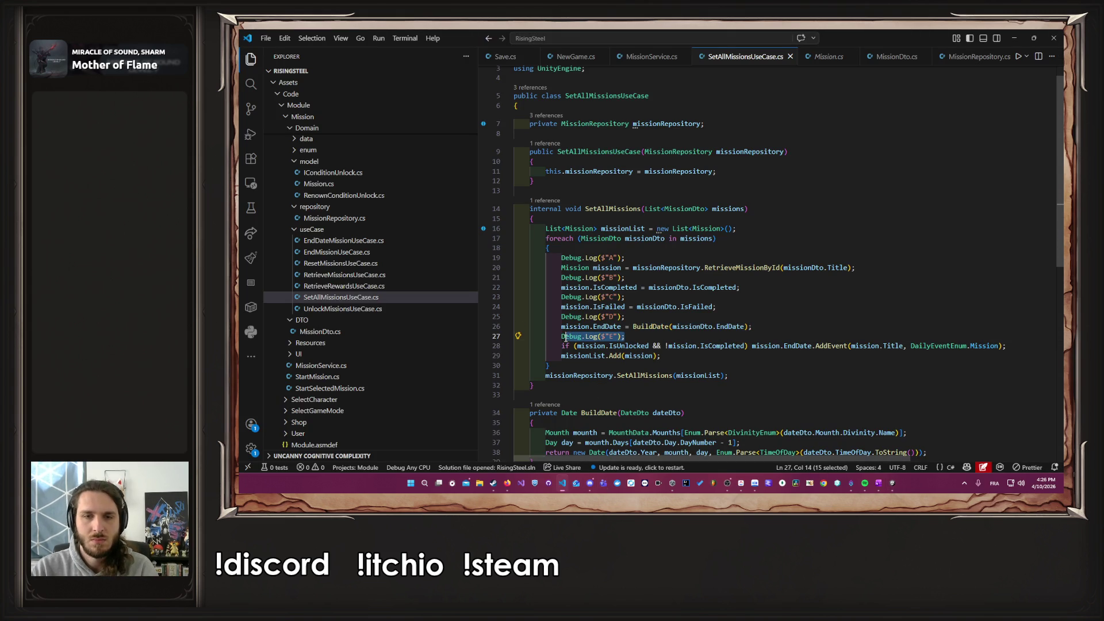
# Step: Paste the trace line below the event check and rename it to F
pyautogui.click(1008, 346)
pyautogui.press('Return')
pyautogui.write('Debug.Log($"E");')
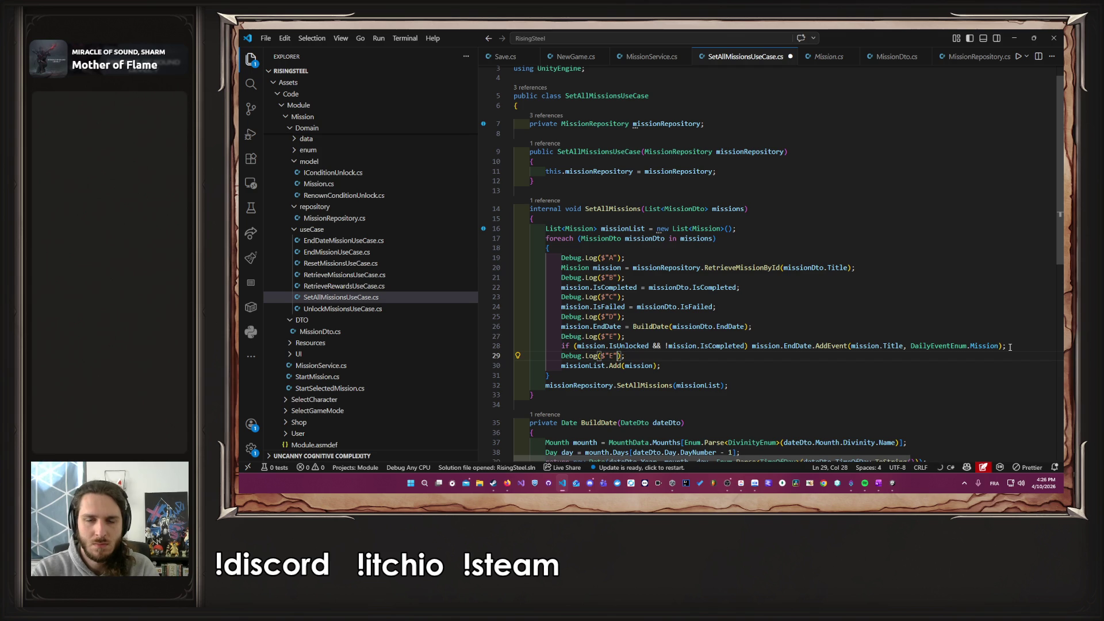
pyautogui.press('BackSpace')
pyautogui.write('F')
# Step: Add a G trace line after the missionList.Add line
pyautogui.press('Down')
pyautogui.press('End')
pyautogui.press('Return')
pyautogui.write('Debug.Log($"F')
pyautogui.press('BackSpace')
pyautogui.write('G')
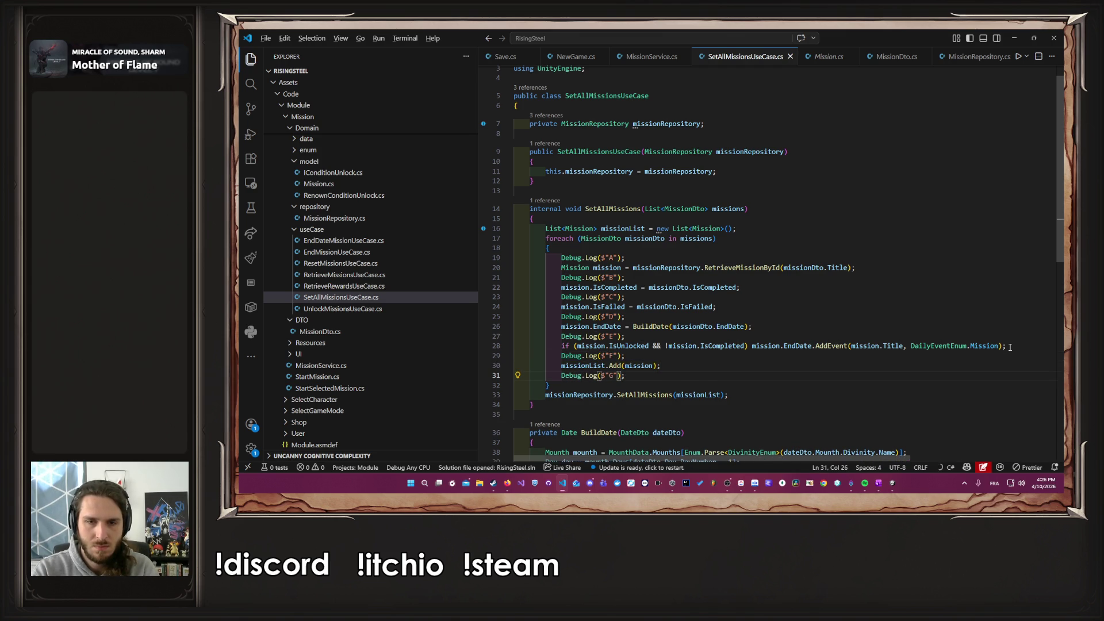
# Step: Add an H trace after the loop's closing brace, save, and return to Unity
pyautogui.hotkey('shift', 'alt', 'Down')
pyautogui.hotkey('alt', 'Down')
pyautogui.hotkey('shift', 'Left')
pyautogui.write('H')
pyautogui.hotkey('ctrl', 's')
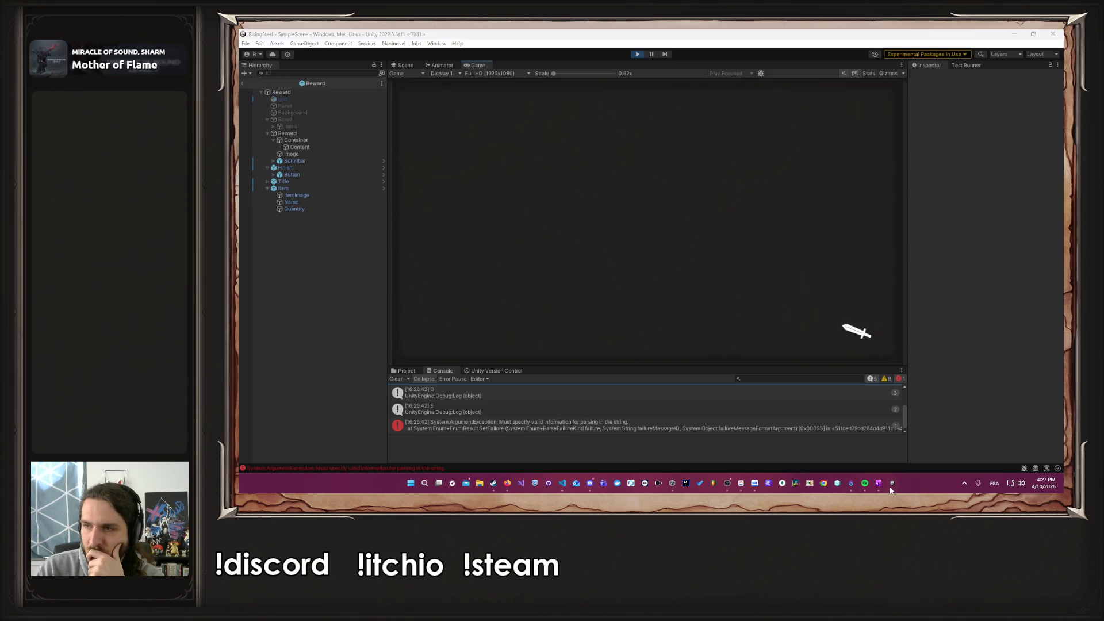
pyautogui.click(892, 483)
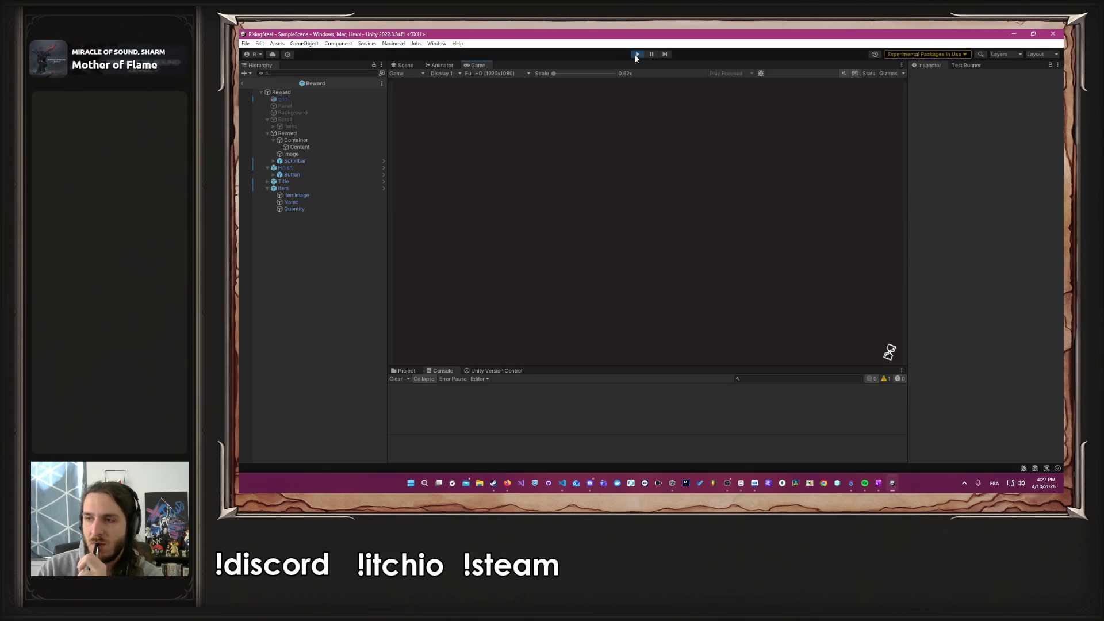
# Step: Run the game, enlarge the Console, and read log D's stack trace before minimizing Unity
pyautogui.click(630, 183)
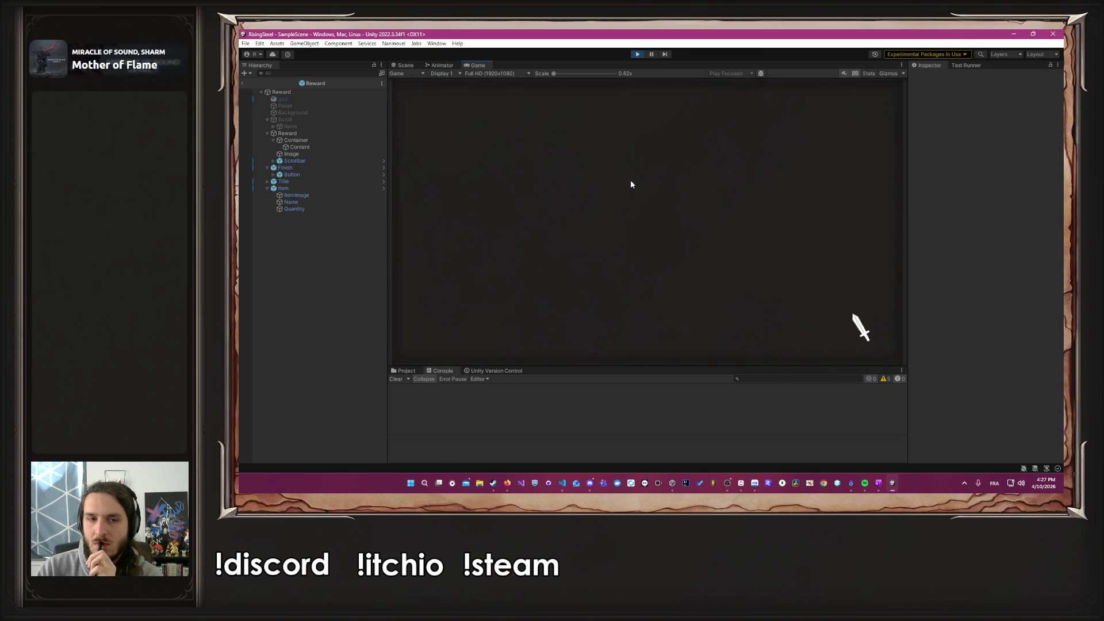
pyautogui.click(562, 485)
pyautogui.click(635, 376)
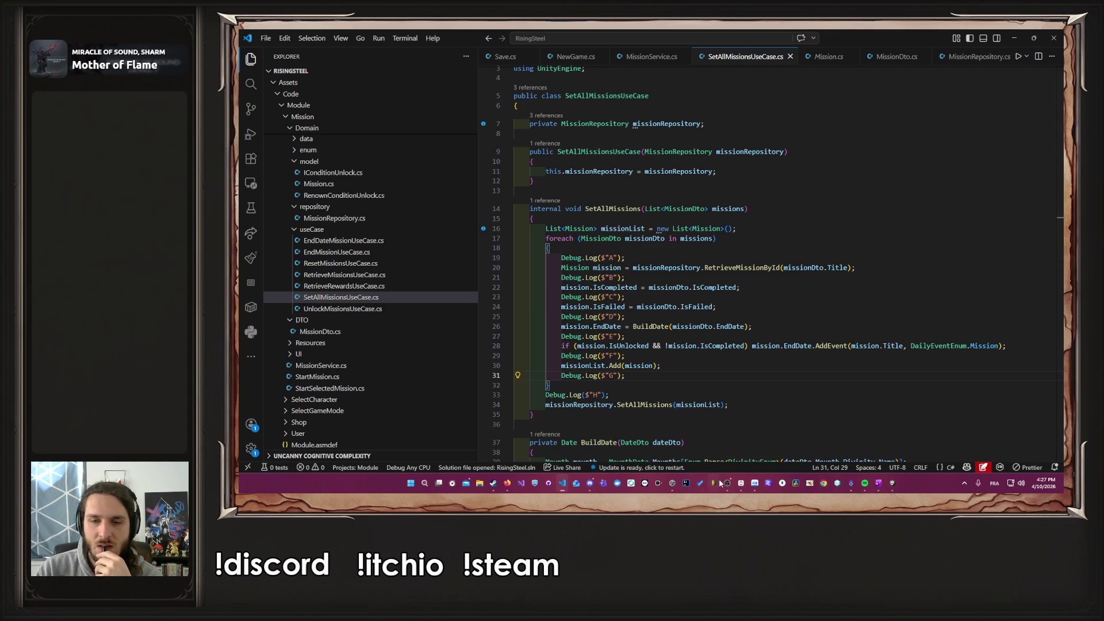
pyautogui.click(892, 483)
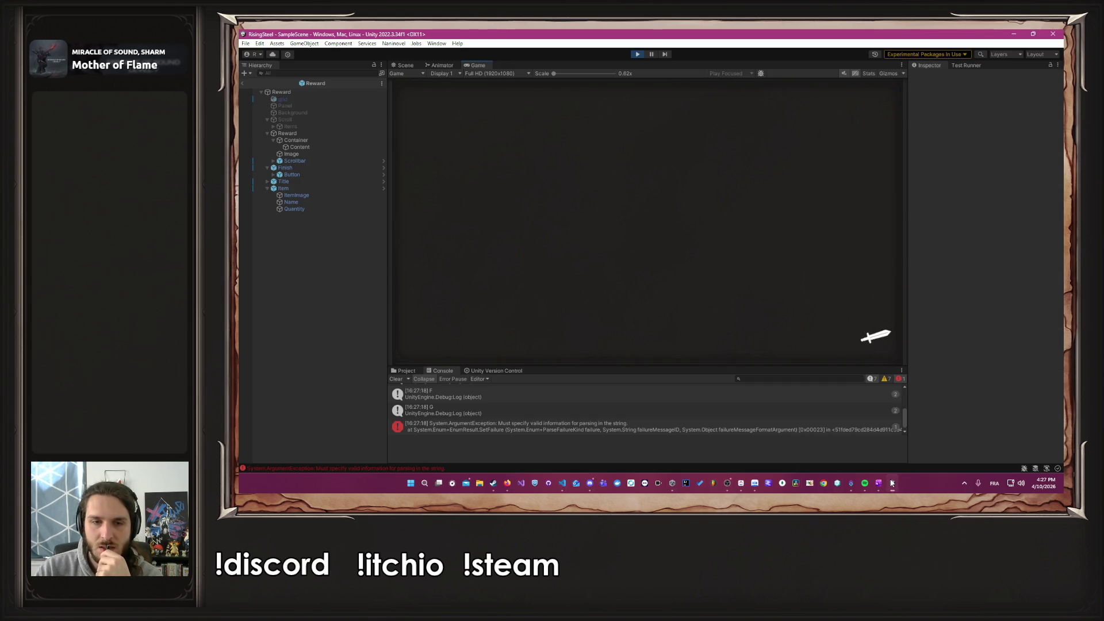
pyautogui.moveTo(778, 366); pyautogui.dragTo(757, 216)
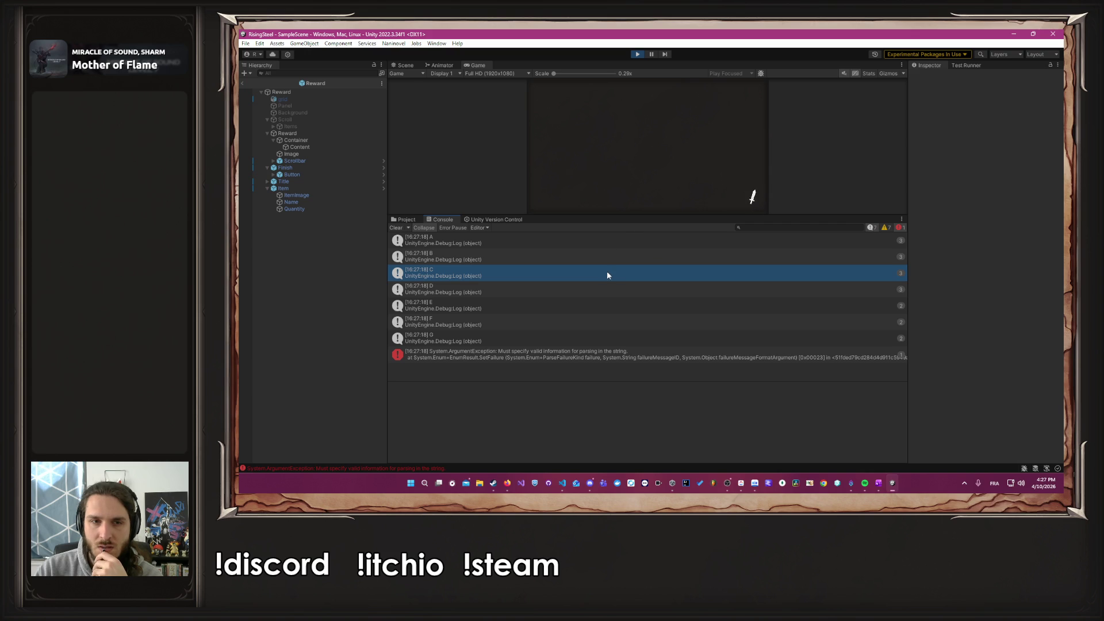
pyautogui.click(600, 289)
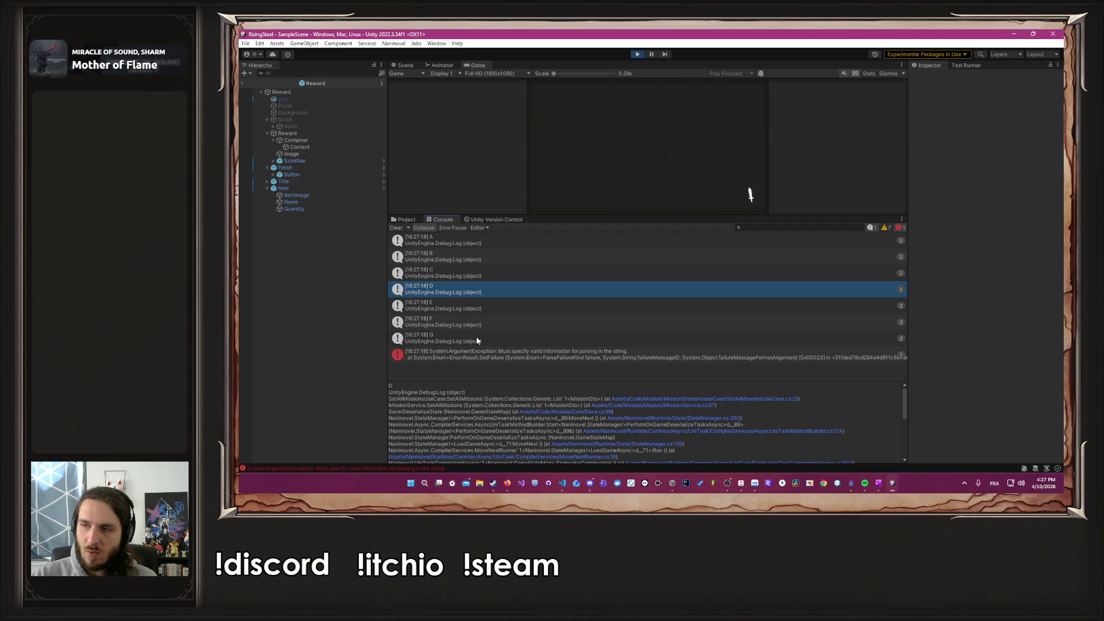
pyautogui.click(1013, 34)
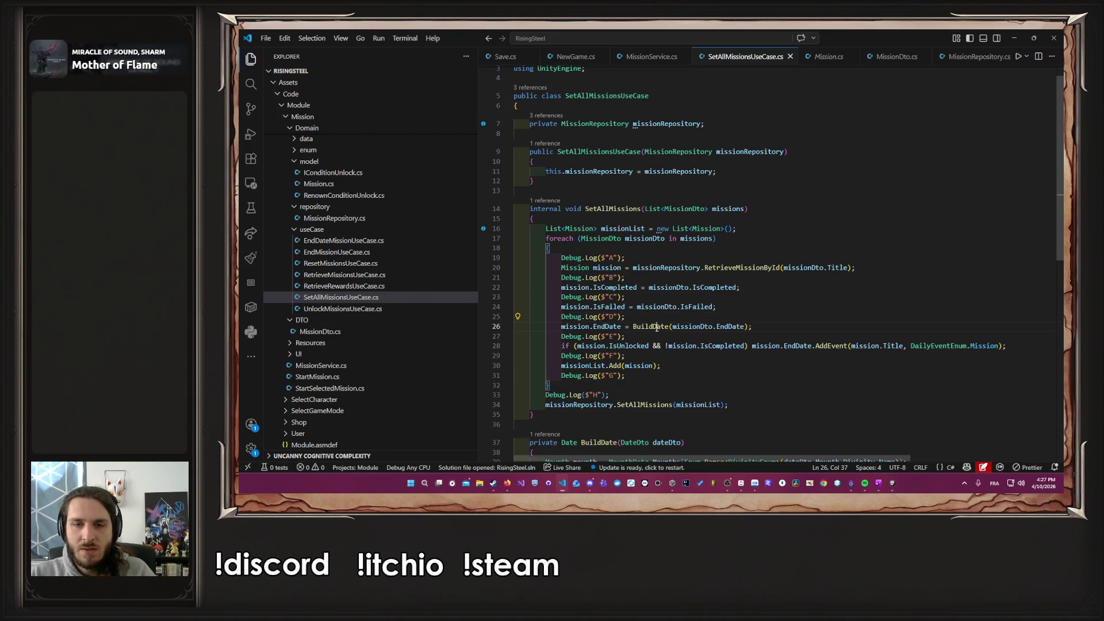
# Step: Delete the H, G, F and E Debug.Log trace lines
pyautogui.moveTo(657, 327); pyautogui.dragTo(778, 332)
pyautogui.click(773, 330)
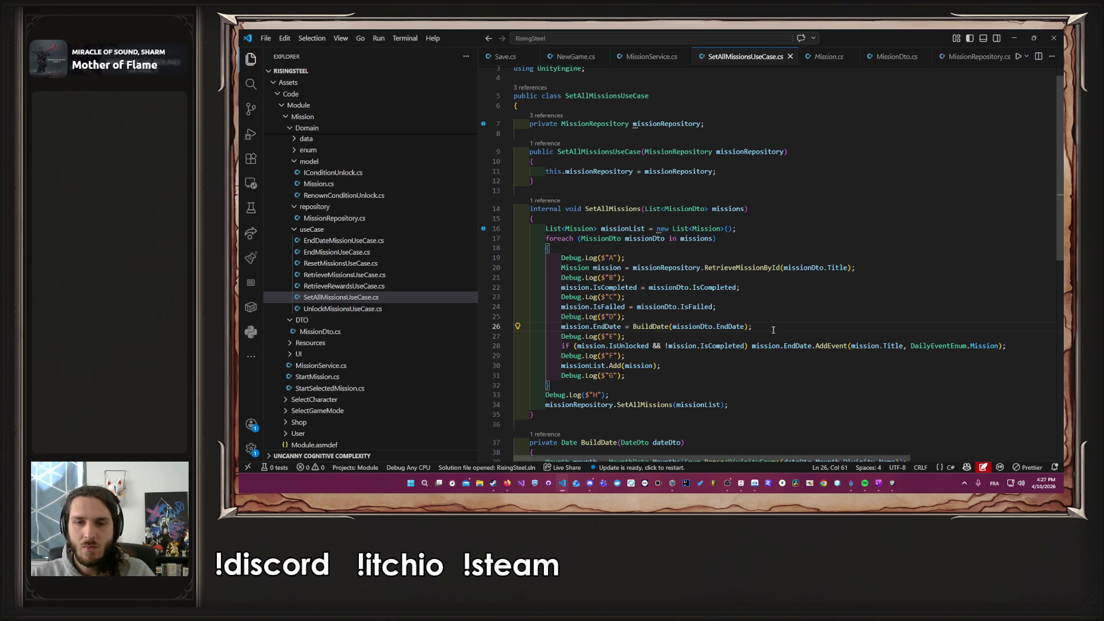
pyautogui.moveTo(610, 395); pyautogui.dragTo(467, 398)
pyautogui.press('BackSpace')
pyautogui.press('BackSpace')
pyautogui.moveTo(627, 376); pyautogui.dragTo(516, 375)
pyautogui.press('BackSpace')
pyautogui.press('BackSpace')
pyautogui.hotkey('shift', 'Home')
pyautogui.hotkey('shift', 'Home')
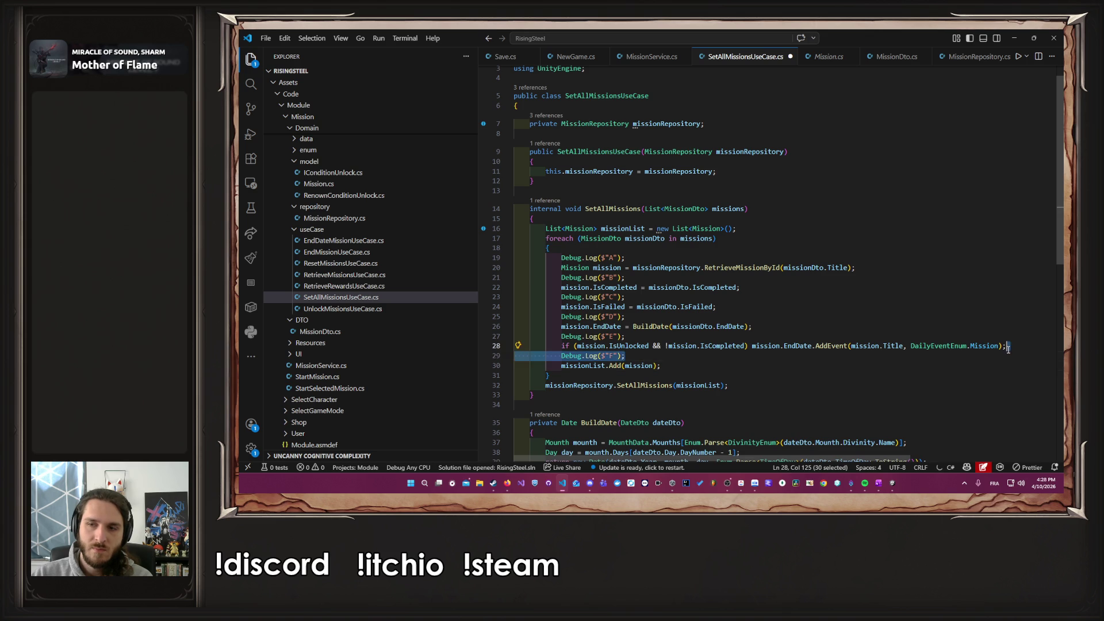
pyautogui.press('BackSpace')
pyautogui.press('BackSpace')
pyautogui.press('Up')
pyautogui.hotkey('shift', 'Home')
pyautogui.hotkey('shift', 'Home')
pyautogui.press('BackSpace')
pyautogui.press('BackSpace')
# Step: Delete the D, C, B and A Debug.Log trace lines
pyautogui.hotkey('shift', 'Home')
pyautogui.hotkey('shift', 'Home')
pyautogui.press('BackSpace')
pyautogui.press('BackSpace')
pyautogui.press('Up')
pyautogui.hotkey('shift', 'Home')
pyautogui.hotkey('shift', 'Home')
pyautogui.press('BackSpace')
pyautogui.press('BackSpace')
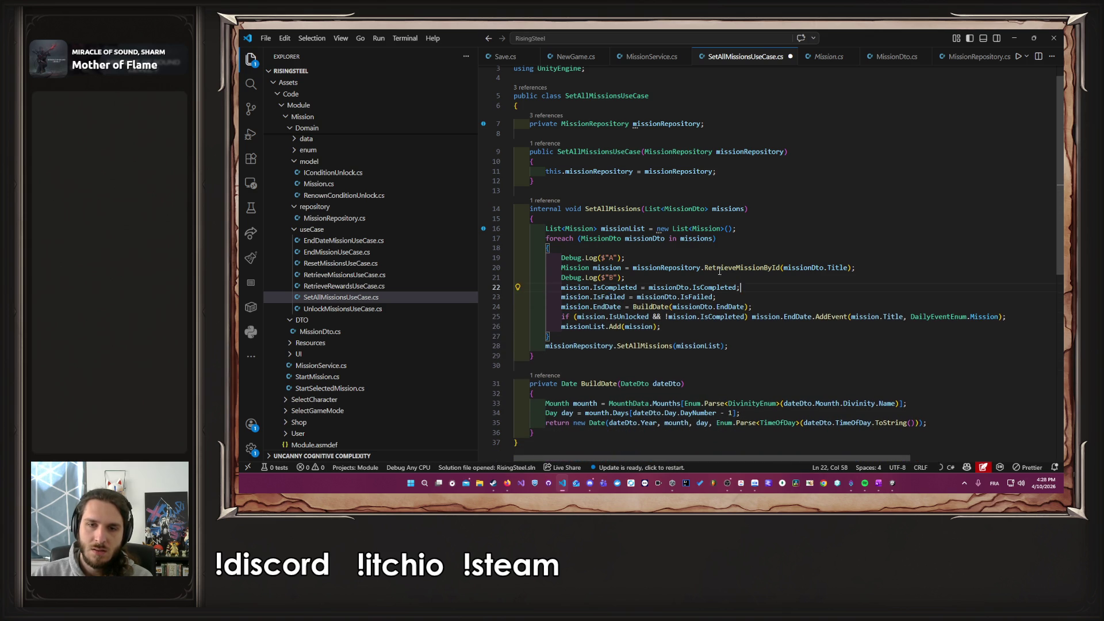
pyautogui.hotkey('shift', 'Home')
pyautogui.hotkey('shift', 'Home')
pyautogui.press('BackSpace')
pyautogui.press('BackSpace')
pyautogui.hotkey('shift', 'Home')
pyautogui.hotkey('shift', 'Home')
pyautogui.press('BackSpace')
pyautogui.press('BackSpace')
# Step: Begin a Debug.Log() line under the IsFailed assignment, then go to MissionDto's EndDate definition
pyautogui.click(792, 277)
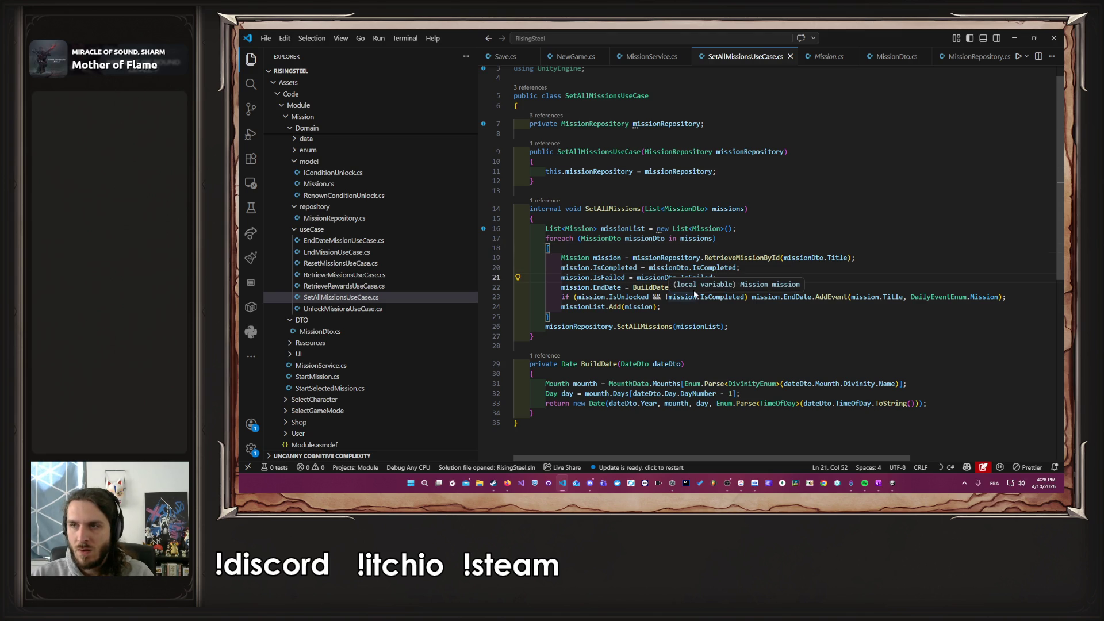
pyautogui.click(758, 288)
pyautogui.press('Return')
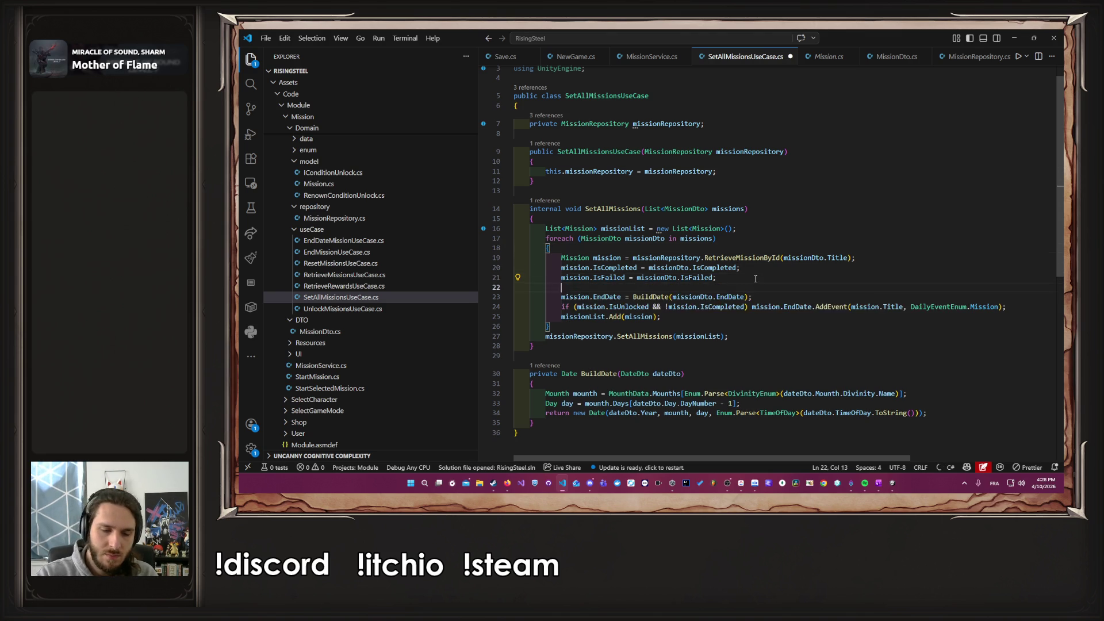
pyautogui.write('Debug.MustBeEqua')
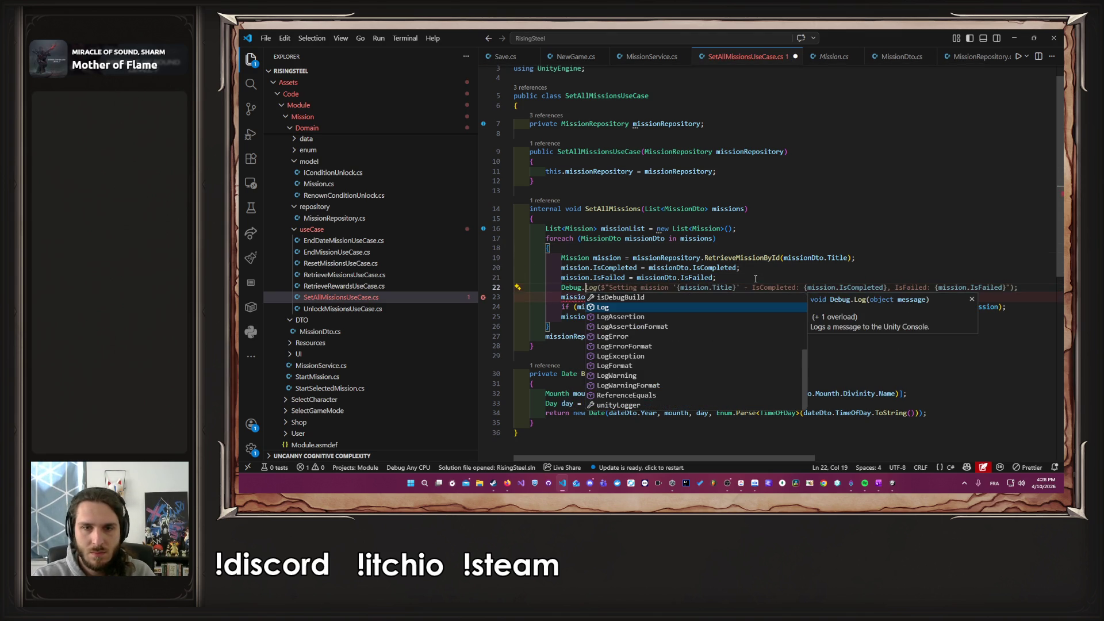
pyautogui.hotkey('ctrl', 'BackSpace')
pyautogui.write('Log(')
pyautogui.press('Escape')
pyautogui.press('Escape')
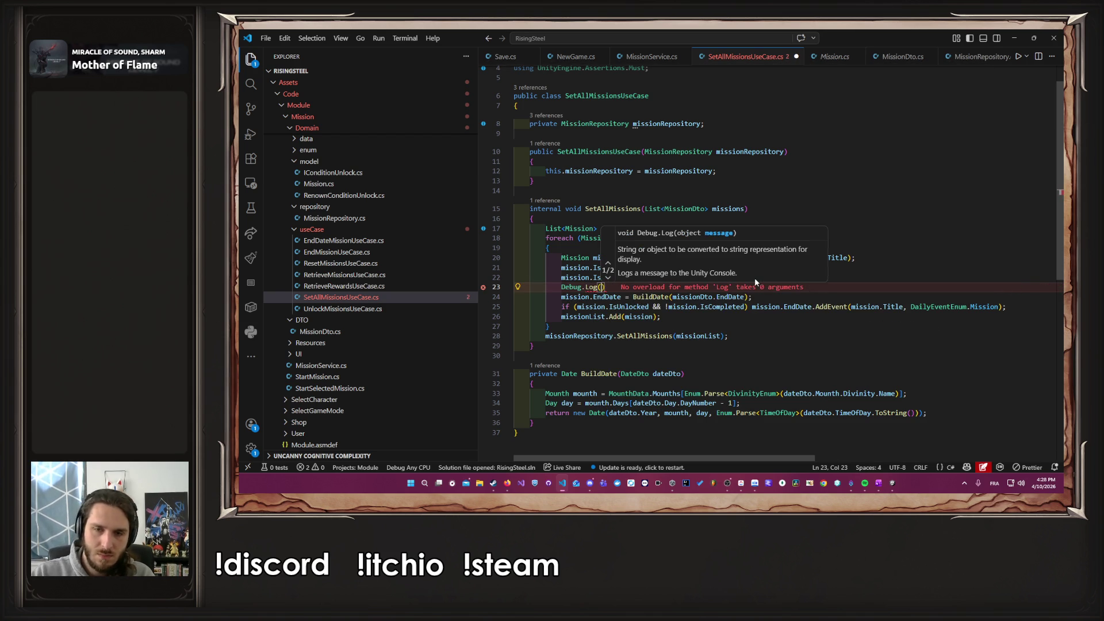
pyautogui.keyDown('ctrl'); pyautogui.click(732, 296); pyautogui.keyUp('ctrl')
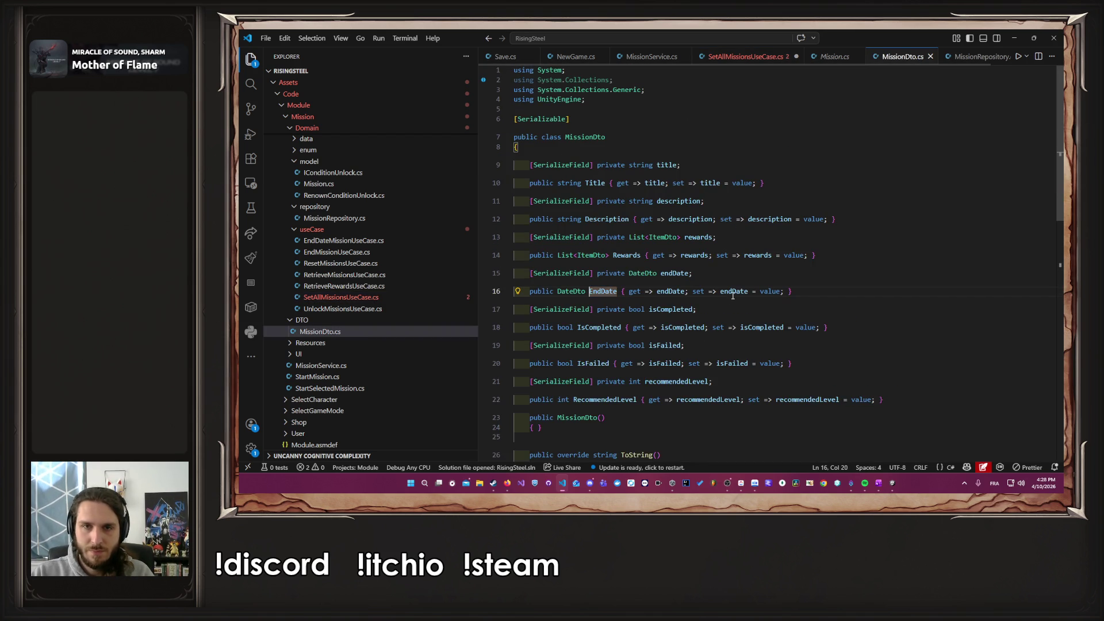
# Step: After checking the DateDto definition, paste missionDto.EndDate into the new Debug.Log call
pyautogui.keyDown('ctrl'); pyautogui.click(581, 289); pyautogui.keyUp('ctrl')
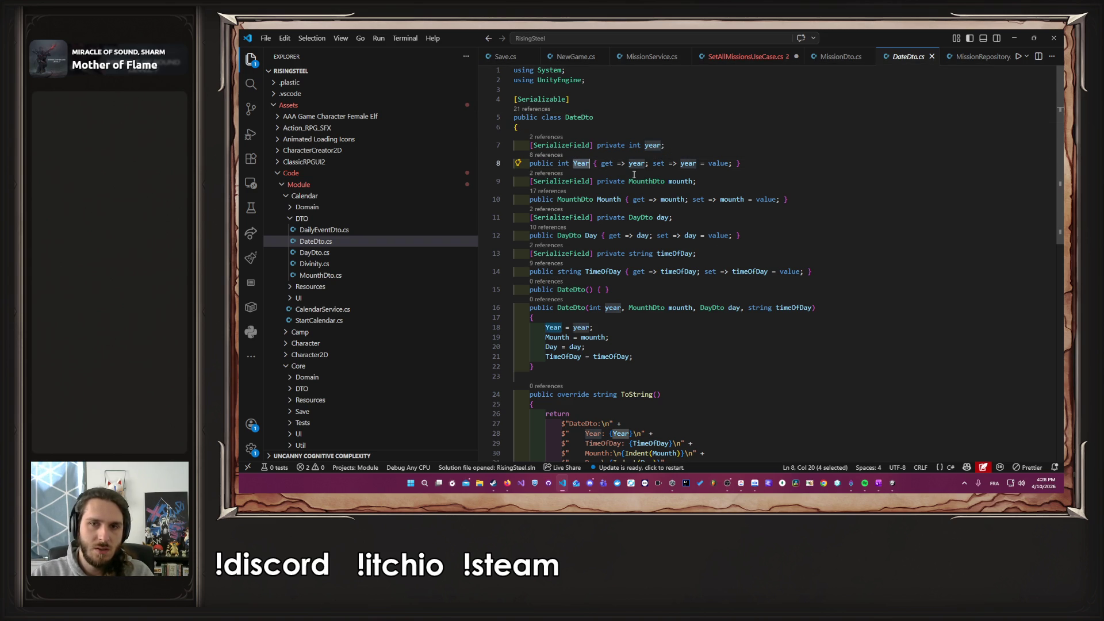
pyautogui.click(748, 56)
pyautogui.press('Up')
pyautogui.press('Down')
pyautogui.hotkey('shift', 'Left')
pyautogui.hotkey('shift', 'Left')
pyautogui.hotkey('shift', 'Left')
pyautogui.hotkey('ctrl', 'shift', 'Left')
pyautogui.hotkey('ctrl', 'shift', 'Left')
pyautogui.hotkey('ctrl', 'shift', 'Left')
pyautogui.hotkey('ctrl', 'c')
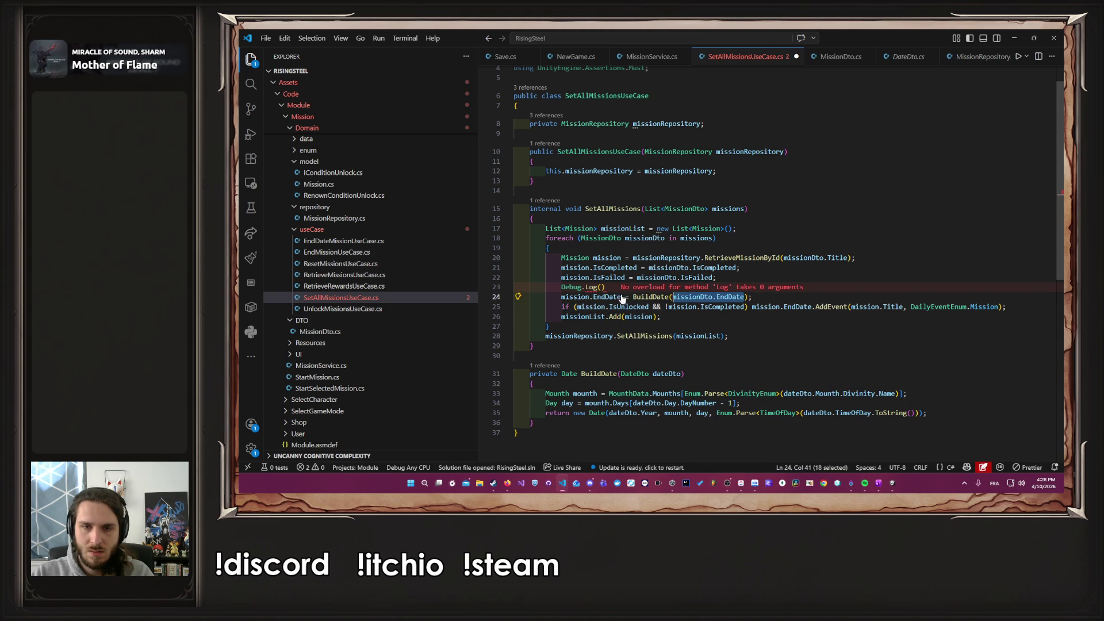
pyautogui.press('Up')
pyautogui.press('Left')
pyautogui.hotkey('ctrl', 'v')
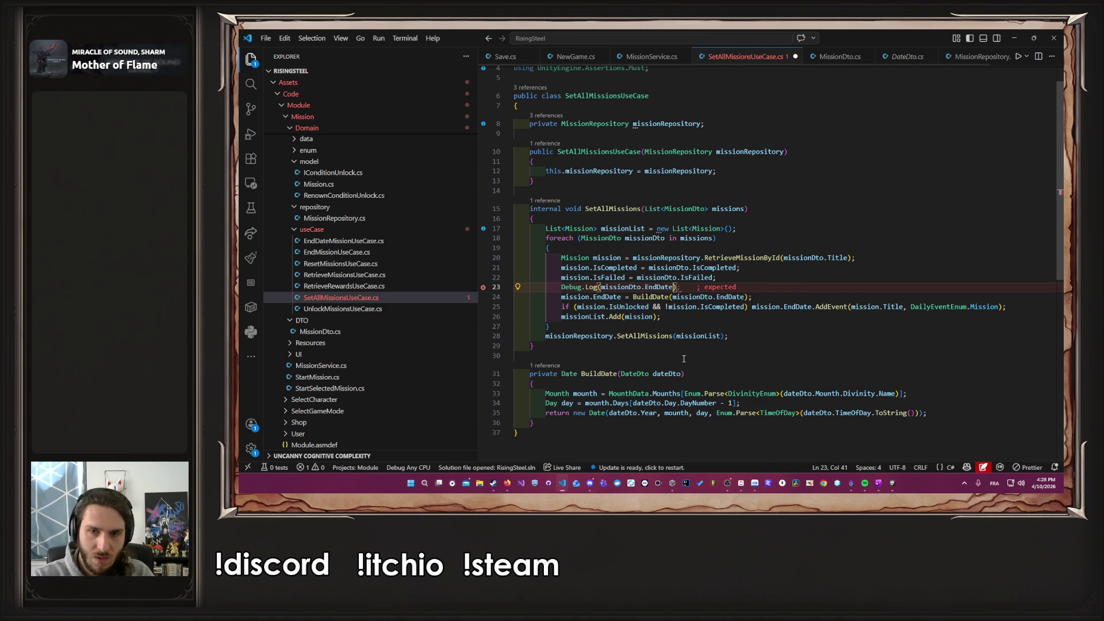
# Step: Complete the log as missionDto.EndDate.Year, save the file, and minimize VS Code
pyautogui.write('.')
pyautogui.press('Down')
pyautogui.press('Down')
pyautogui.press('Down')
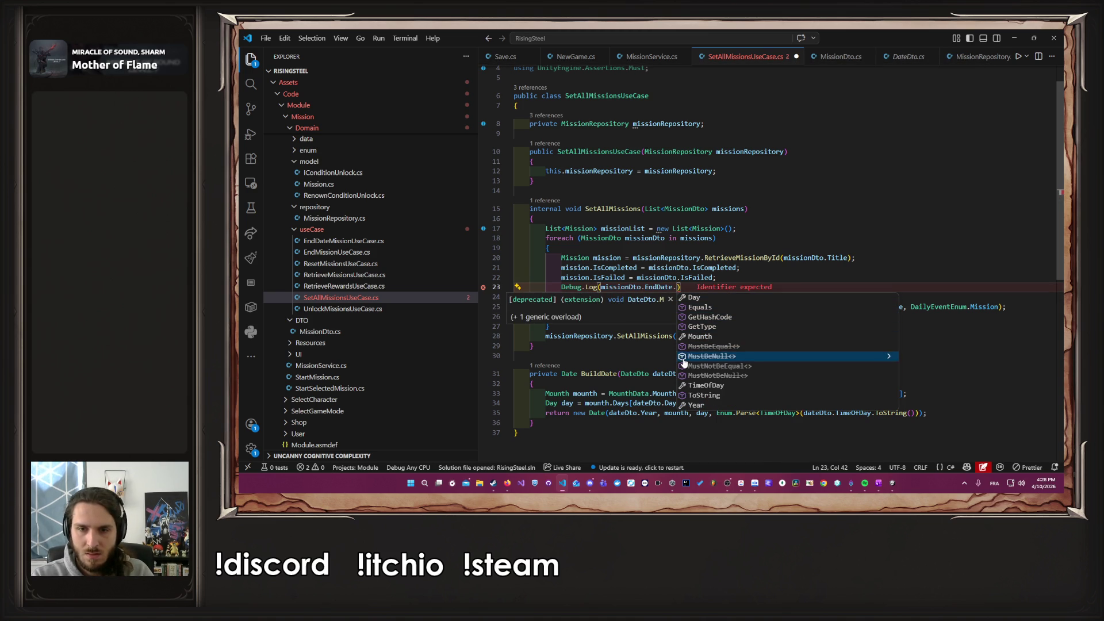
pyautogui.press('Escape')
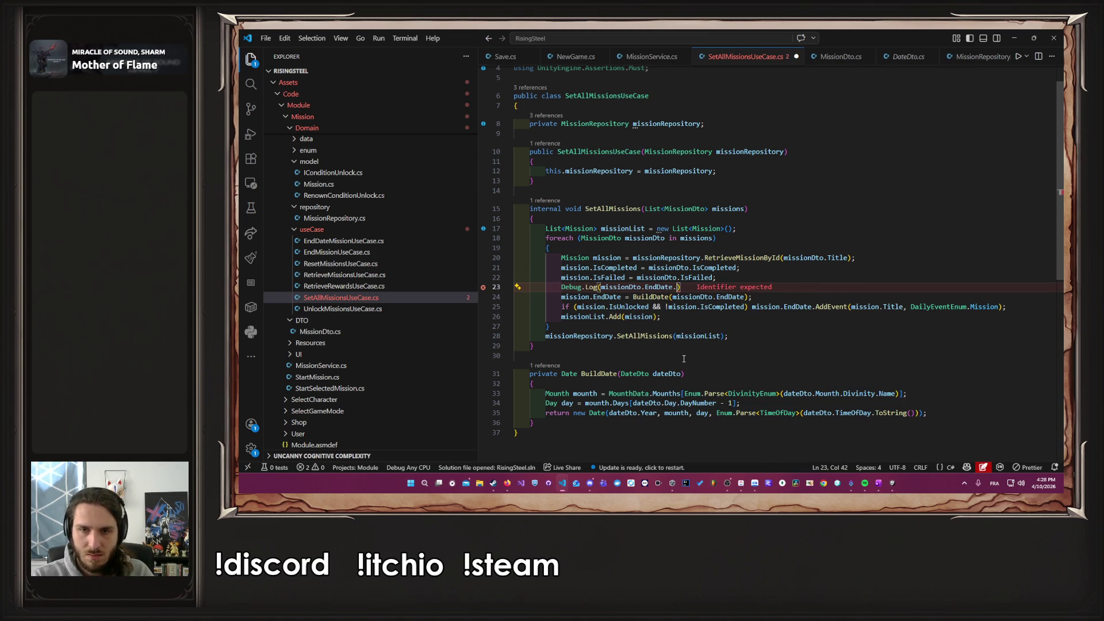
pyautogui.write('Year);')
pyautogui.hotkey('ctrl', 's')
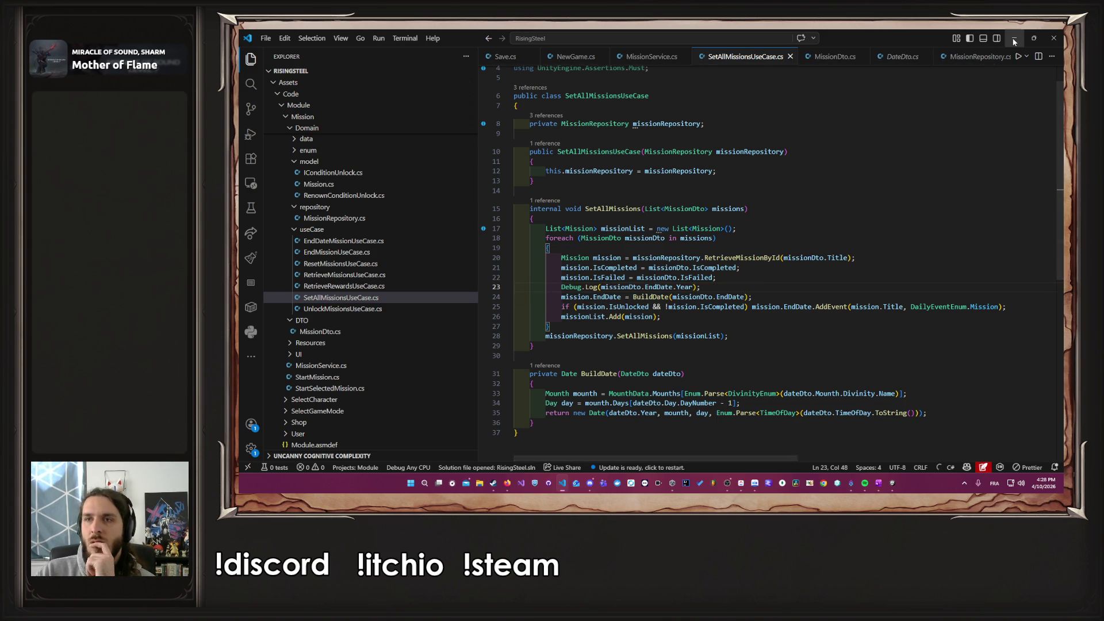
pyautogui.click(1014, 39)
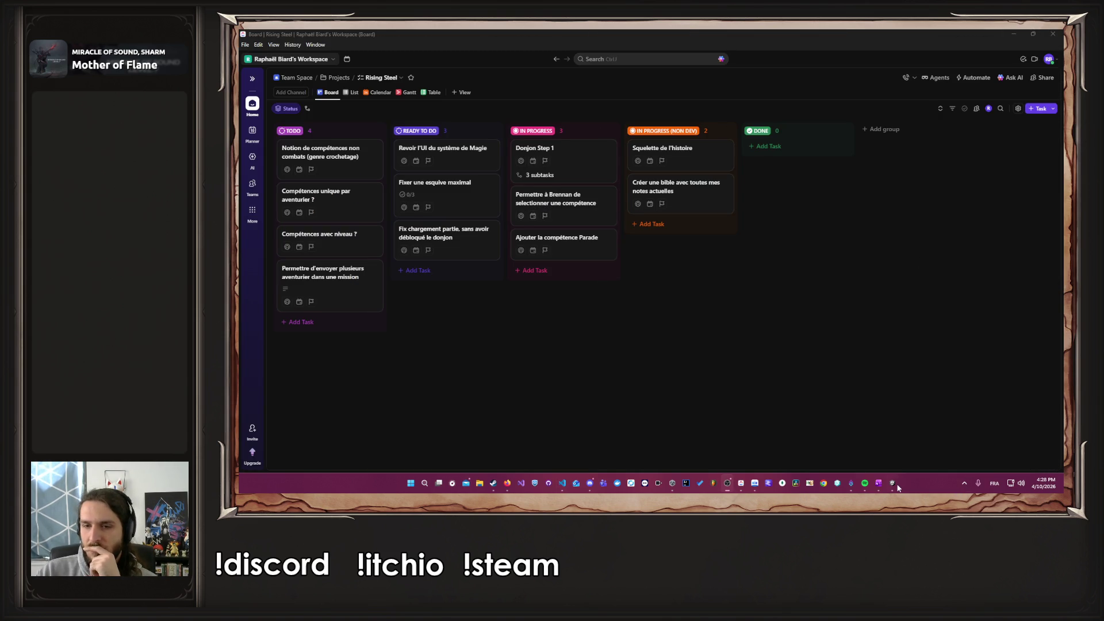
# Step: Switch from the ClickUp Rising Steel board to the Unity editor
pyautogui.click(896, 484)
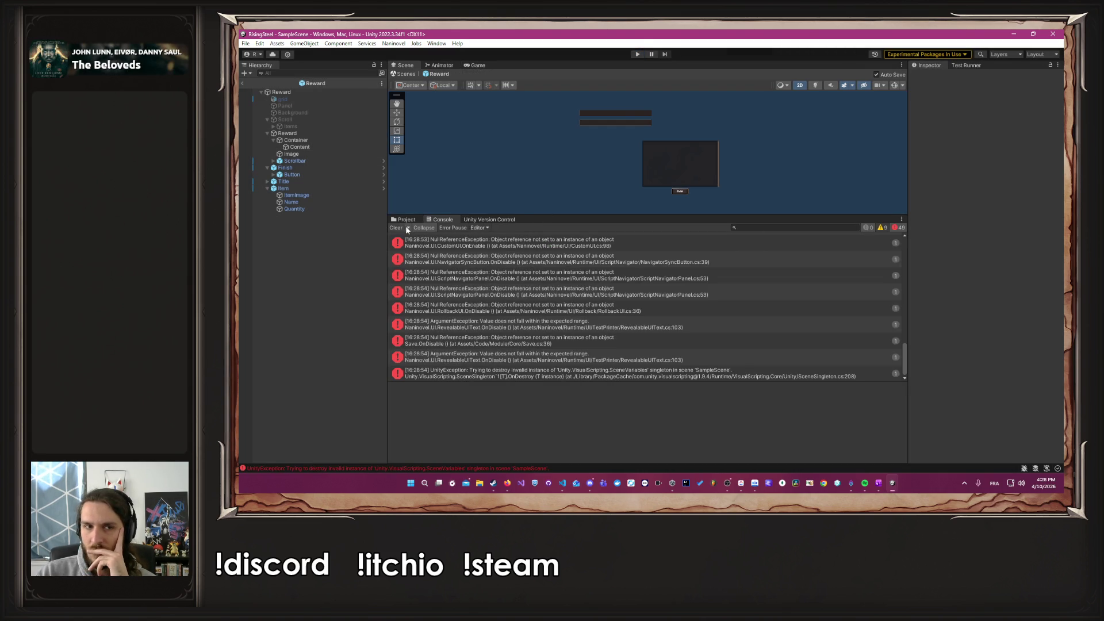
# Step: Clear the Unity Console and enter Play mode to test the new EndDate.Year log
pyautogui.click(404, 227)
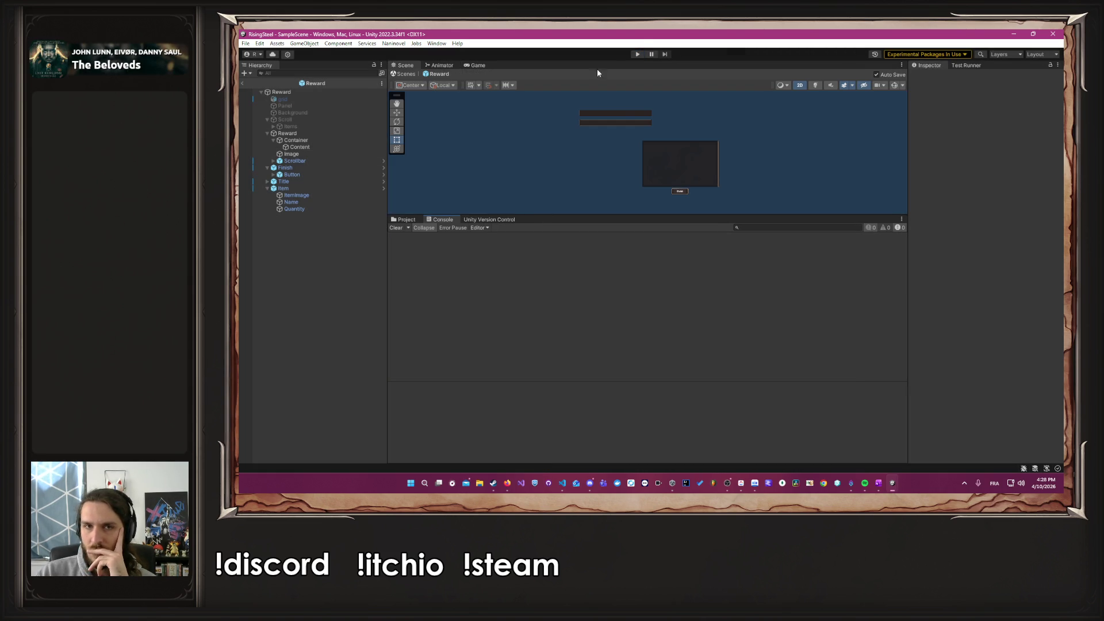
pyautogui.click(636, 54)
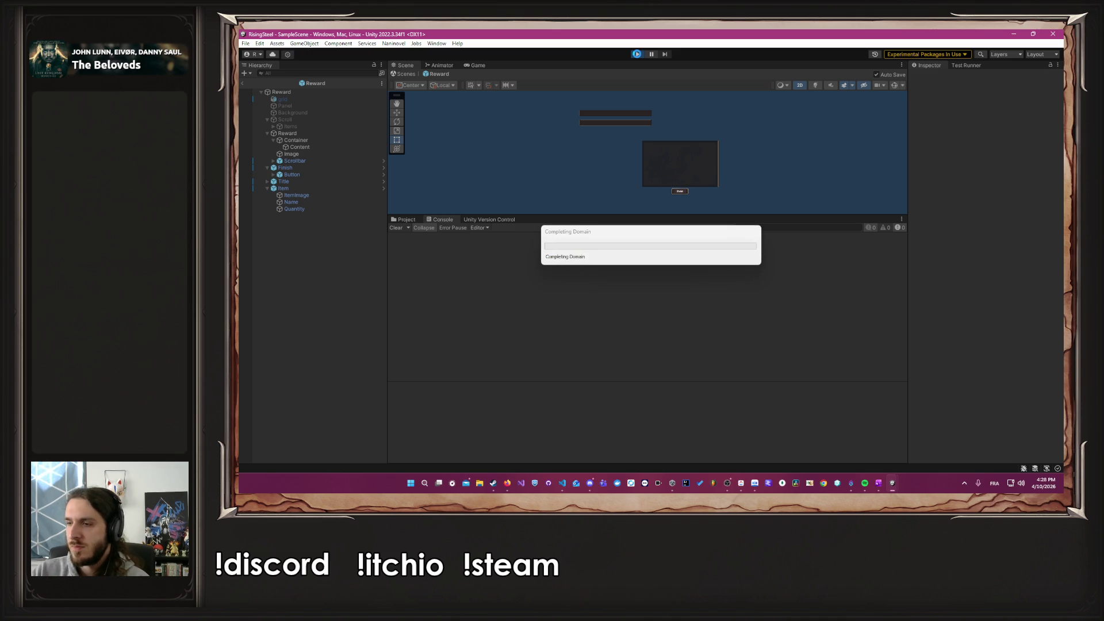